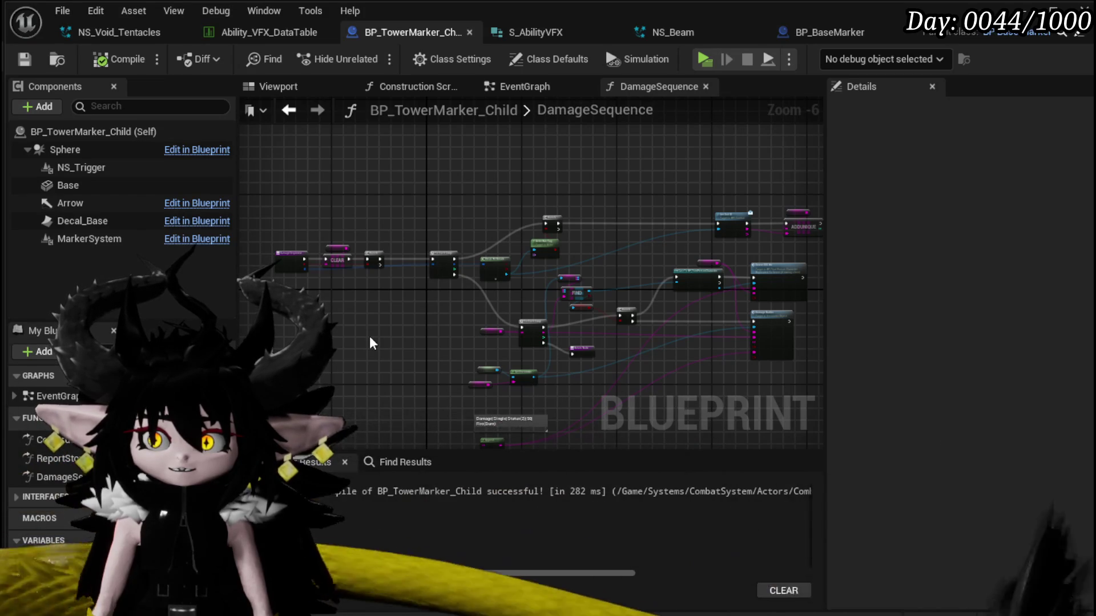
Open Ability_VFX_DataTable and select the Void_Tentacles row after inspecting ArkMorn.
left_click(220, 37)
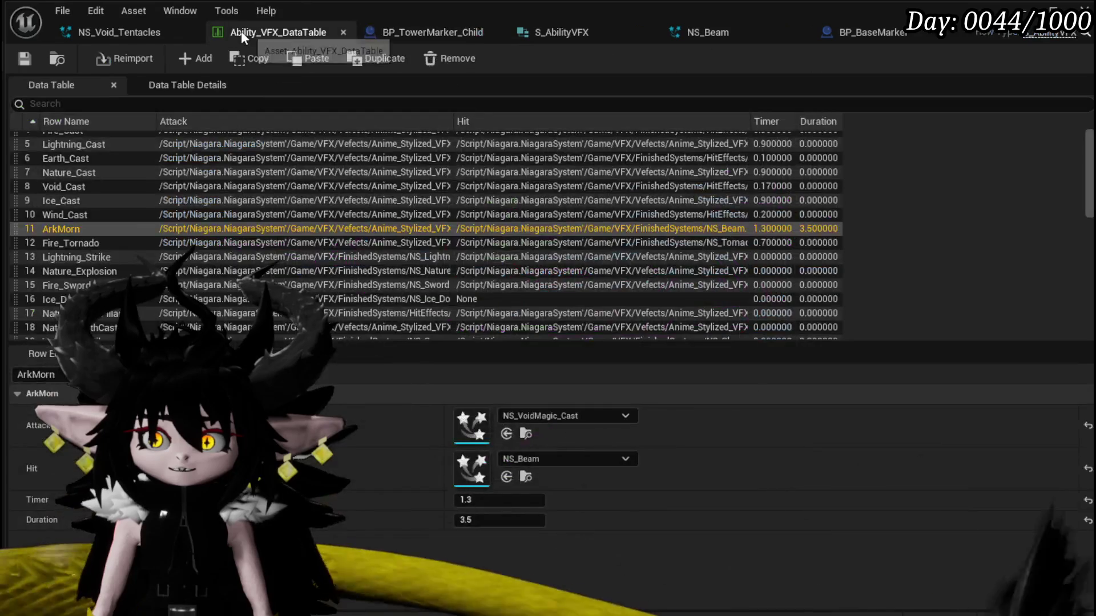
double_click(57, 230)
key("Return")
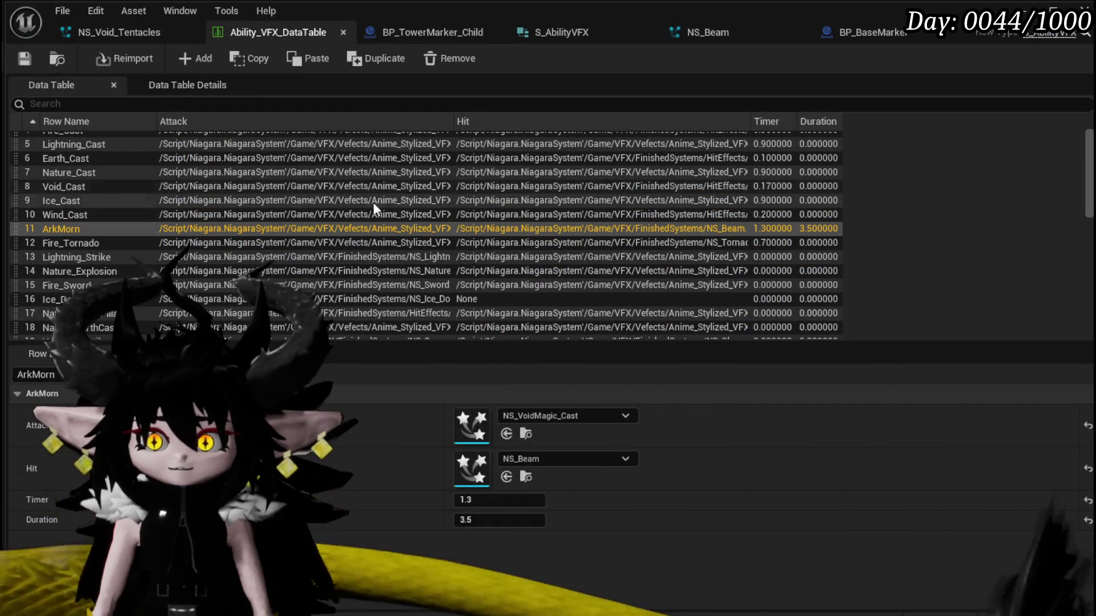
scroll(190, 213, "down", 10)
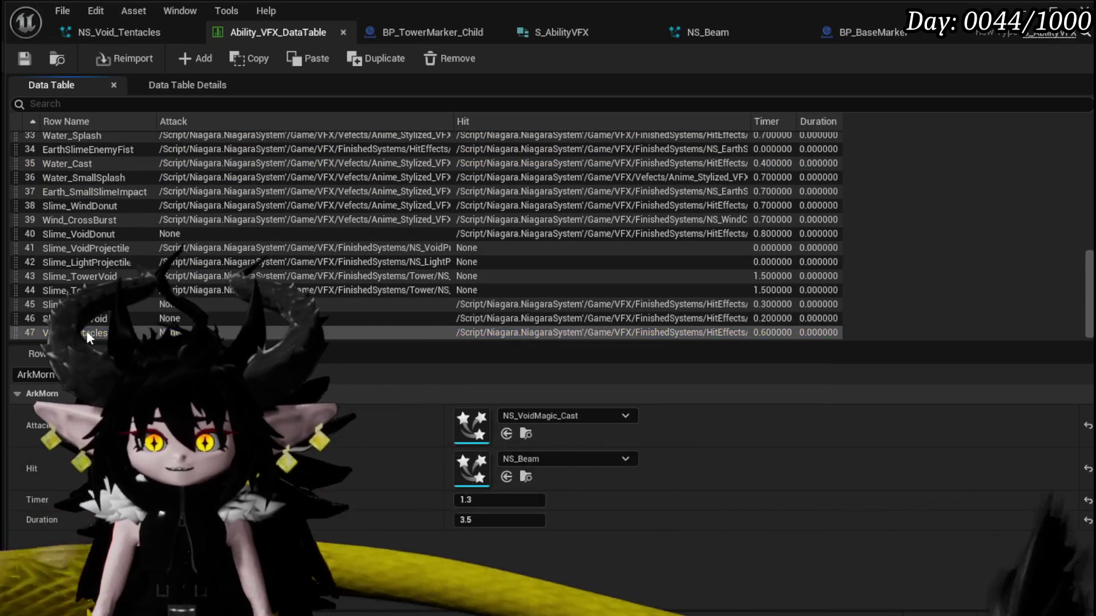
double_click(87, 331)
left_click(22, 57)
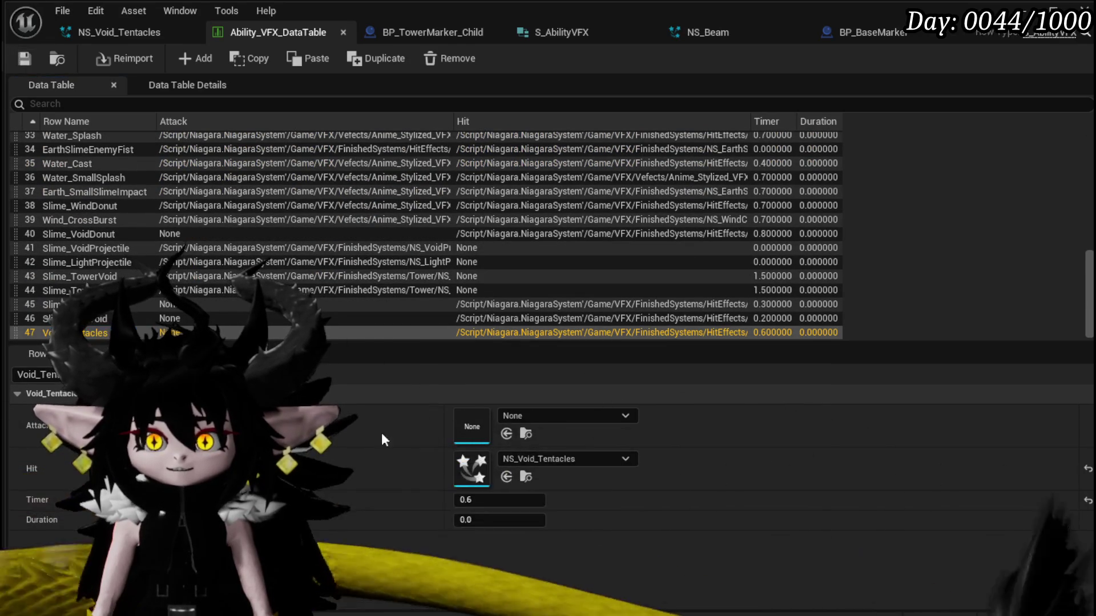
Edit the Void_Tentacles row's Duration value and save the data table.
left_click(506, 521)
type("1")
key("Return")
left_click(24, 61)
Check the NS_Void_Tentacles effect timing around 2 seconds, re-save the table, and return to the level.
left_click(137, 34)
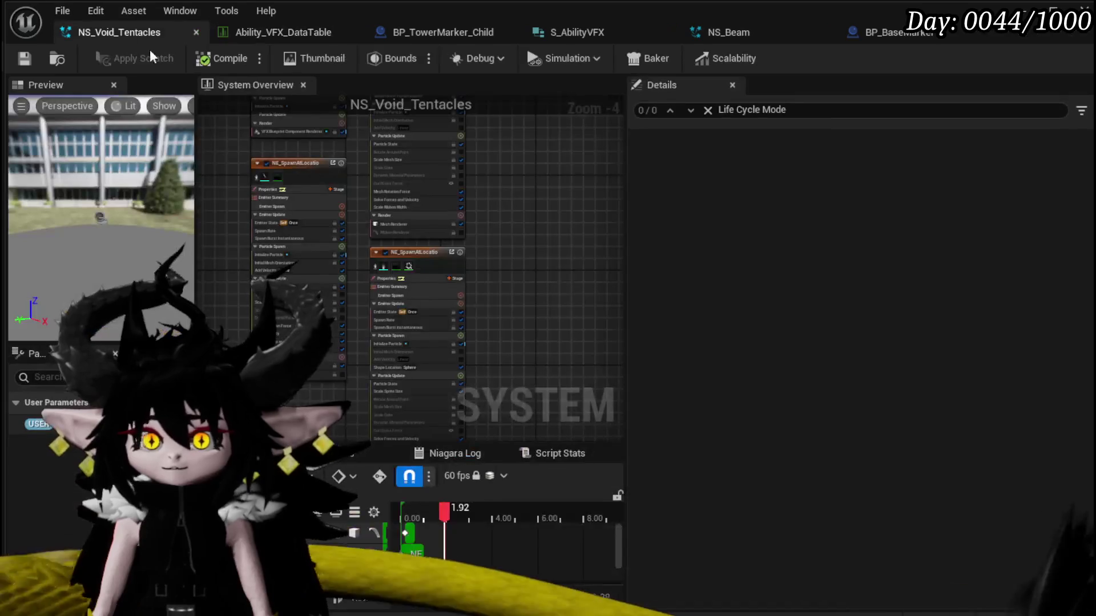
left_click_drag(452, 518, 447, 510)
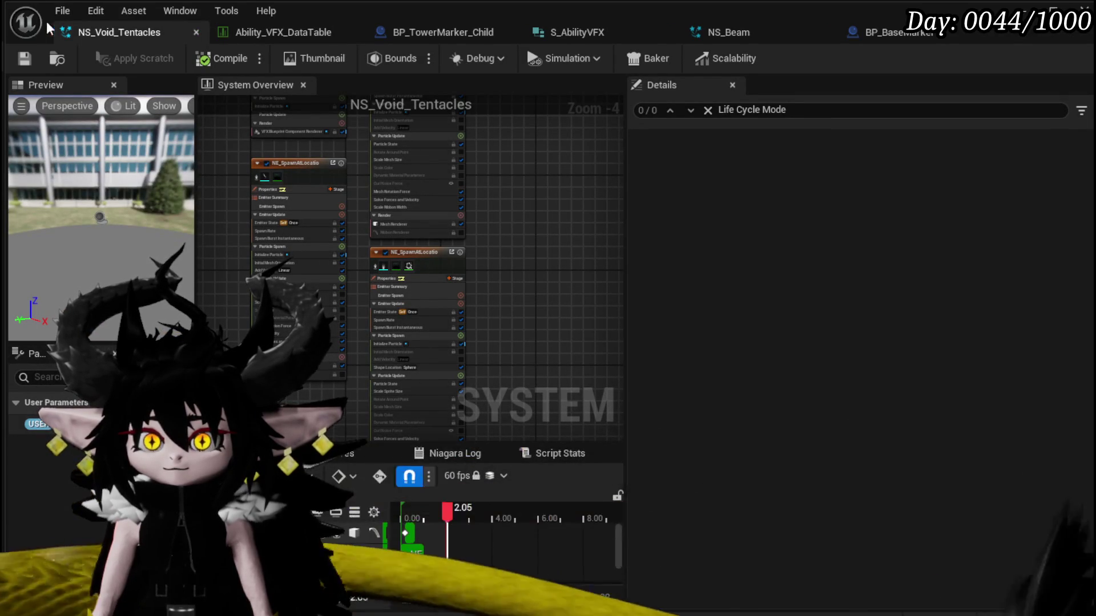
left_click(263, 35)
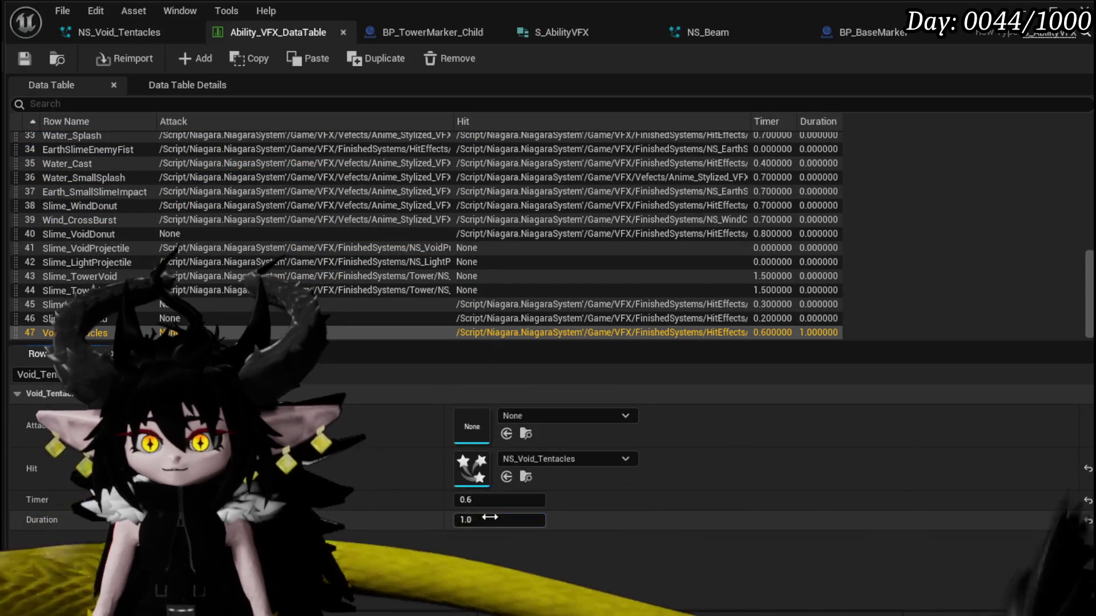
type("2")
left_click(25, 58)
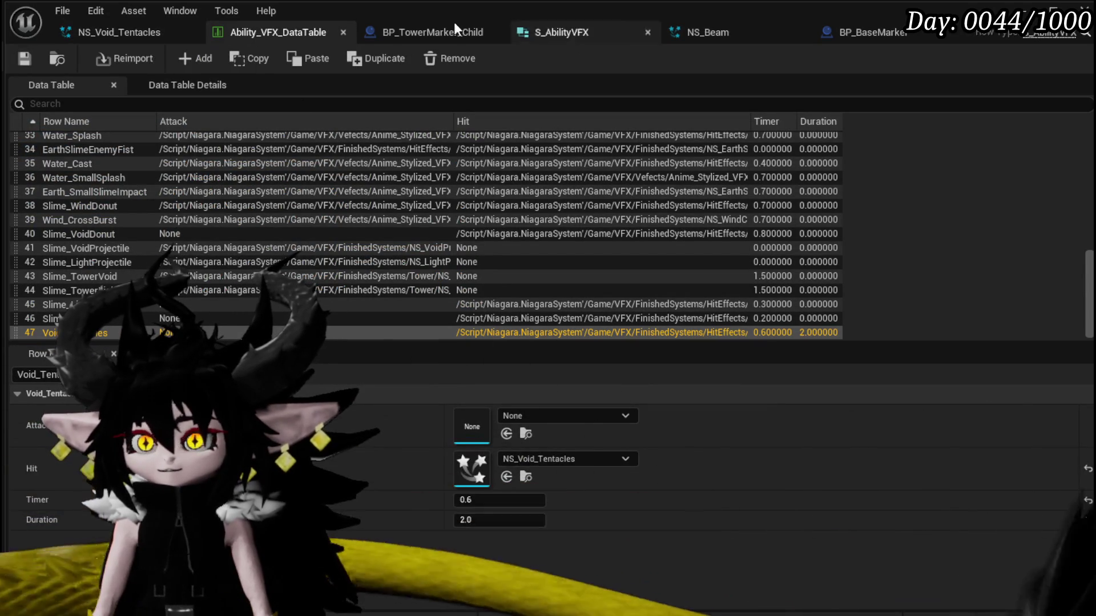
key("alt+Tab")
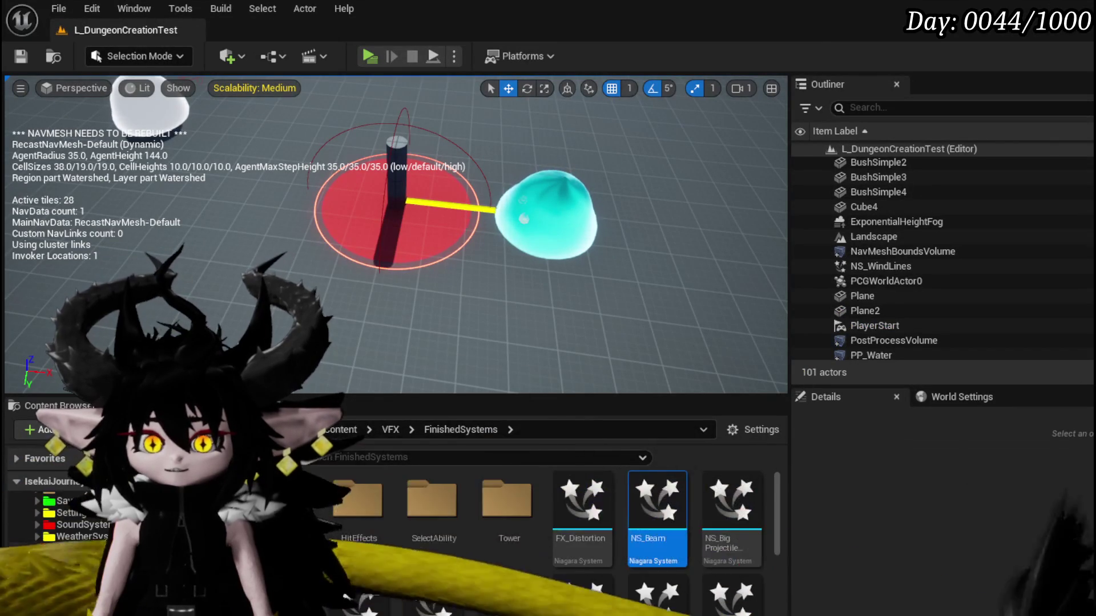
Open BP_EnemyBoss_SlimeYY from the BossEnemys folder in the Content Browser.
scroll(87, 575, "up", 5)
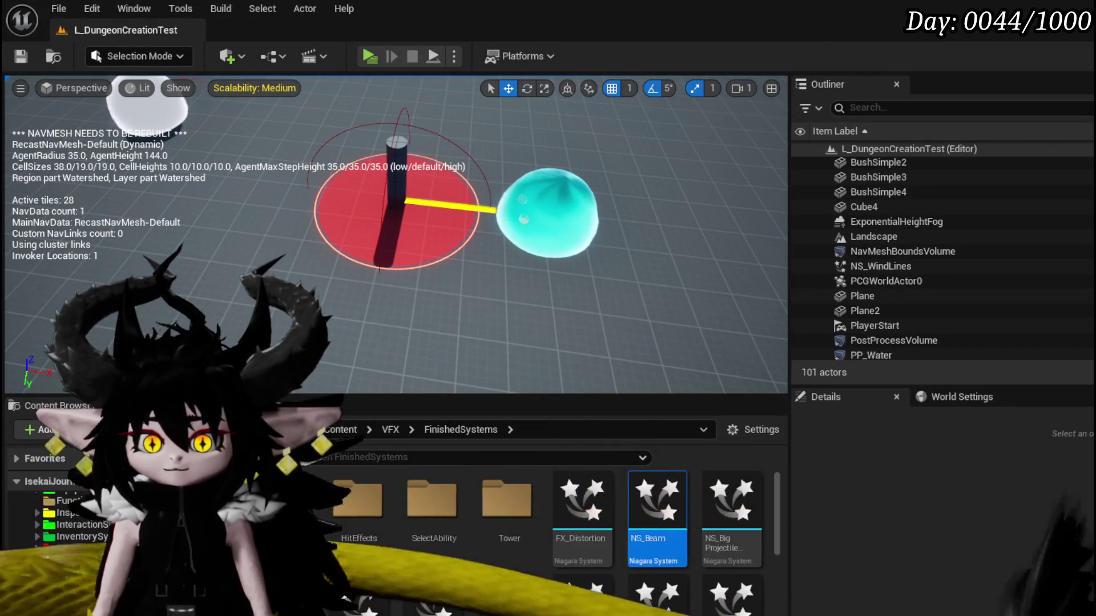
scroll(51, 565, "down", 5)
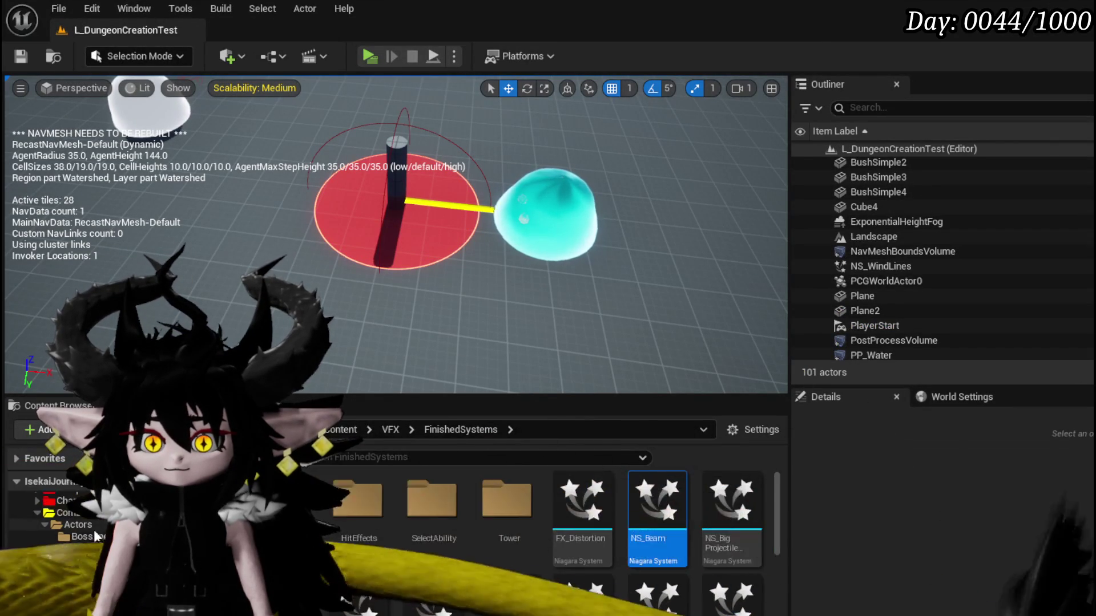
left_click(80, 537)
double_click(394, 514)
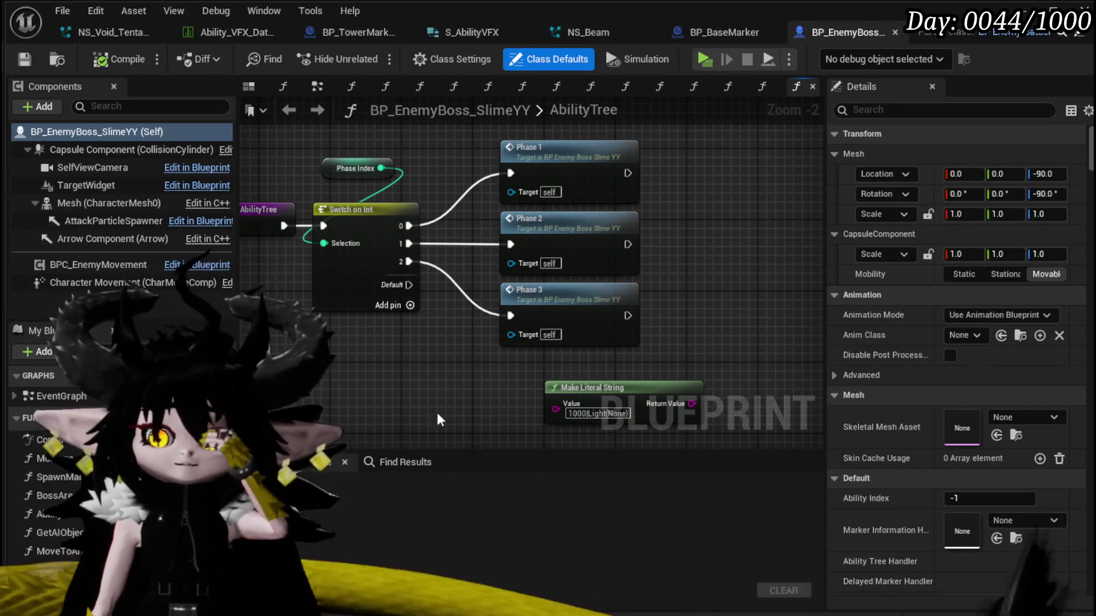
Review GetAbilityData's literal string nodes and Return Node outputs.
double_click(54, 473)
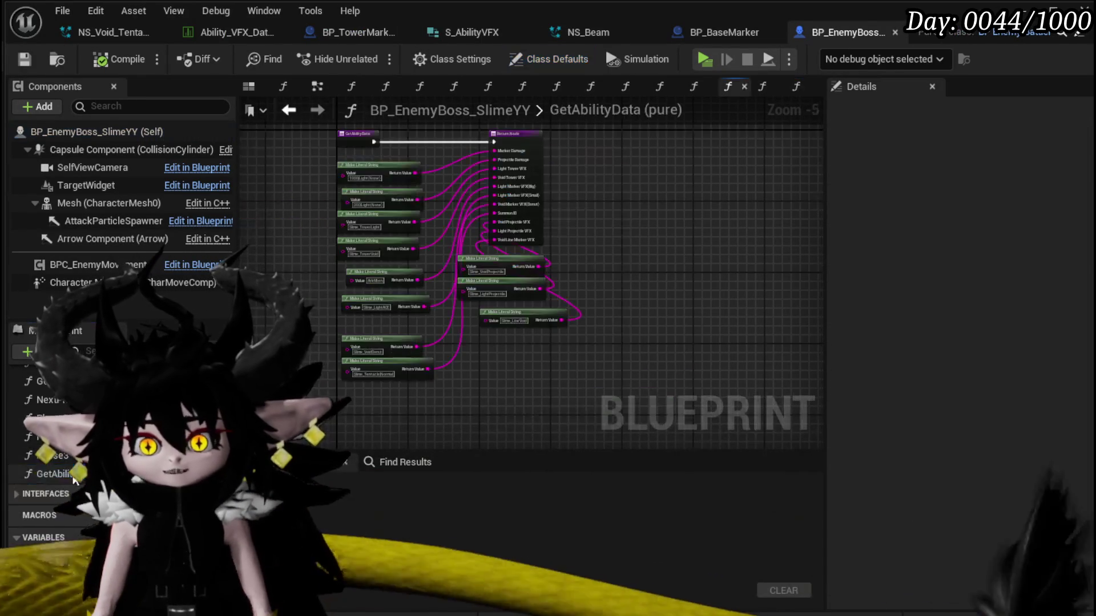
mouse_move(495, 338)
left_mouse_down()
mouse_move(479, 325)
mouse_move(479, 400)
mouse_move(592, 306)
mouse_move(614, 313)
left_mouse_up()
left_click_drag(436, 271, 389, 449)
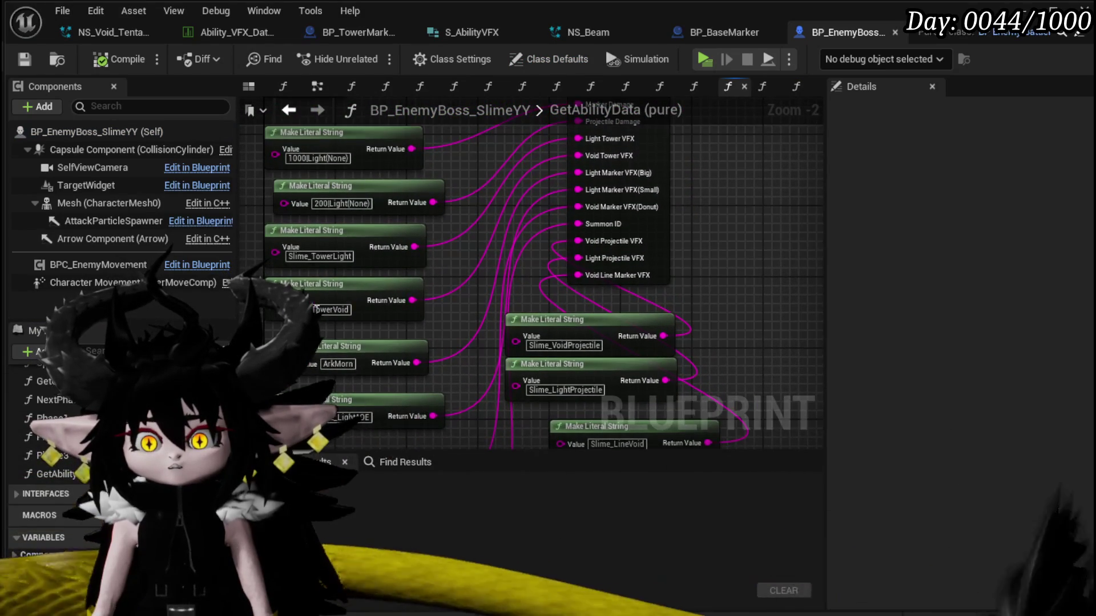
mouse_move(714, 305)
left_mouse_down()
mouse_move(619, 372)
mouse_move(710, 335)
mouse_move(666, 146)
left_mouse_up()
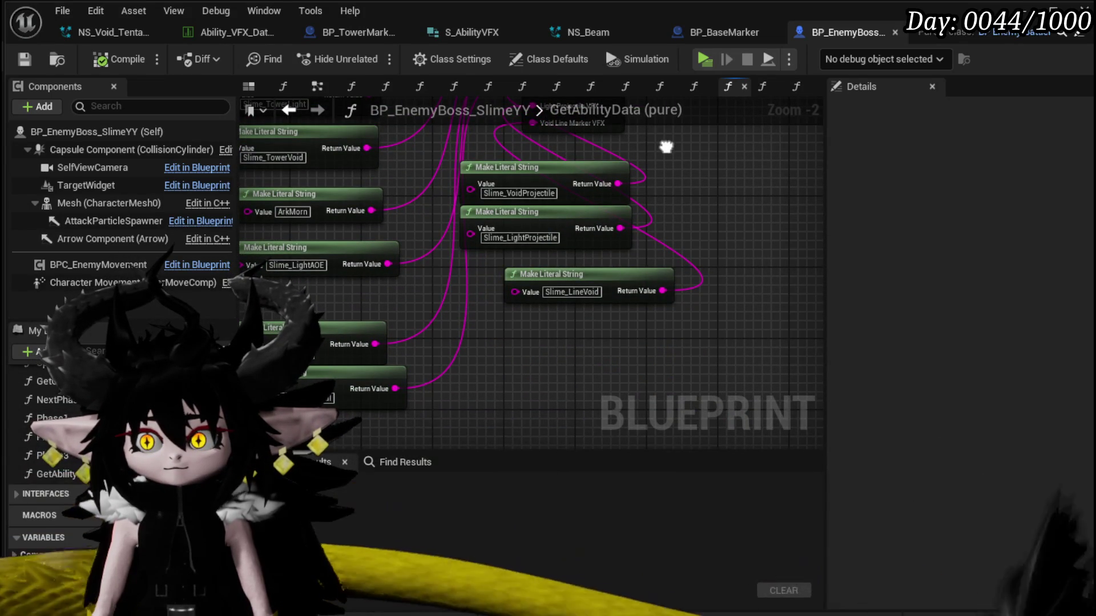
left_click_drag(666, 147, 696, 159)
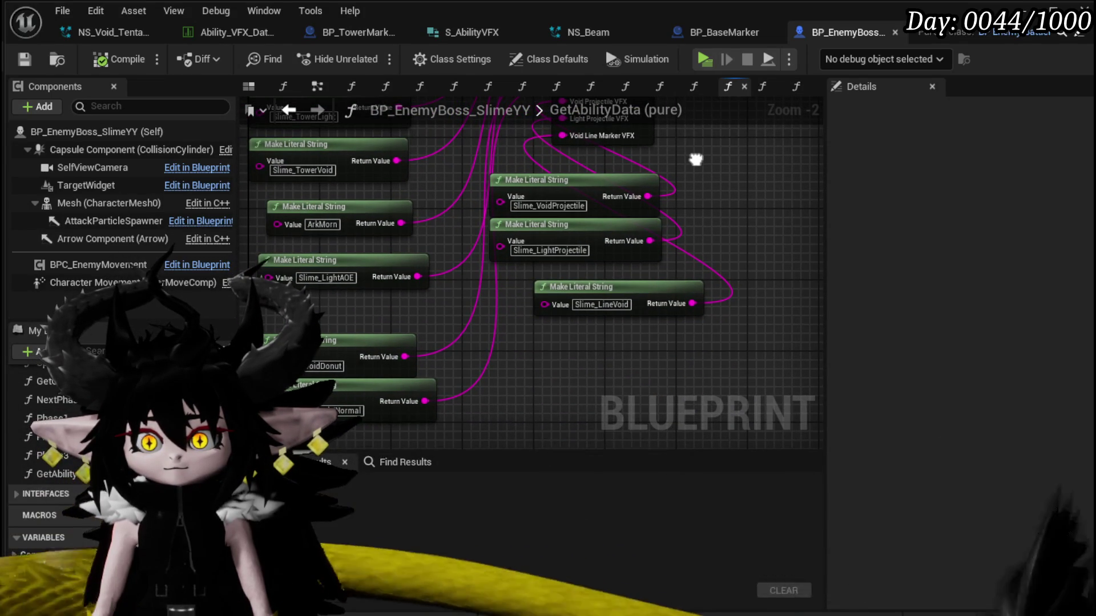
left_click_drag(696, 159, 659, 374)
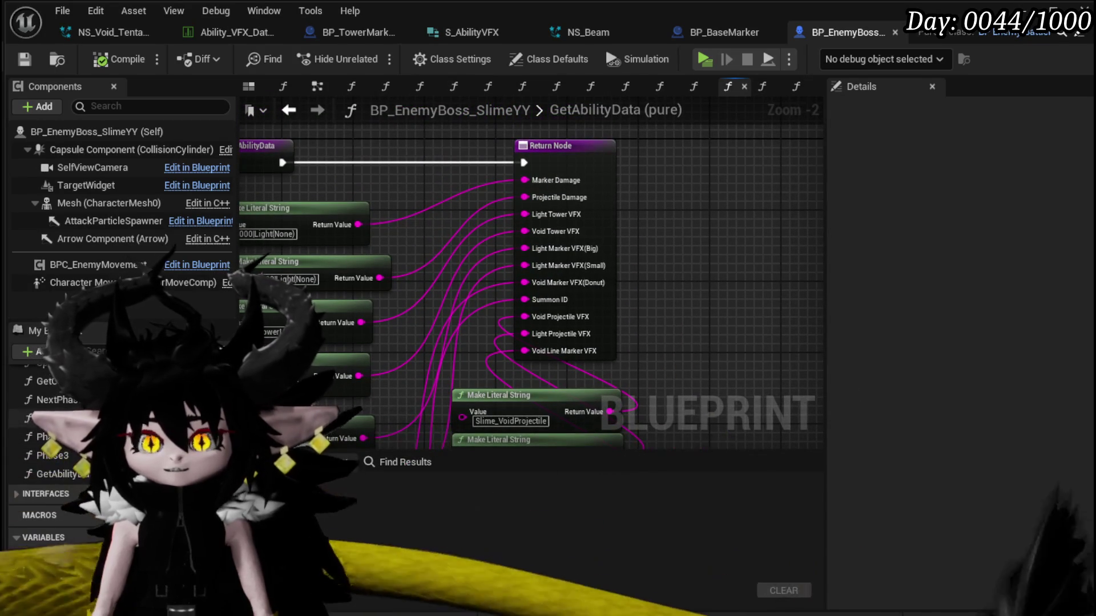
Open the Phase1 graph and center its Get Ability Data and Spawn Tower nodes.
double_click(51, 419)
scroll(349, 228, "up", 12)
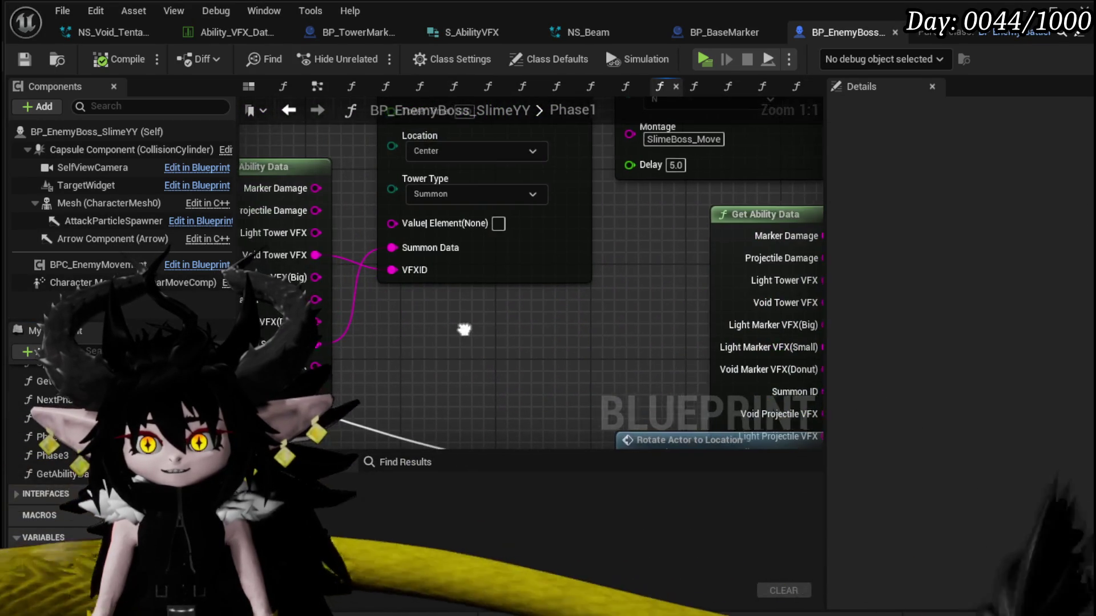
left_click_drag(461, 330, 538, 323)
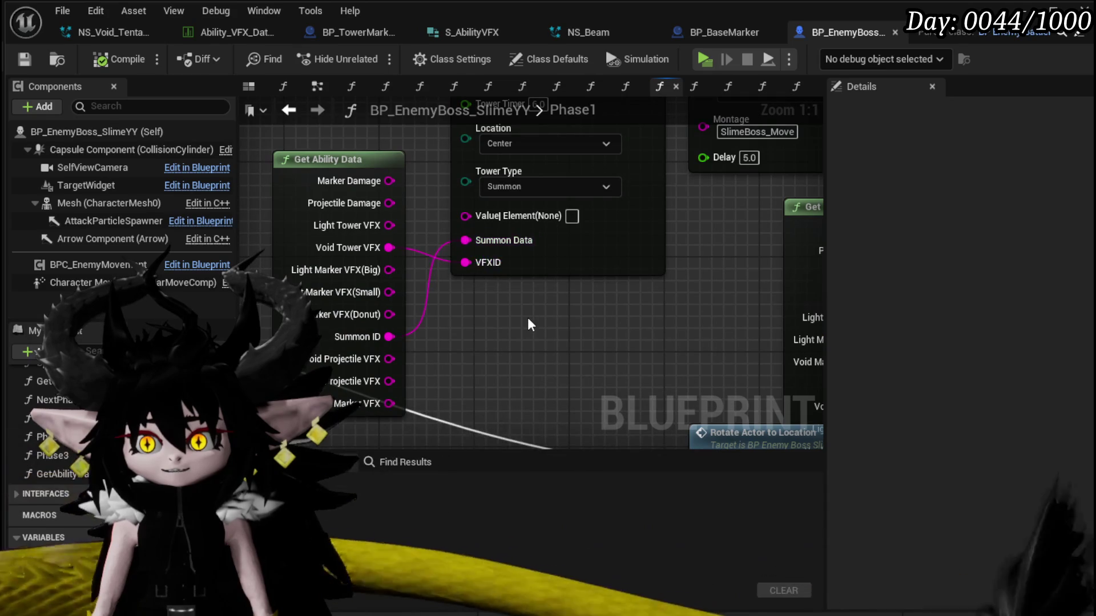
mouse_move(527, 318)
left_mouse_down()
mouse_move(500, 403)
mouse_move(519, 382)
mouse_move(511, 423)
left_mouse_up()
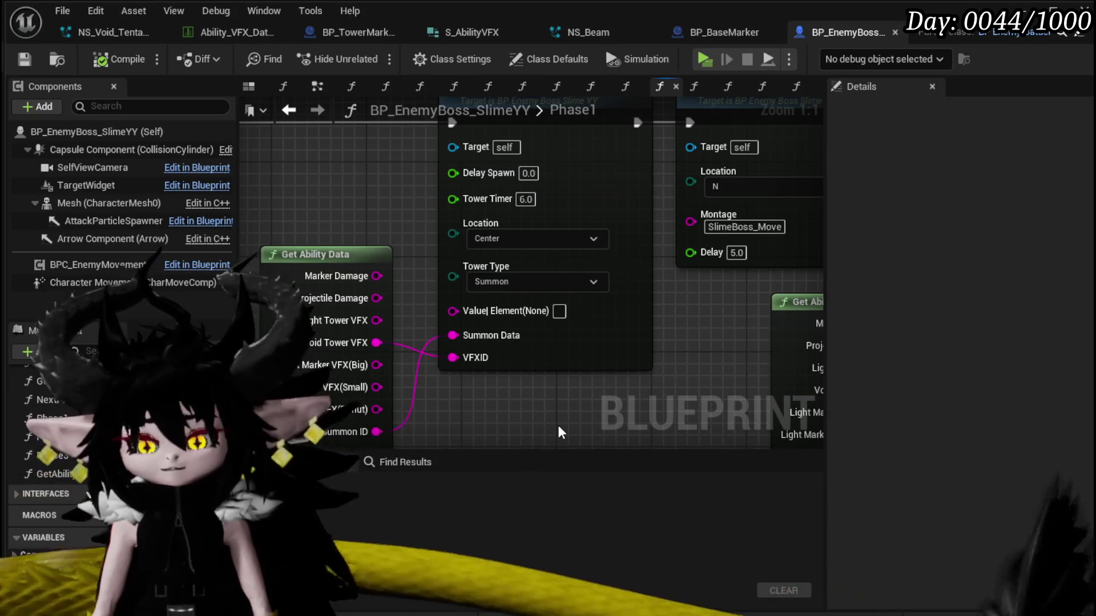
Add a TriggerVFXID input to SpawnTower feeding Append's C pin, then save.
double_click(626, 308)
left_click_drag(330, 357, 285, 300)
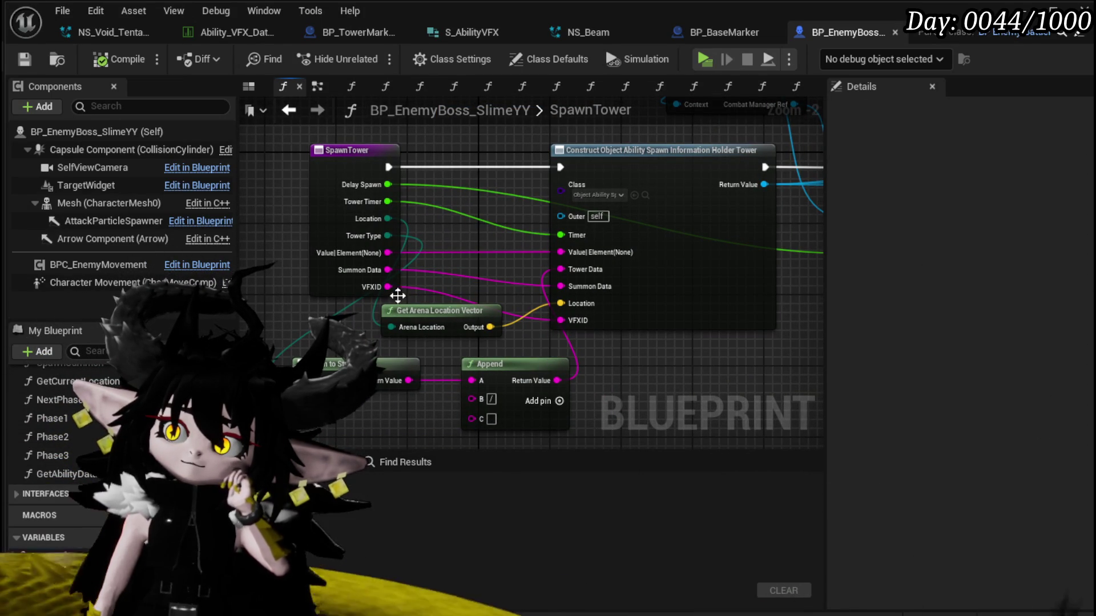
mouse_move(472, 419)
left_mouse_down()
mouse_move(453, 306)
mouse_move(487, 368)
mouse_move(361, 239)
mouse_move(334, 247)
left_mouse_up()
left_click(884, 513)
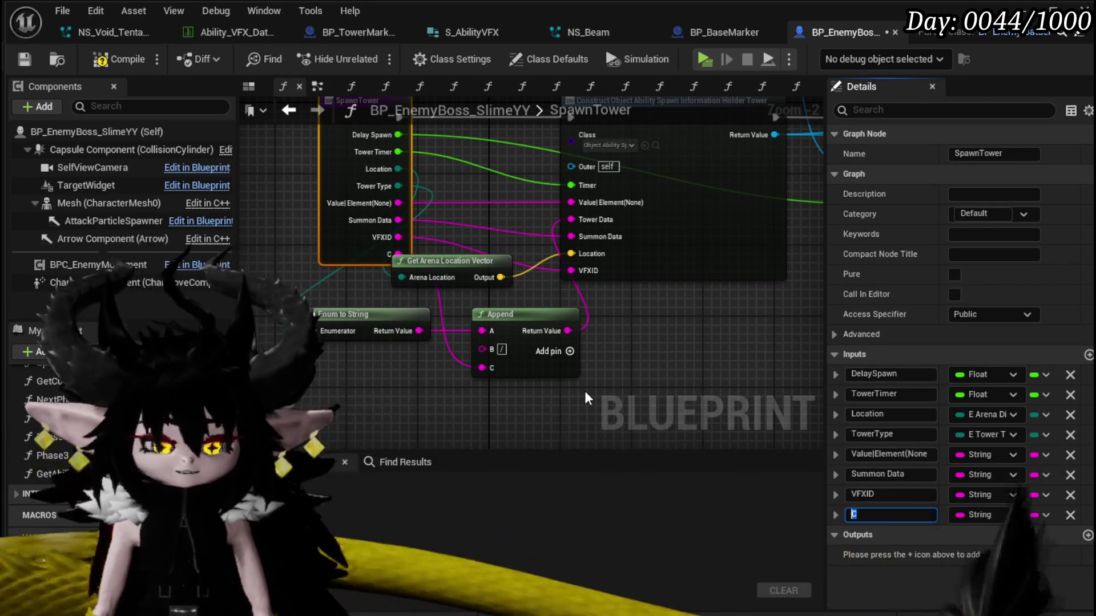
type("Trigger")
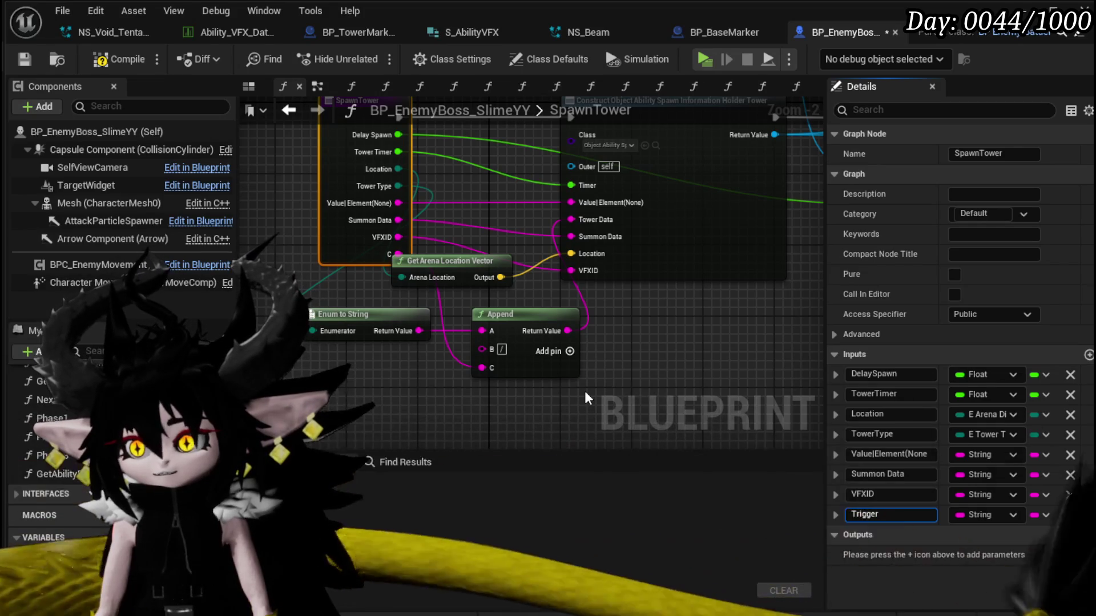
type("VFXID")
key("Return")
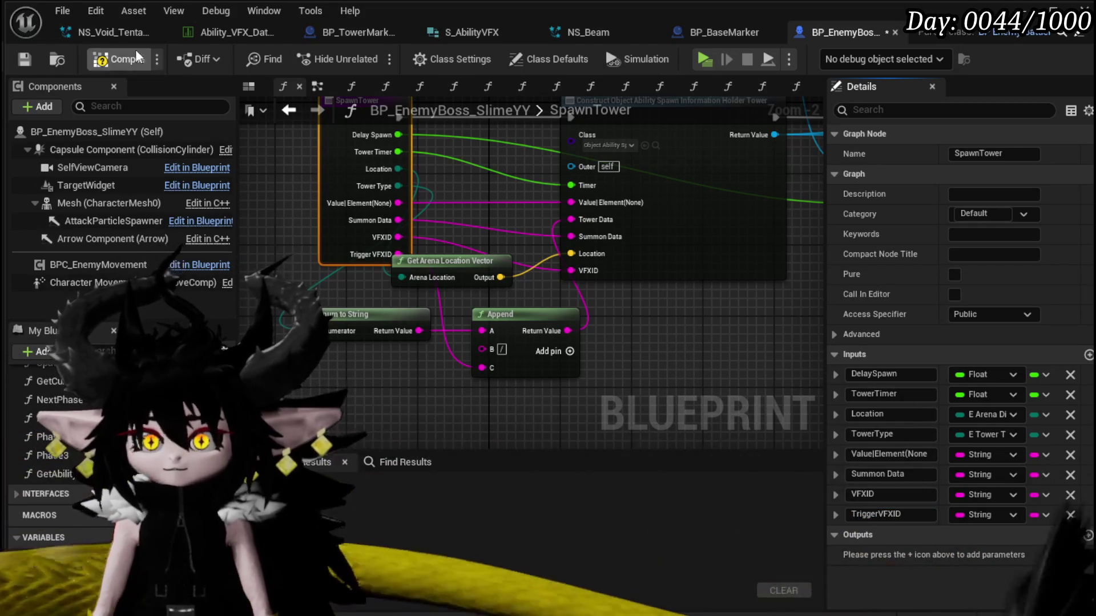
left_click(24, 60)
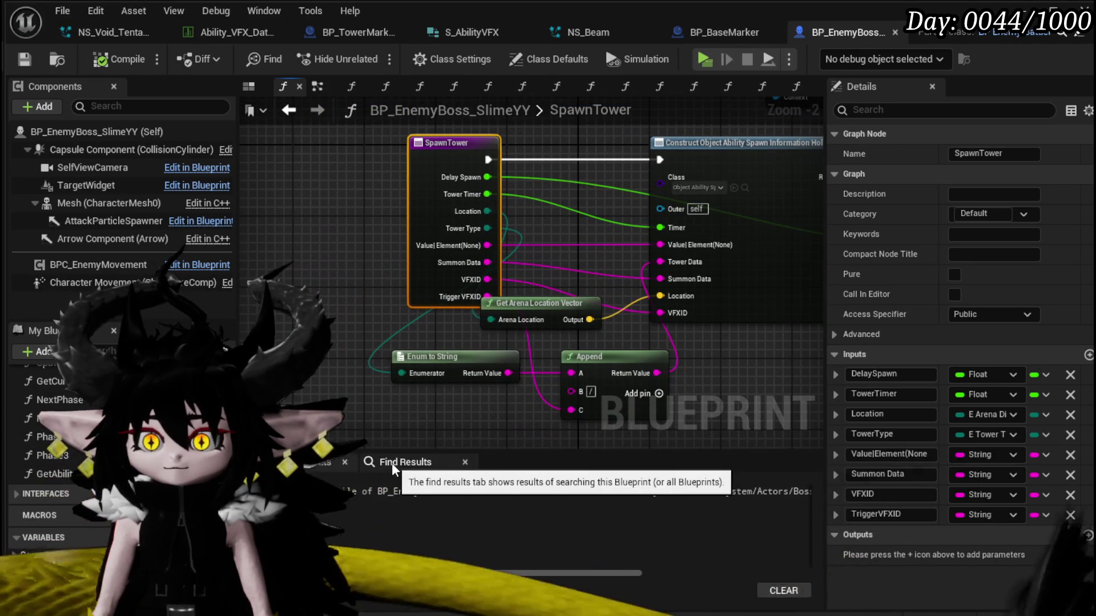
Find all Spawn Tower calls, inspect the one in AbilityTree, and compile and save.
left_click(391, 463)
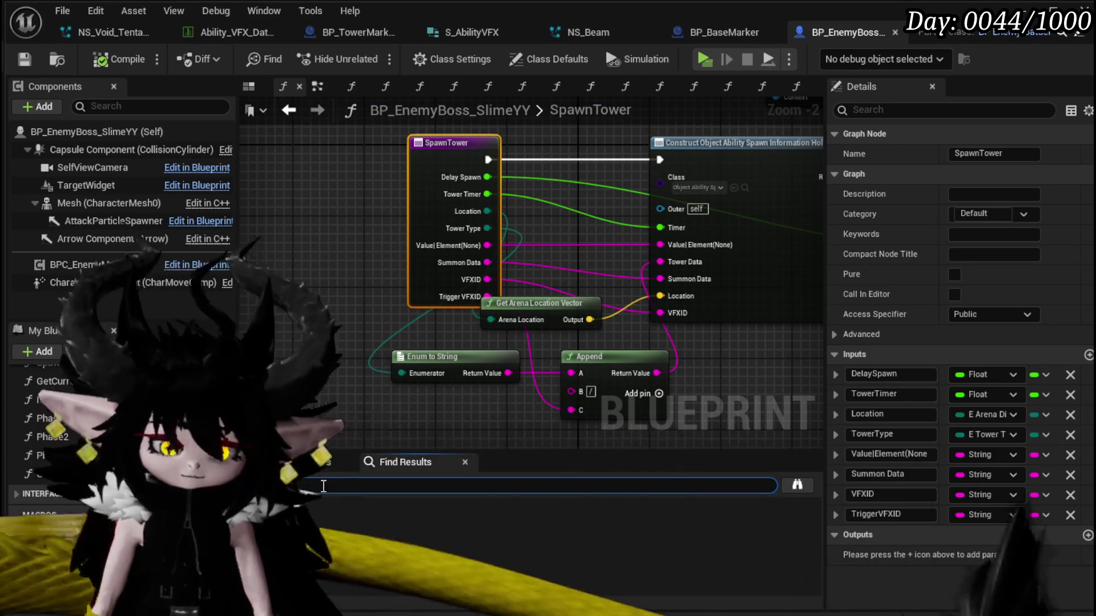
key("Return")
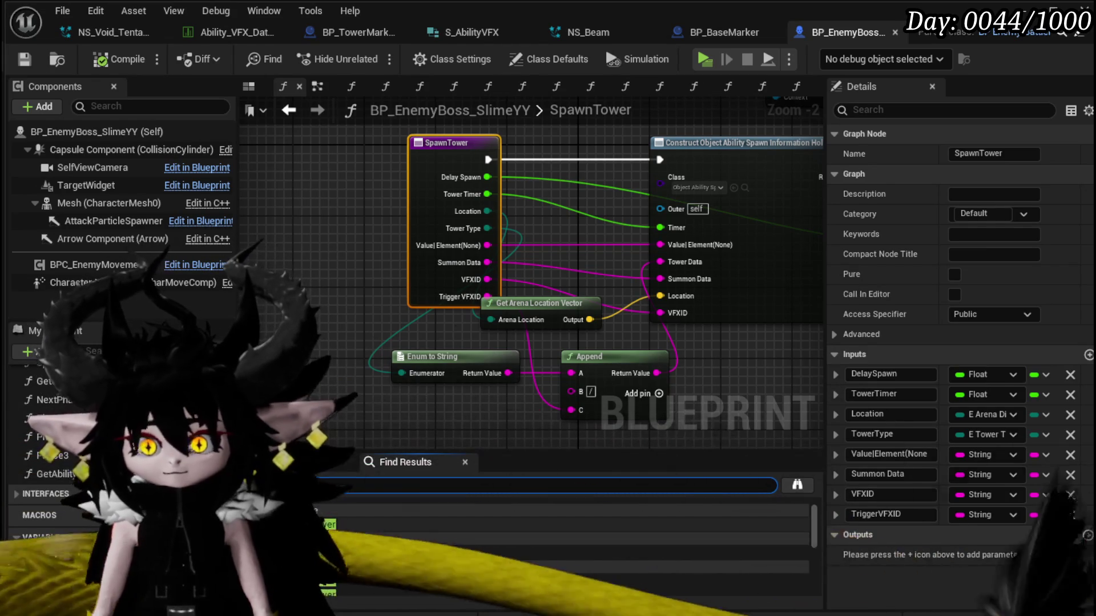
double_click(388, 524)
scroll(359, 282, "up", 2)
scroll(357, 229, "down", 4)
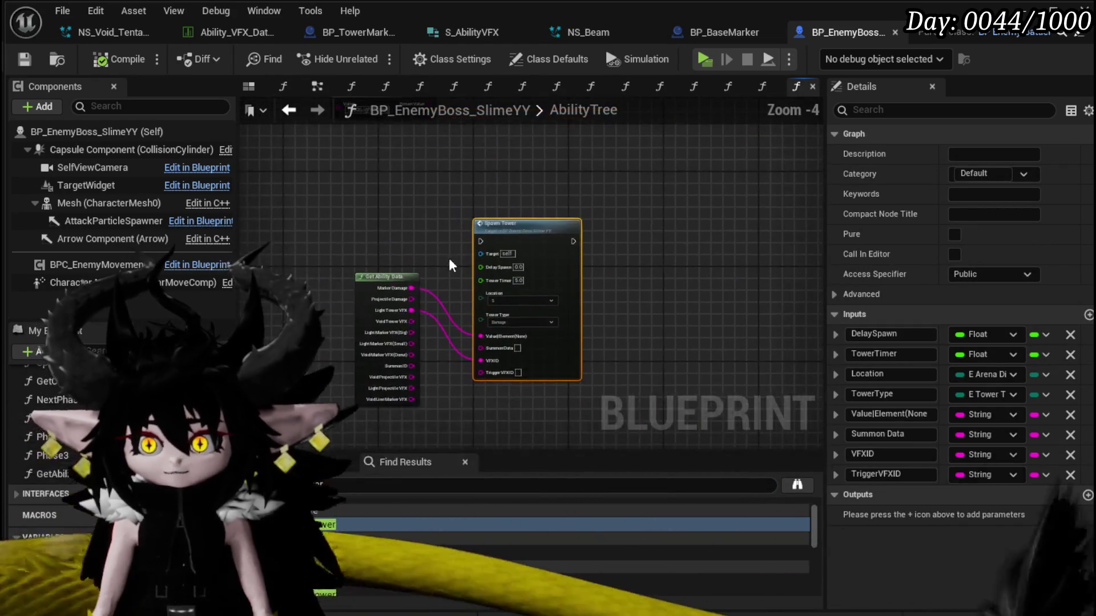
scroll(399, 274, "up", 3)
scroll(407, 276, "down", 2)
mouse_move(313, 157)
left_mouse_down()
mouse_move(440, 218)
mouse_move(509, 444)
left_mouse_up()
scroll(509, 444, "down", 3)
scroll(430, 336, "up", 4)
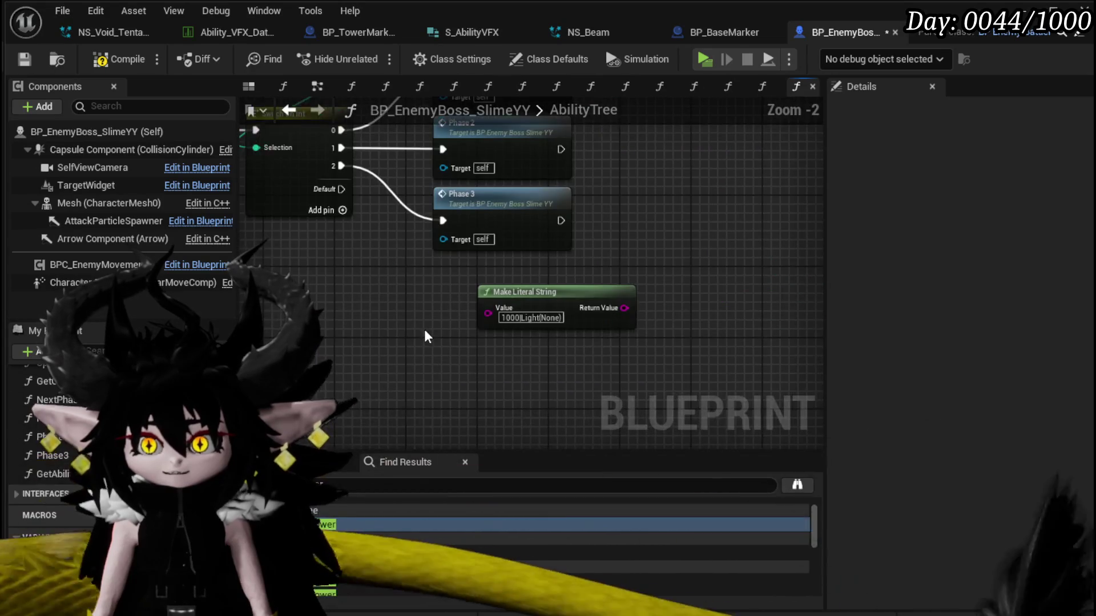
left_click(109, 59)
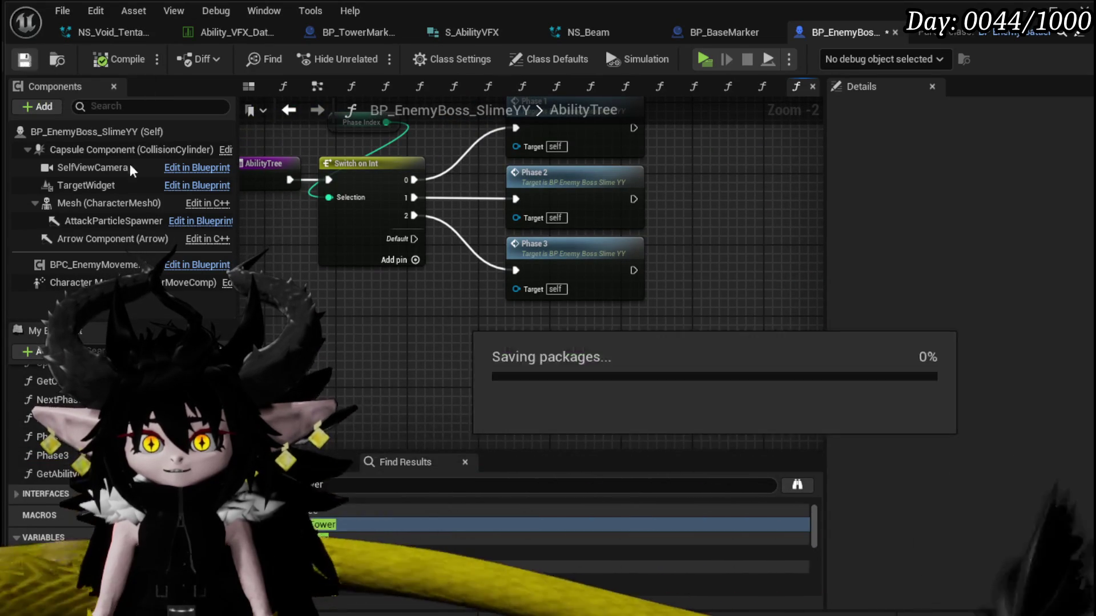
Open GetAbilityData from Phase1's Get Ability Data node and add a new output.
double_click(51, 418)
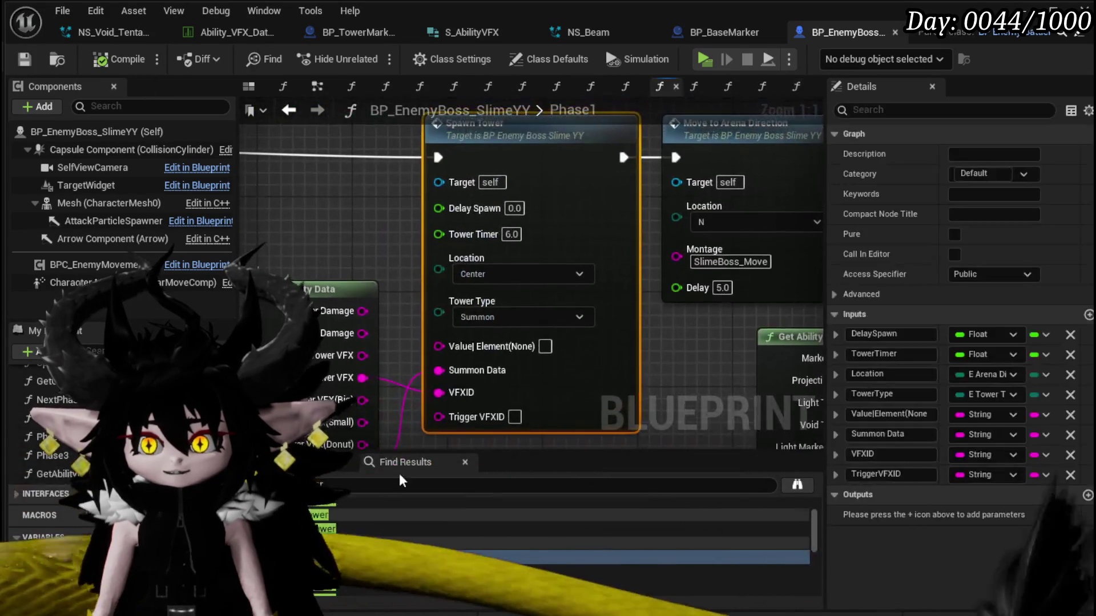
left_click_drag(402, 411, 440, 261)
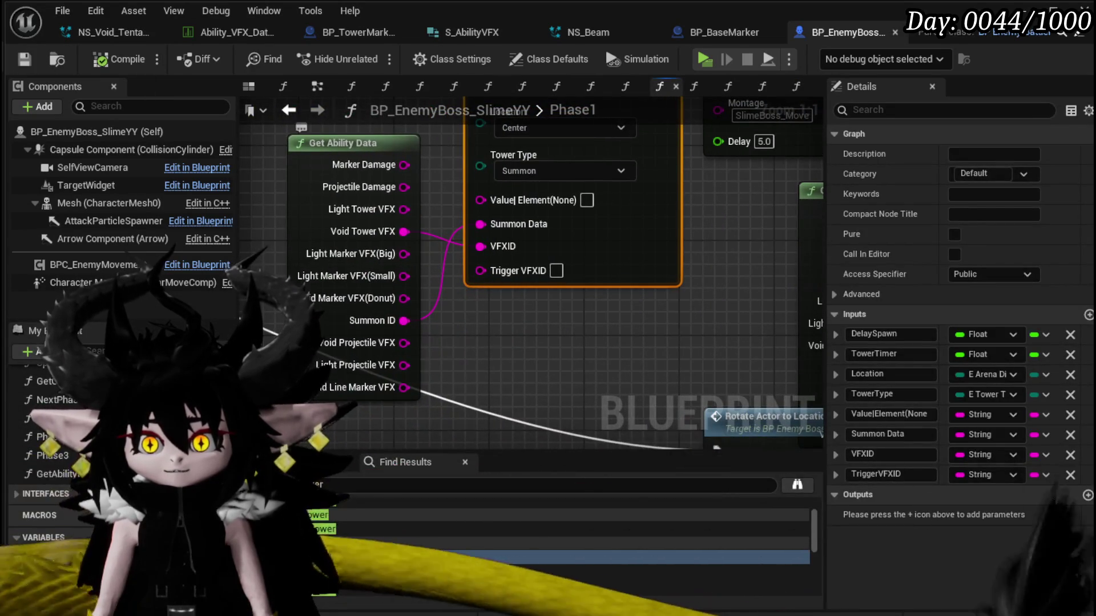
double_click(342, 319)
left_click(674, 239)
left_click(1076, 355)
Rename the new output to Void Tower Trigger VFX and set its type to String.
left_click_drag(599, 300, 616, 226)
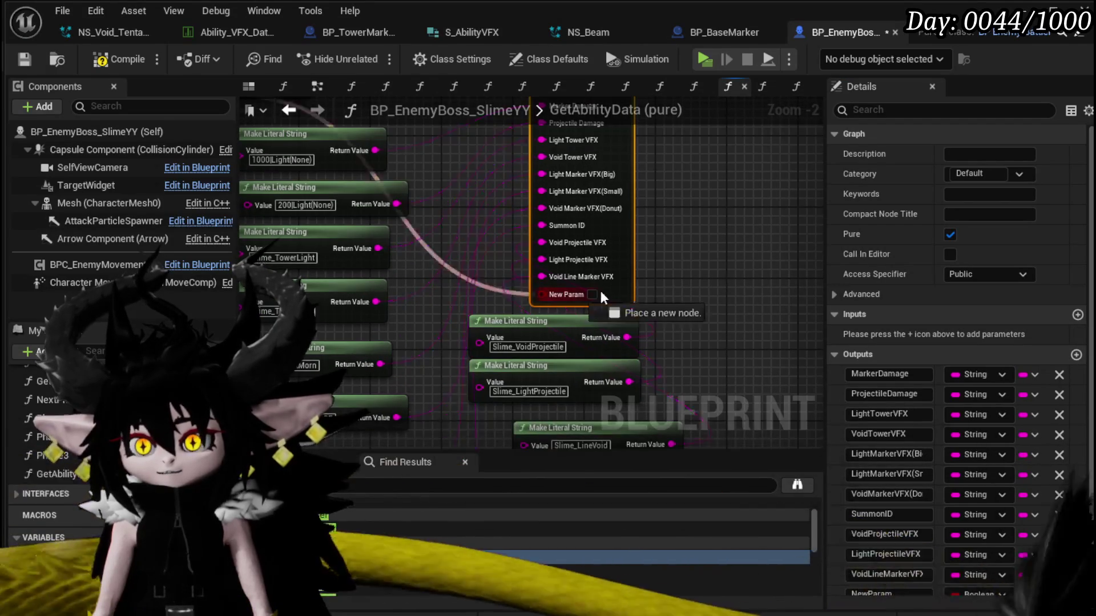
scroll(902, 583, "down", 1)
left_click(900, 584)
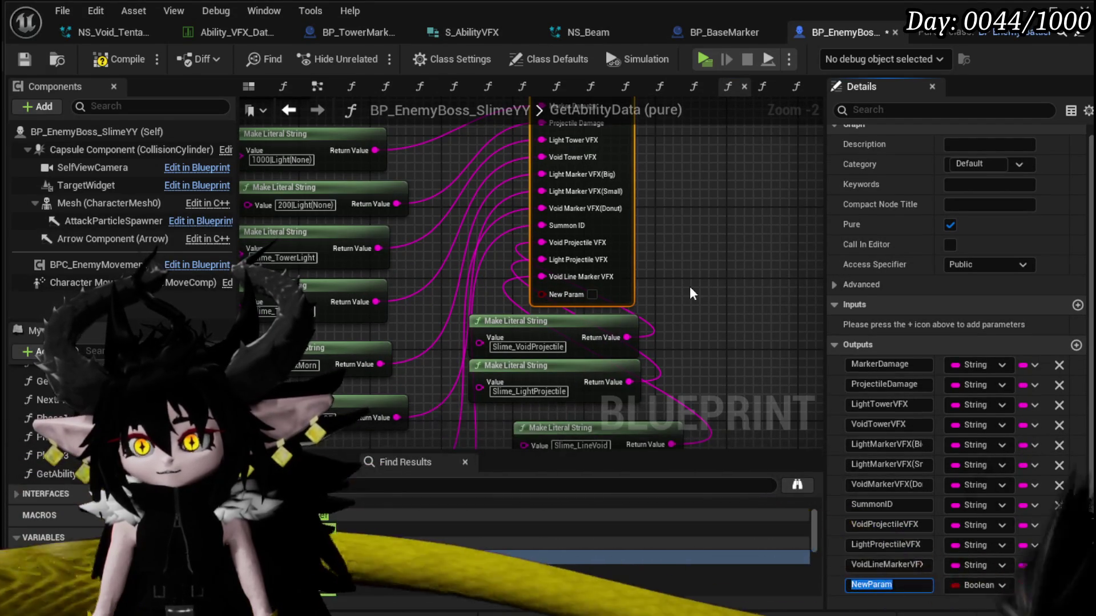
type("Vpod")
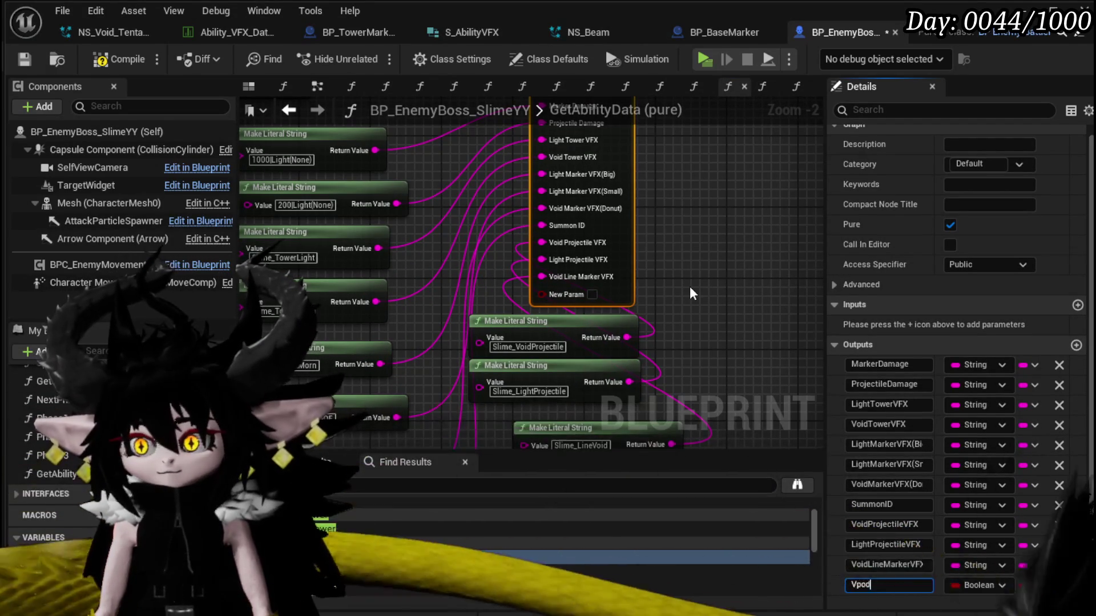
type("idT")
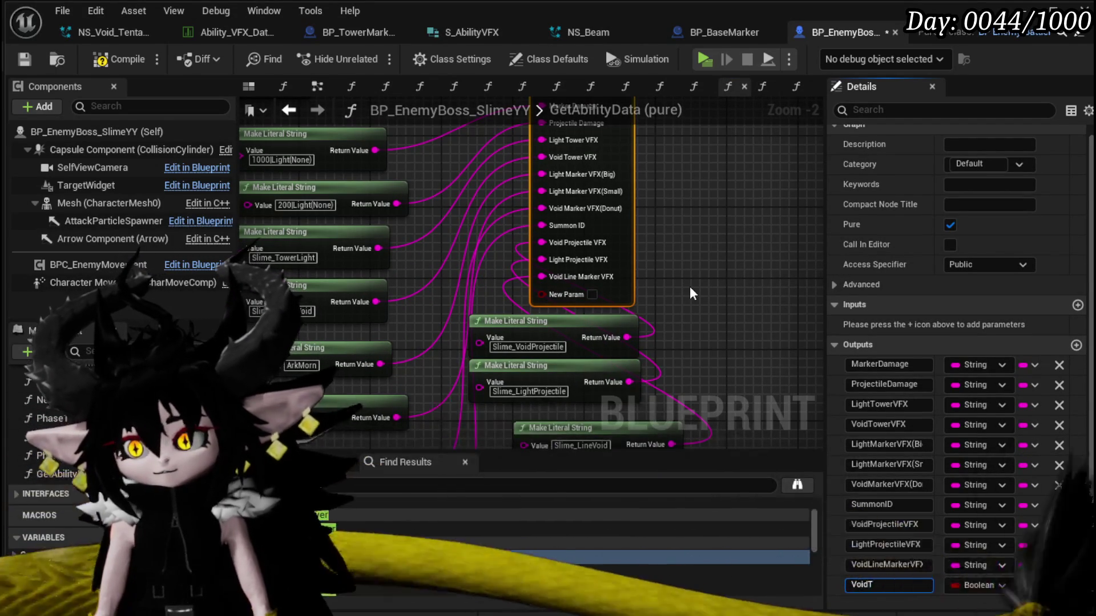
type("oweTrigg")
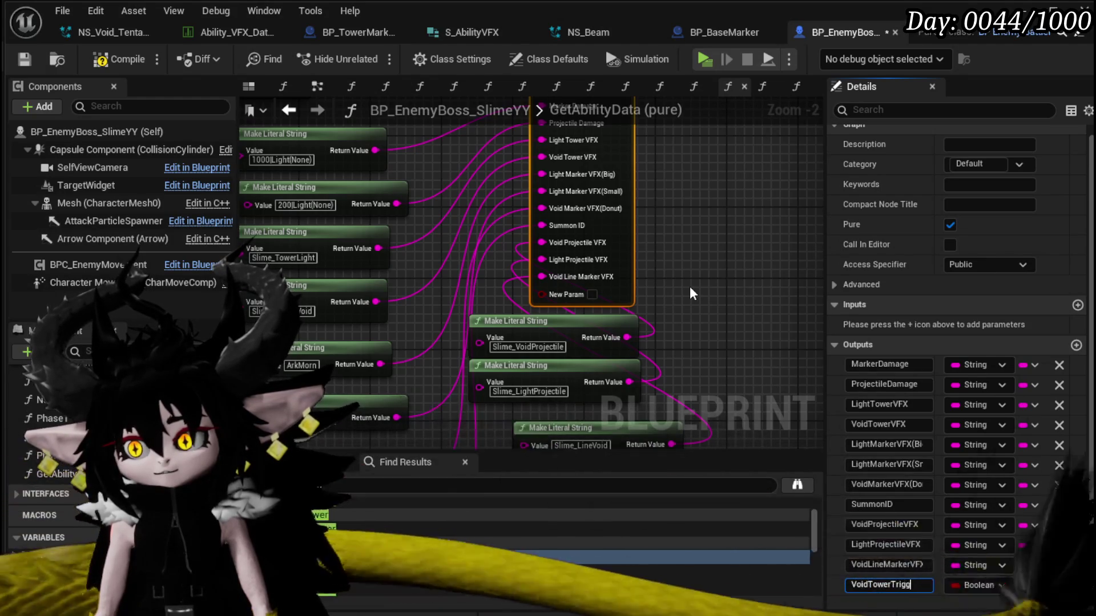
type("erFX")
key("Return")
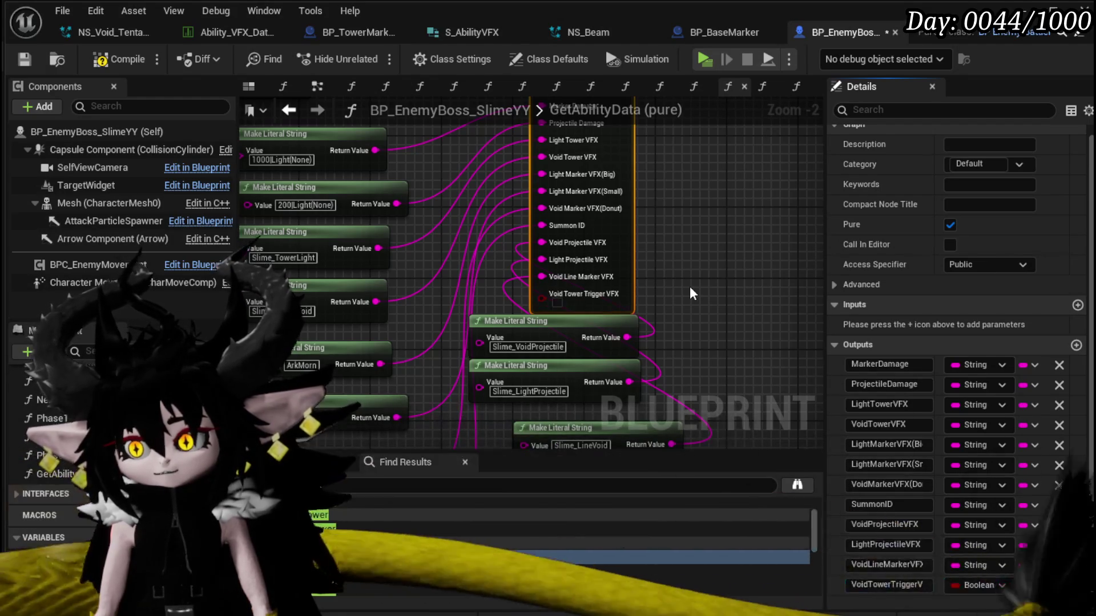
left_click(979, 585)
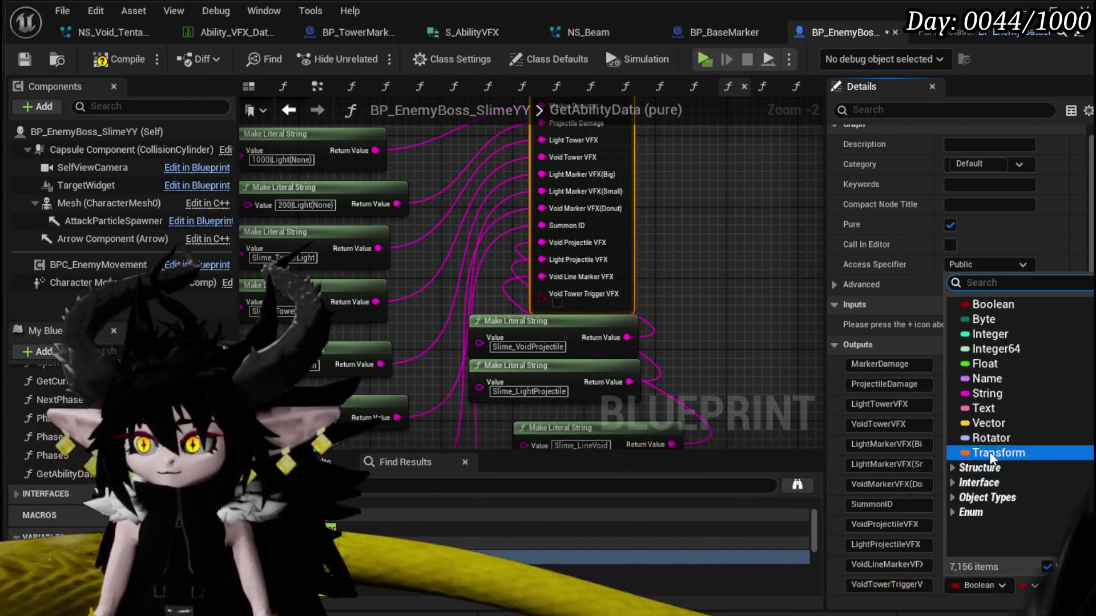
left_click(982, 400)
Attach a Make Literal String node set to Void_Tentacles to the output and save.
mouse_move(542, 295)
left_mouse_down()
mouse_move(616, 413)
mouse_move(560, 340)
left_mouse_up()
type("make literal string")
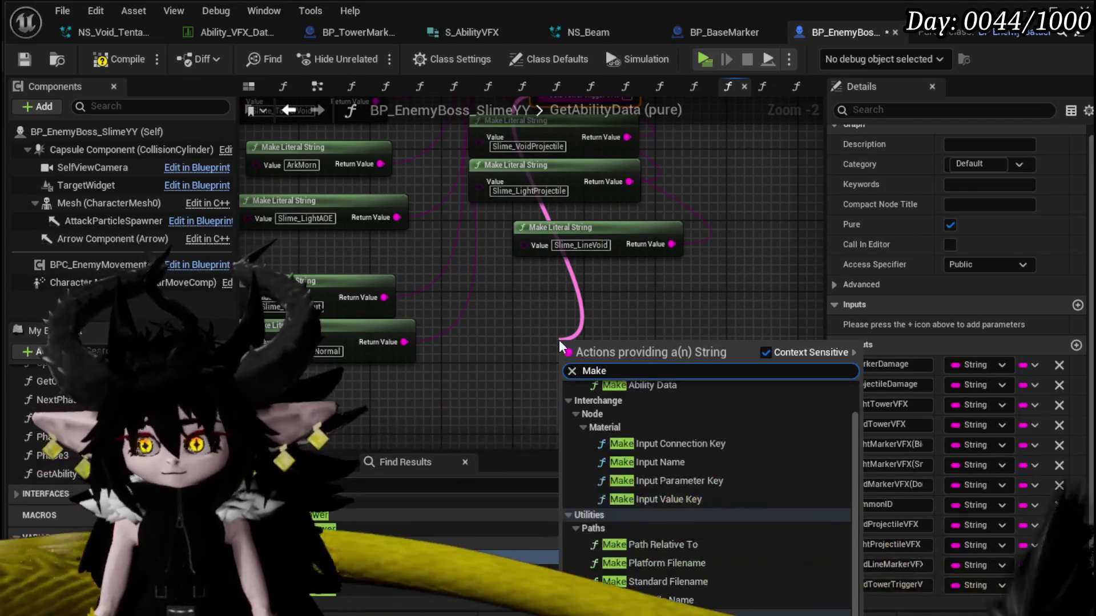
key("Return")
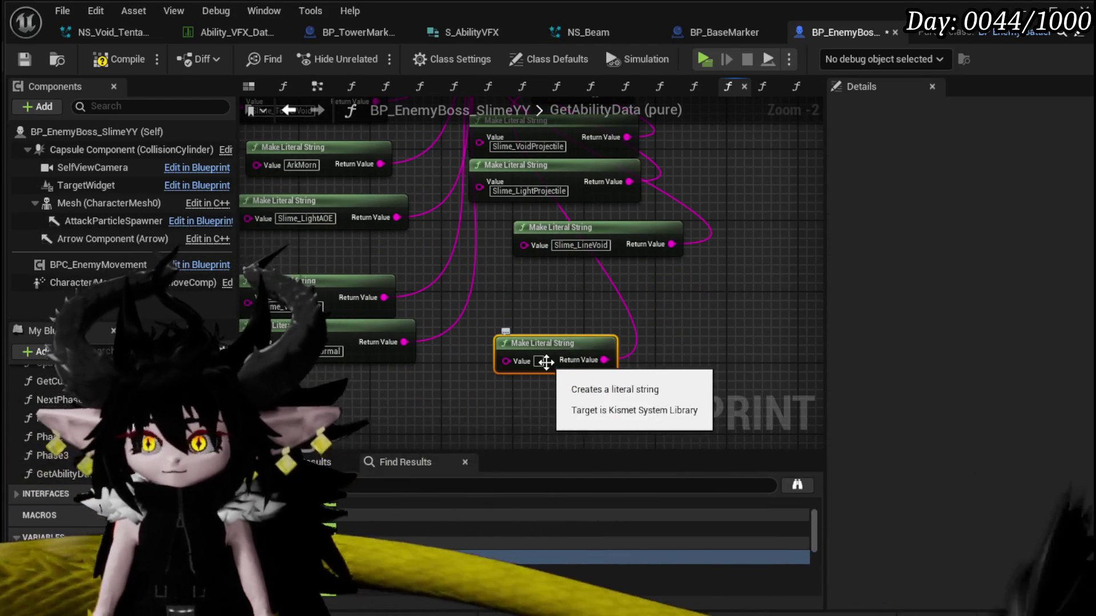
type("Void_Tentacles")
left_click(739, 317)
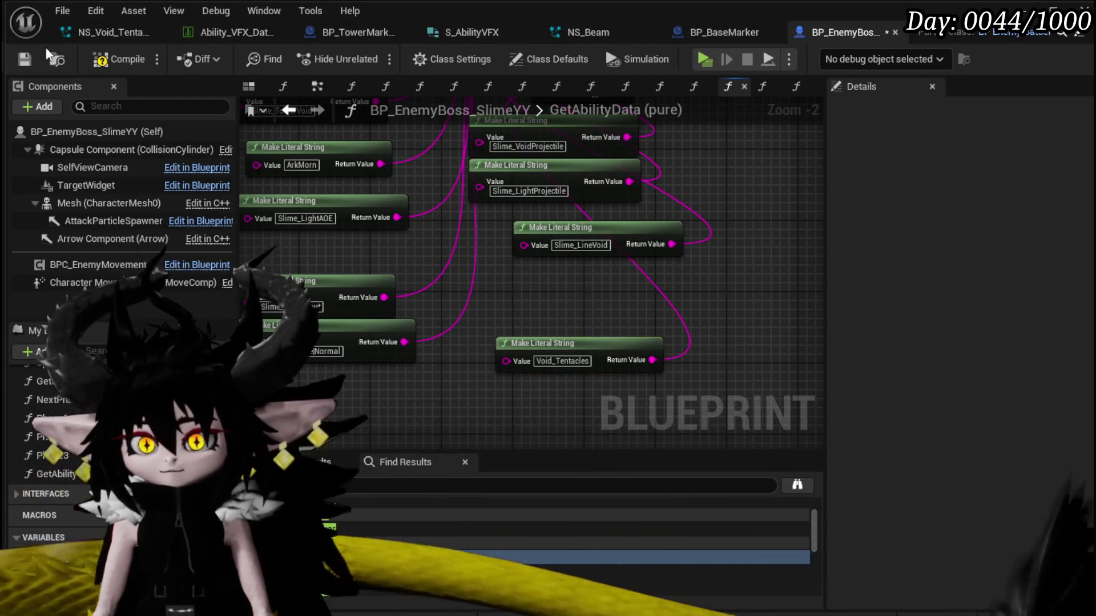
left_click(21, 60)
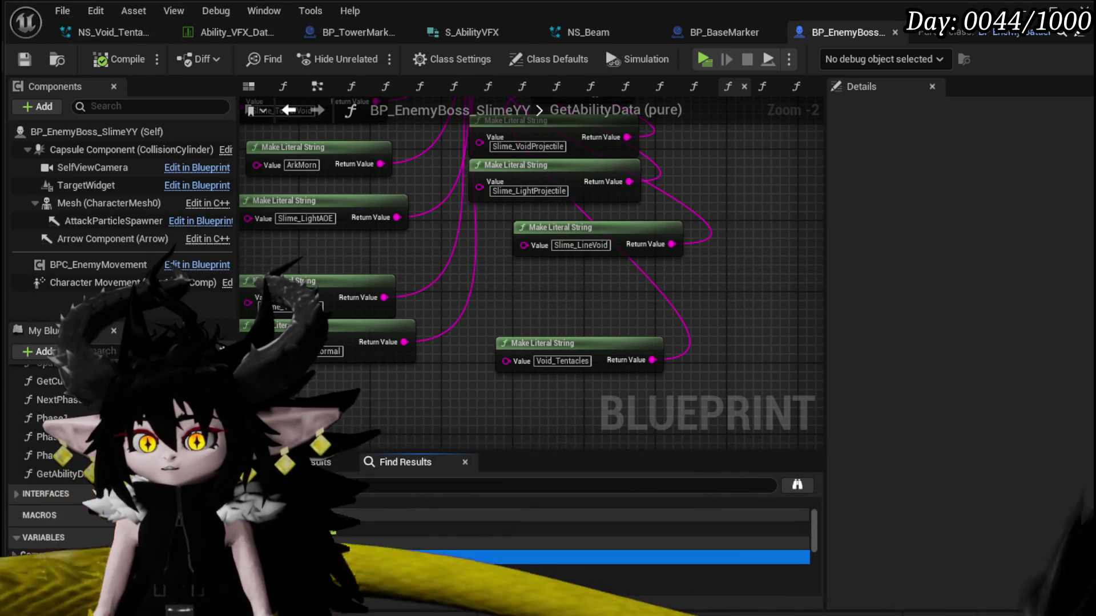
left_click(659, 86)
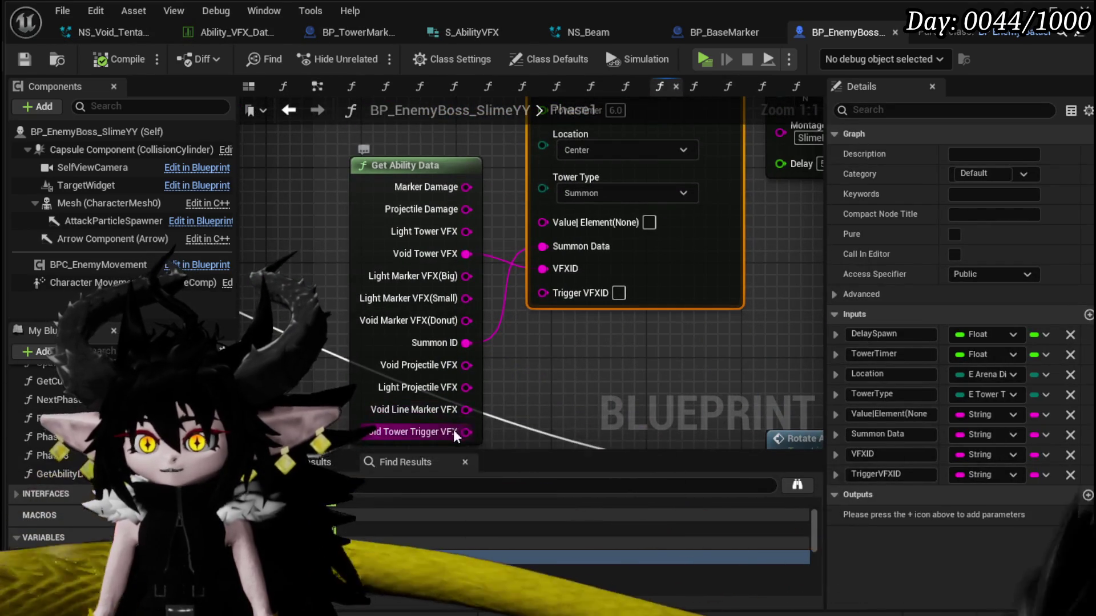
Wire Void Tower Trigger VFX into Trigger VFXID on the first Phase1 Spawn Tower calls.
left_click_drag(466, 432, 546, 327)
mouse_move(457, 354)
left_mouse_down()
mouse_move(422, 320)
mouse_move(375, 387)
left_mouse_up()
mouse_move(445, 415)
left_mouse_down()
mouse_move(478, 403)
mouse_move(558, 325)
mouse_move(491, 365)
mouse_move(486, 411)
mouse_move(480, 308)
left_mouse_up()
left_click_drag(471, 363, 513, 330)
left_click_drag(333, 338, 367, 357)
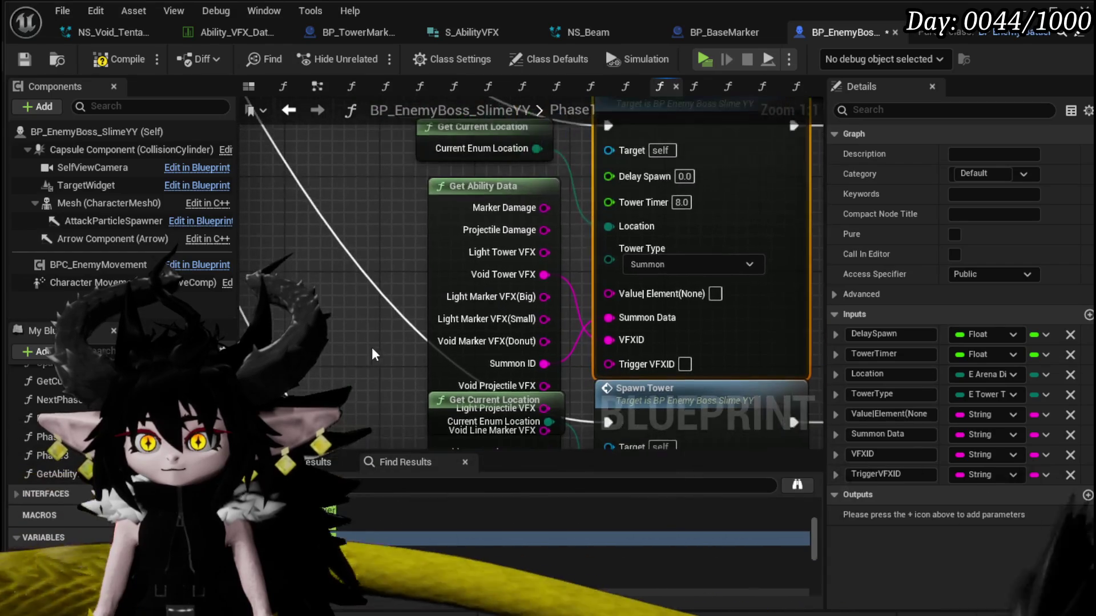
mouse_move(440, 217)
left_mouse_down()
mouse_move(295, 206)
mouse_move(482, 281)
mouse_move(472, 232)
left_mouse_up()
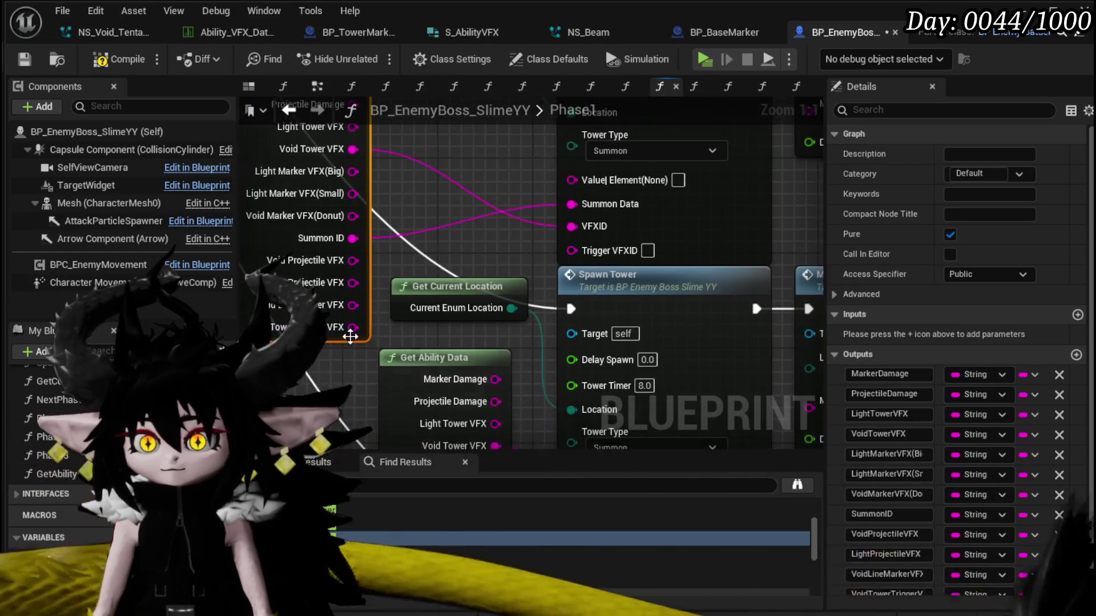
left_click_drag(461, 282, 575, 247)
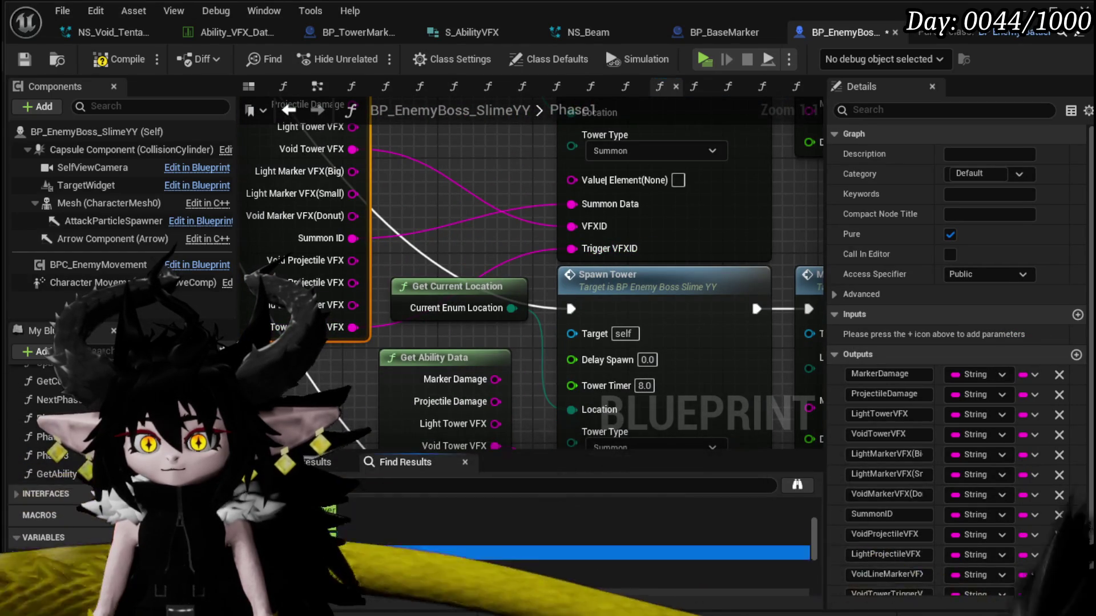
left_click(606, 274)
Connect Void Tower Trigger VFX to Trigger VFXID on the remaining Phase1 Spawn Tower nodes.
left_click_drag(296, 457, 460, 310)
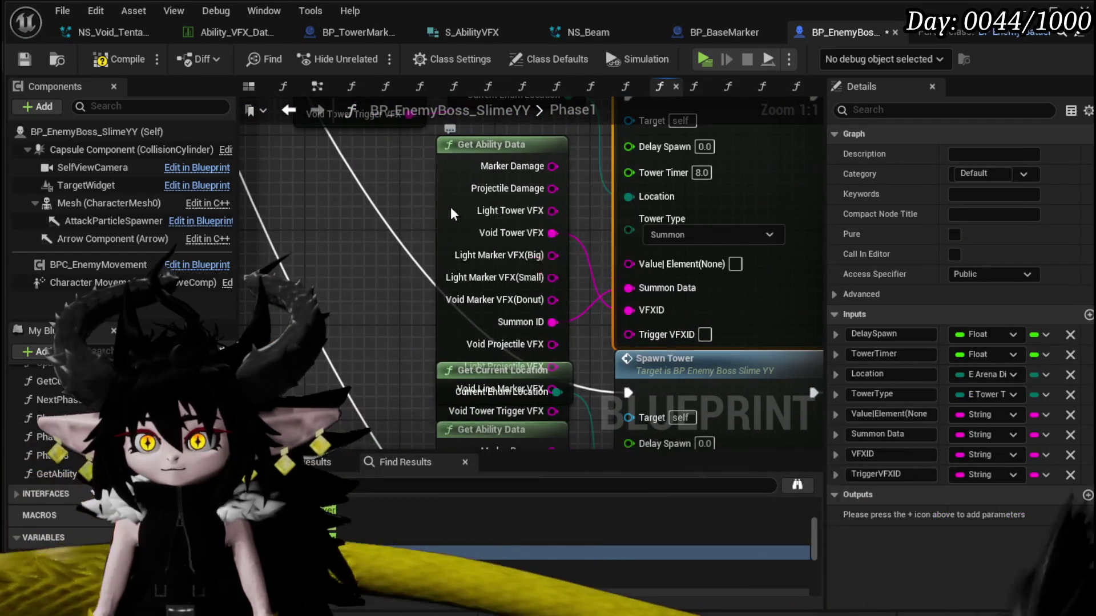
left_click_drag(462, 200, 285, 204)
left_click_drag(475, 378, 631, 333)
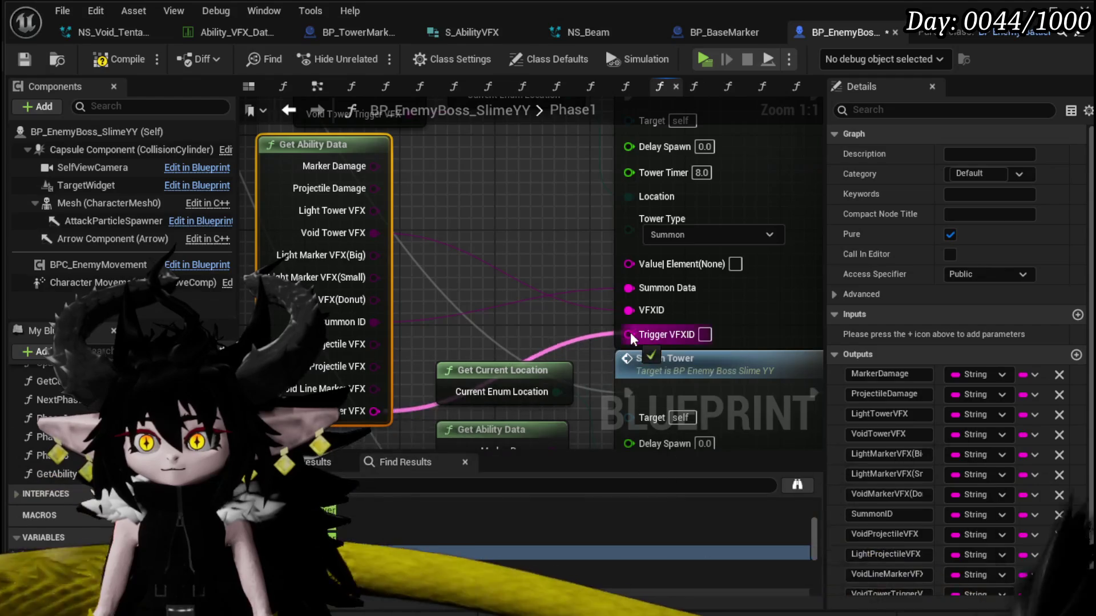
left_click(665, 359)
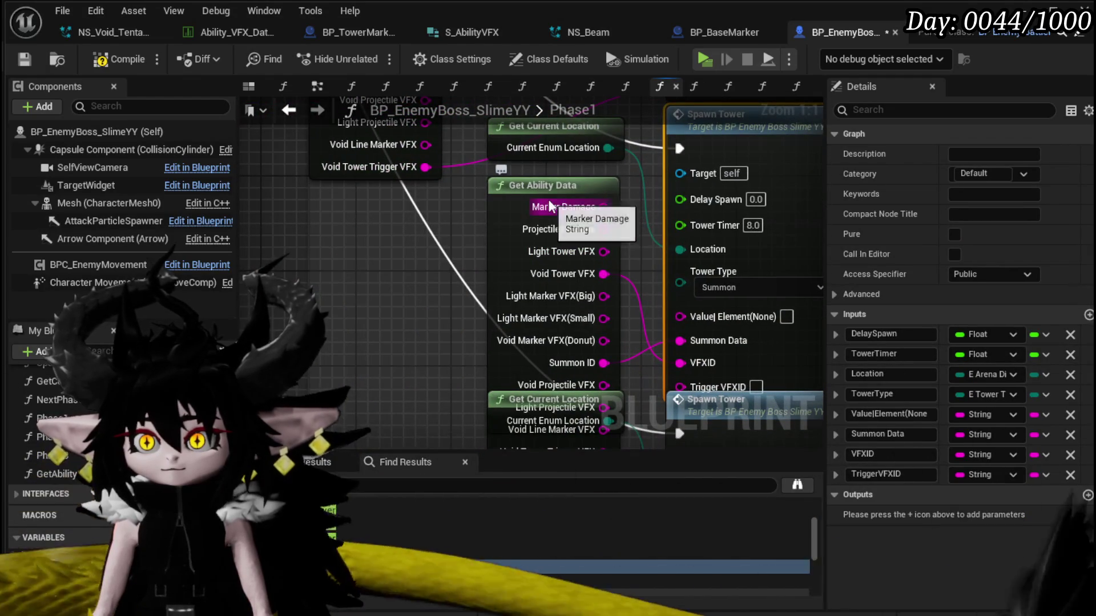
left_click_drag(571, 207, 256, 201)
left_click_drag(438, 356, 455, 207)
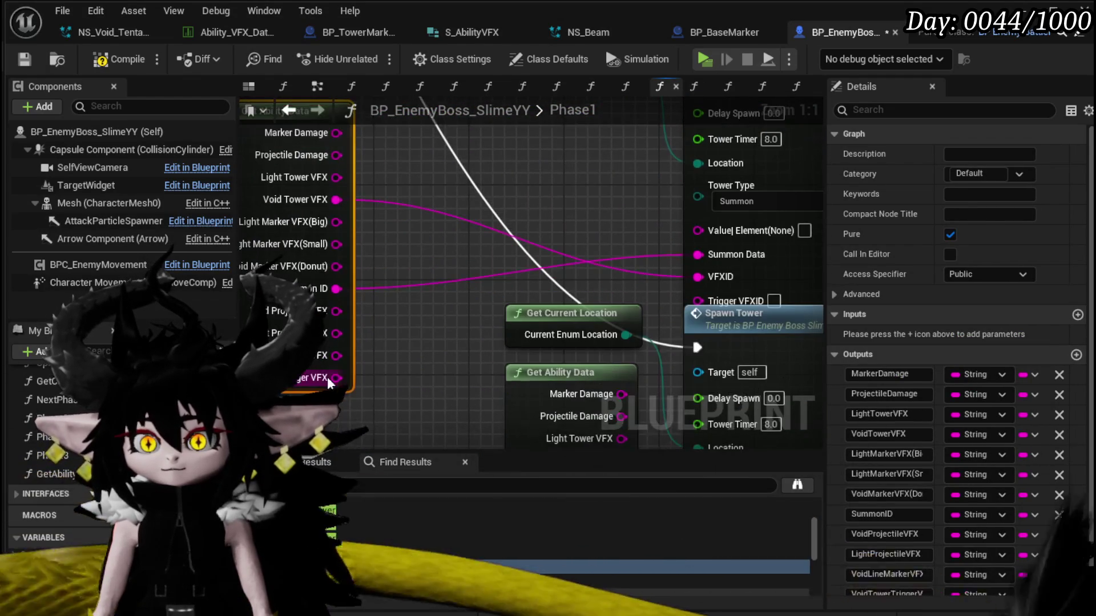
mouse_move(718, 303)
left_mouse_down()
mouse_move(742, 210)
mouse_move(601, 173)
left_mouse_up()
left_click(754, 221)
left_click_drag(464, 378, 513, 331)
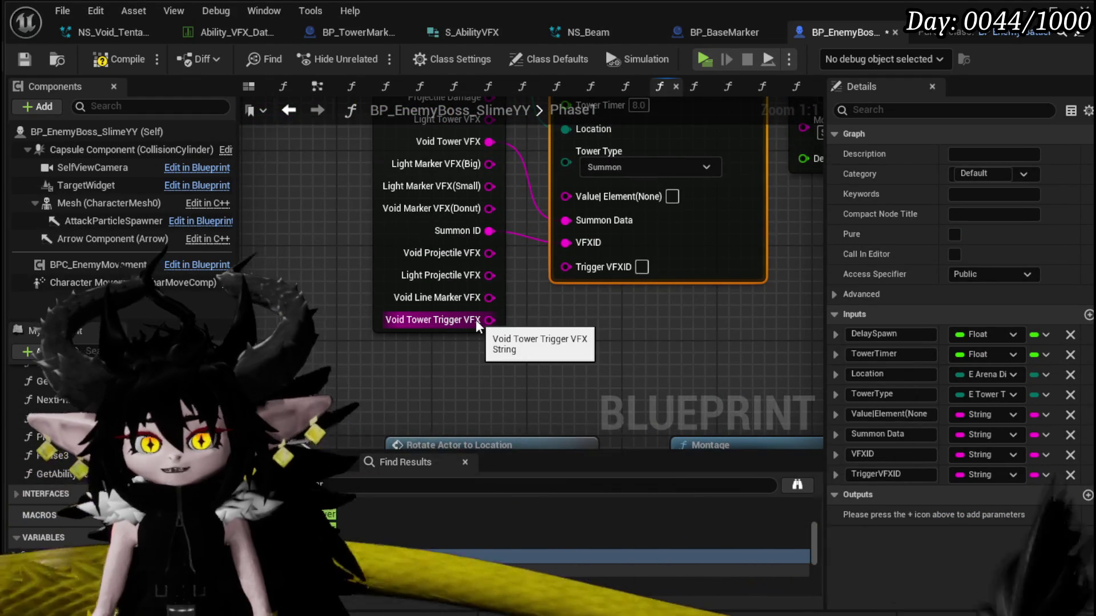
left_click_drag(475, 320, 590, 263)
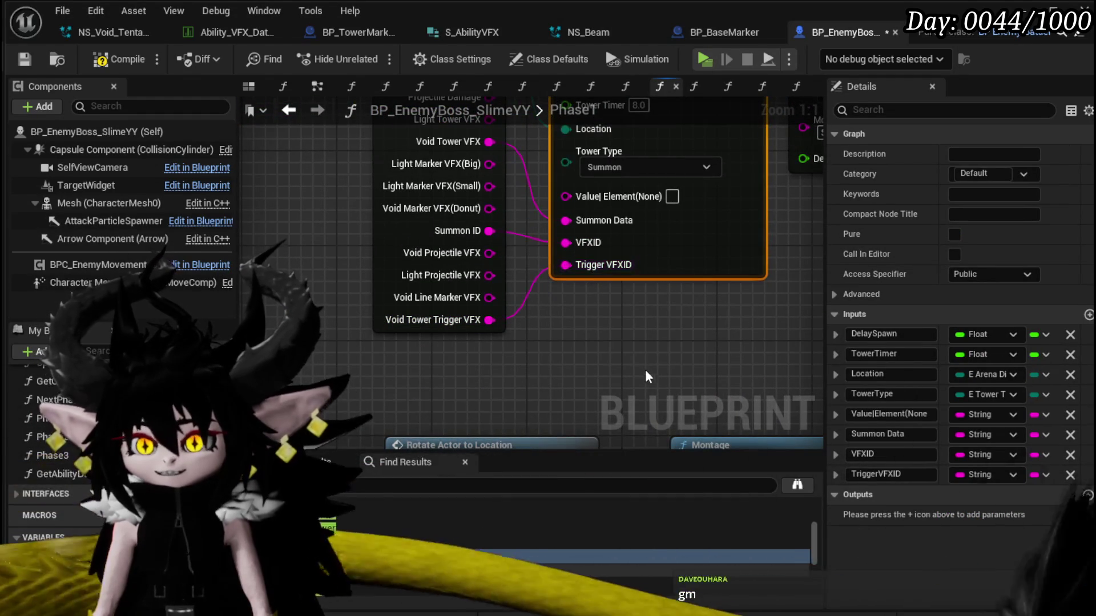
Save the Blueprint and open Phase2, zoomed on its Spawn Tower node.
left_click(29, 57)
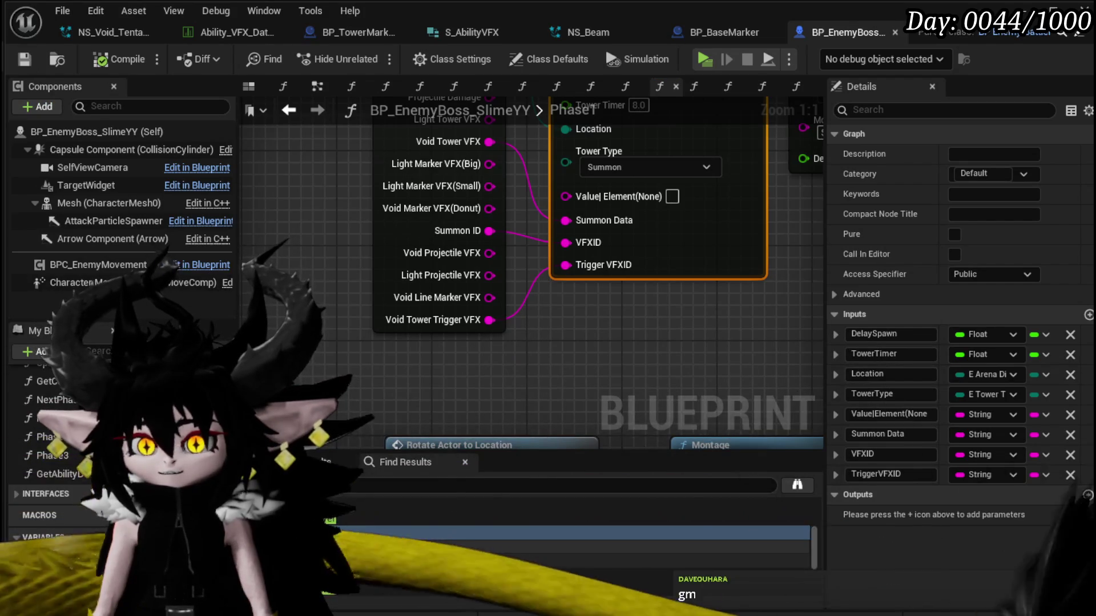
double_click(391, 505)
mouse_move(515, 345)
left_mouse_down()
mouse_move(571, 215)
mouse_move(540, 284)
mouse_move(591, 263)
left_mouse_up()
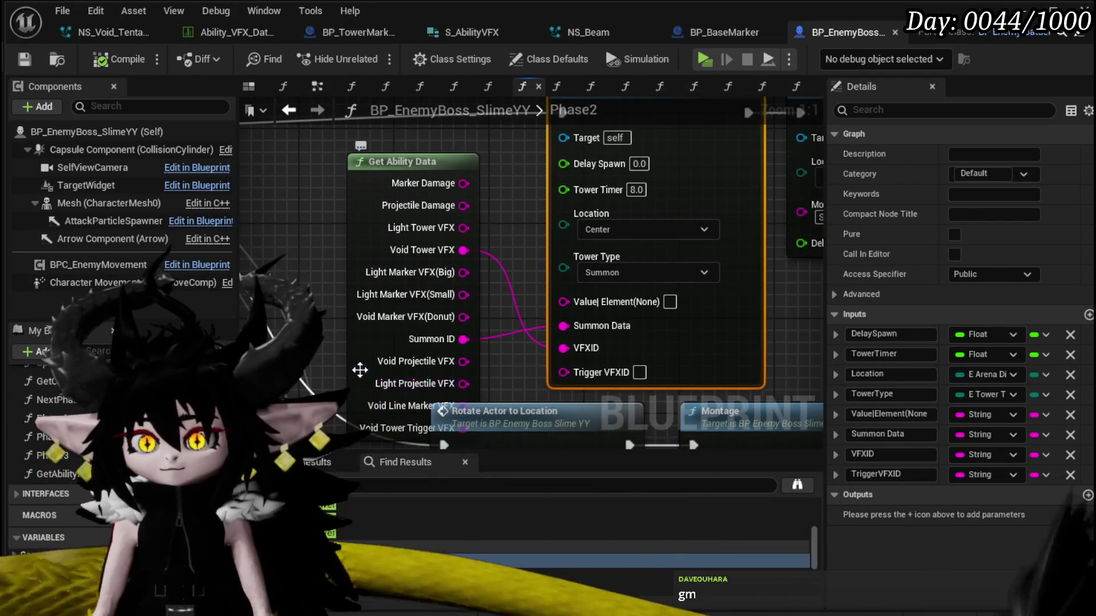
Arrange Phase2's Get Ability Data, Spawn Tower and Move to Arena Direction nodes for wiring.
left_click_drag(448, 427, 355, 345)
left_click_drag(566, 369, 592, 282)
left_click(591, 281)
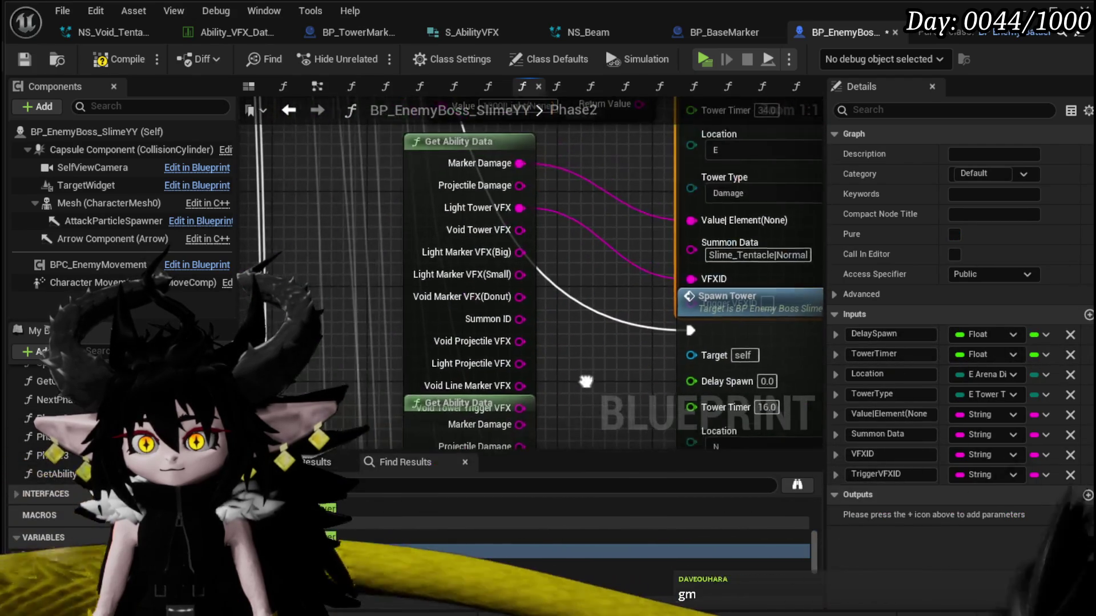
left_click(349, 377)
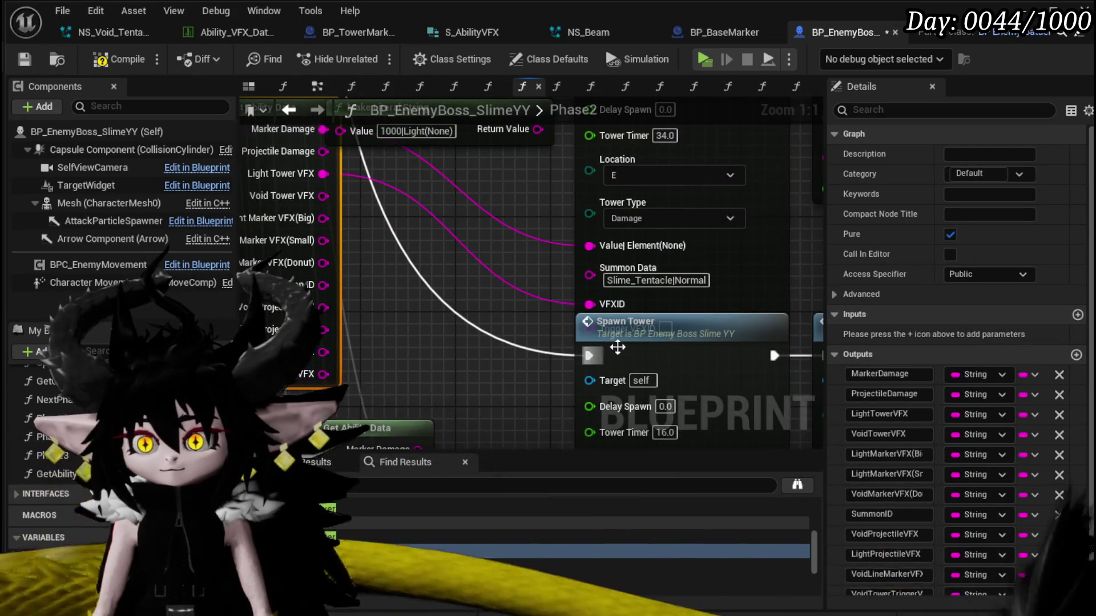
left_click(627, 360)
left_click_drag(591, 294, 382, 316)
mouse_move(651, 282)
left_mouse_down()
mouse_move(523, 221)
mouse_move(515, 187)
left_mouse_up()
scroll(734, 277, "down", 3)
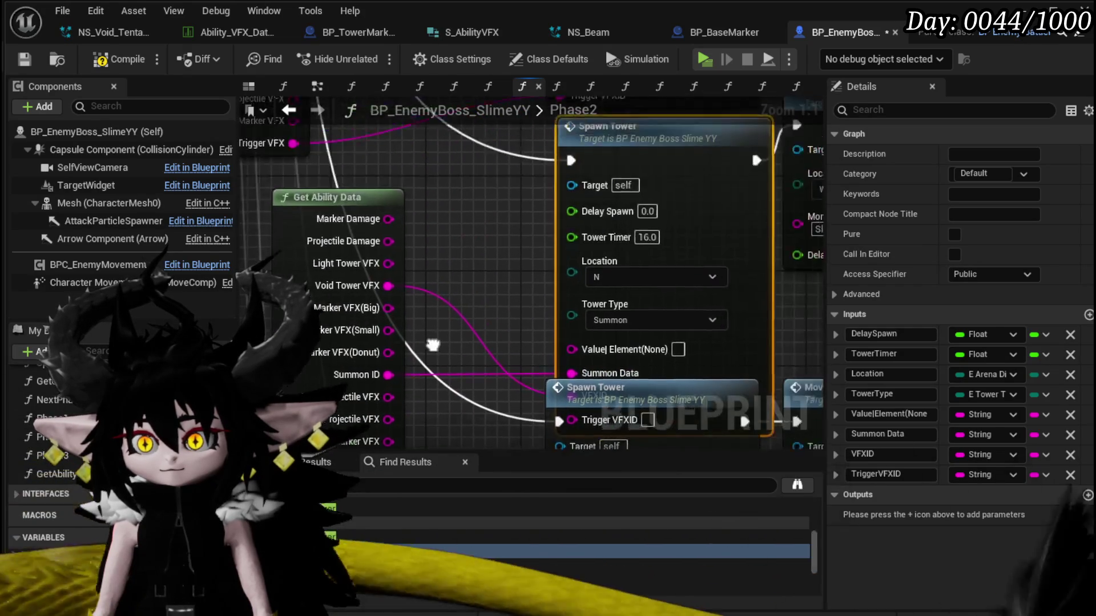
left_click(680, 234, "ctrl")
mouse_move(672, 232)
left_mouse_down()
mouse_move(476, 315)
mouse_move(758, 288)
left_mouse_up()
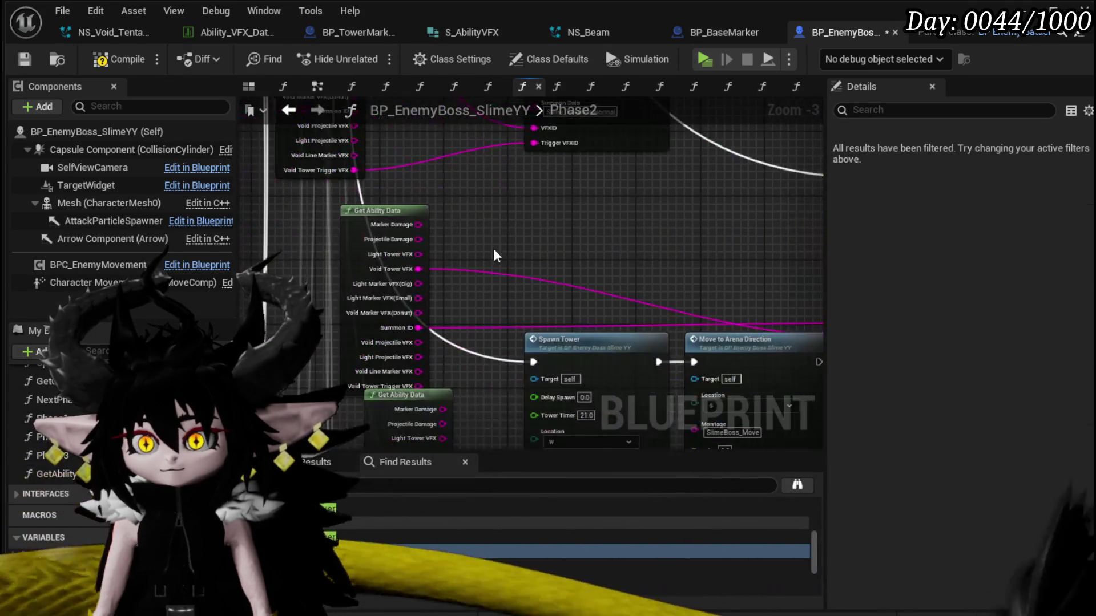
left_click(424, 217)
scroll(632, 165, "up", 2)
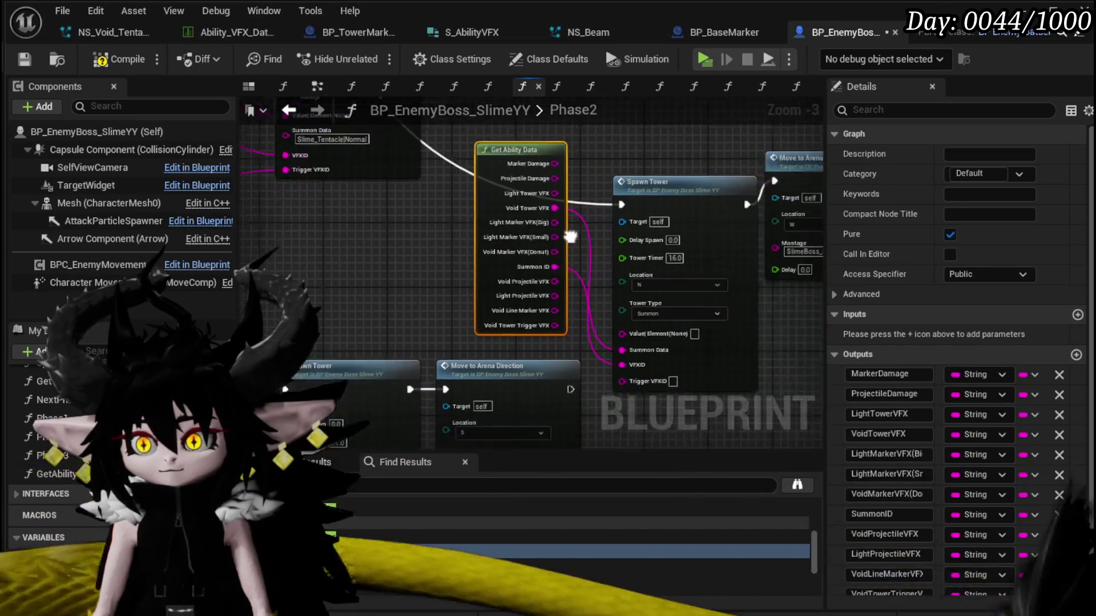
Connect Void Tower Trigger VFX to a Phase2 Spawn Tower's Trigger VFXID.
left_click_drag(319, 310, 581, 150)
mouse_move(760, 142)
left_mouse_down()
mouse_move(436, 356)
mouse_move(482, 359)
mouse_move(528, 334)
left_mouse_up()
scroll(528, 334, "down", 1)
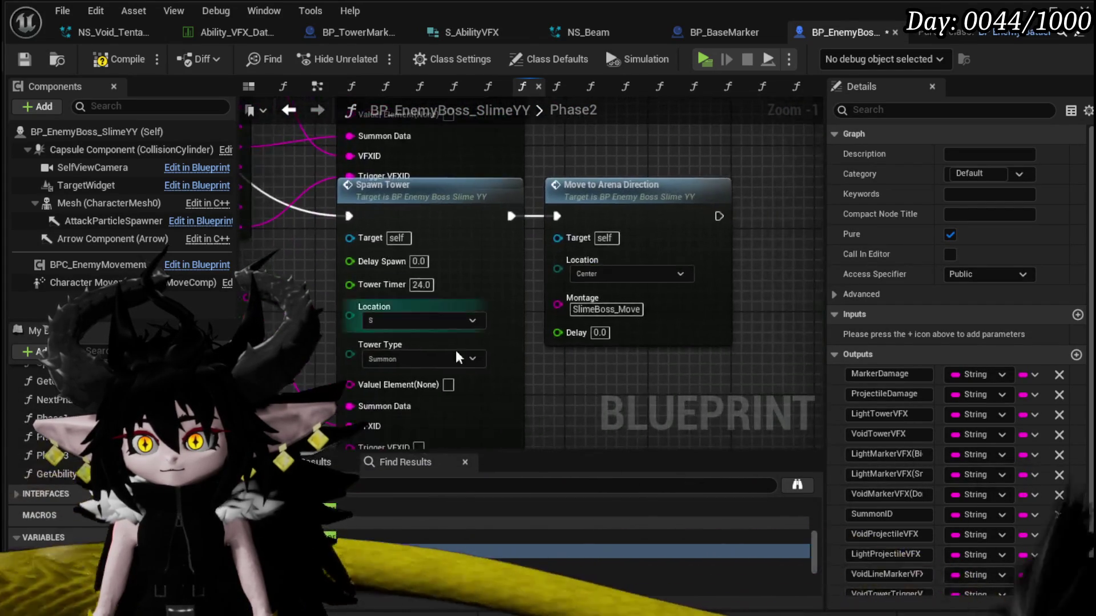
left_click_drag(631, 401, 417, 260)
mouse_move(303, 445)
left_mouse_down()
mouse_move(395, 402)
mouse_move(543, 367)
left_mouse_up()
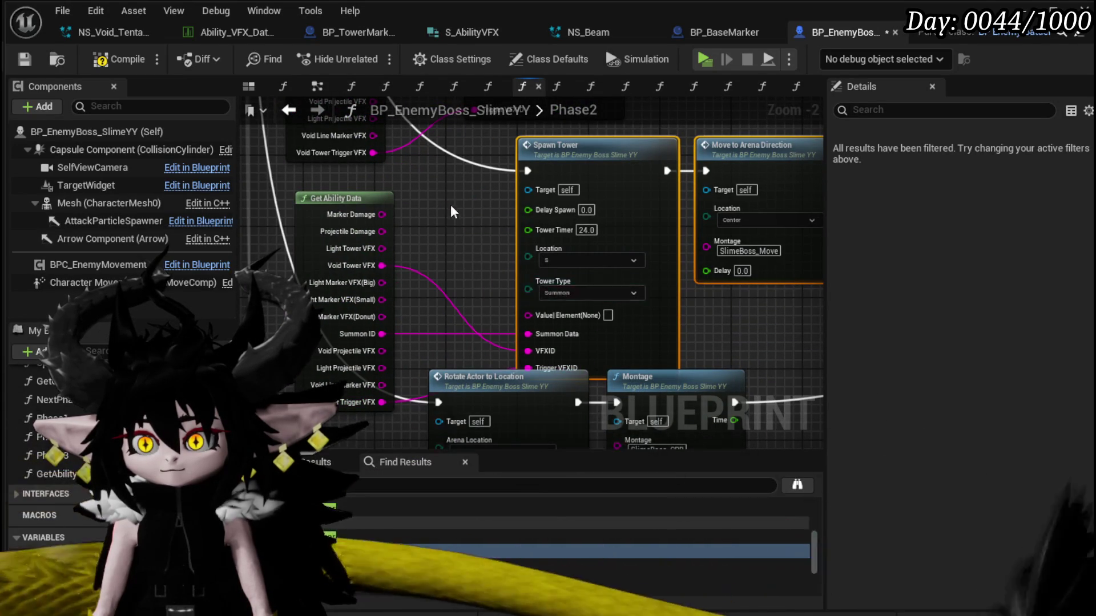
left_click_drag(445, 199, 392, 405)
Wire Light Marker VFX(Big) into the Tower Timer 34.0 Spawn Tower's Trigger VFXID and save.
scroll(493, 228, "down", 3)
scroll(513, 287, "up", 4)
mouse_move(512, 288)
left_mouse_down()
mouse_move(561, 295)
mouse_move(413, 298)
mouse_move(465, 241)
mouse_move(554, 259)
left_mouse_up()
mouse_move(594, 337)
left_mouse_down()
mouse_move(508, 375)
mouse_move(536, 398)
left_mouse_up()
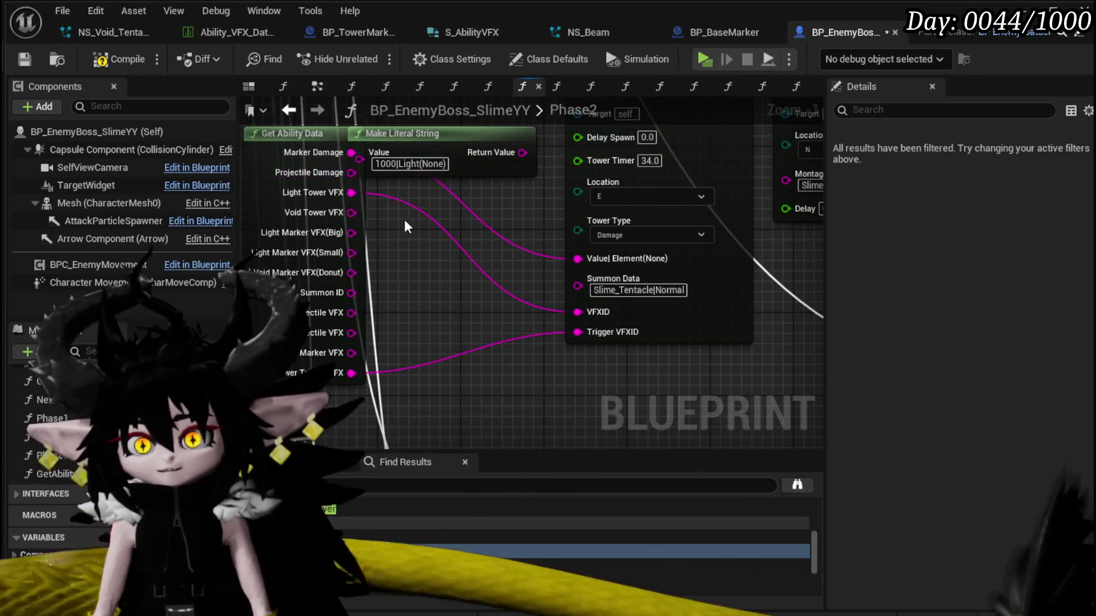
mouse_move(341, 234)
left_mouse_down()
mouse_move(584, 343)
mouse_move(583, 332)
left_mouse_up()
scroll(560, 272, "down", 2)
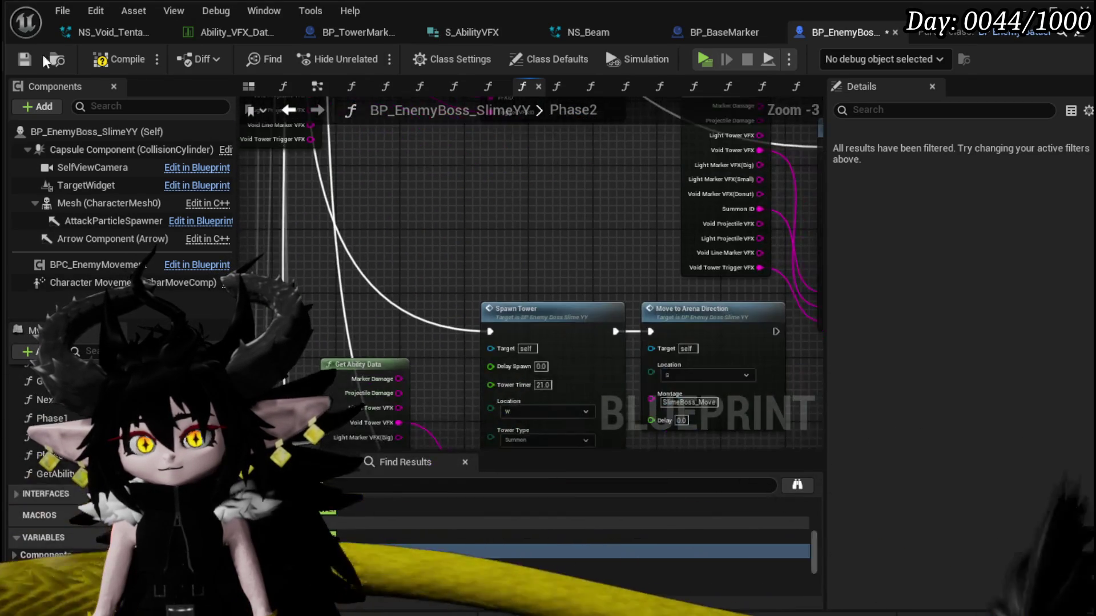
left_click(26, 60)
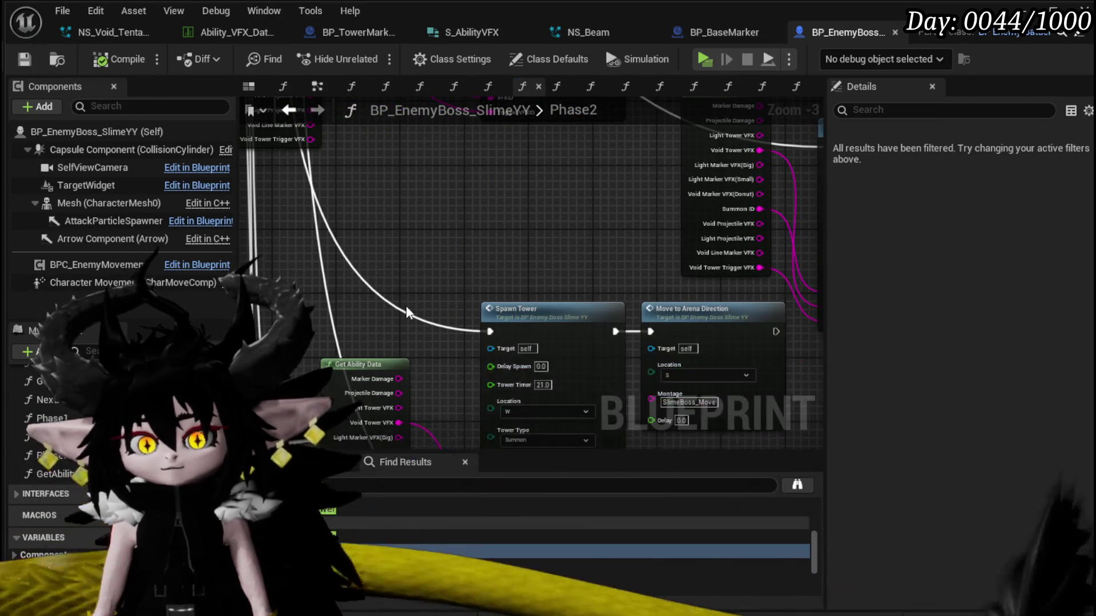
Visit the Tower Timer 24.0 and 16.0 Spawn Towers, wiring Light Marker VFX(Big) to Trigger VFXID.
left_click_drag(406, 306, 411, 198)
left_click_drag(461, 385, 436, 137)
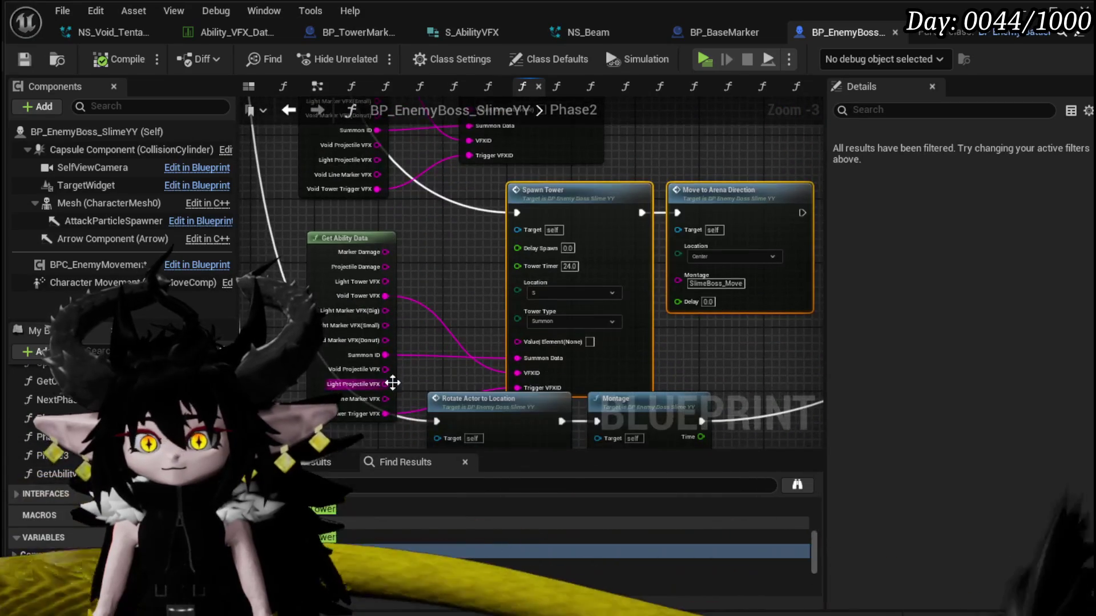
left_click(350, 580)
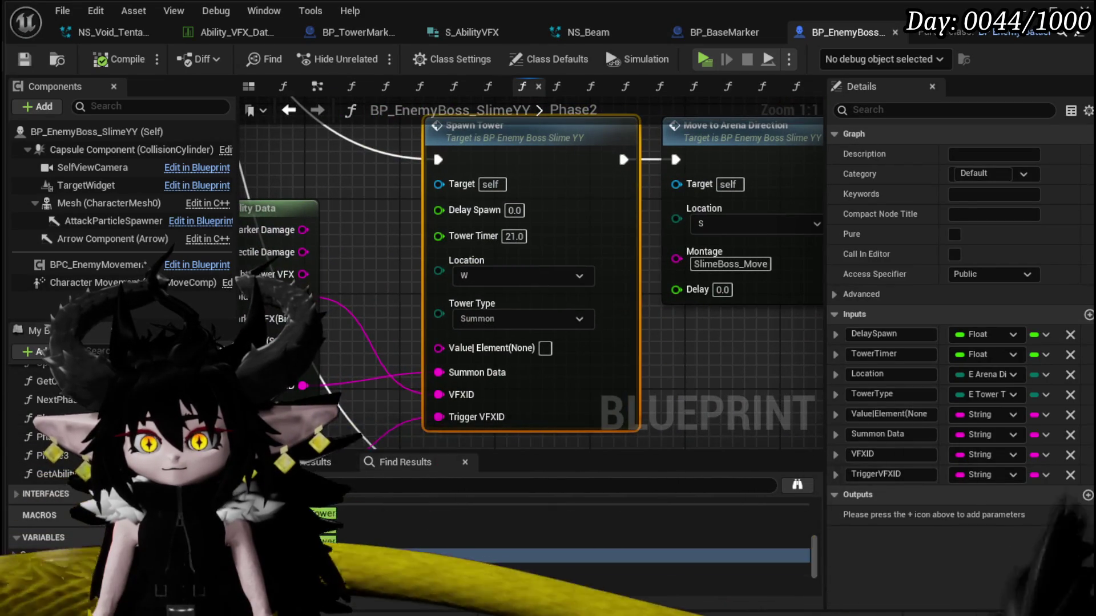
left_click(348, 570)
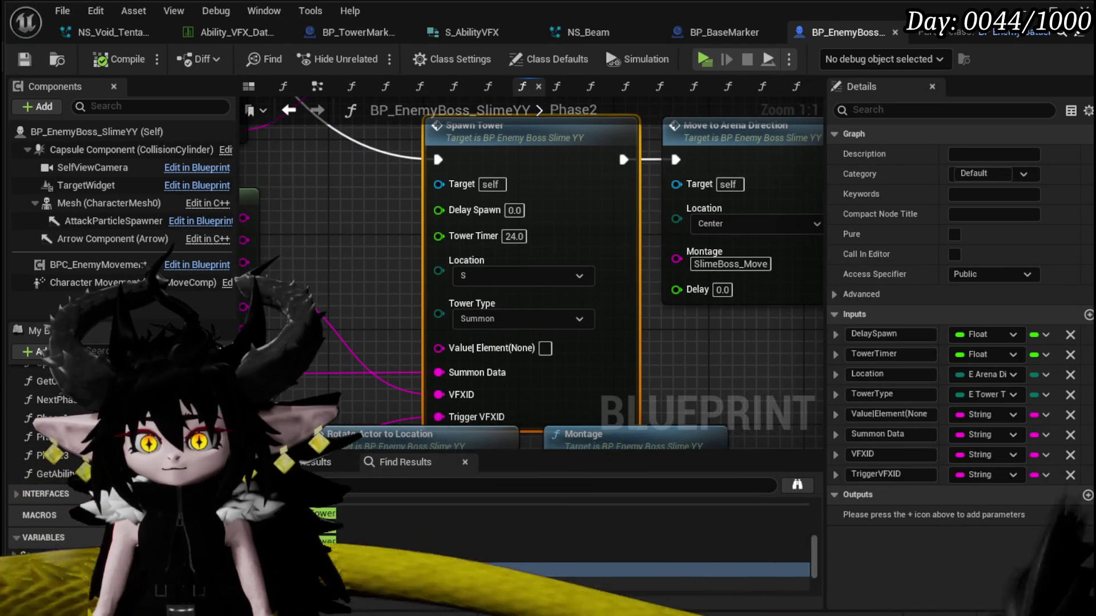
left_click(328, 537)
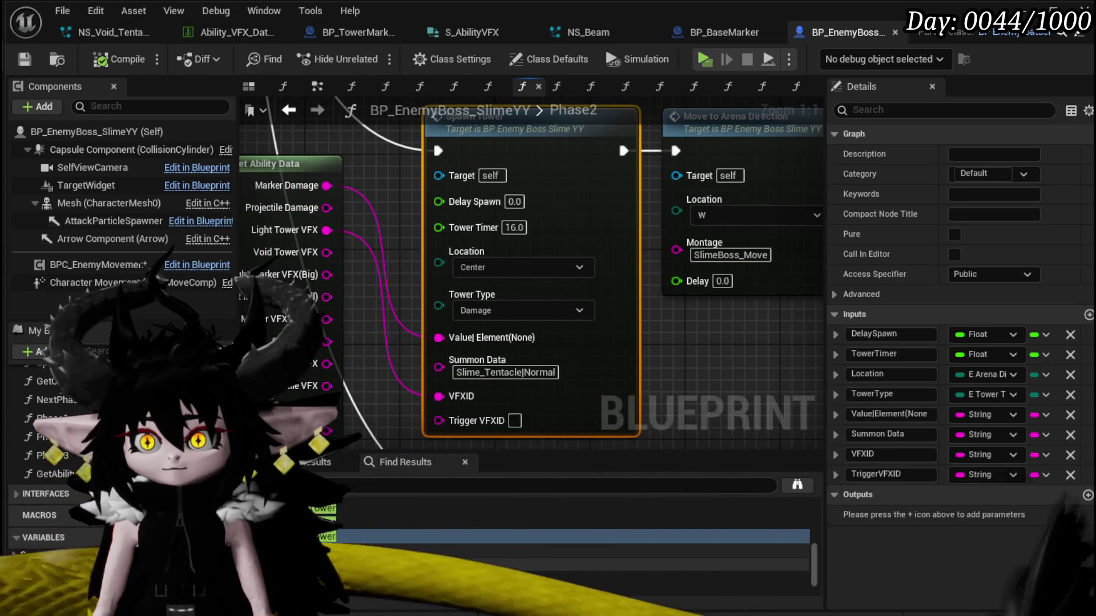
left_click_drag(670, 390, 734, 296)
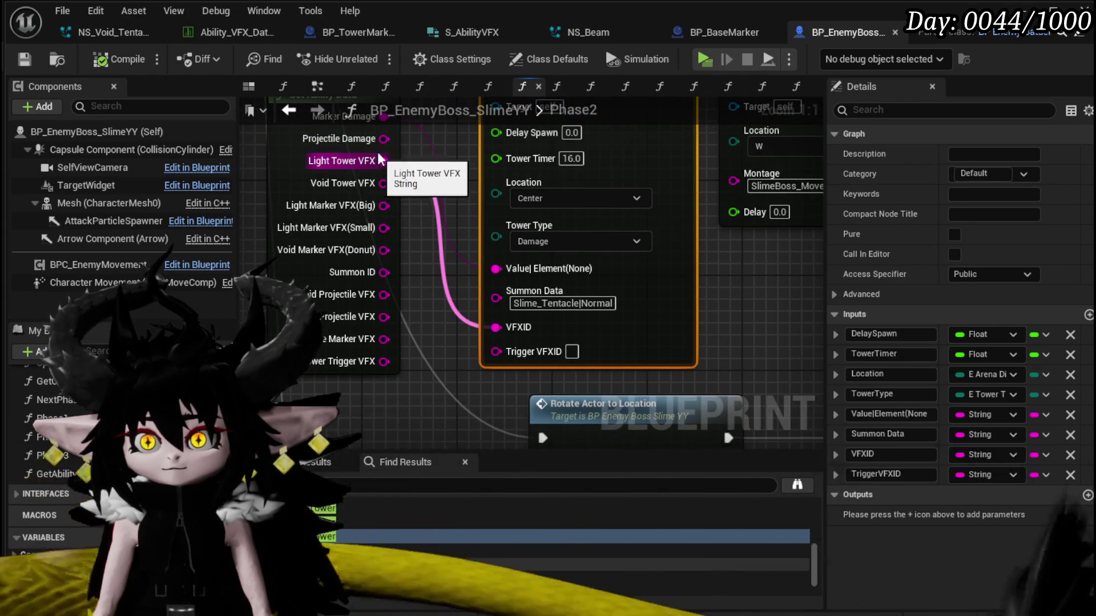
mouse_move(377, 205)
left_mouse_down()
mouse_move(463, 339)
mouse_move(494, 351)
left_mouse_up()
Feed Tower Trigger VFX into the Tower Timer 8.0 Summon tower's Trigger VFXID, then go to Phase3.
mouse_move(399, 571)
left_mouse_down()
mouse_move(368, 371)
mouse_move(400, 343)
mouse_move(431, 375)
left_mouse_up()
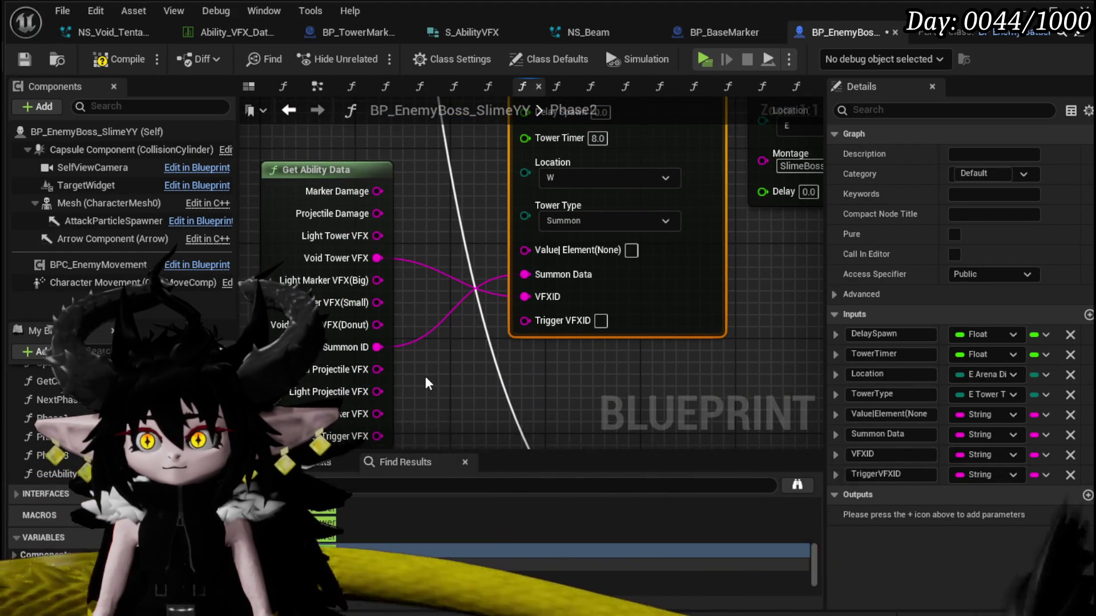
left_click_drag(426, 376, 429, 322)
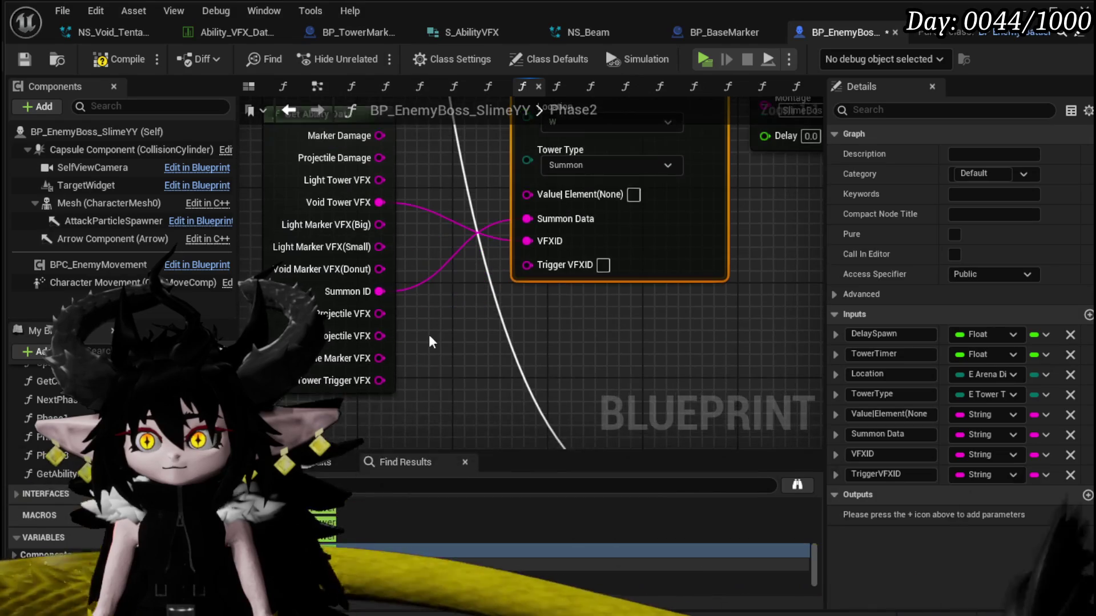
mouse_move(379, 380)
left_mouse_down()
mouse_move(415, 375)
mouse_move(526, 265)
left_mouse_up()
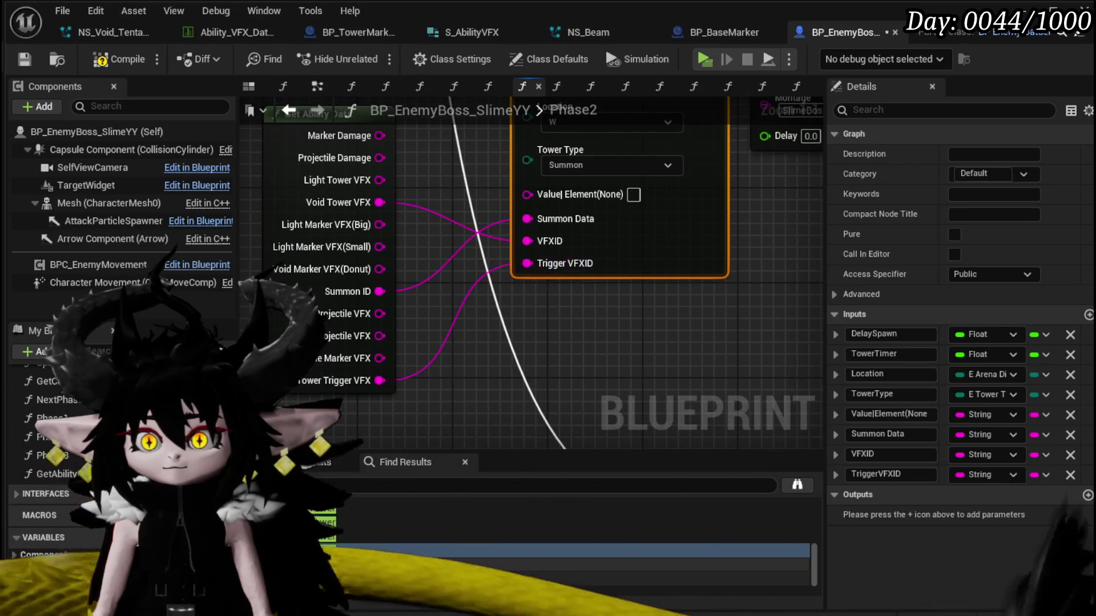
double_click(365, 533)
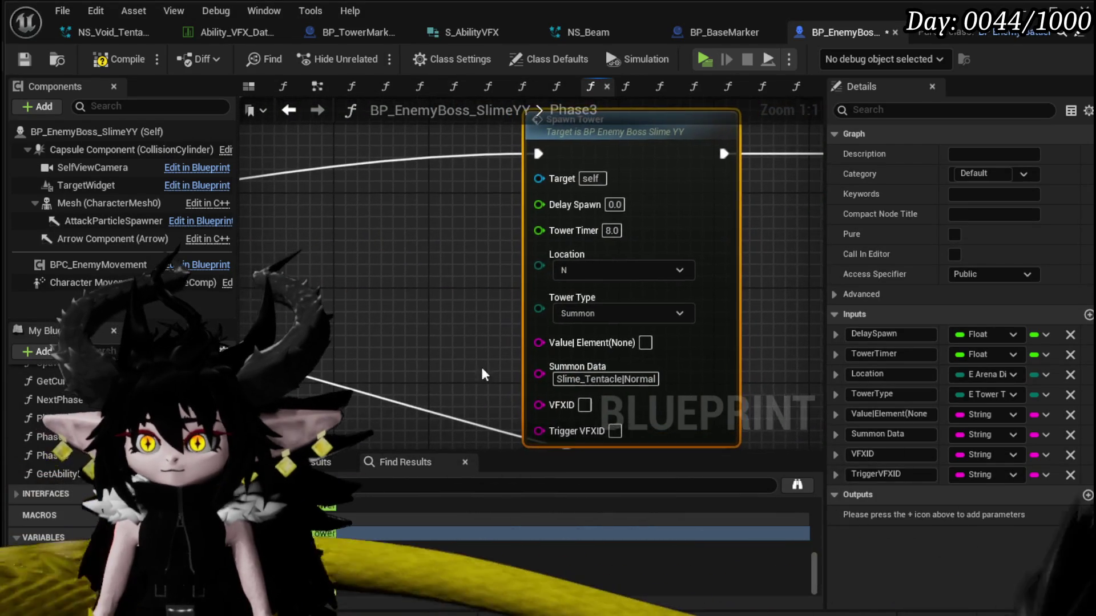
Shift the Spawn Tower and Move to Arena Direction nodes up and add Get Ability Data beside them.
scroll(530, 274, "down", 3)
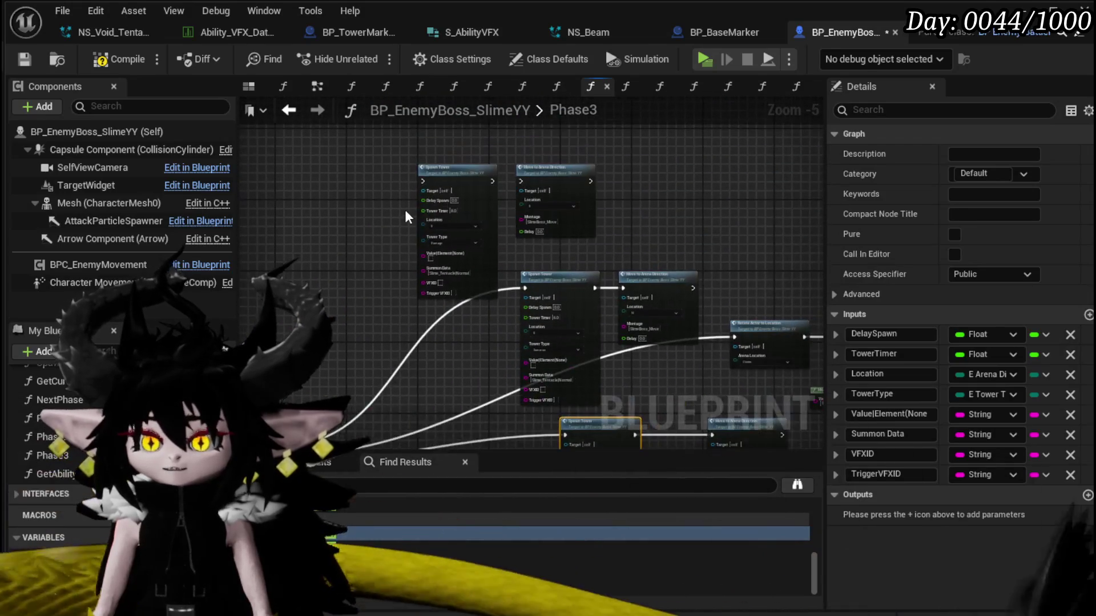
left_click_drag(328, 229, 643, 194)
left_click_drag(576, 180, 487, 118)
left_click(610, 236)
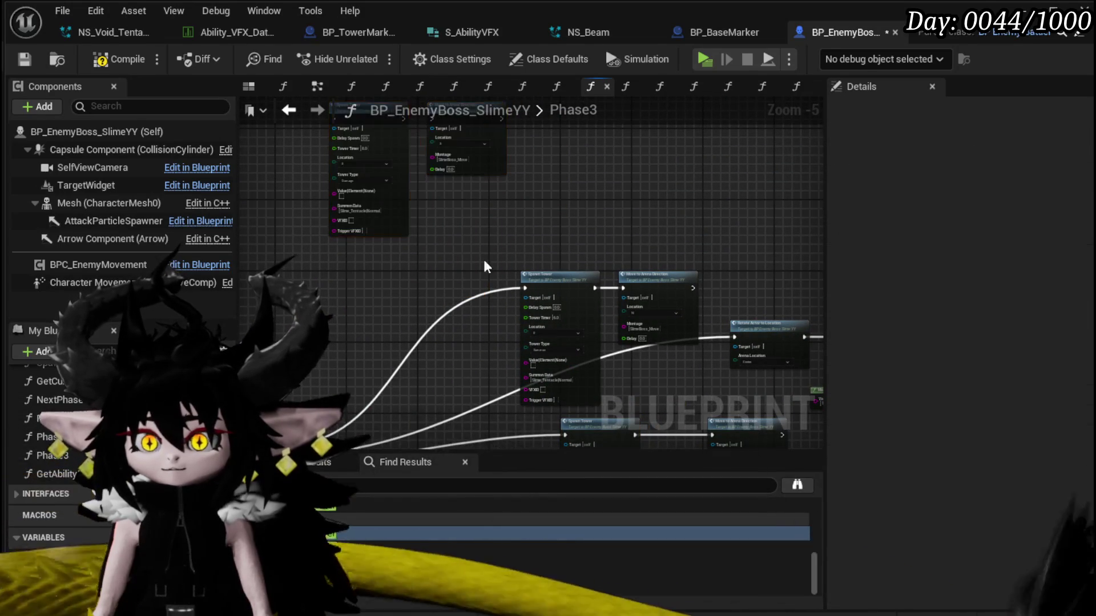
left_click_drag(325, 393, 434, 352)
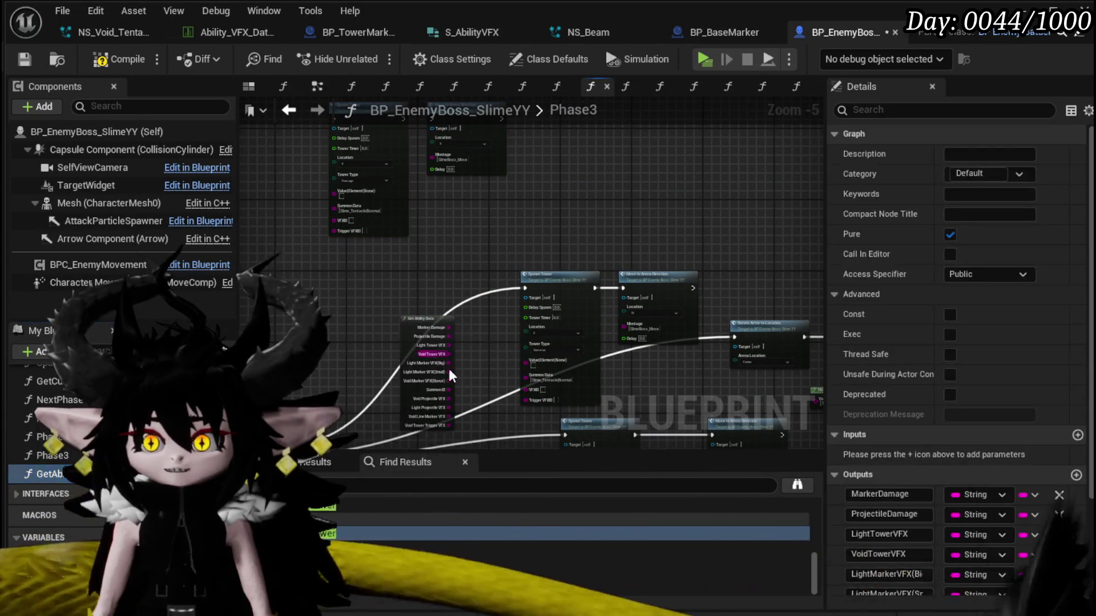
scroll(466, 377, "up", 2)
mouse_move(347, 267)
left_mouse_down()
mouse_move(416, 244)
mouse_move(424, 319)
mouse_move(427, 276)
left_mouse_up()
scroll(397, 269, "up", 3)
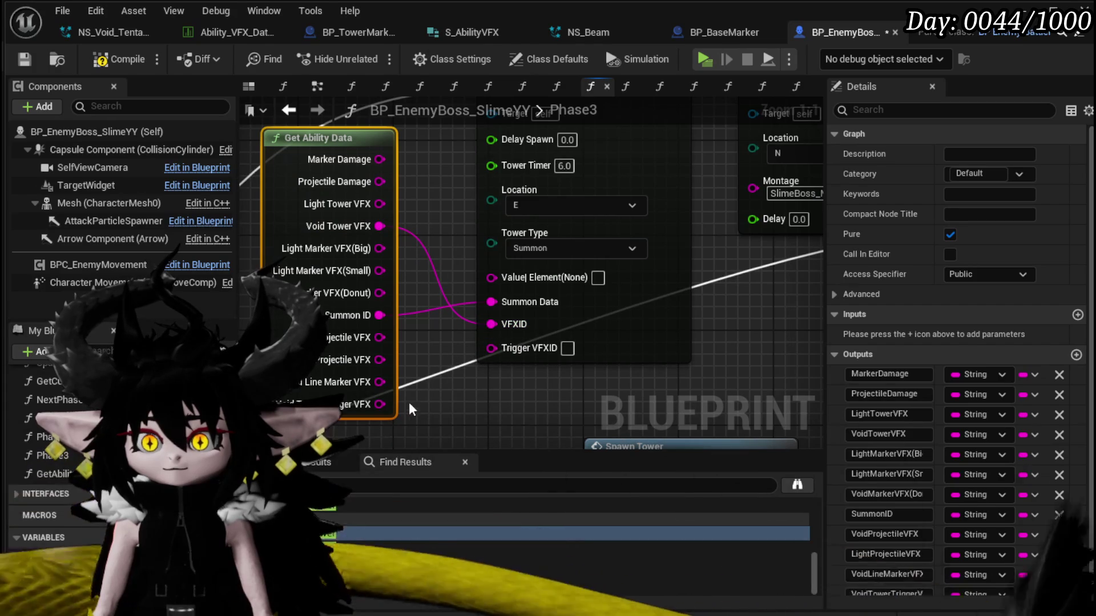
Wire Get Ability Data's Summon ID and trigger VFX outputs into the Spawn Tower's VFXID, Summon Data and Trigger VFXID.
left_click_drag(481, 365, 501, 354)
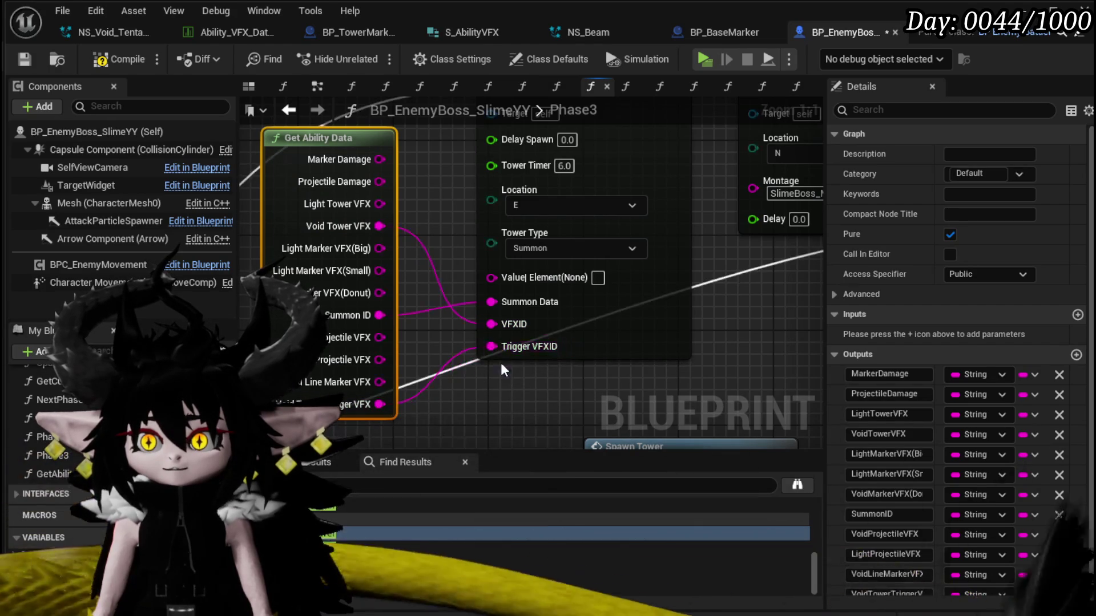
scroll(502, 354, "down", 1)
mouse_move(462, 391)
left_mouse_down()
mouse_move(462, 231)
mouse_move(445, 158)
mouse_move(494, 187)
mouse_move(545, 243)
left_mouse_up()
left_click_drag(438, 147, 446, 306)
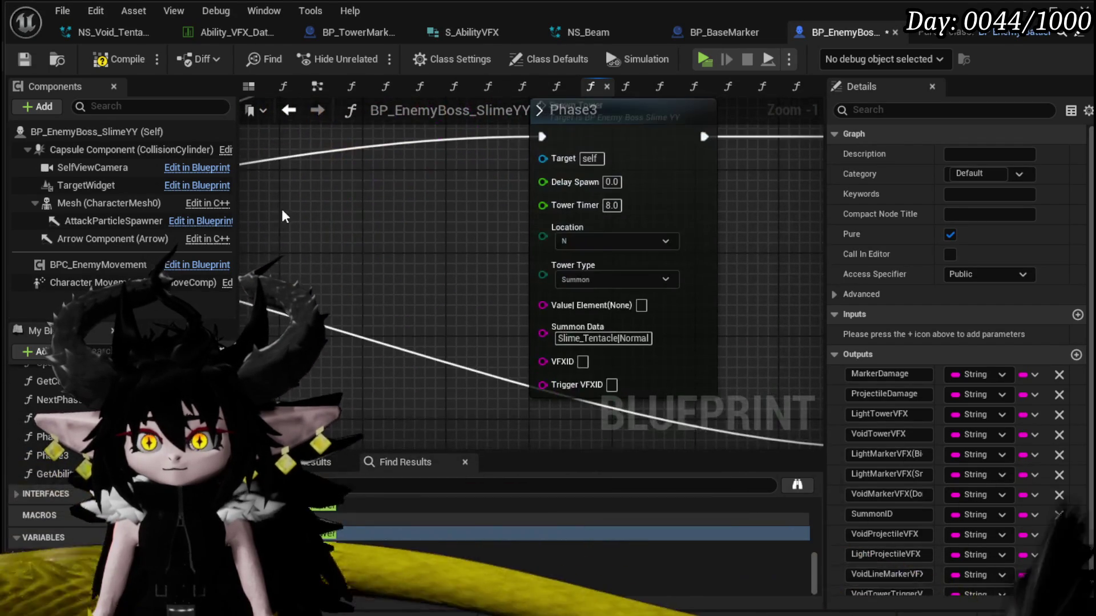
left_click_drag(350, 213, 422, 192)
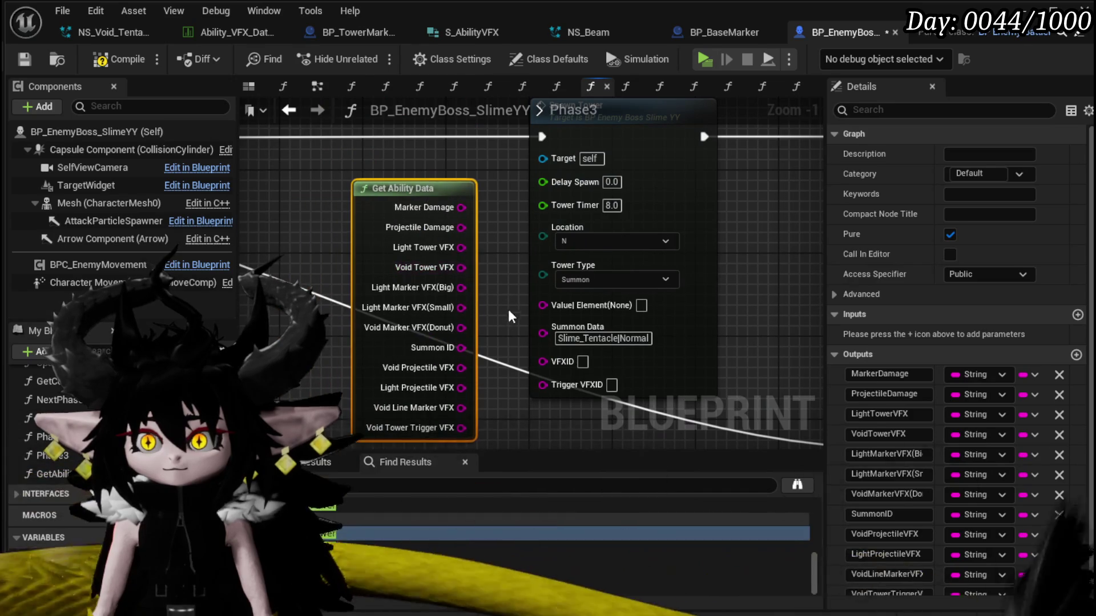
left_click_drag(506, 313, 468, 211)
mouse_move(417, 252)
left_mouse_down()
mouse_move(507, 271)
mouse_move(465, 280)
mouse_move(451, 337)
left_mouse_up()
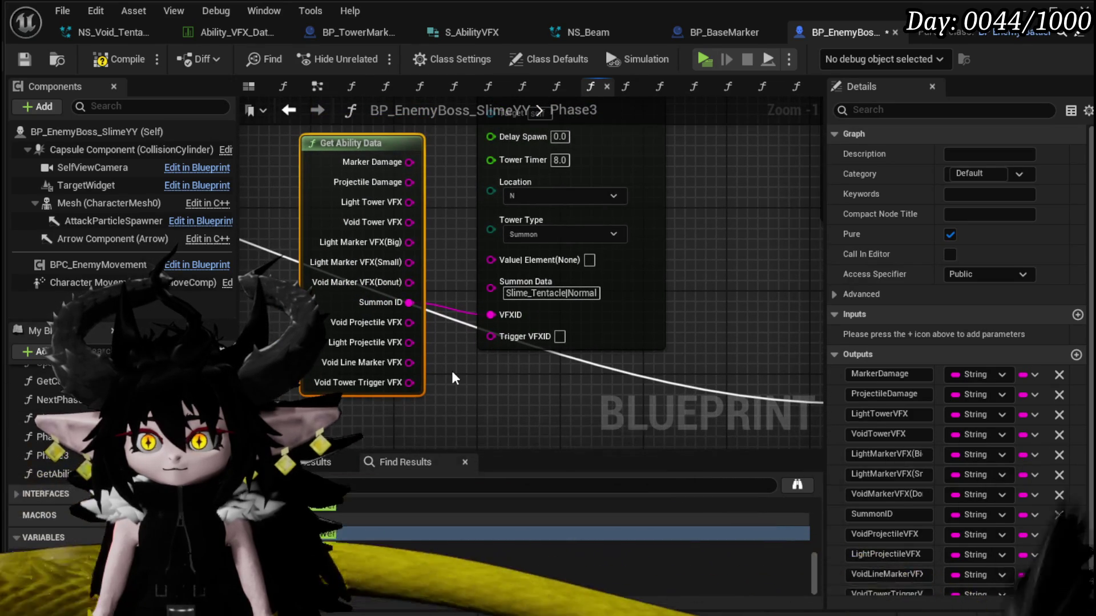
left_click_drag(409, 303, 491, 288)
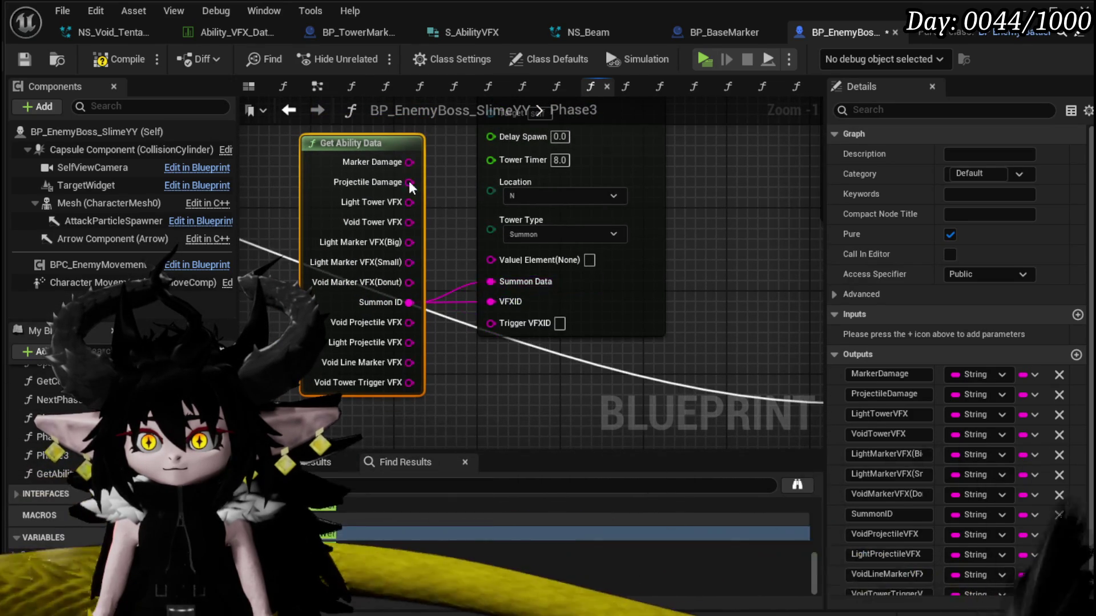
mouse_move(408, 222)
left_mouse_down()
mouse_move(472, 325)
mouse_move(490, 301)
left_mouse_up()
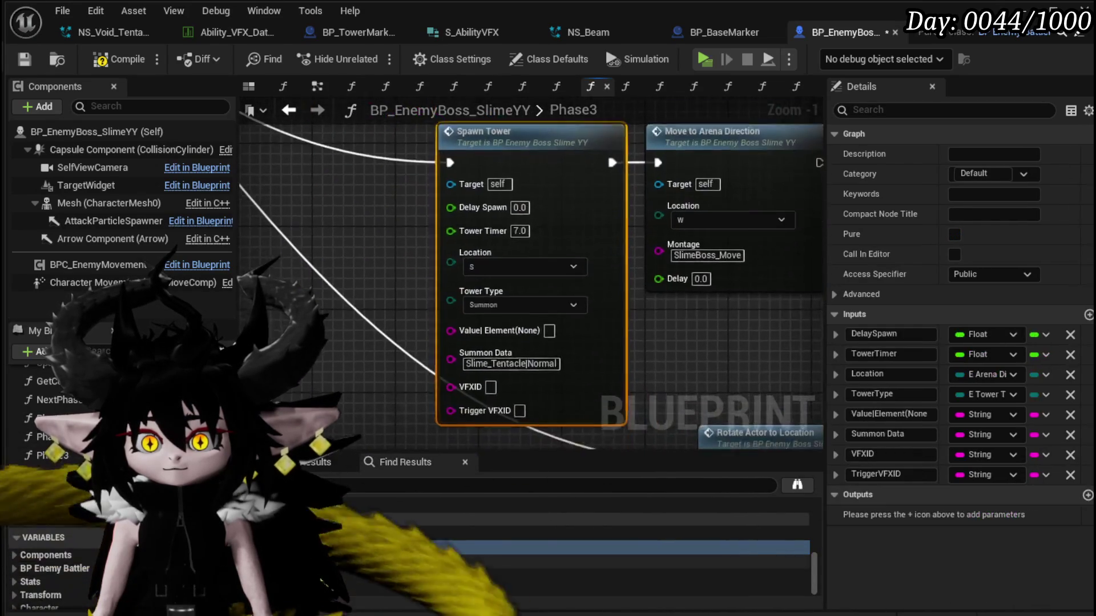
Paste another Get Ability Data by the next Spawn Tower, wiring Void Tower VFX, Tower Trigger VFX and Summon ID.
scroll(320, 245, "up", 1)
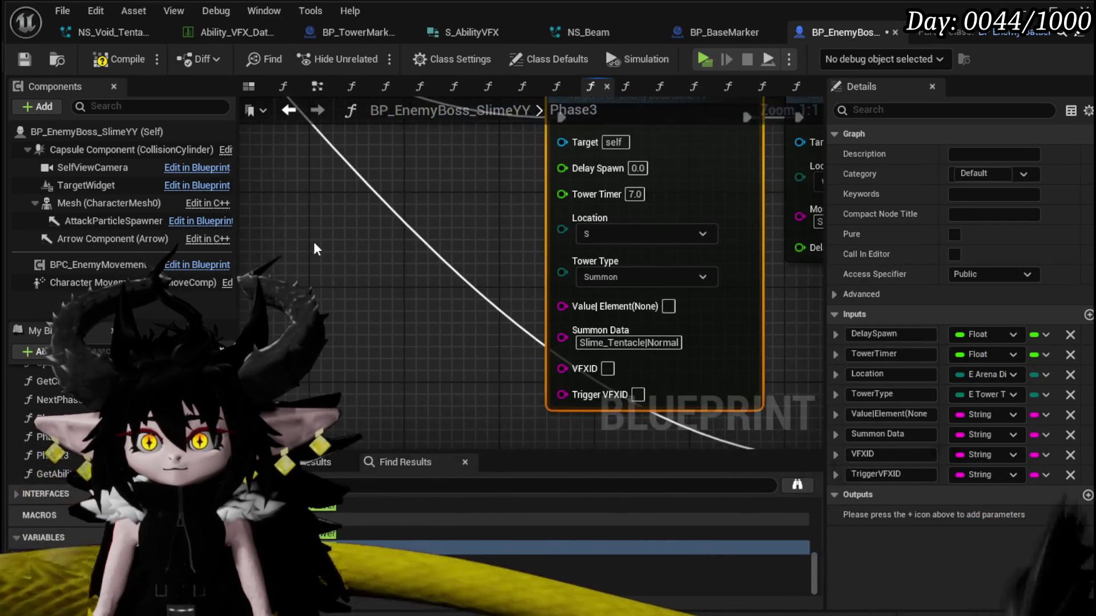
key("ctrl+v")
mouse_move(435, 283)
left_mouse_down()
mouse_move(444, 299)
mouse_move(434, 271)
mouse_move(371, 273)
mouse_move(517, 332)
left_mouse_up()
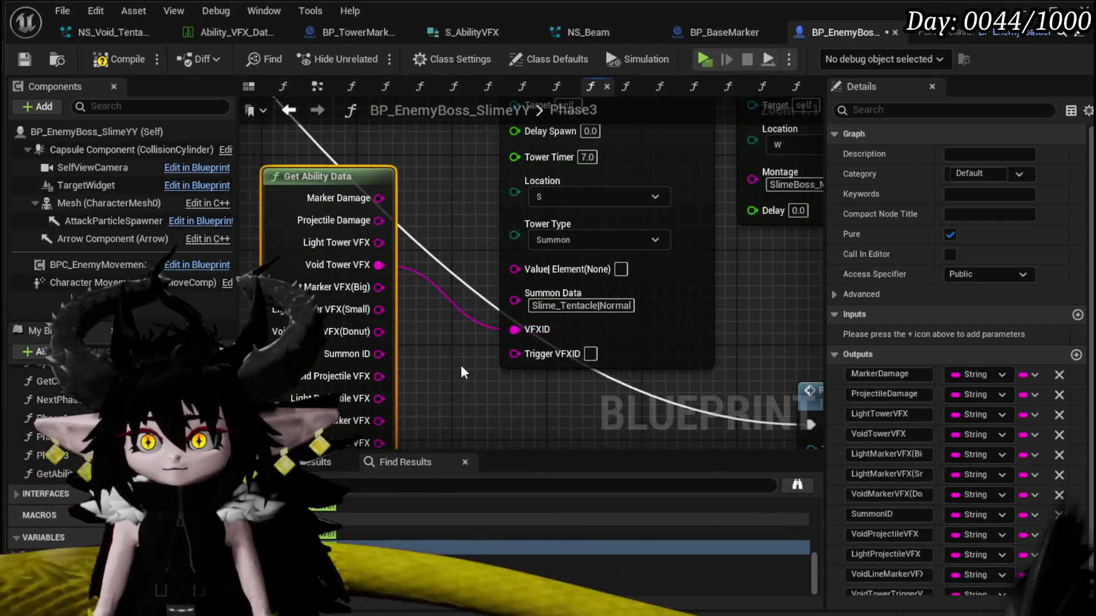
left_click_drag(463, 364, 463, 307)
mouse_move(537, 295)
left_mouse_down()
mouse_move(518, 298)
mouse_move(504, 376)
left_mouse_up()
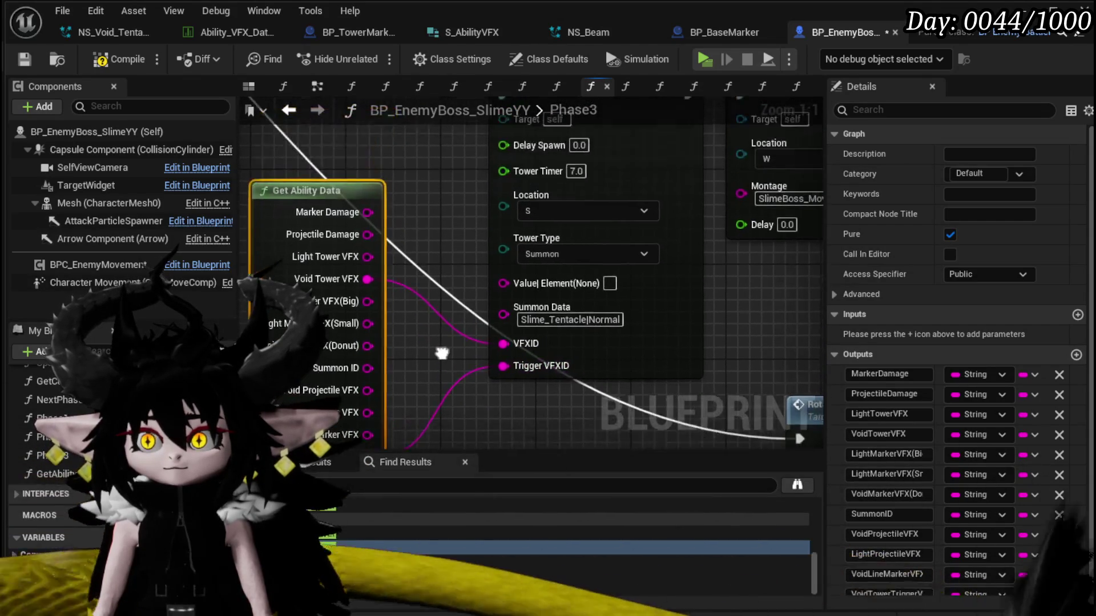
left_click_drag(365, 374, 510, 350)
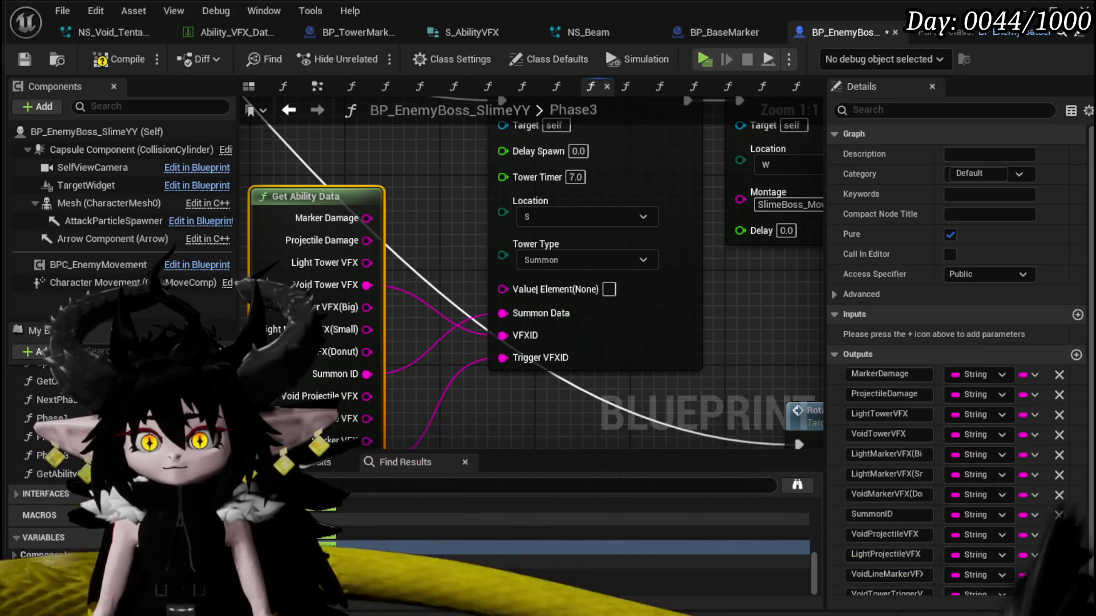
For the Tower Timer 15.0 Spawn Tower, feed Marker Damage and Light Tower VFX and delete Make Literal String.
mouse_move(160, 422)
left_mouse_down()
mouse_move(298, 411)
mouse_move(389, 388)
left_mouse_up()
mouse_move(55, 474)
left_mouse_down()
mouse_move(330, 369)
mouse_move(297, 160)
left_mouse_up()
left_click(457, 304)
mouse_move(474, 264)
left_mouse_down()
mouse_move(460, 208)
mouse_move(479, 235)
left_mouse_up()
left_click_drag(367, 165, 664, 313)
key("Delete")
mouse_move(366, 209)
left_mouse_down()
mouse_move(581, 351)
mouse_move(679, 371)
left_mouse_up()
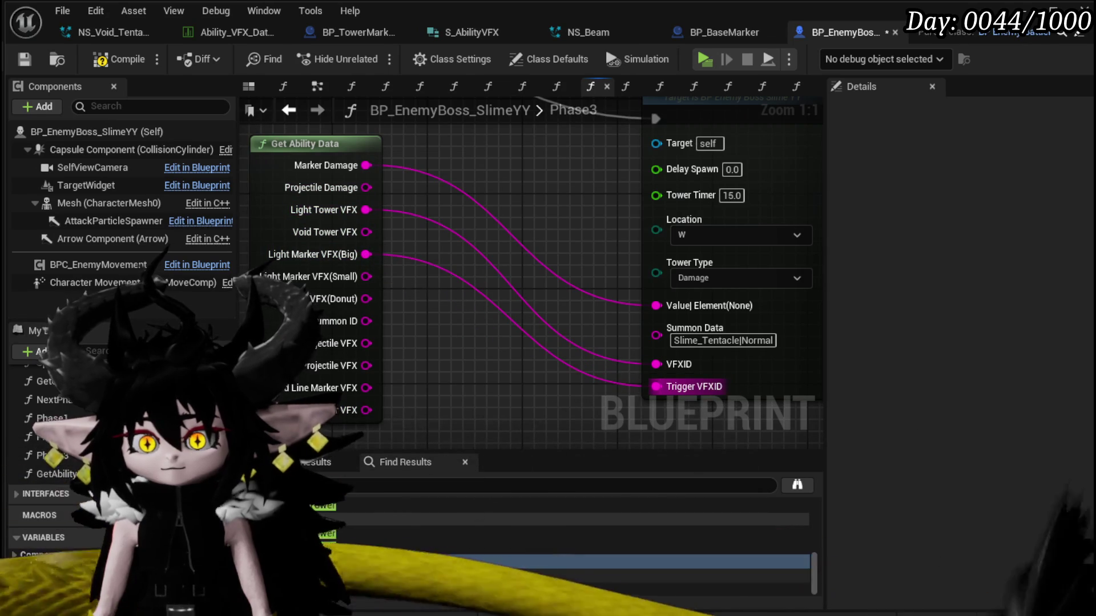
Jump to the Tower Timer 8.0 Damage Spawn Tower and view the whole Phase3 graph.
double_click(328, 576)
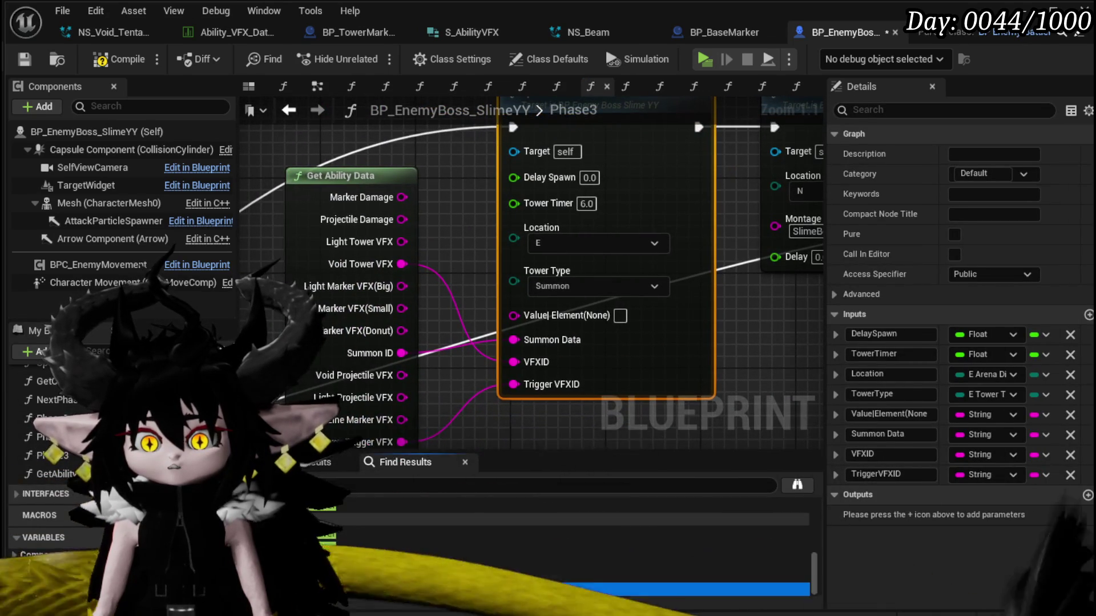
double_click(343, 588)
scroll(426, 348, "down", 5)
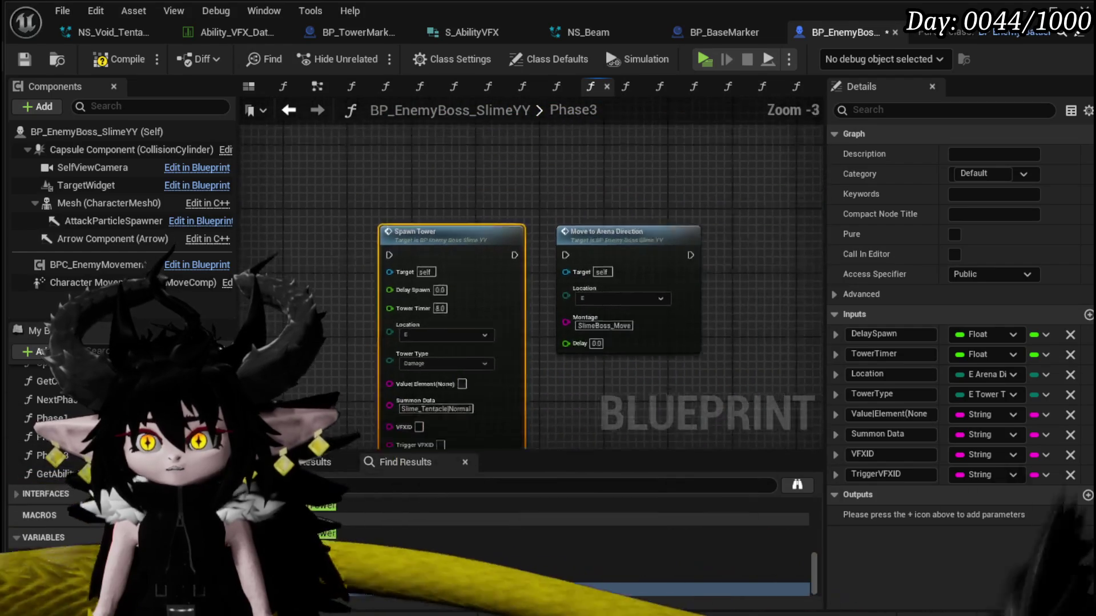
left_click(633, 263)
scroll(502, 309, "down", 3)
left_click_drag(503, 304, 348, 106)
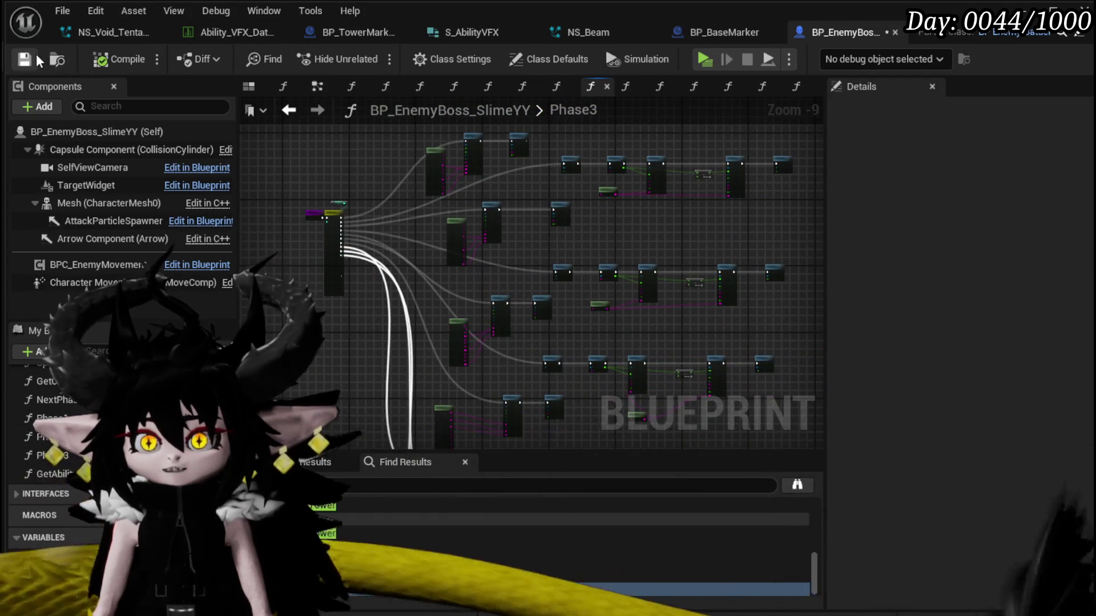
Save the Blueprint and launch the level as a Standalone Game play-test.
left_click(24, 59)
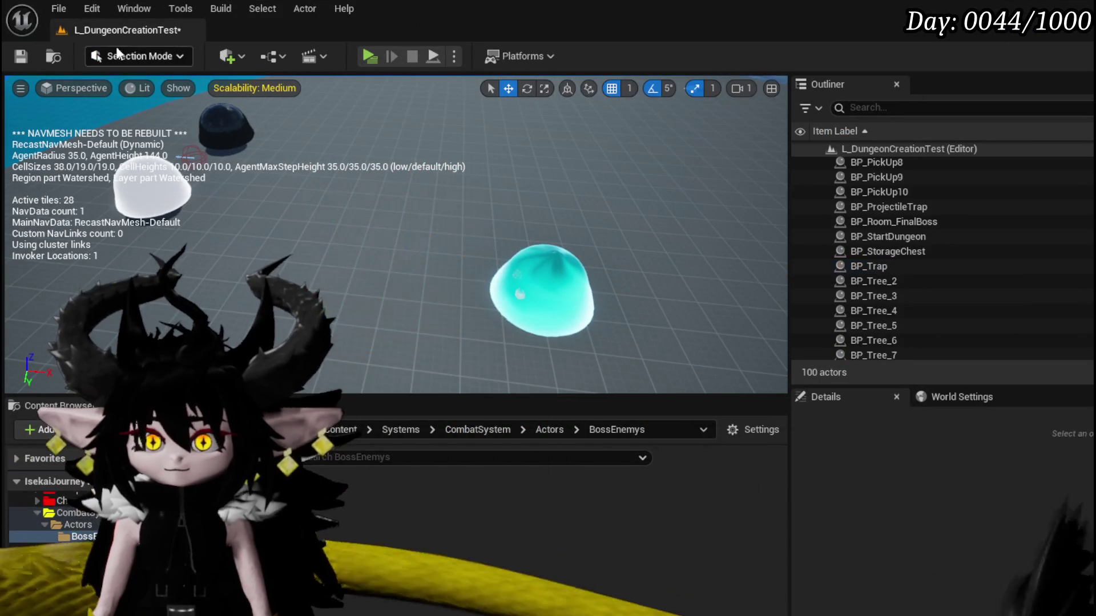
left_click(15, 59)
left_click(369, 56)
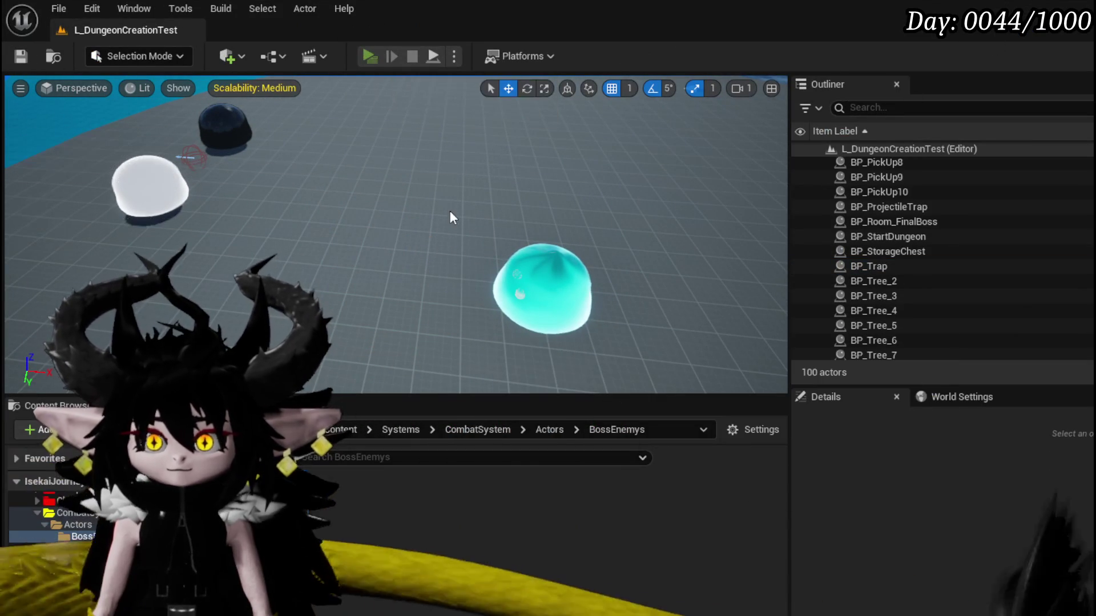
Walk the character toward the white and black slimes and cast a water splash at them.
left_click(452, 212)
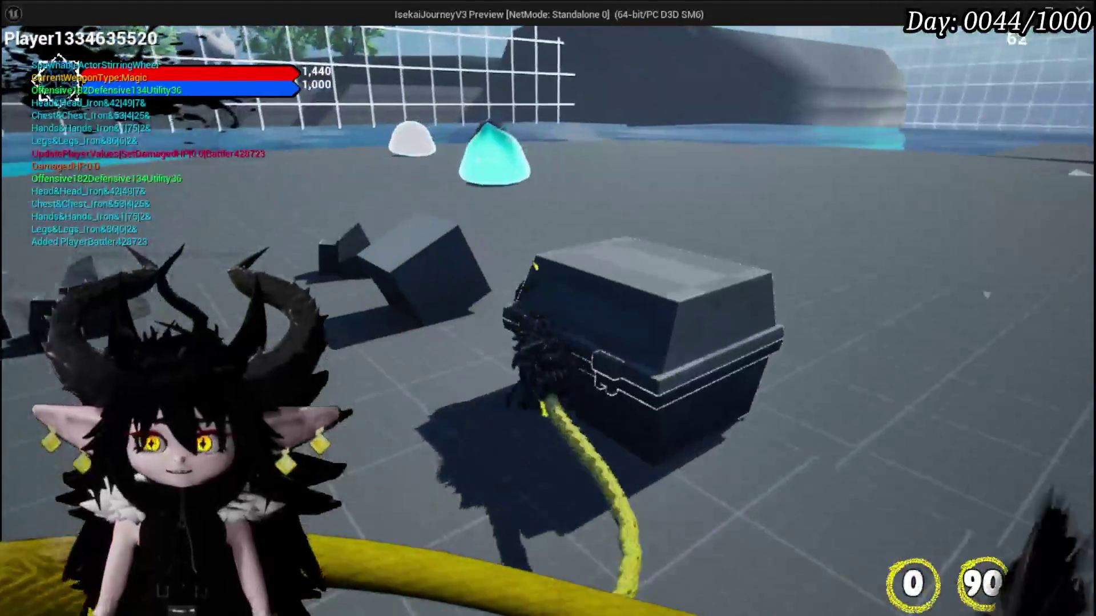
key("w")
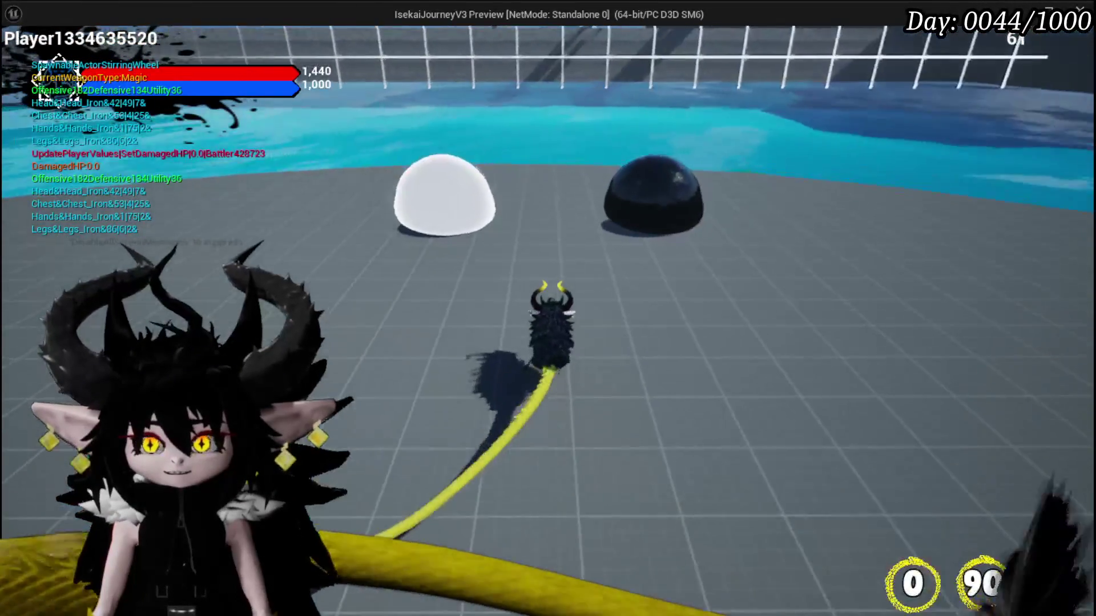
left_click(548, 308)
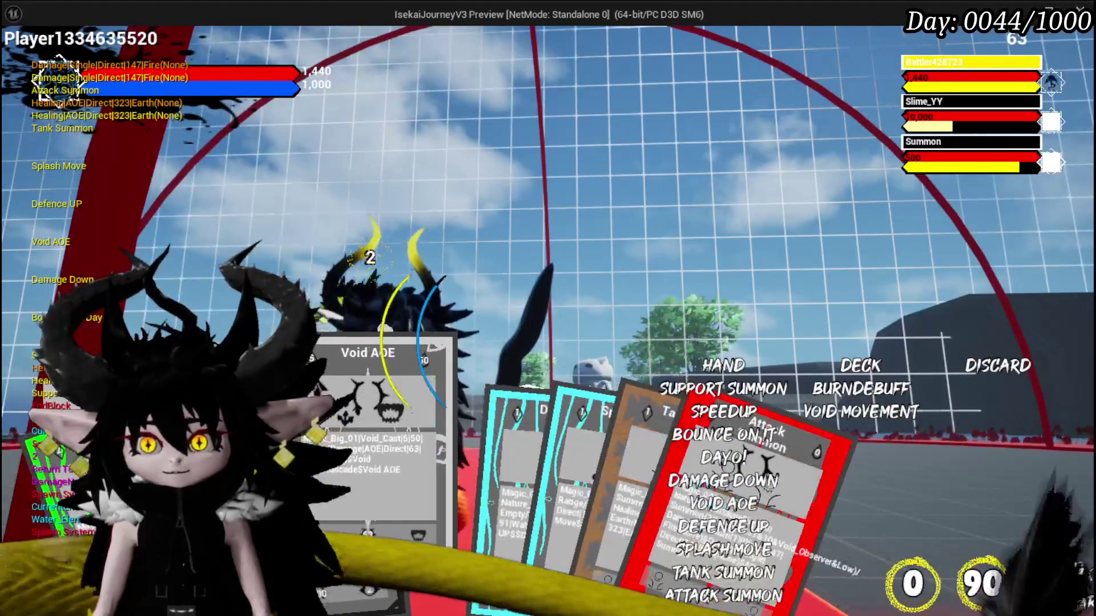
Play the Splash Move card from the hand and cast it at a spot in the arena.
left_click(540, 536)
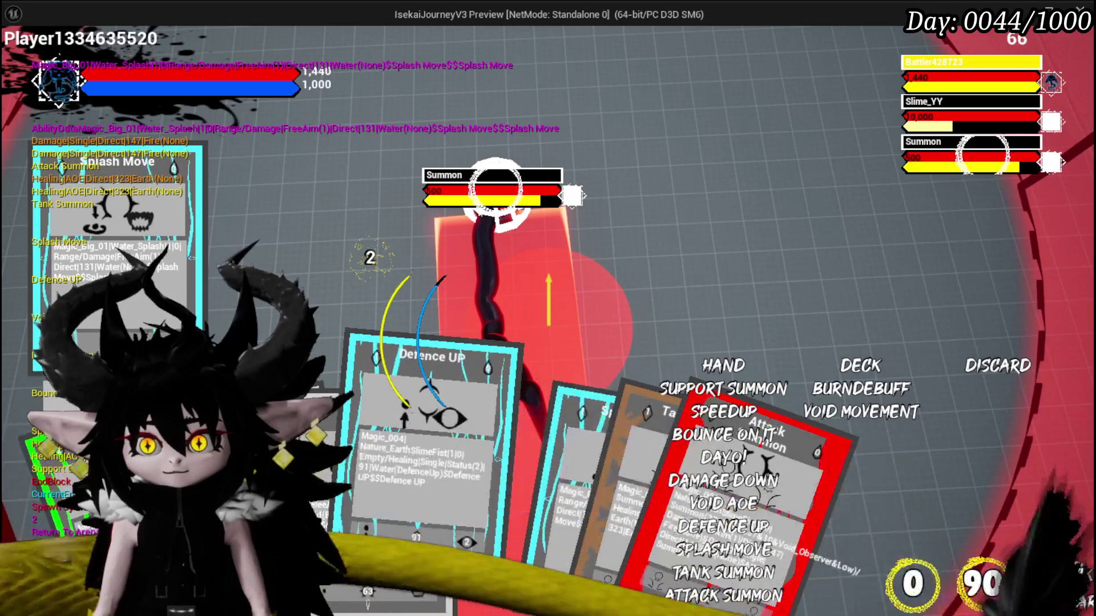
left_click(574, 215)
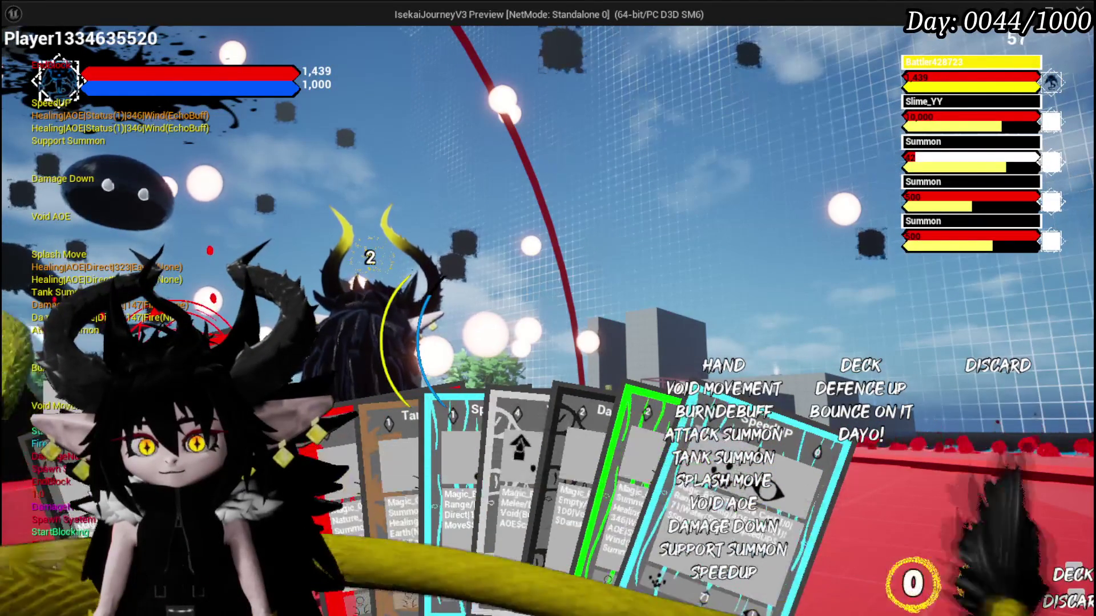
Play BurnDebuff and Support Summon against the boss, then exit the play-test with Esc and save.
left_click(602, 400)
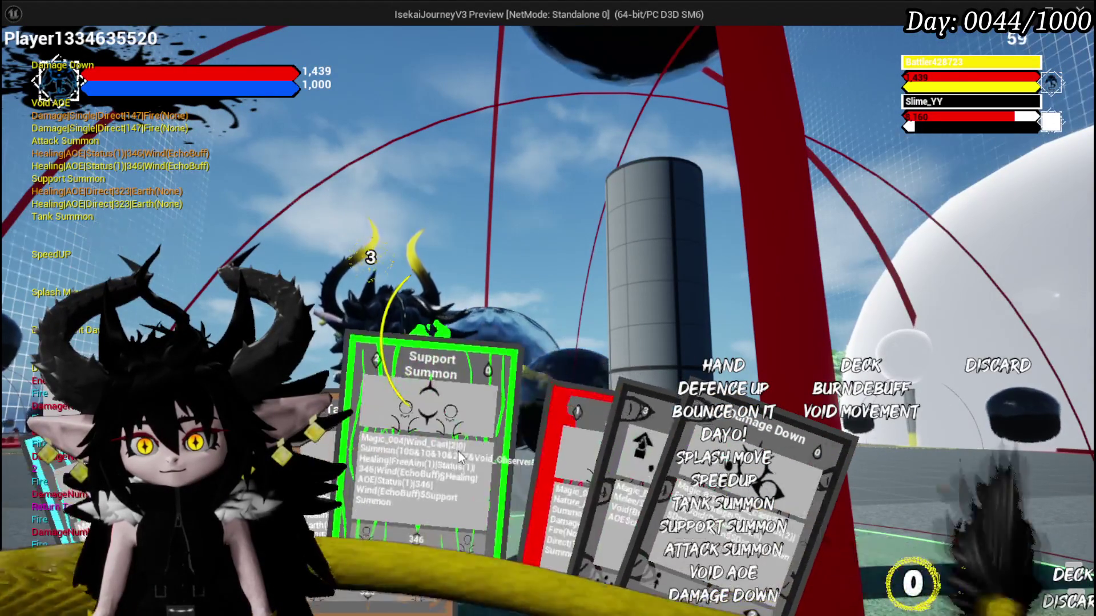
mouse_move(474, 444)
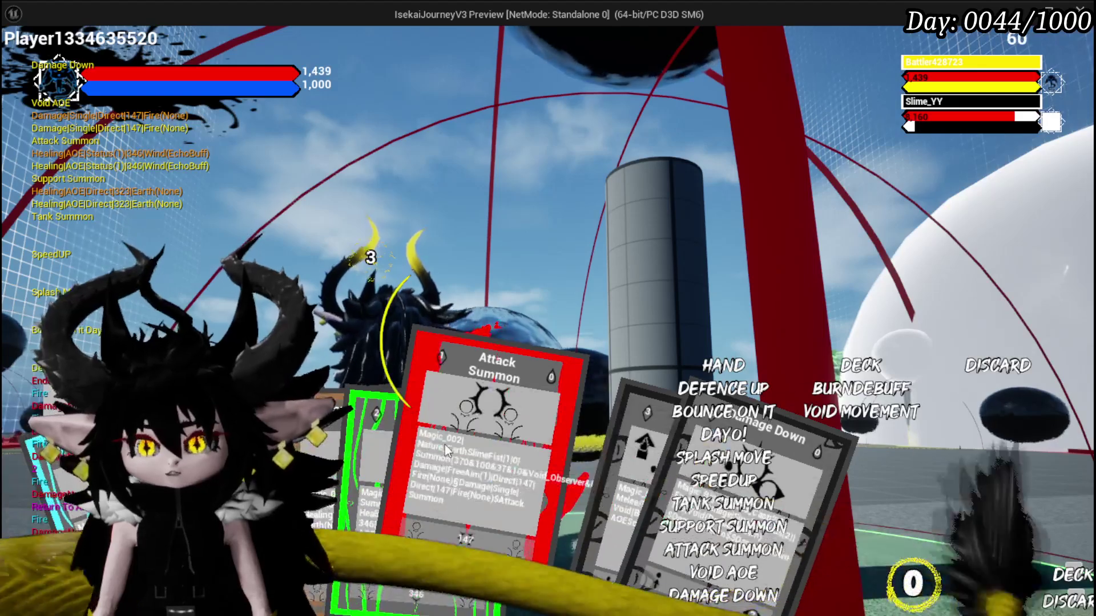
mouse_move(380, 448)
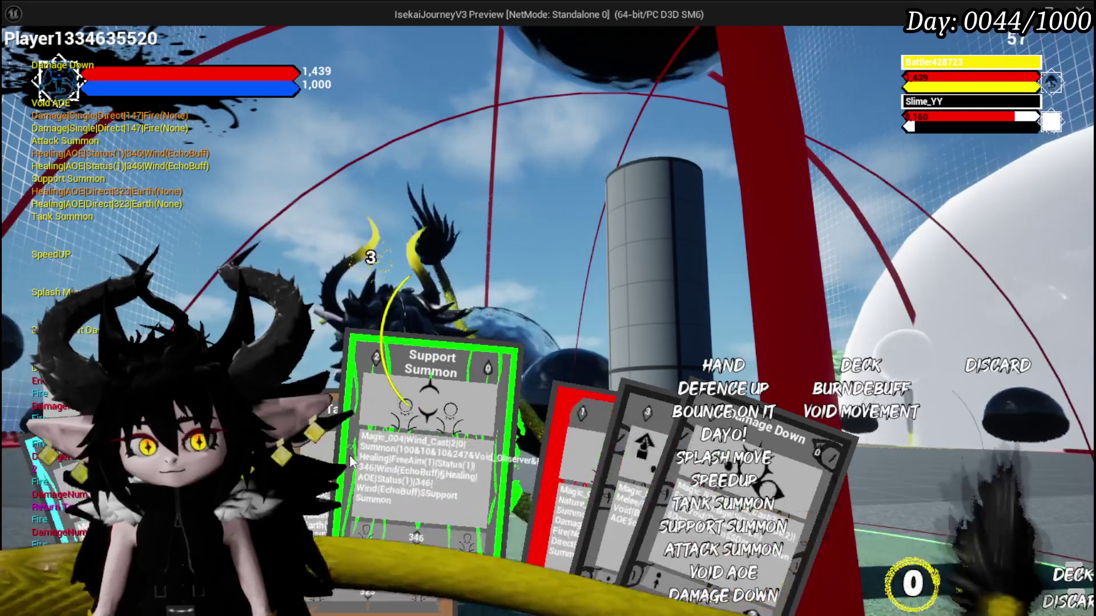
left_click(368, 454)
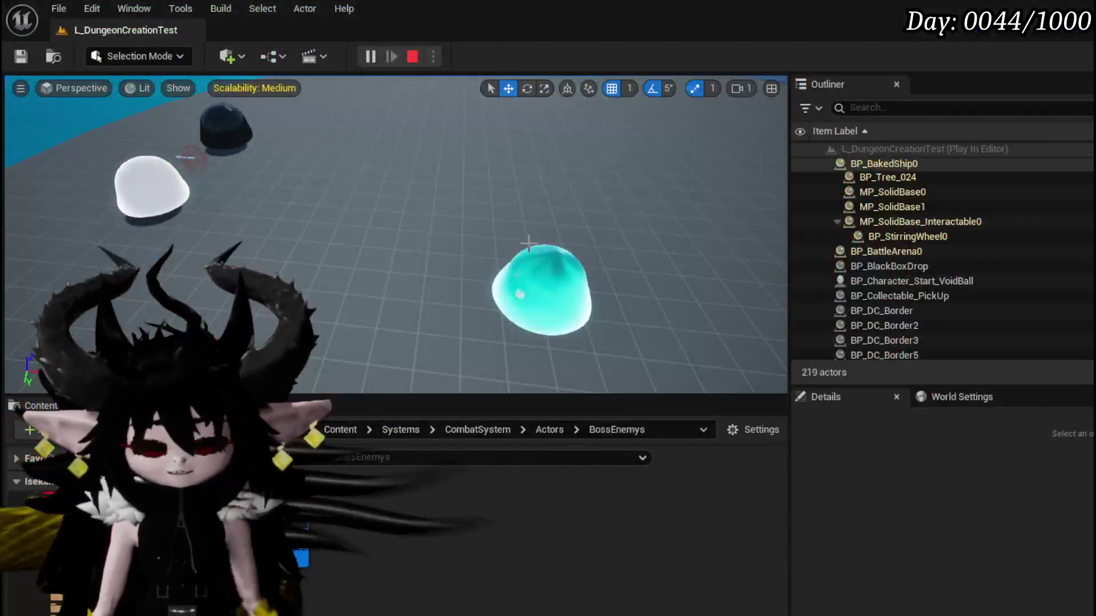
key("Escape")
key("ctrl+s")
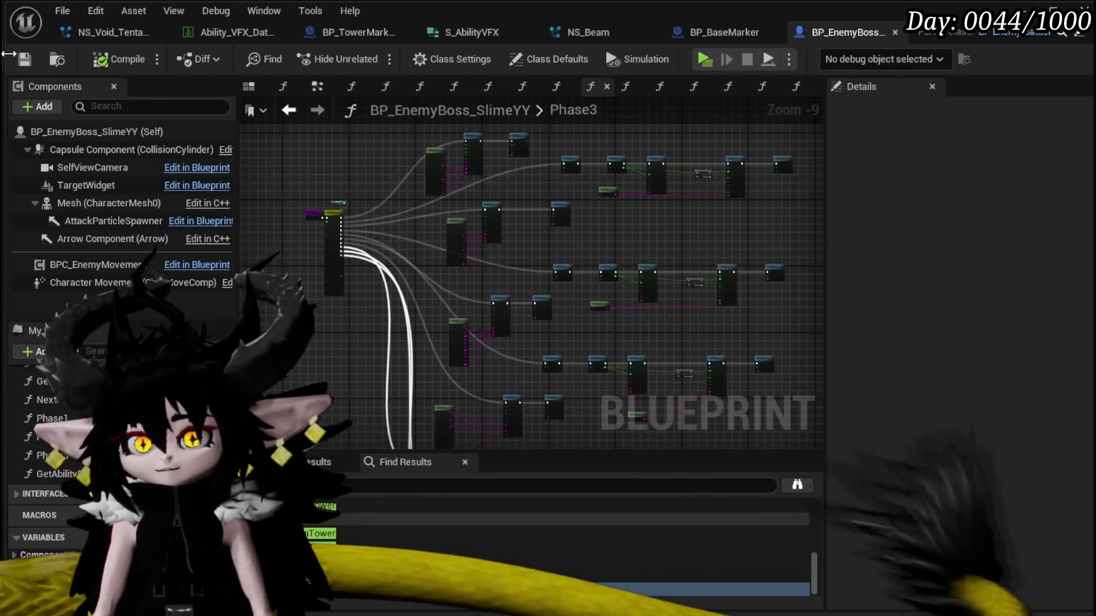
Inspect BP_TowerMarker_Child's event graph, including the Set Timer by Event and RemoveActor_Handler SET nodes.
left_click(24, 58)
left_click(342, 32)
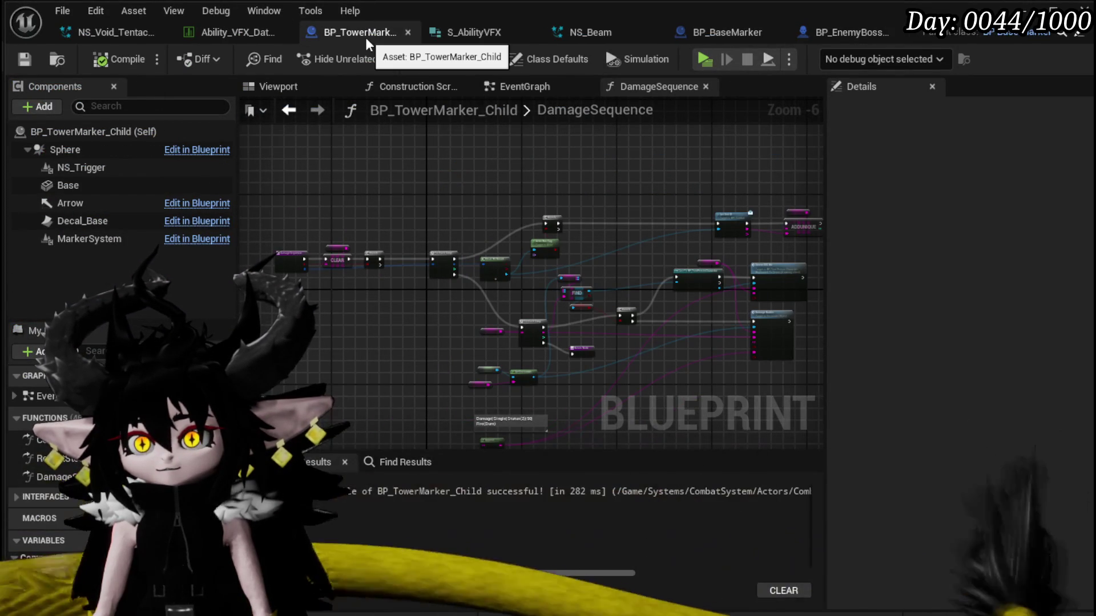
left_click(513, 86)
scroll(380, 292, "down", 4)
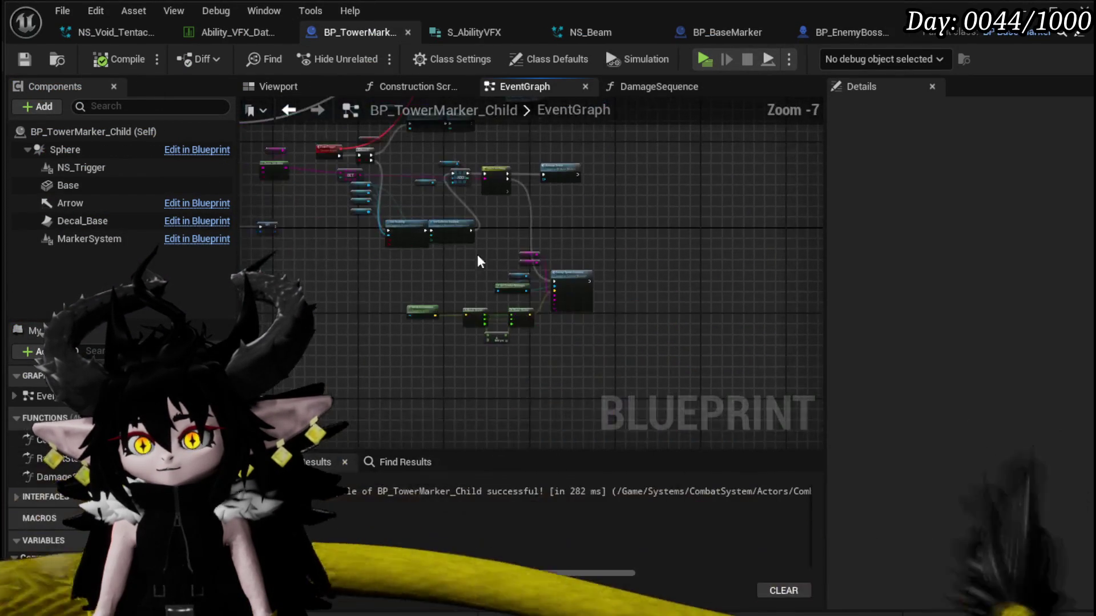
left_click_drag(380, 292, 668, 308)
mouse_move(580, 229)
left_mouse_down()
mouse_move(580, 190)
mouse_move(343, 191)
left_mouse_up()
left_click(628, 269)
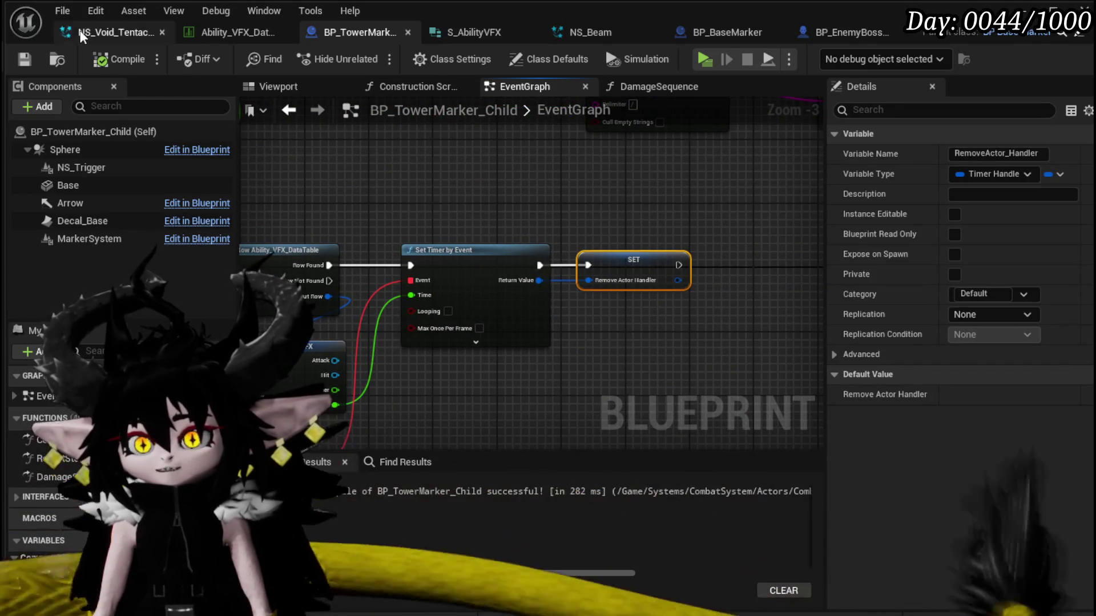
left_click(685, 33)
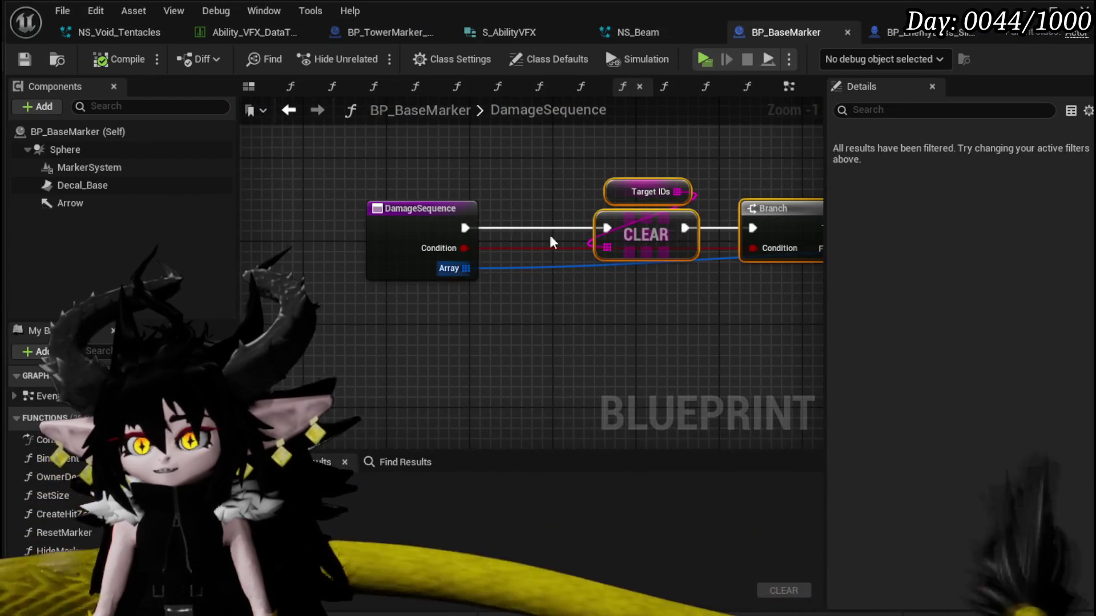
Find the Pause Handler call in BP_BaseMarker's event graph and open the PauseHandler function.
left_click(789, 87)
scroll(531, 257, "down", 4)
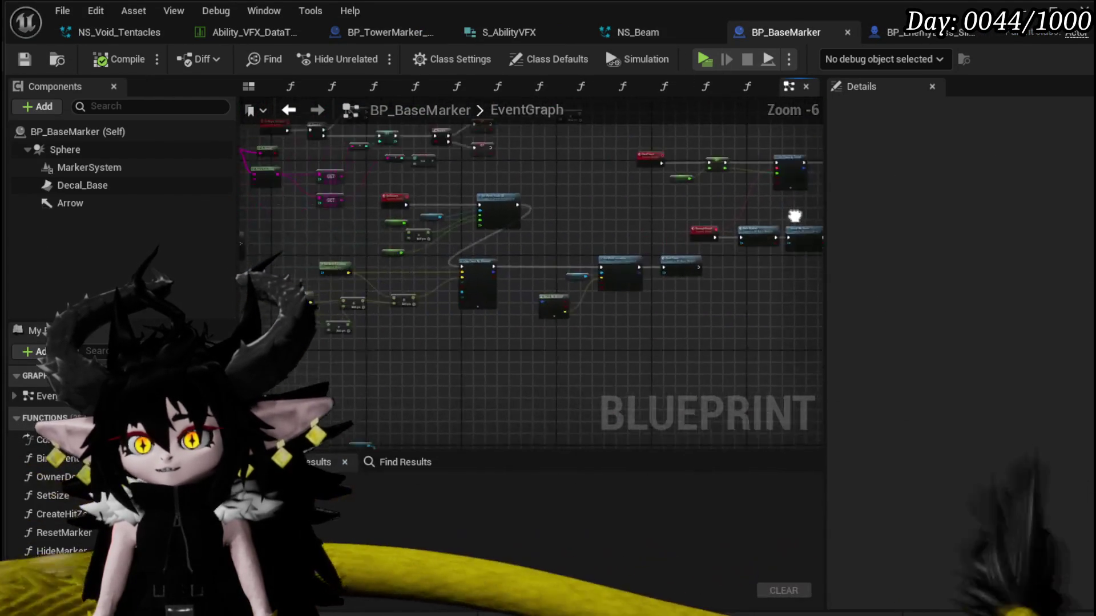
scroll(571, 222, "down", 3)
scroll(536, 277, "up", 7)
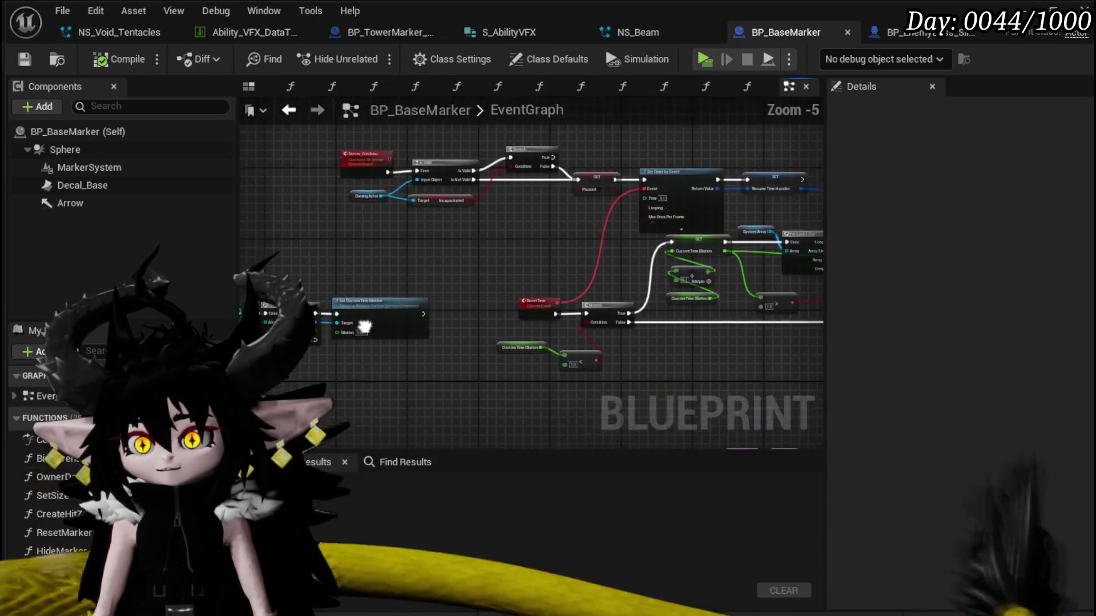
left_click_drag(601, 324, 543, 328)
left_click(553, 238)
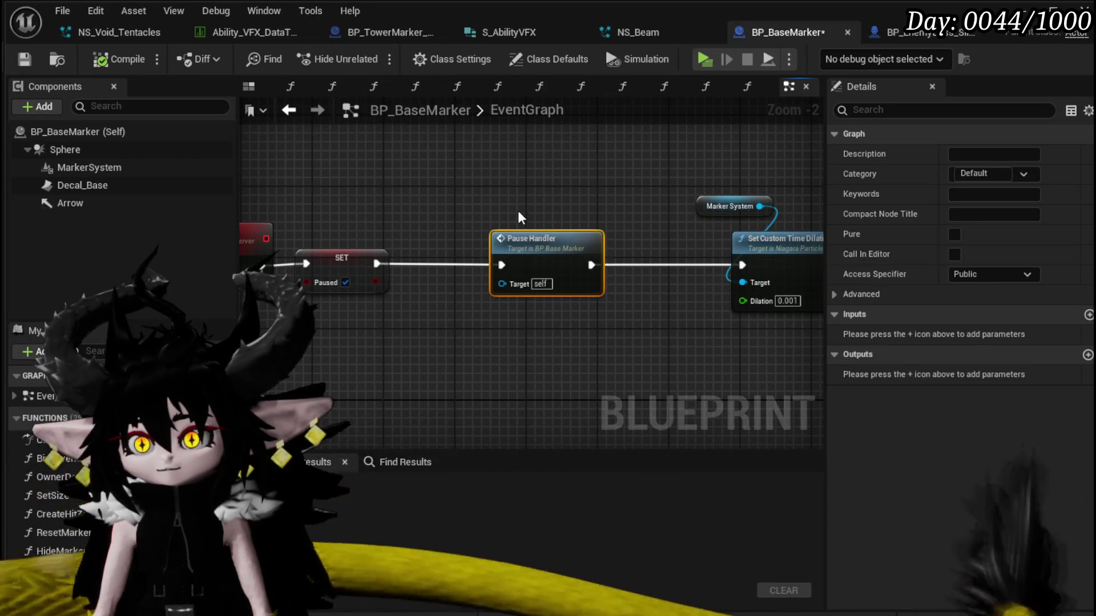
double_click(552, 239)
Move the VFXTimer and AOETimer getters and Make Array into place, save, and select them for actions.
left_click_drag(375, 249, 357, 233)
mouse_move(351, 171)
left_mouse_down()
mouse_move(399, 239)
mouse_move(371, 191)
left_mouse_up()
left_click(24, 59)
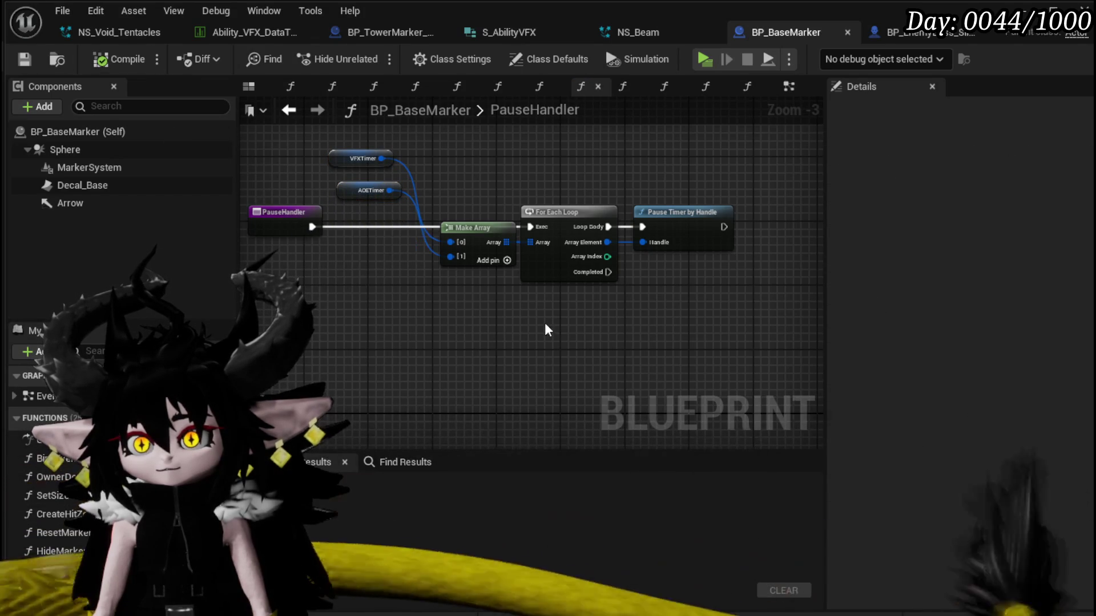
left_click_drag(440, 231, 432, 231)
left_click_drag(451, 276, 452, 276)
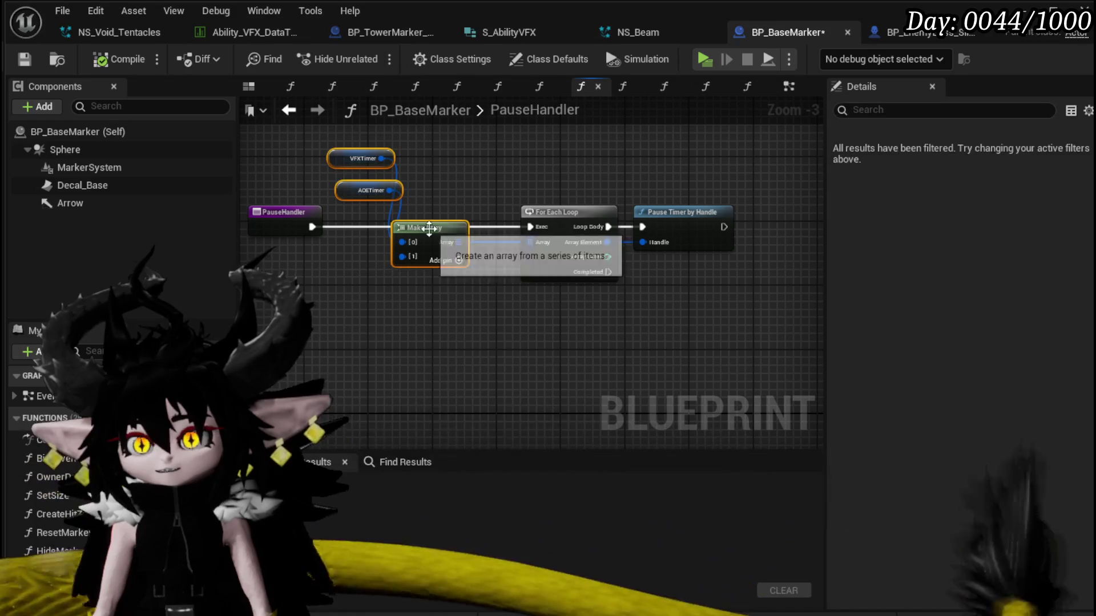
right_click(431, 233)
Collapse the timer nodes into a pure function named Get Handlers and compile.
left_click(526, 437)
type("Getn")
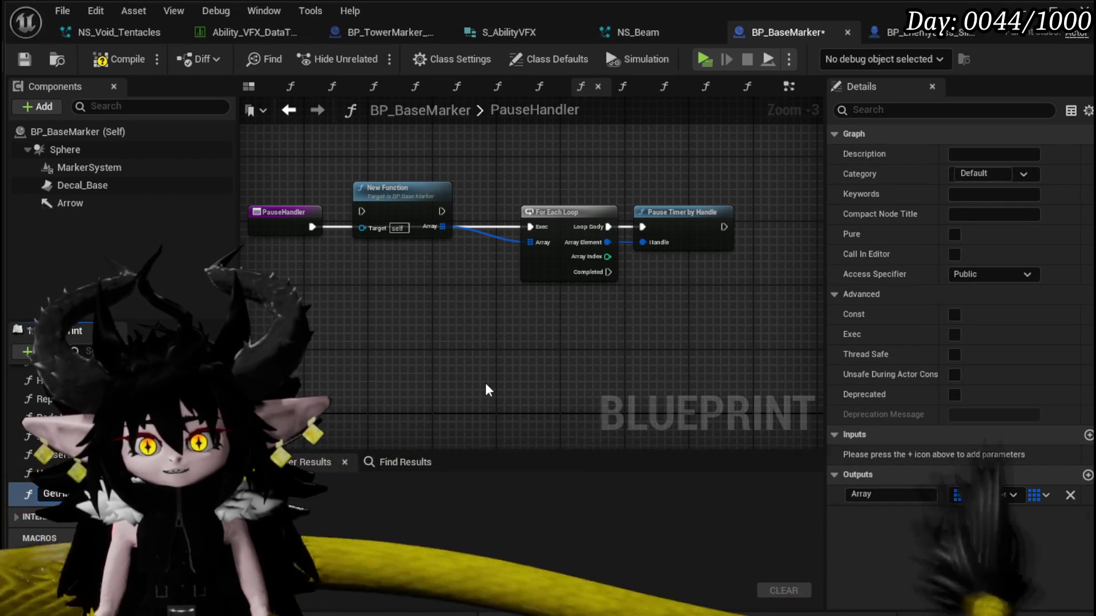
key("Return")
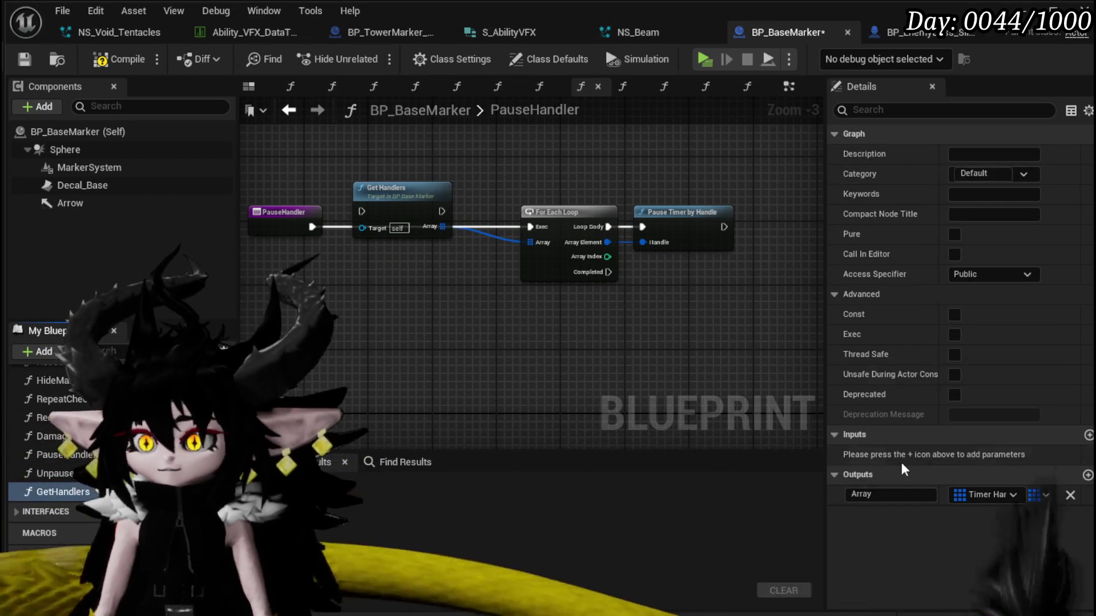
left_click(861, 294)
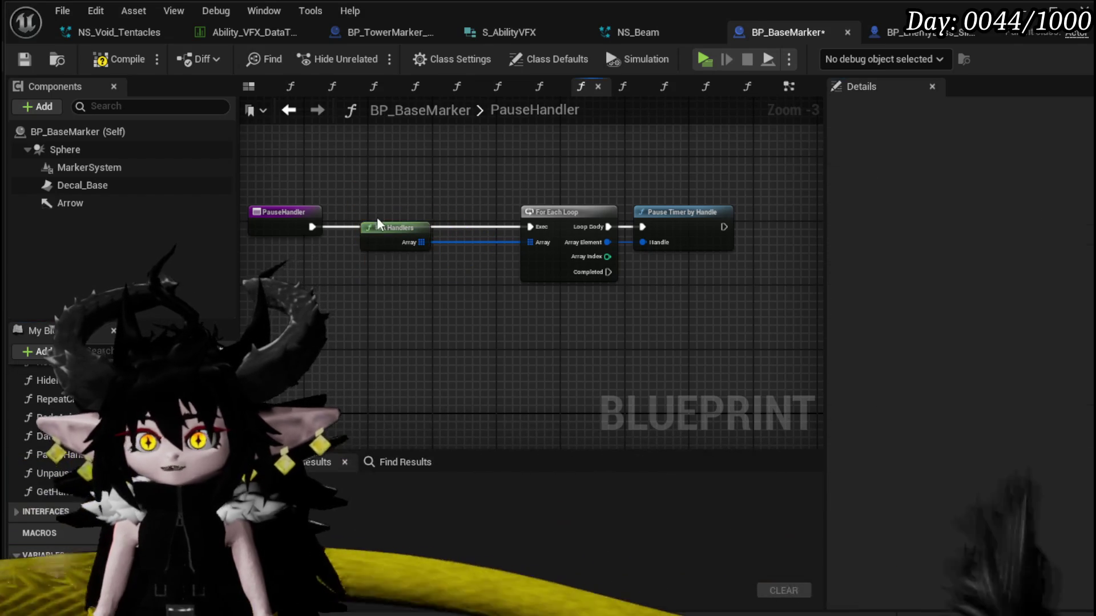
mouse_move(393, 242)
left_mouse_down()
mouse_move(401, 269)
mouse_move(419, 279)
left_mouse_up()
left_click(519, 355)
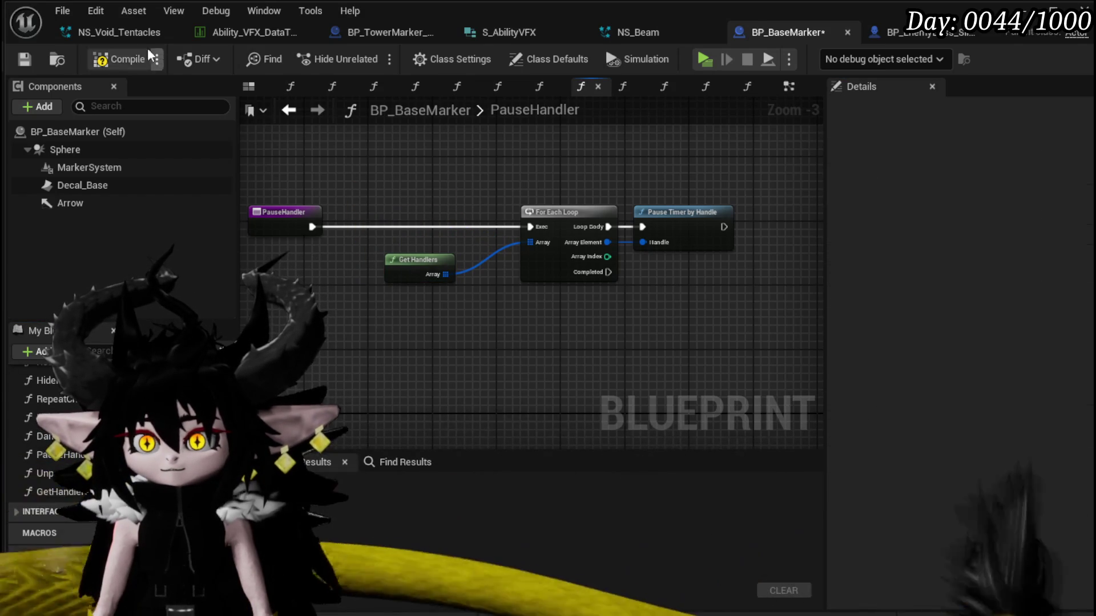
left_click(434, 264)
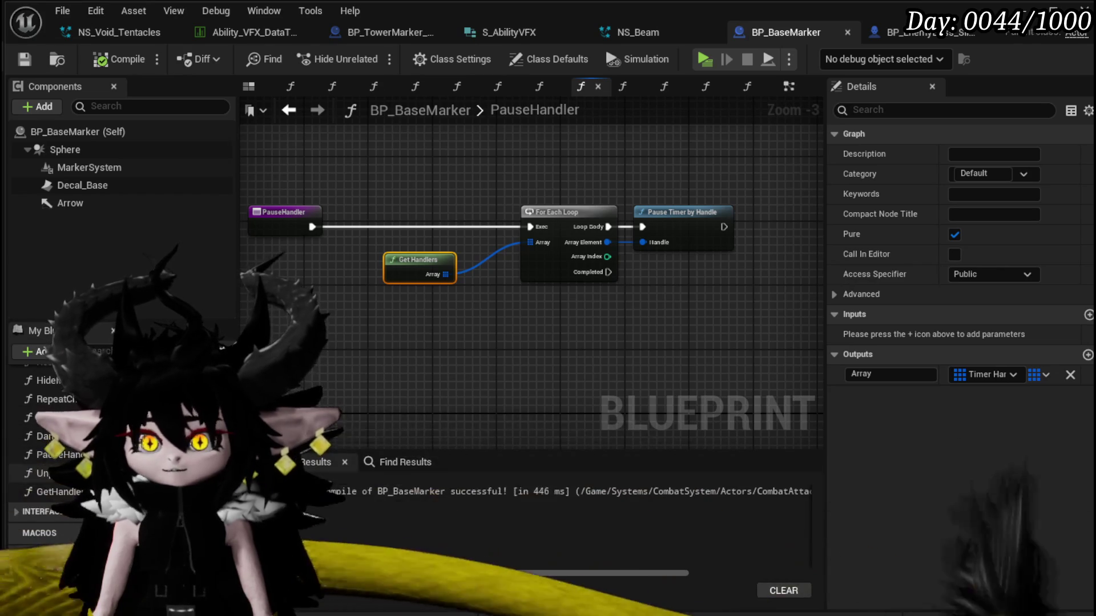
In UnpauseHandler, replace the timer Make Array with a pasted Get Handlers feeding the For Each Loop, then compile.
left_click(664, 86)
key("ctrl+v")
left_click_drag(445, 398, 540, 278)
left_click_drag(398, 162, 430, 315)
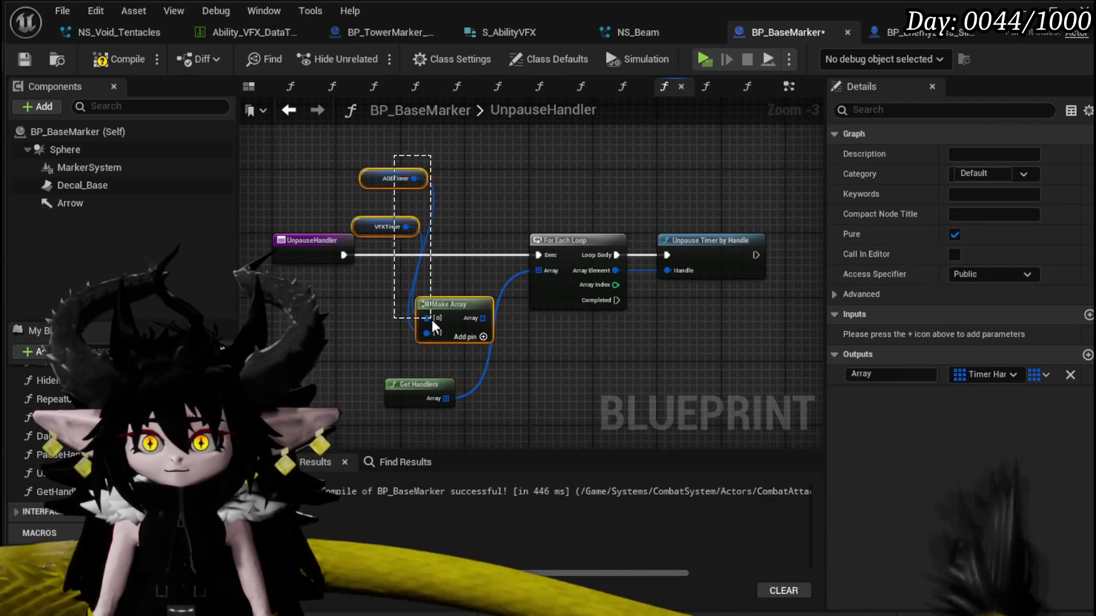
key("Delete")
left_click_drag(420, 384, 435, 273)
left_click(196, 104)
left_click(117, 59)
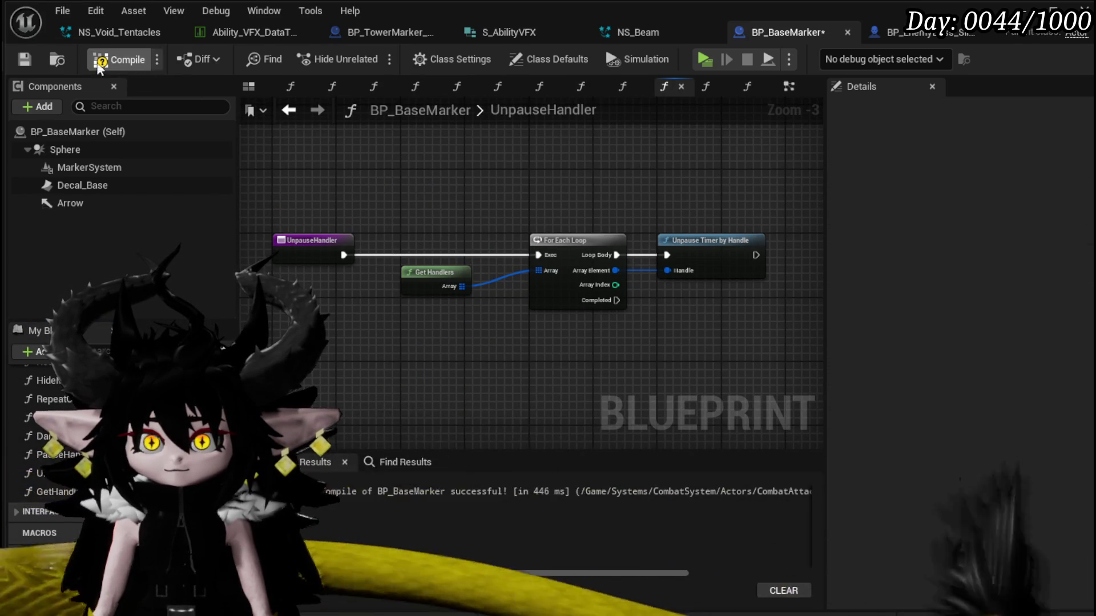
left_click(401, 38)
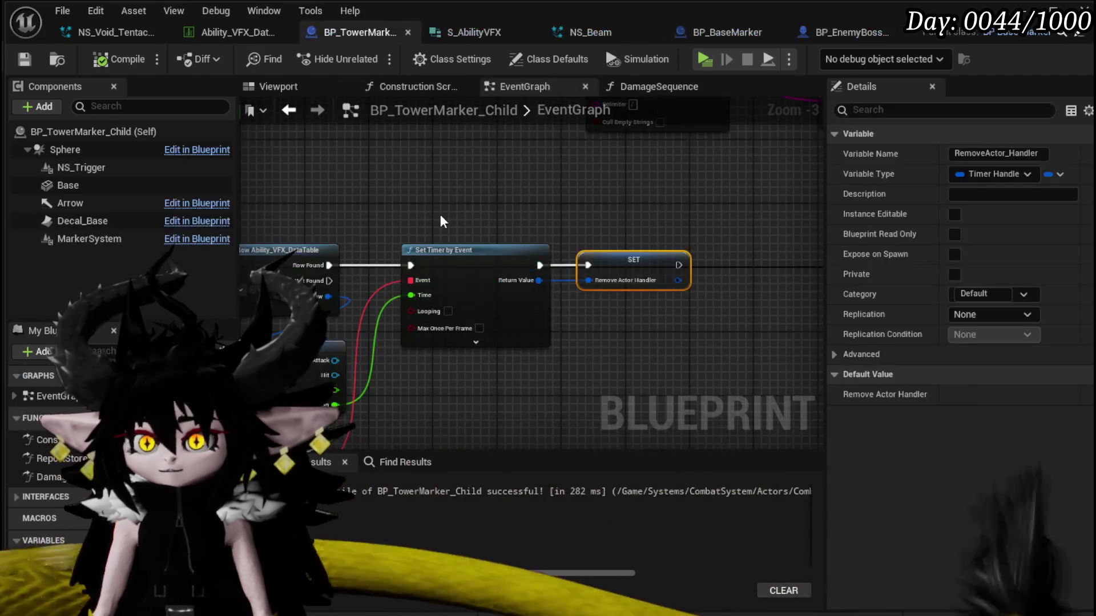
Override GetHandlers in BP_TowerMarker_Child and move the parent GetHandlers call aside.
left_click(211, 418)
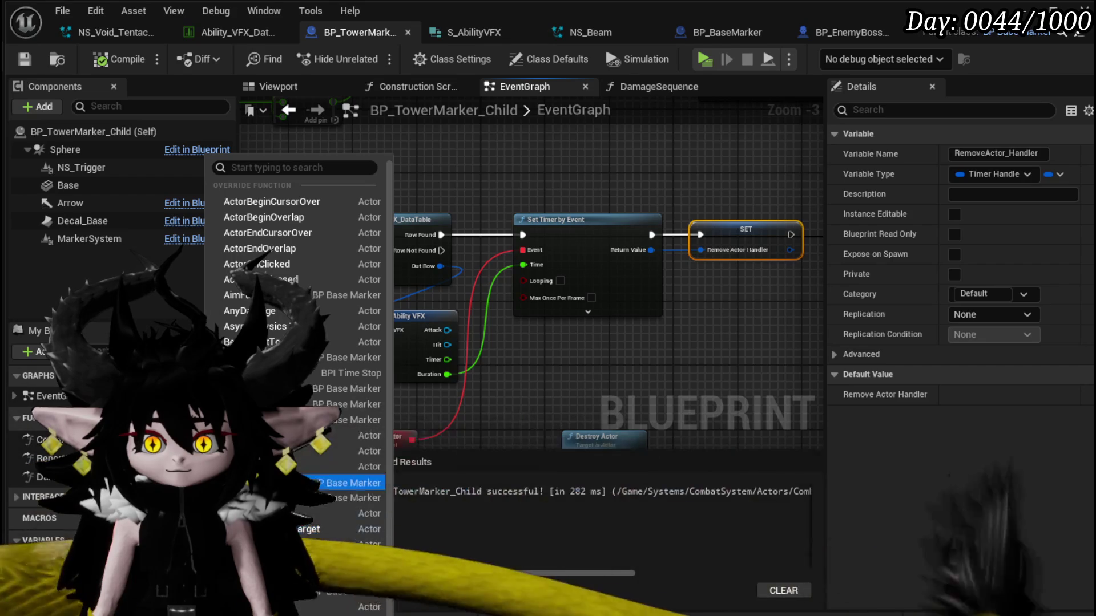
left_click(342, 533)
mouse_move(541, 270)
left_mouse_down()
mouse_move(456, 345)
mouse_move(291, 353)
left_mouse_up()
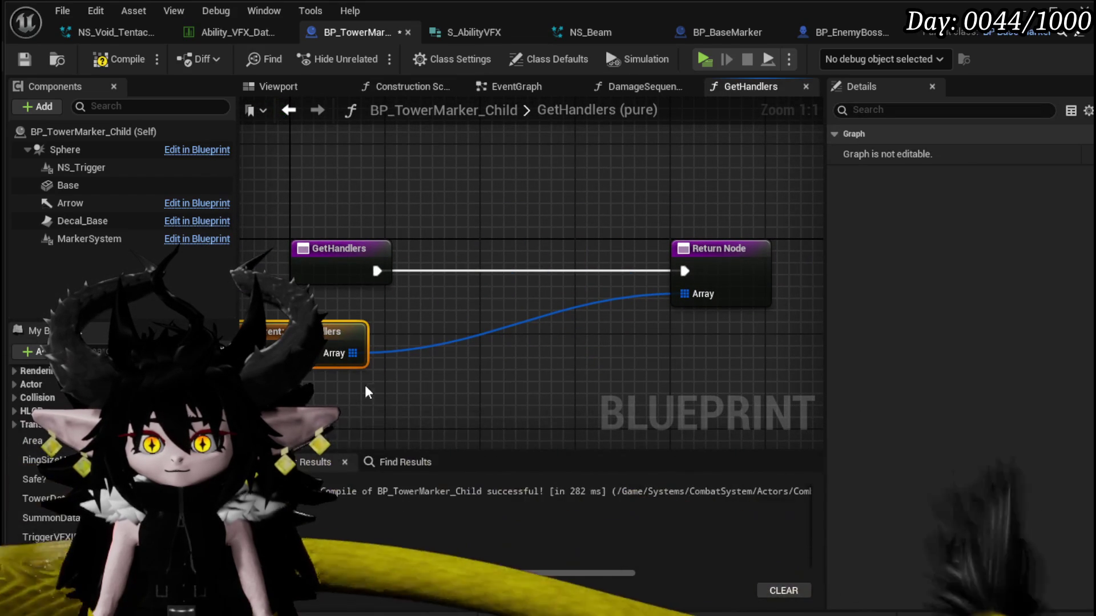
left_click_drag(390, 382, 390, 320)
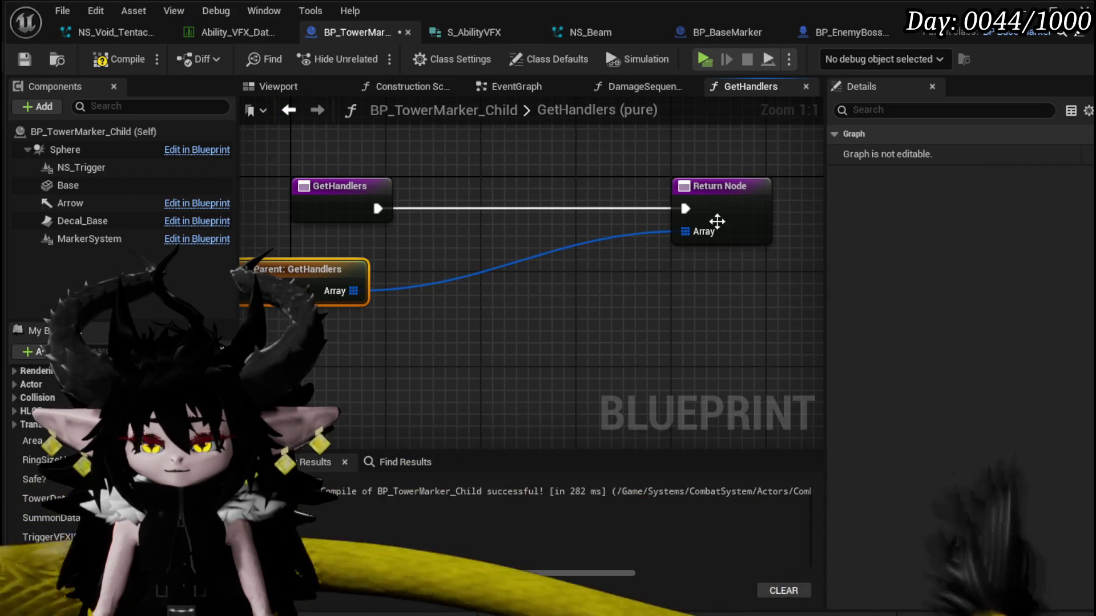
Create a Make Array node with extra input slots feeding the Return Array.
left_click_drag(687, 231, 598, 313)
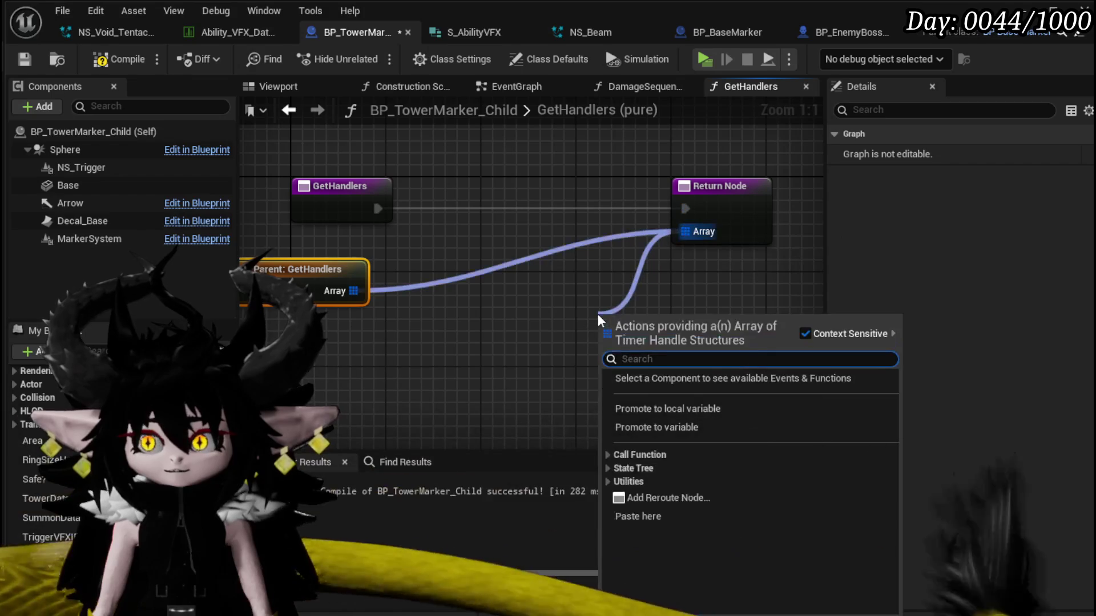
type("make")
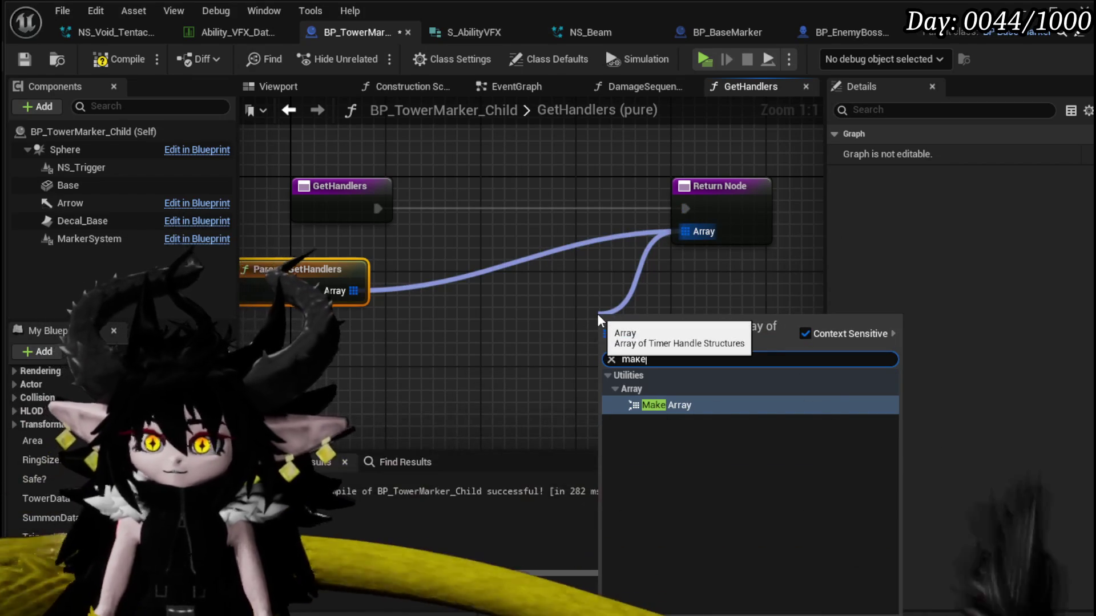
left_click(640, 404)
left_click(685, 367)
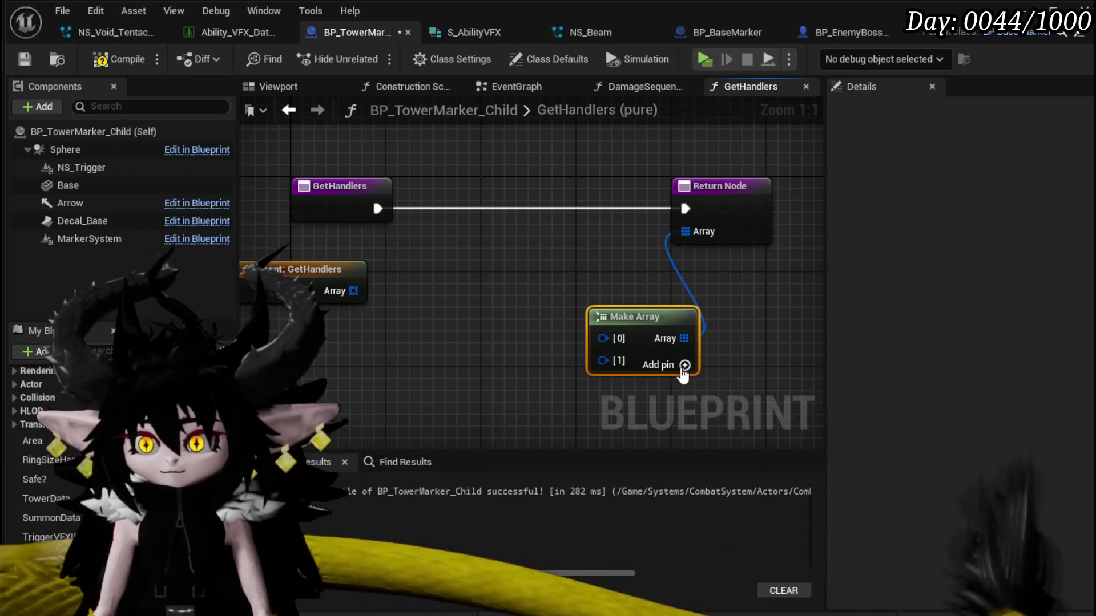
left_click(685, 366)
left_click_drag(644, 309, 548, 308)
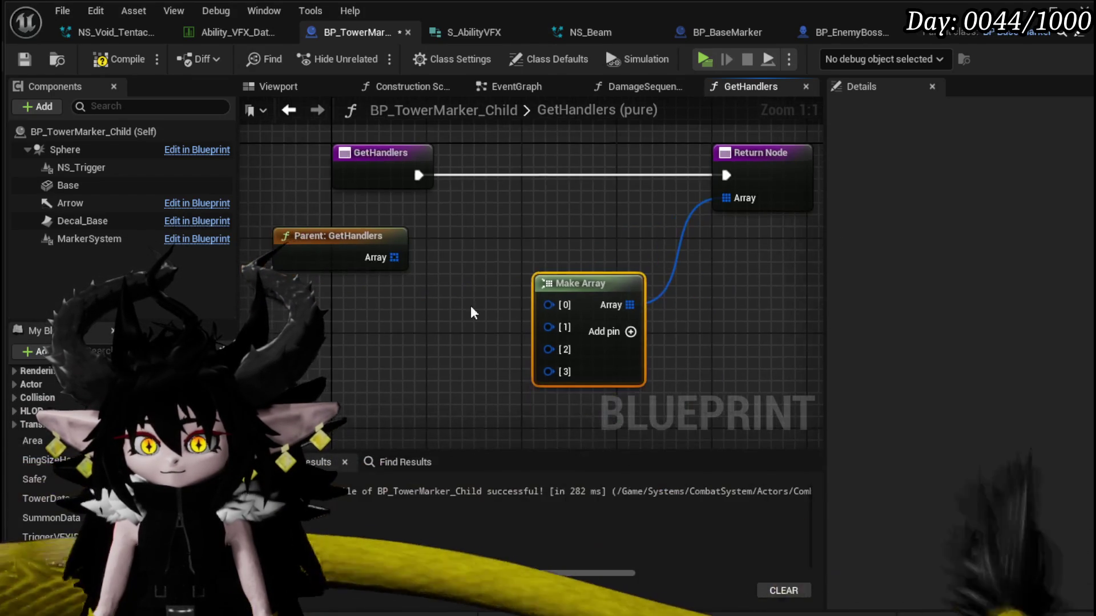
Wire RingSizeHandler, Trigger VFX Handler and AOETimer into the array, add a fifth slot, and save.
left_click_drag(46, 459, 575, 311)
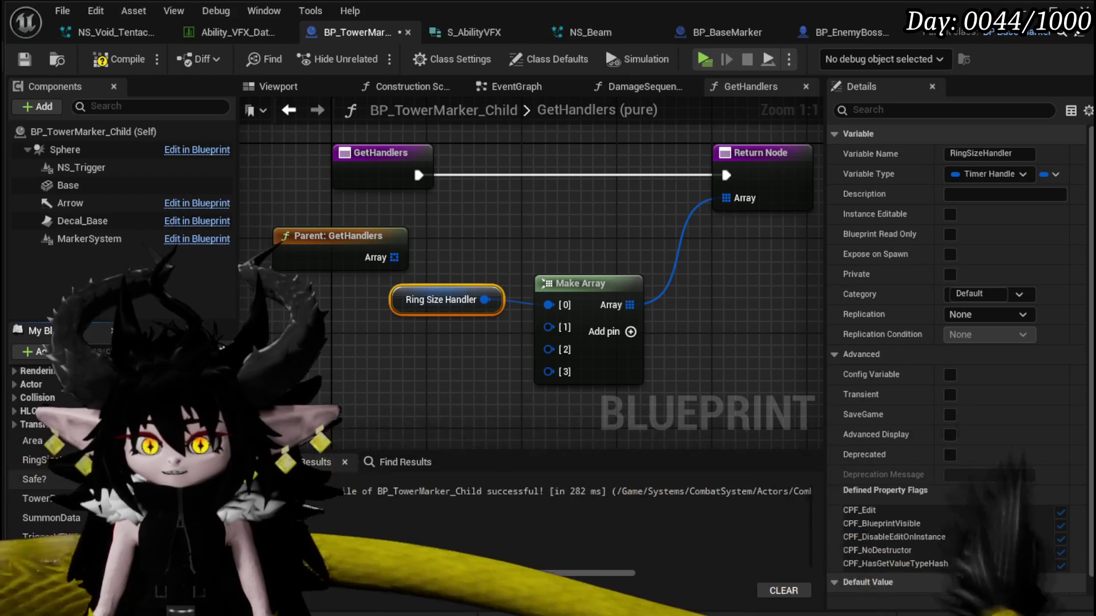
mouse_move(496, 359)
left_mouse_down()
mouse_move(549, 327)
mouse_move(565, 353)
left_mouse_up()
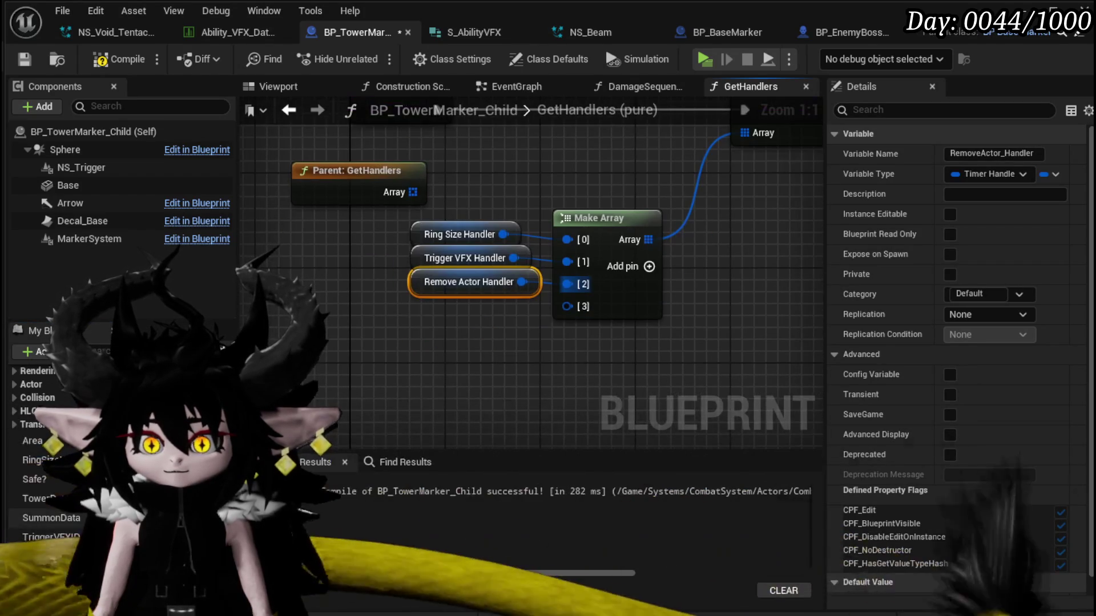
left_click_drag(44, 494, 567, 306)
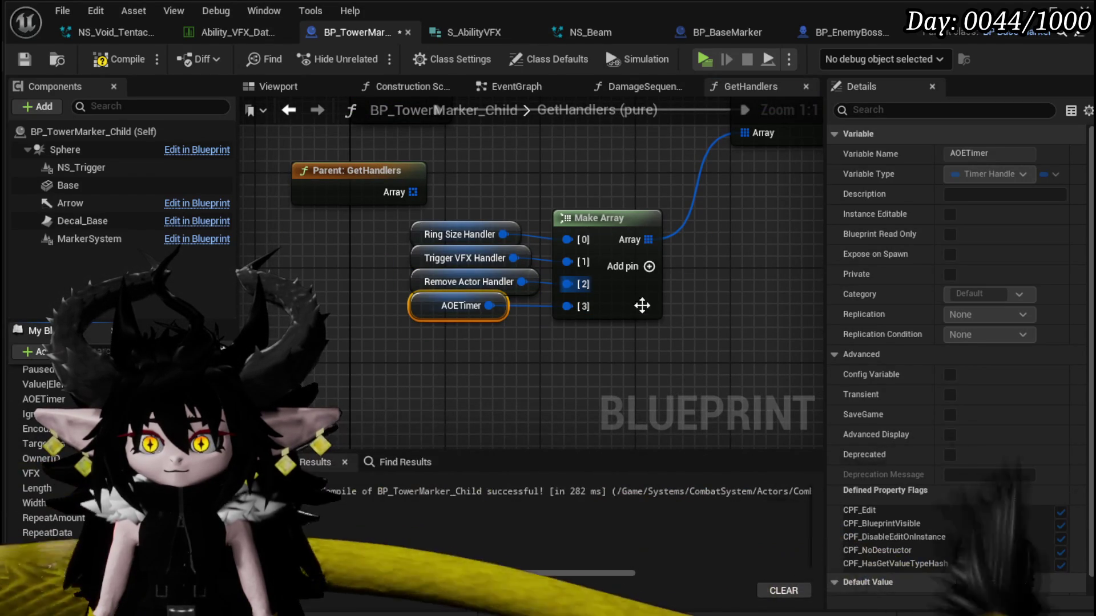
left_click(649, 267)
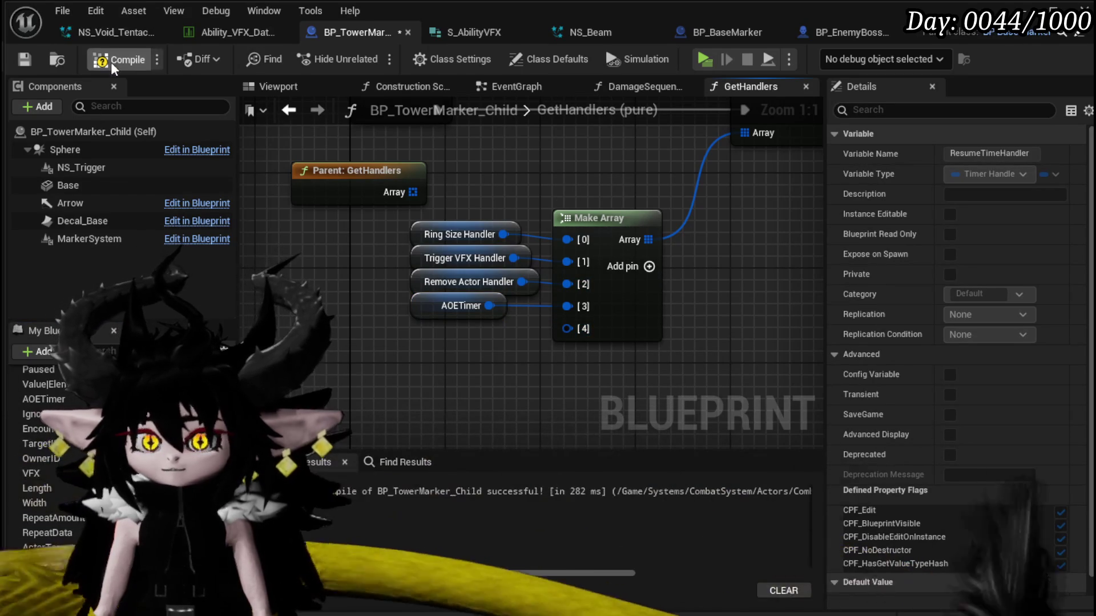
left_click(29, 63)
left_click(491, 32)
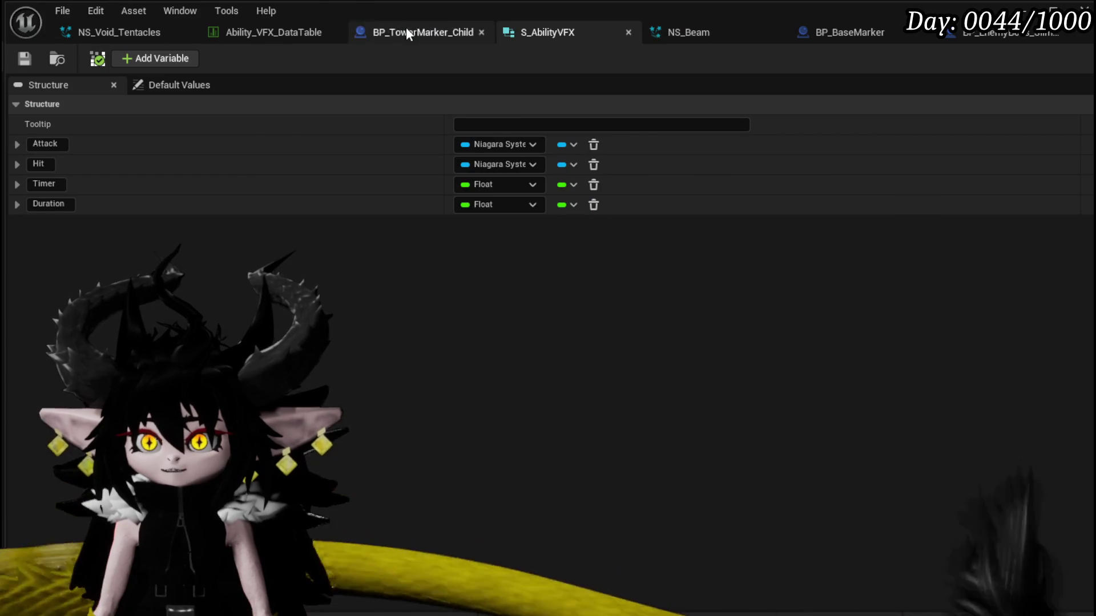
In BP_BaseMarker's GetHandlers, move AOETimer directly under VFXTimer and save with Ctrl+S.
left_click(406, 28)
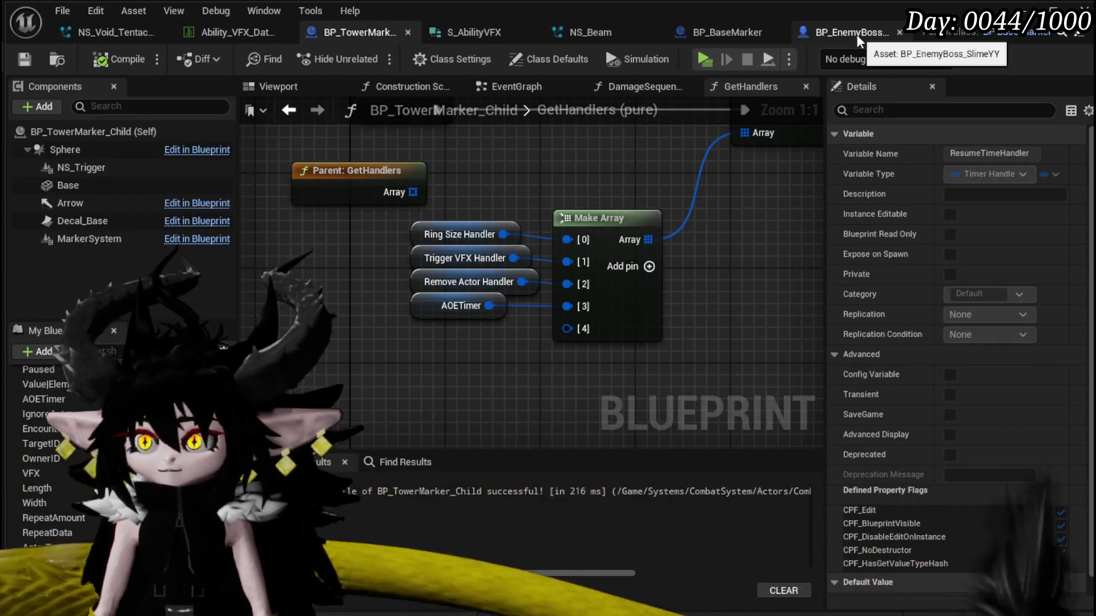
left_click(857, 36)
left_click(724, 37)
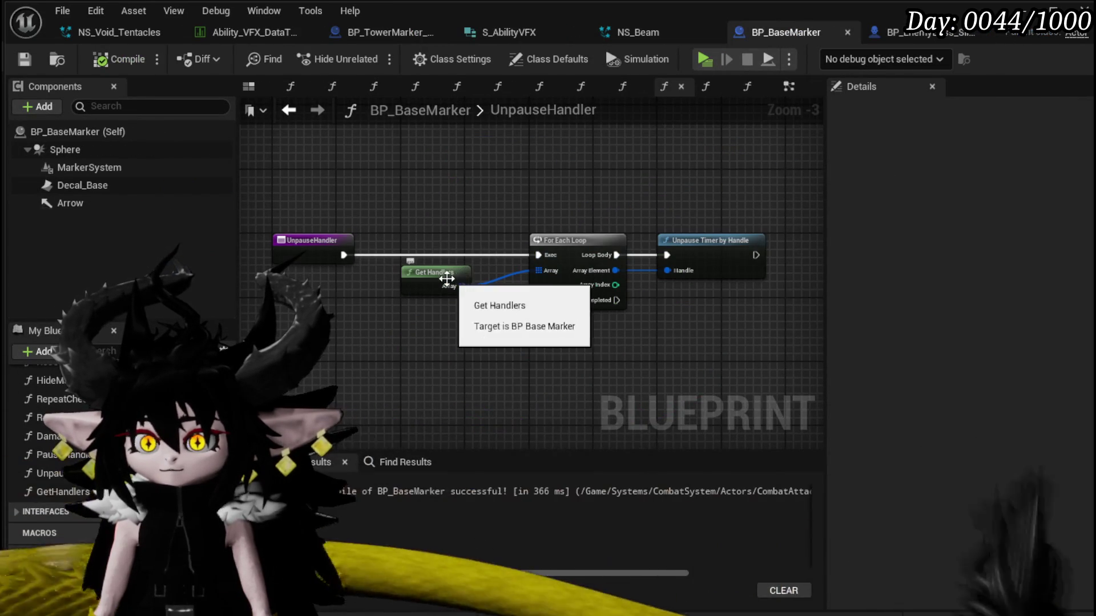
double_click(451, 281)
left_click_drag(433, 257, 421, 246)
left_click_drag(392, 163, 443, 334)
key("ctrl+s")
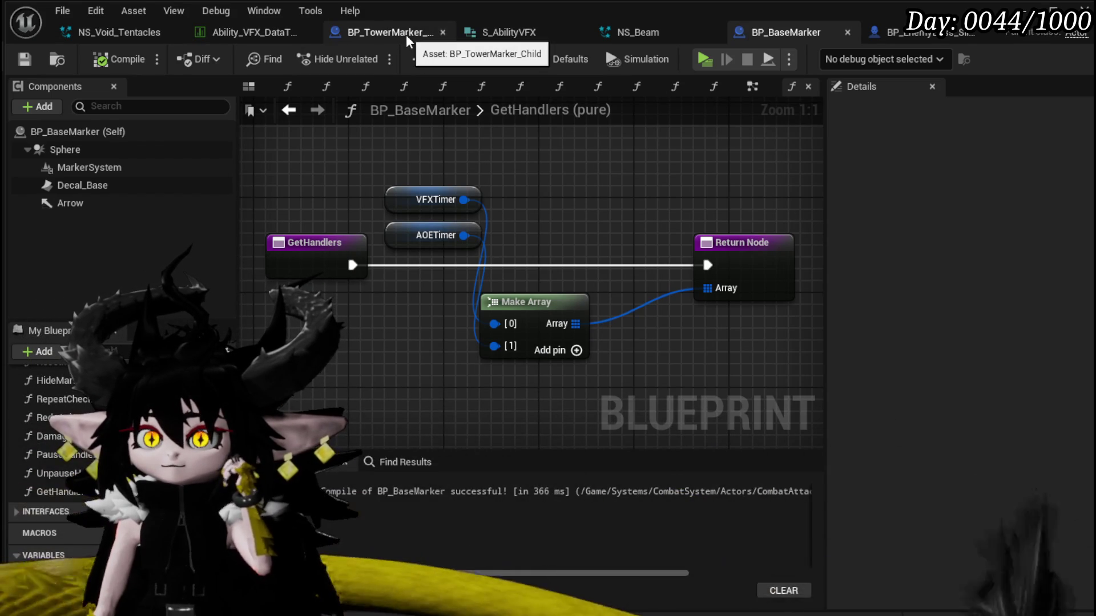
Add a VFXTimer getter wired into Make Array slot [4] and save BP_TowerMarker_Child.
left_click(406, 35)
mouse_move(414, 306)
left_mouse_down()
mouse_move(414, 341)
mouse_move(369, 248)
left_mouse_up()
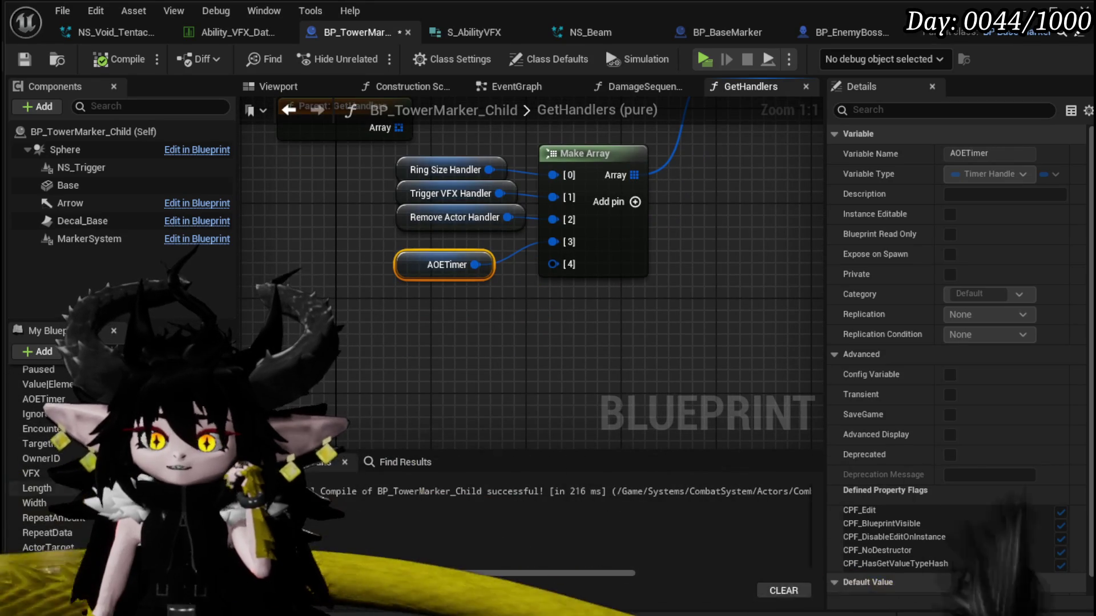
mouse_move(42, 551)
left_mouse_down()
mouse_move(433, 363)
mouse_move(416, 298)
left_mouse_up()
left_click_drag(554, 265, 554, 265)
scroll(558, 362, "down", 2)
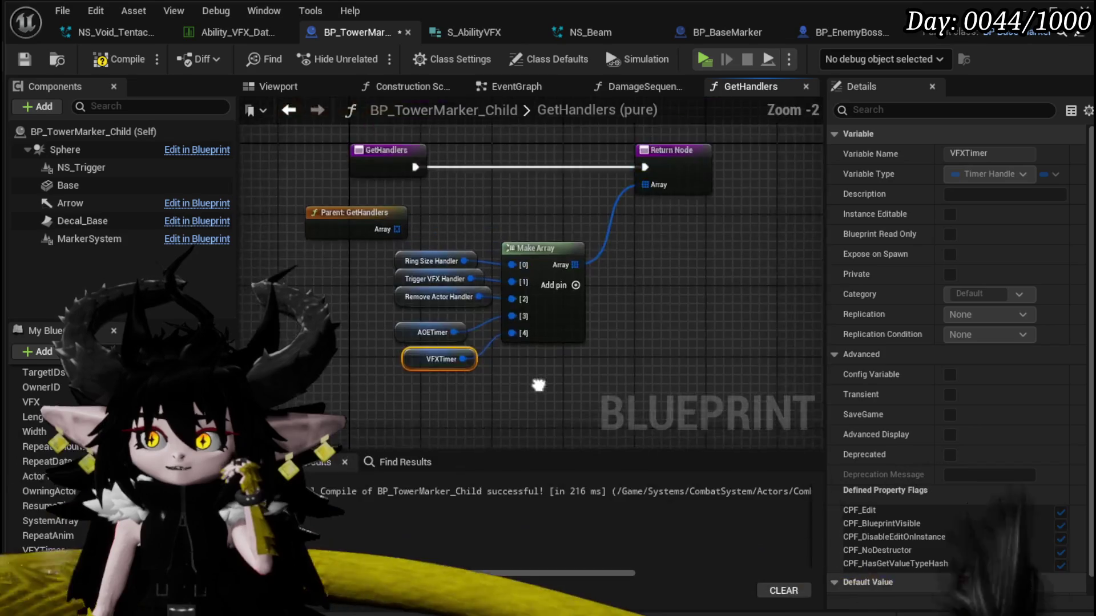
left_click(33, 61)
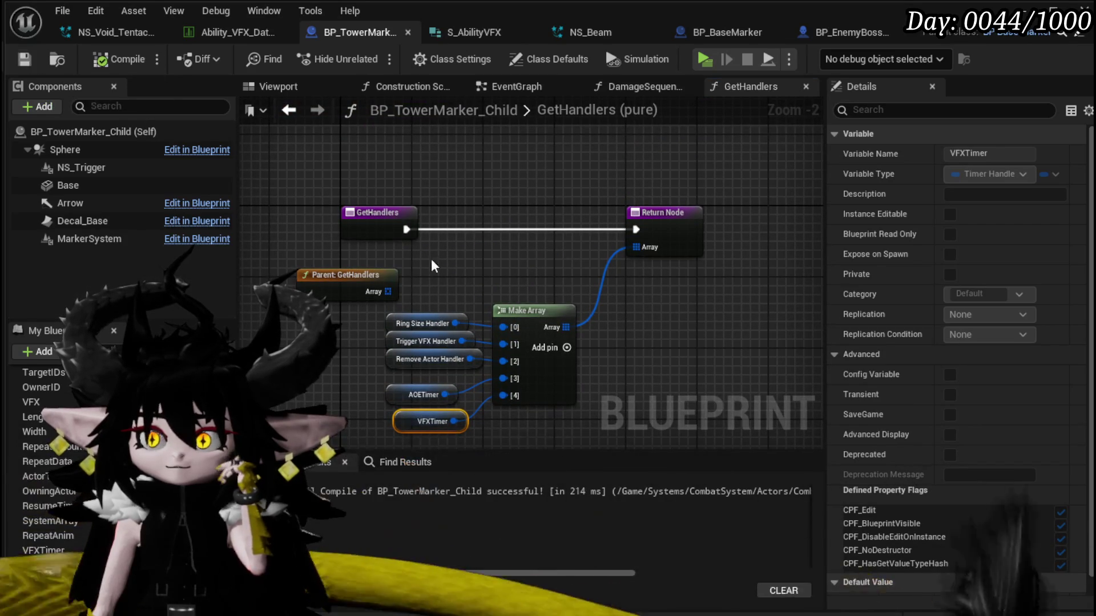
Delete the Parent: GetHandlers call and start a play-test with Alt+P.
left_click(388, 274)
key("Delete")
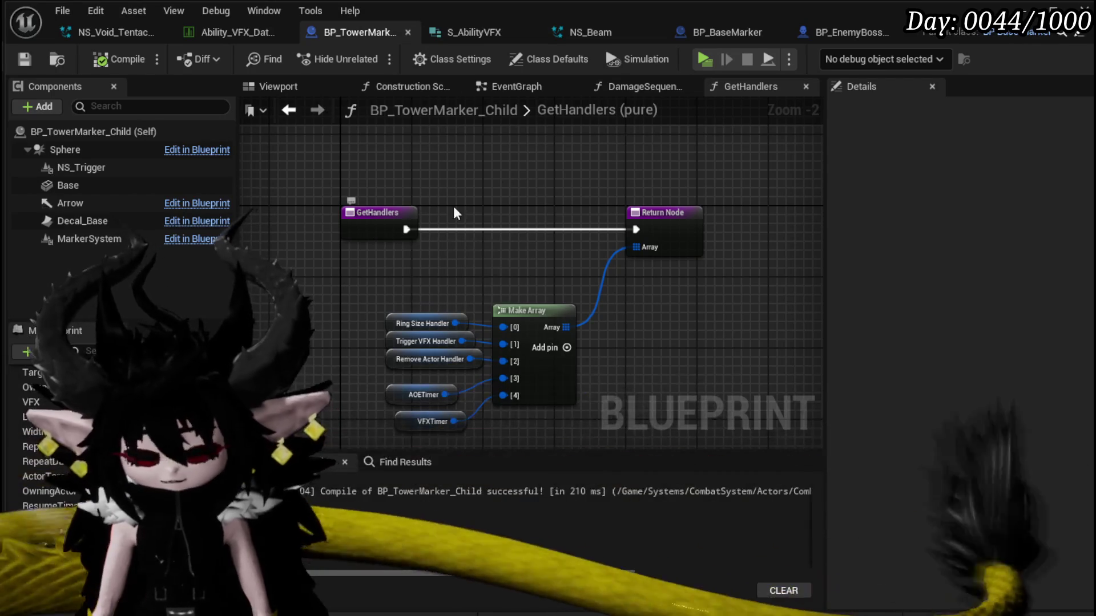
key("alt+p")
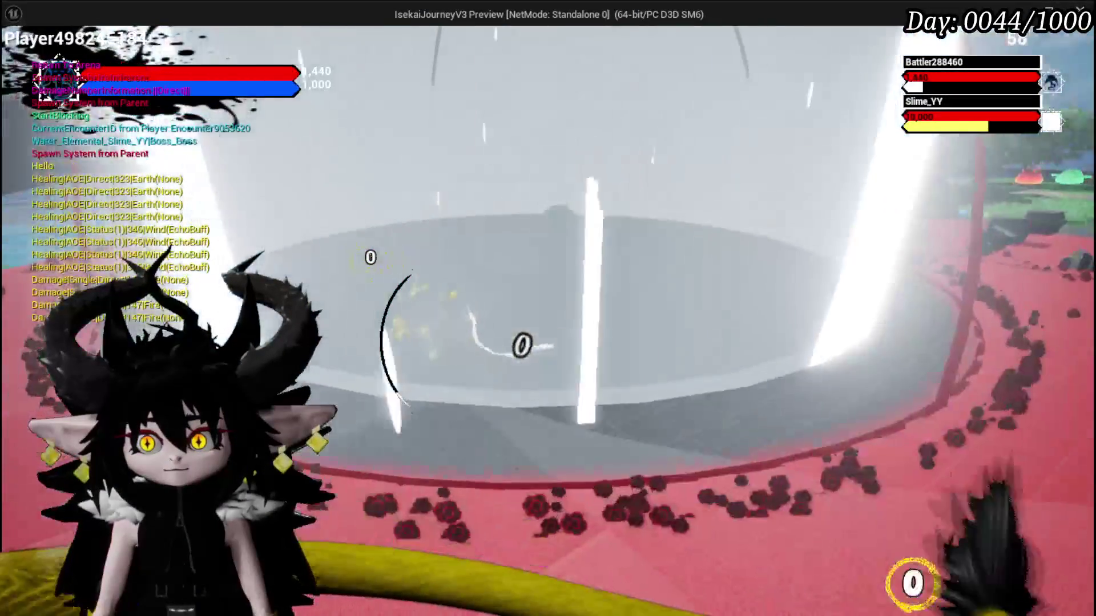
Run the character up to the central pillar and bring up the card hand against Slime_YY.
key("w")
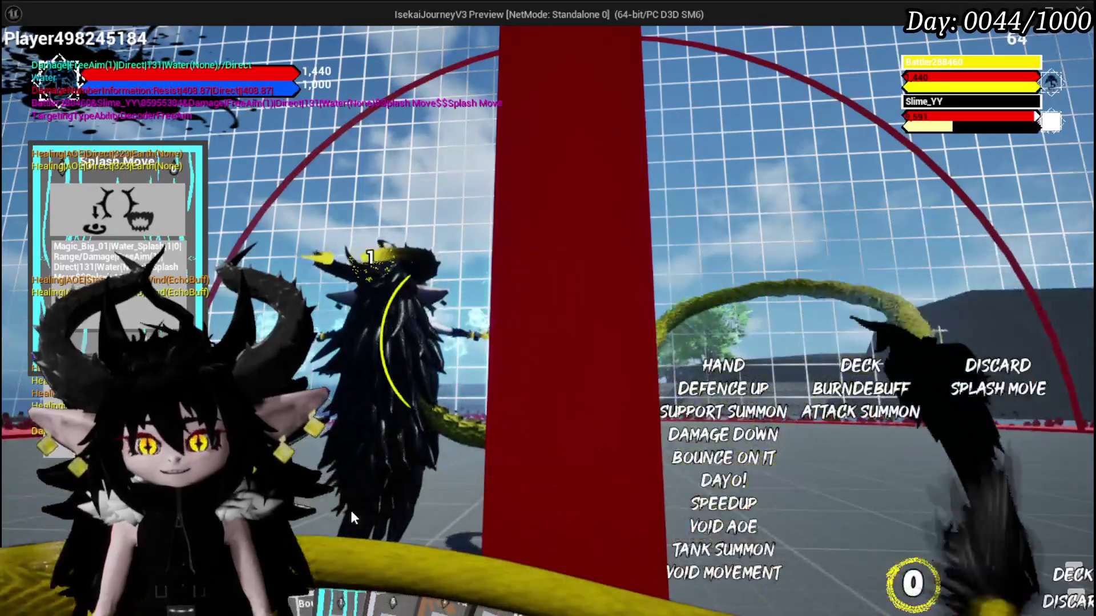
mouse_move(431, 437)
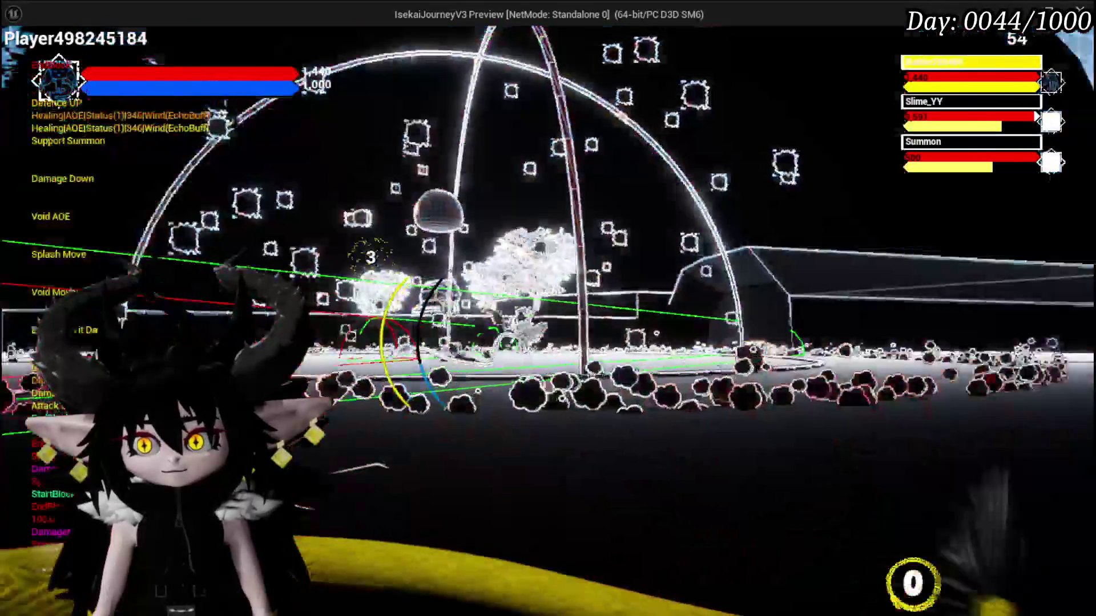
key("Tab")
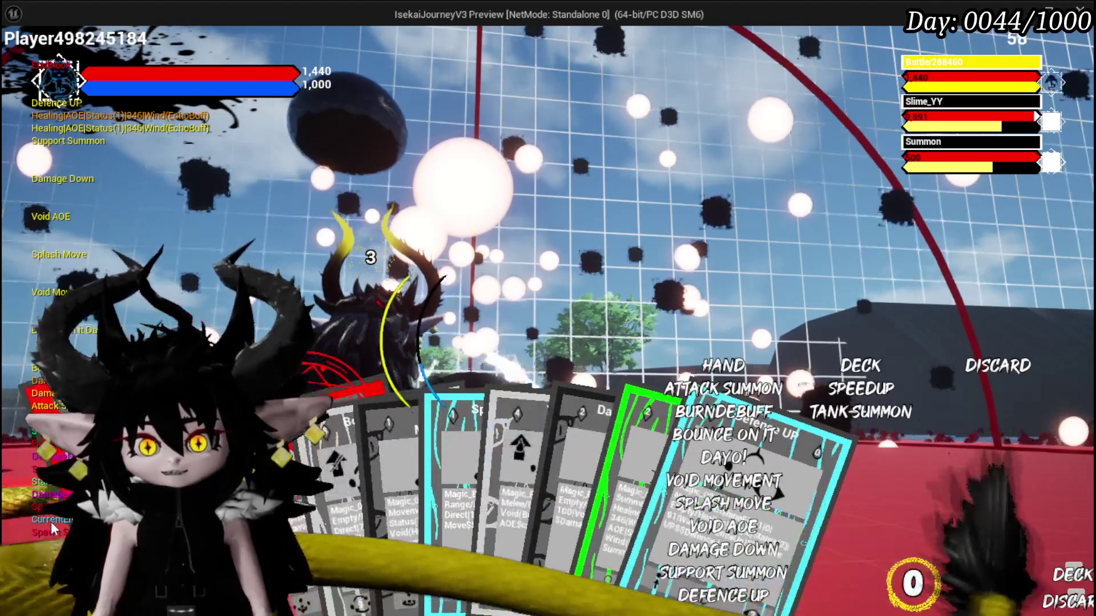
Cast the BurnDebuff card at Slime_YY and bring the card hand back up.
left_click(614, 440)
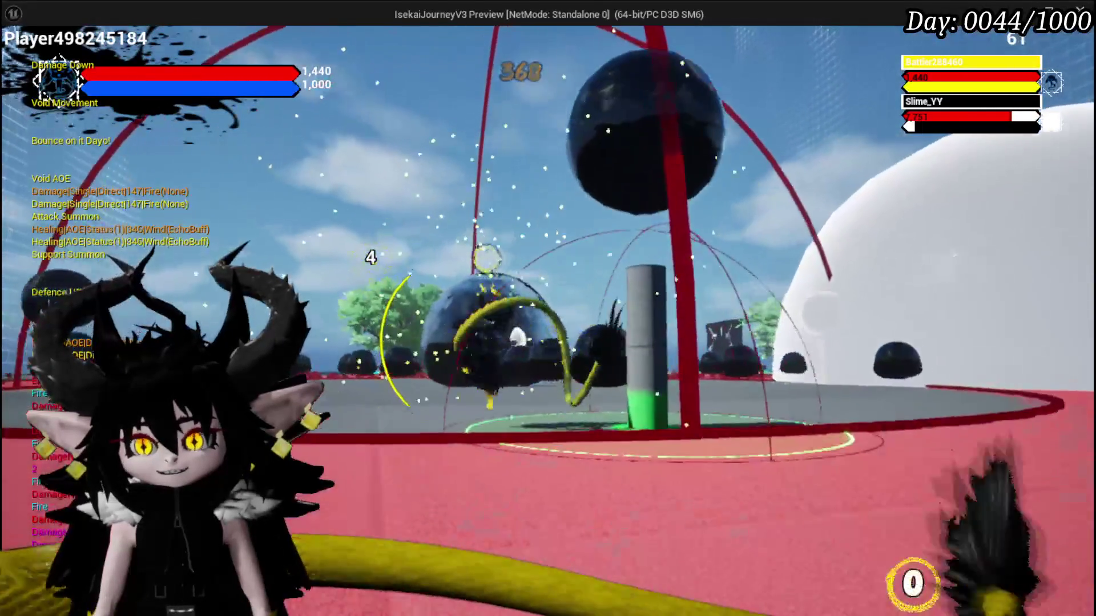
key("Tab")
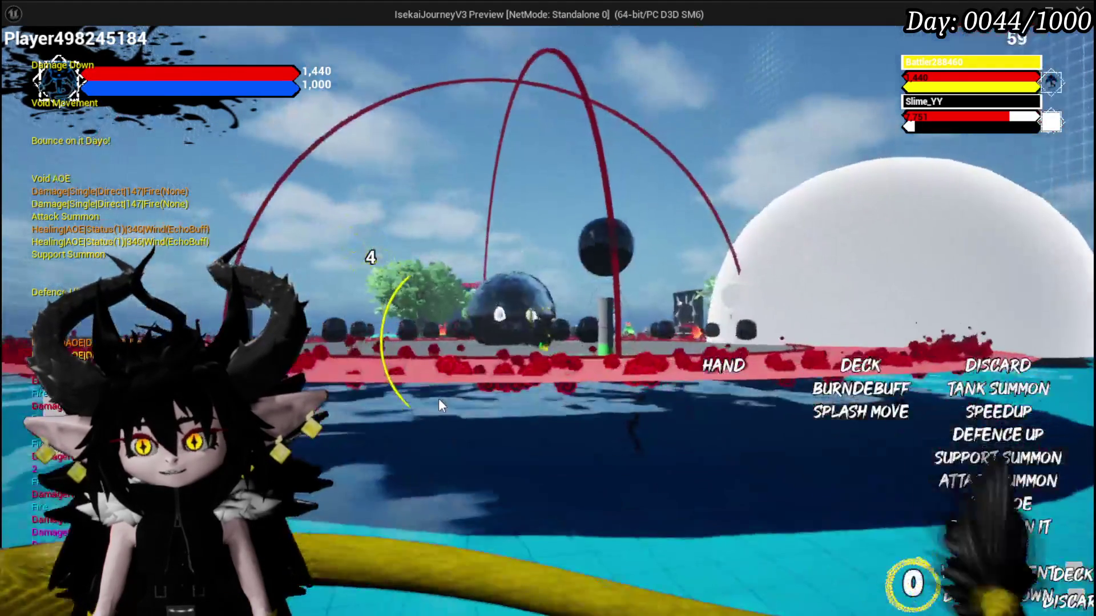
Run toward Slime_YY and cast Void AOE on it and its summon, then pick Splash Move.
key("w")
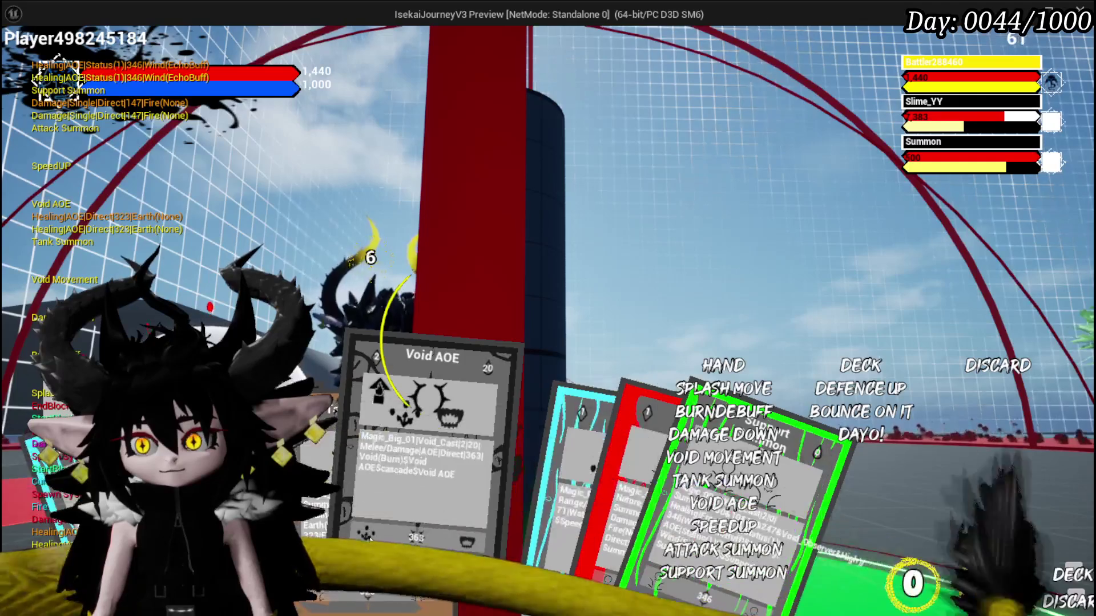
left_click(382, 535)
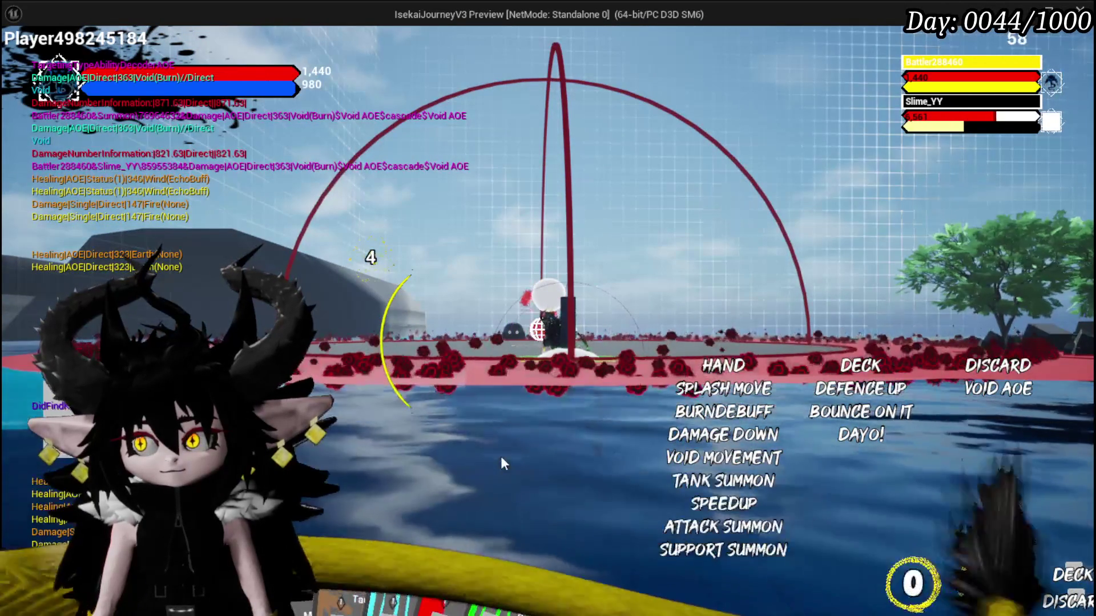
left_click(537, 497)
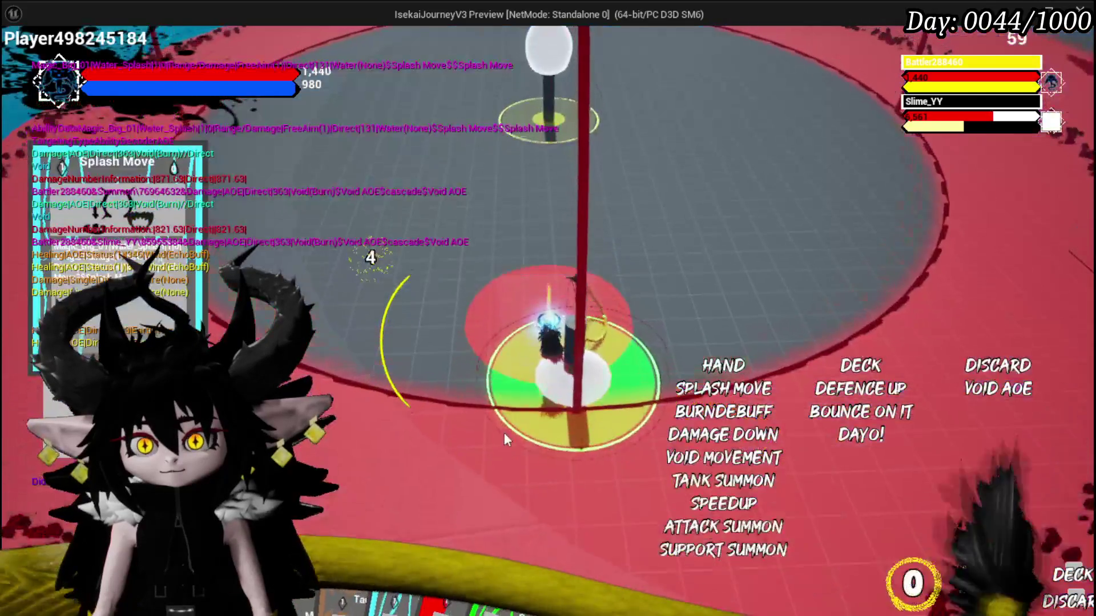
Aim Splash Move at the target circle, then select the Splash Move card again.
left_click(504, 426)
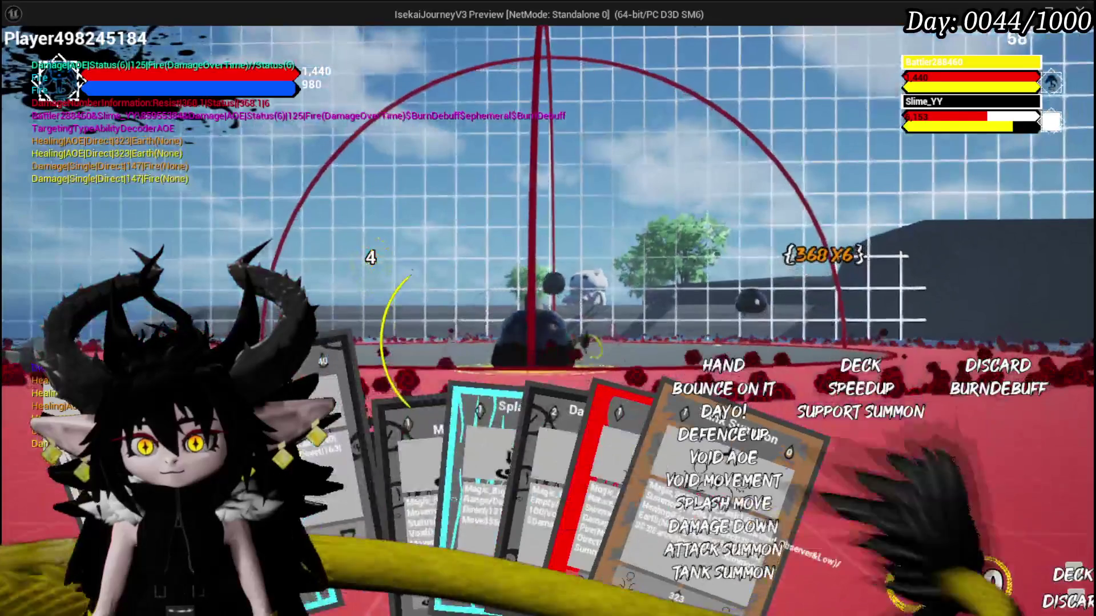
left_click(365, 483)
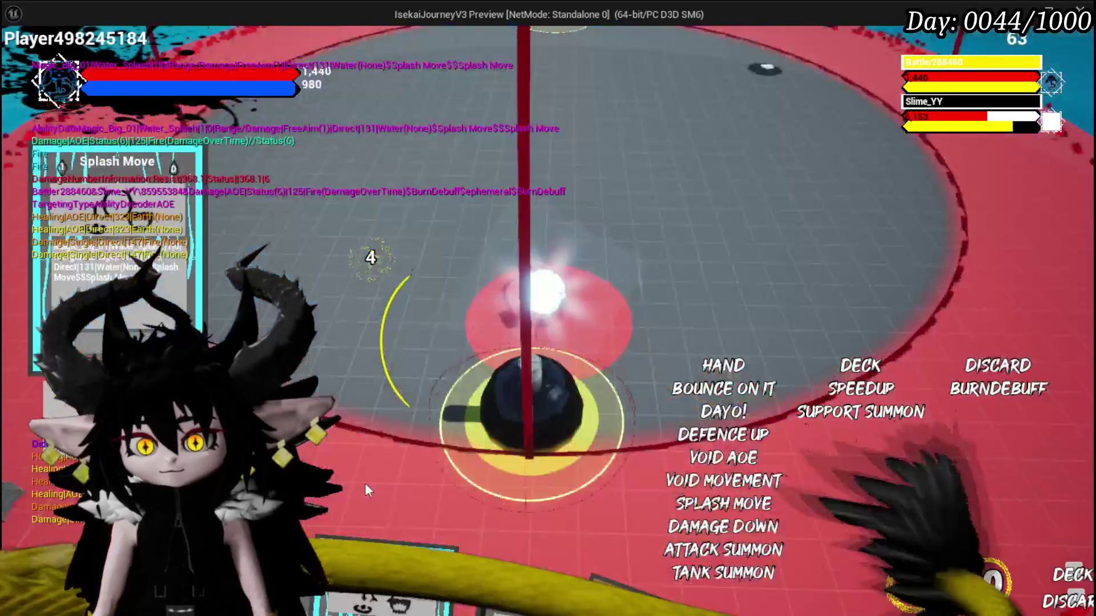
Release Splash Move, then cast BurnDebuff, Splash Move and Void AOE at Slime_YY.
left_click(682, 389)
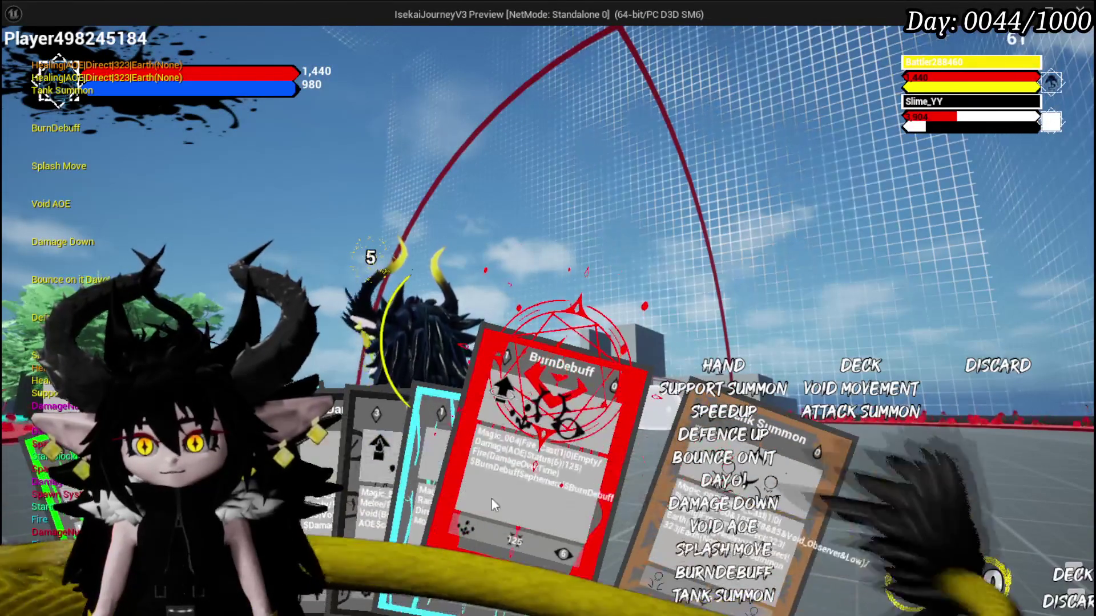
left_click(566, 374)
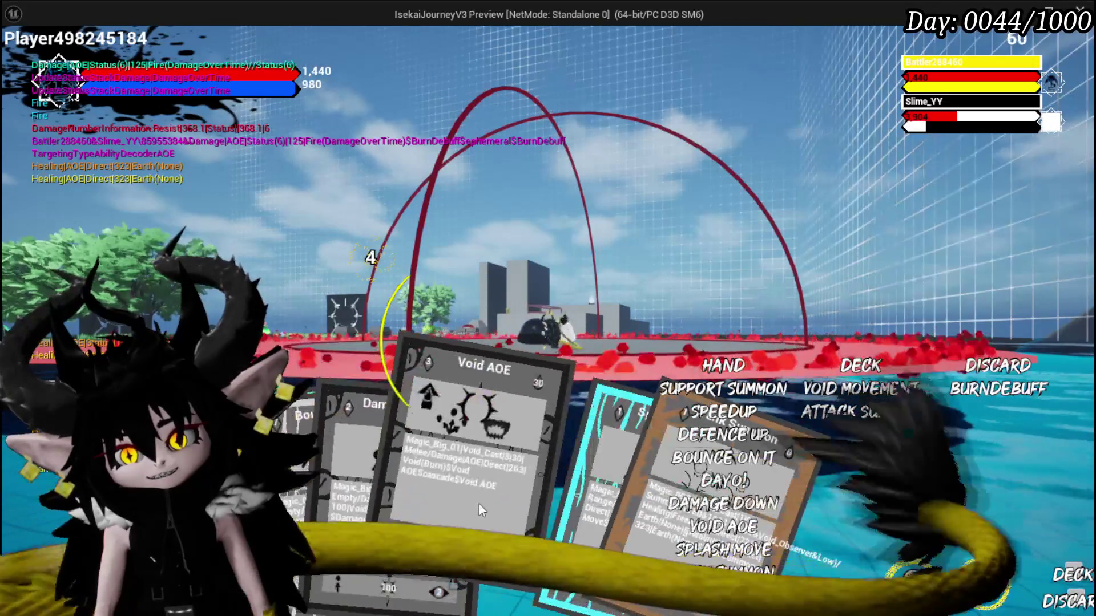
left_click(498, 494)
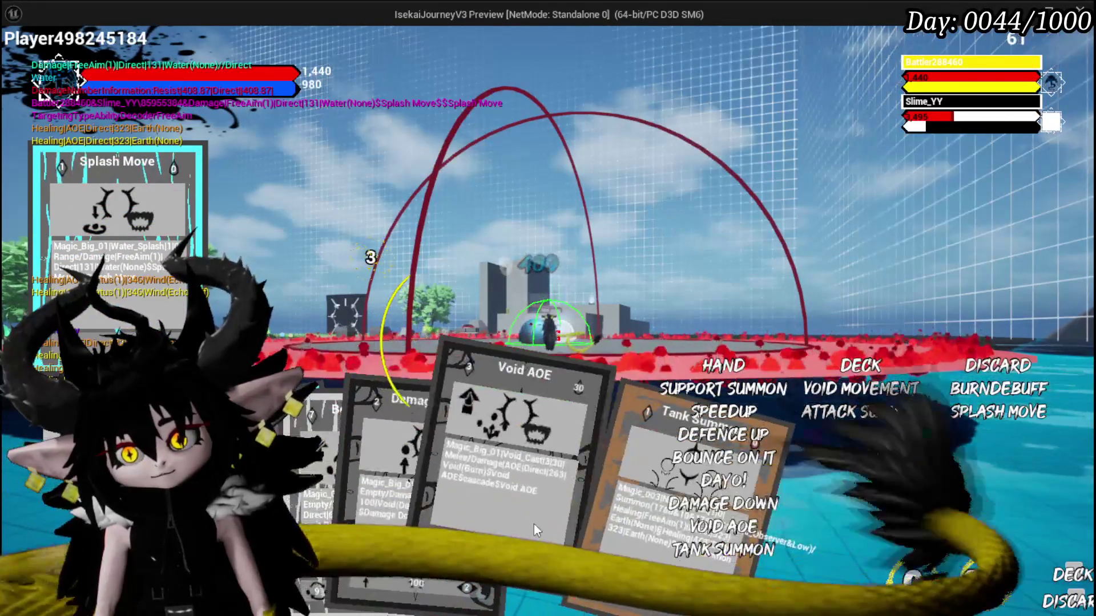
left_click(506, 510)
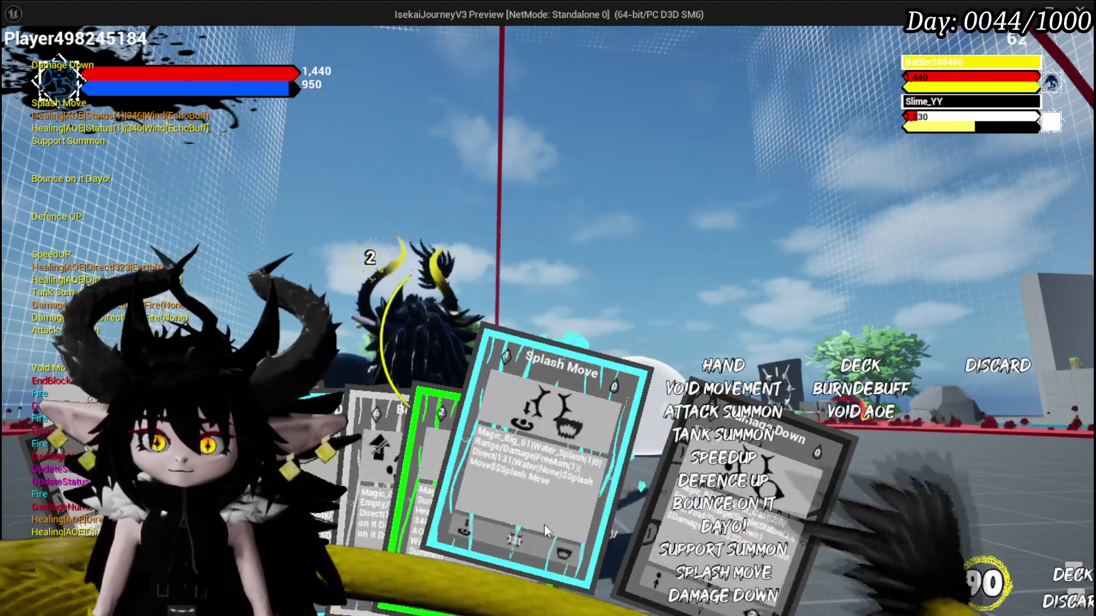
Cast Splash Move once more, pick the X option, and stop the play-test.
left_click(544, 524)
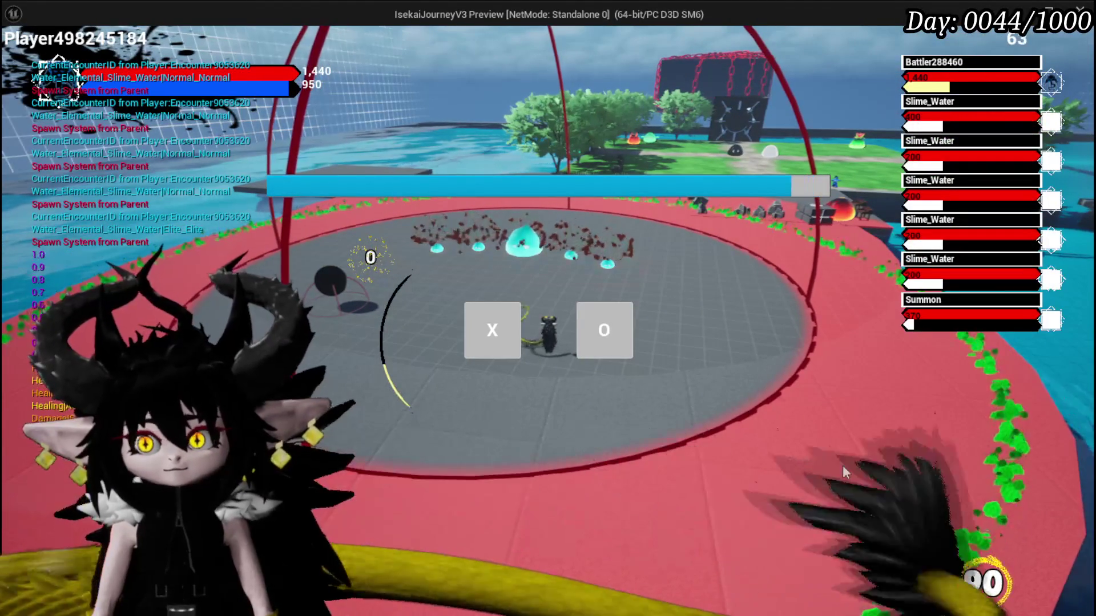
left_click(504, 320)
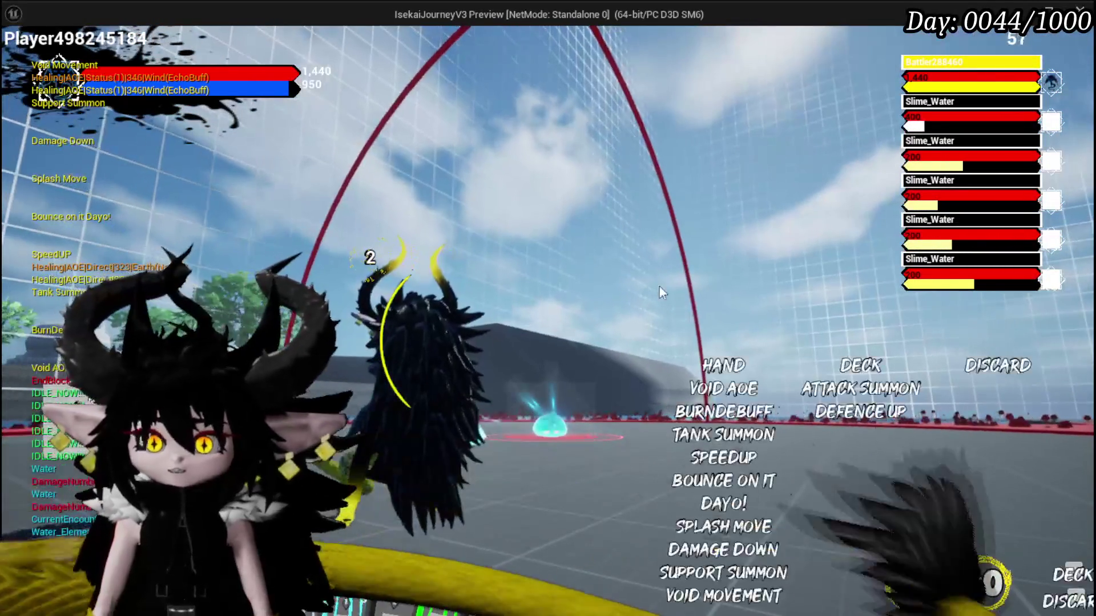
key("Escape")
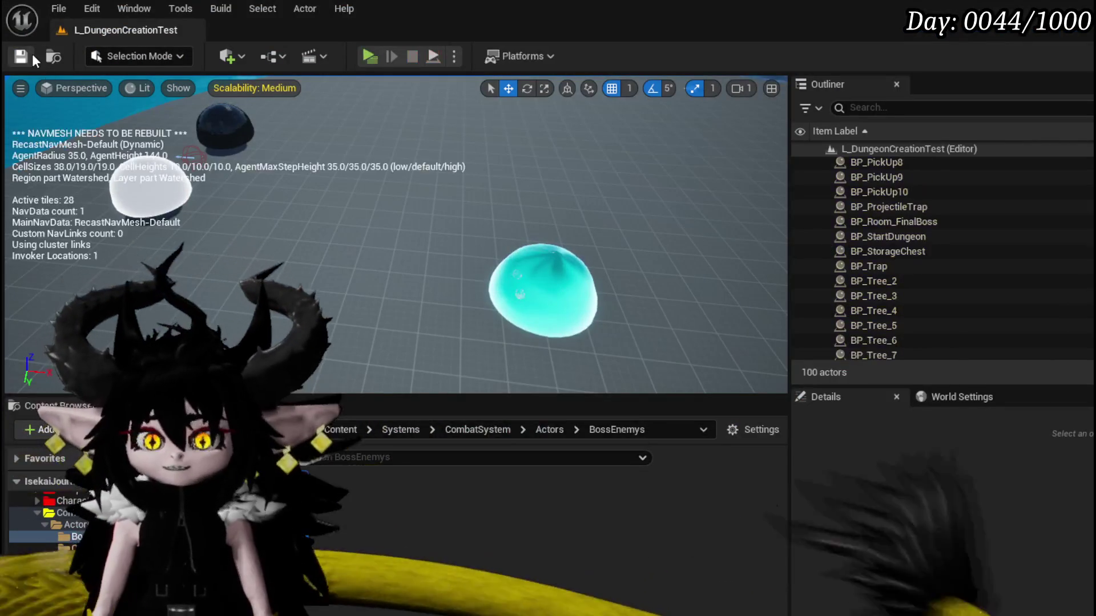
Save, then marquee-select all nodes of BP_TowerMarker_Child's GetHandlers function with its five timer handles.
key("ctrl+s")
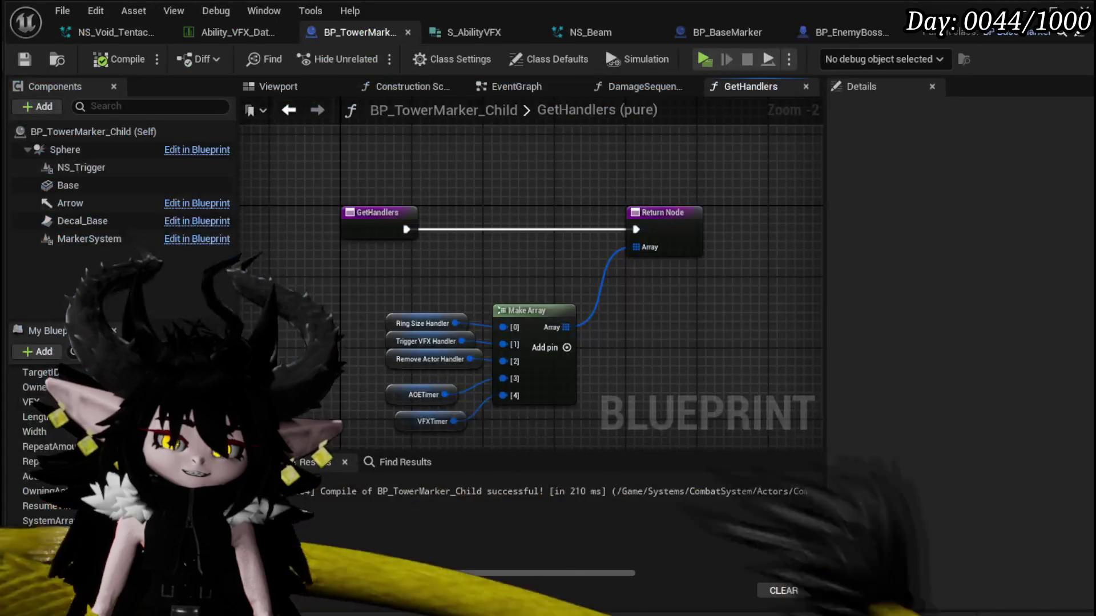
left_click_drag(478, 403, 574, 443)
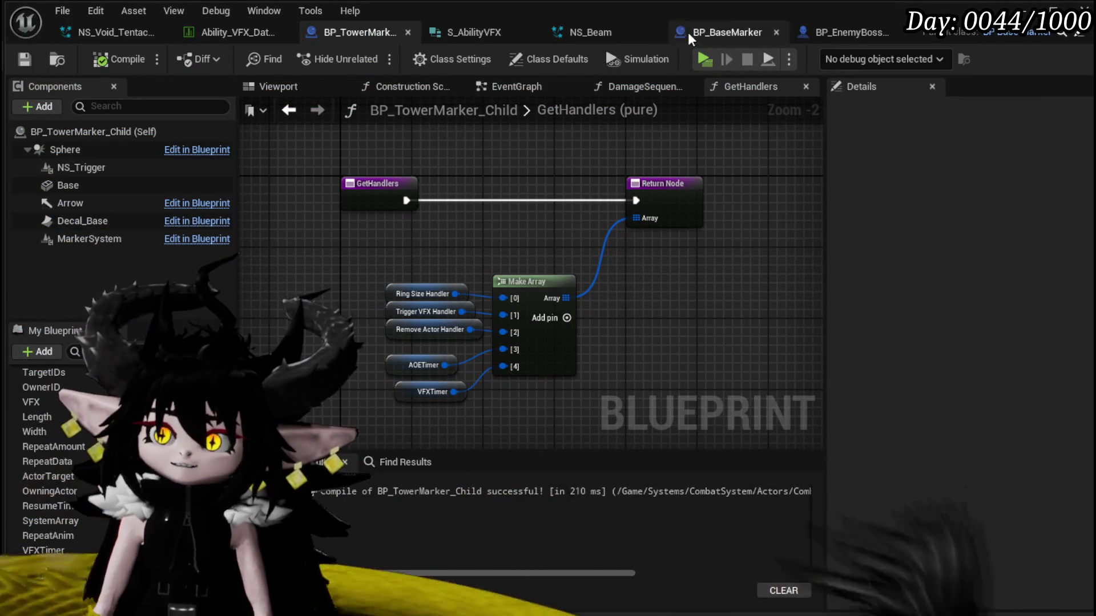
In BP_EnemyBoss_SlimeYY's Phase3, select the Next Phase, SET and Set Ability Tree Timer nodes.
left_click(840, 46)
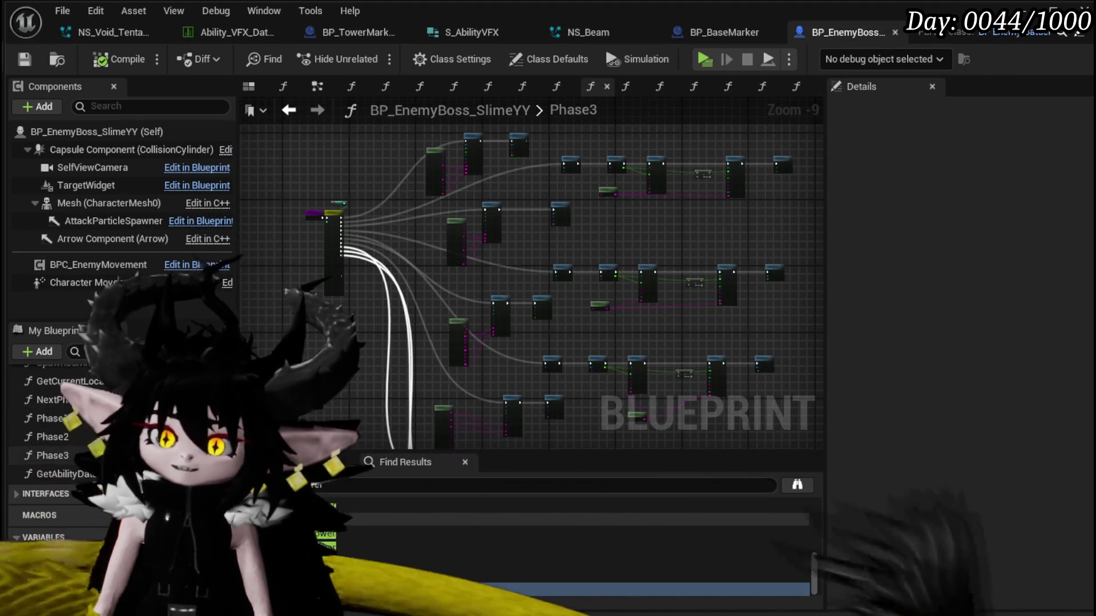
scroll(384, 334, "up", 5)
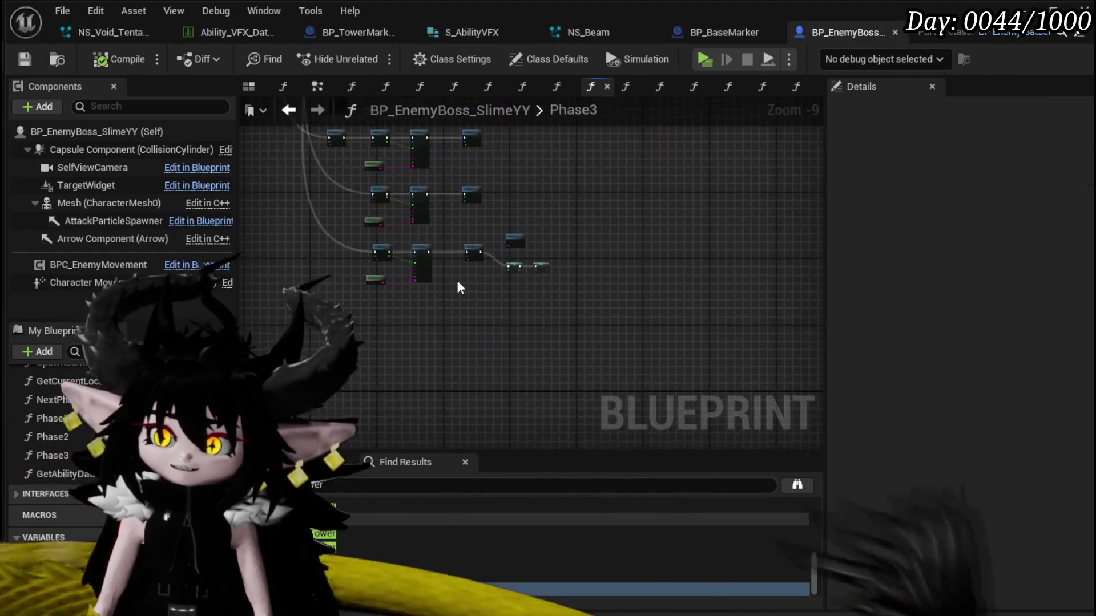
scroll(481, 372, "down", 2)
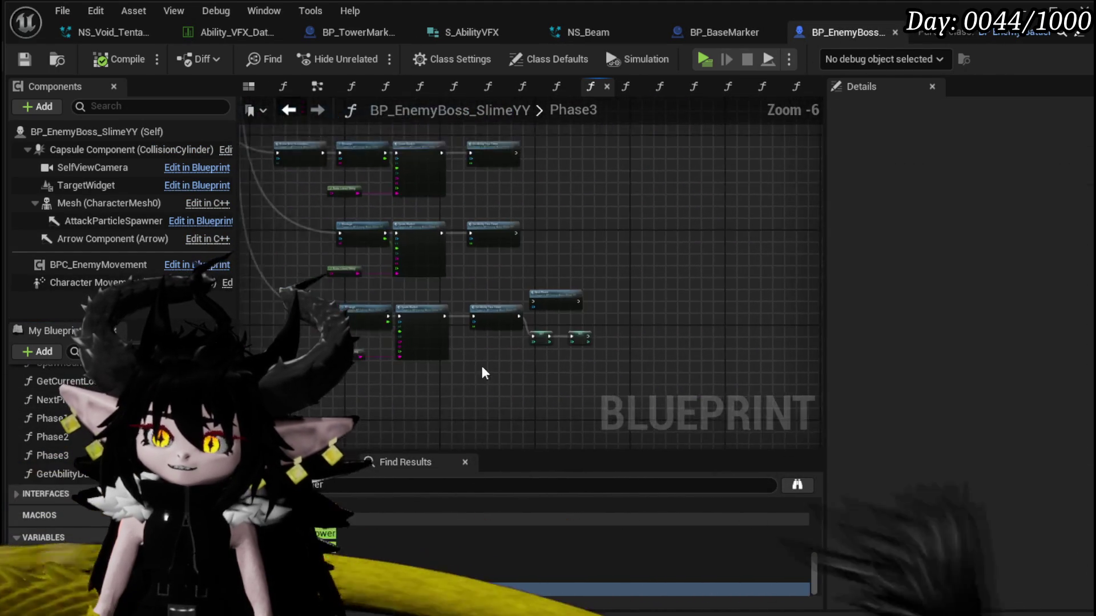
scroll(589, 367, "up", 3)
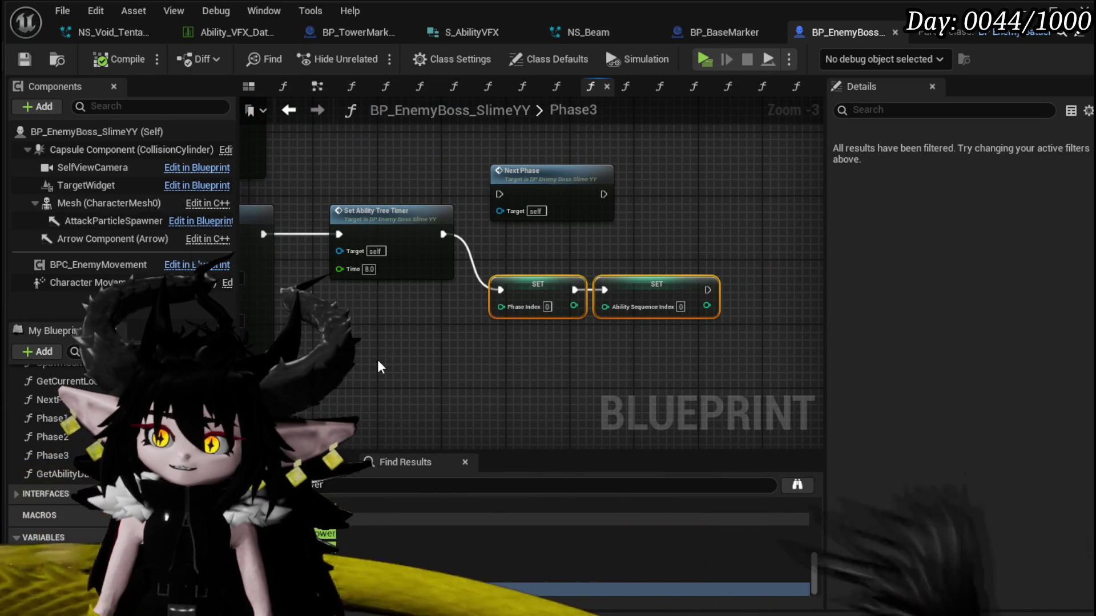
left_click(603, 262)
scroll(603, 262, "down", 4)
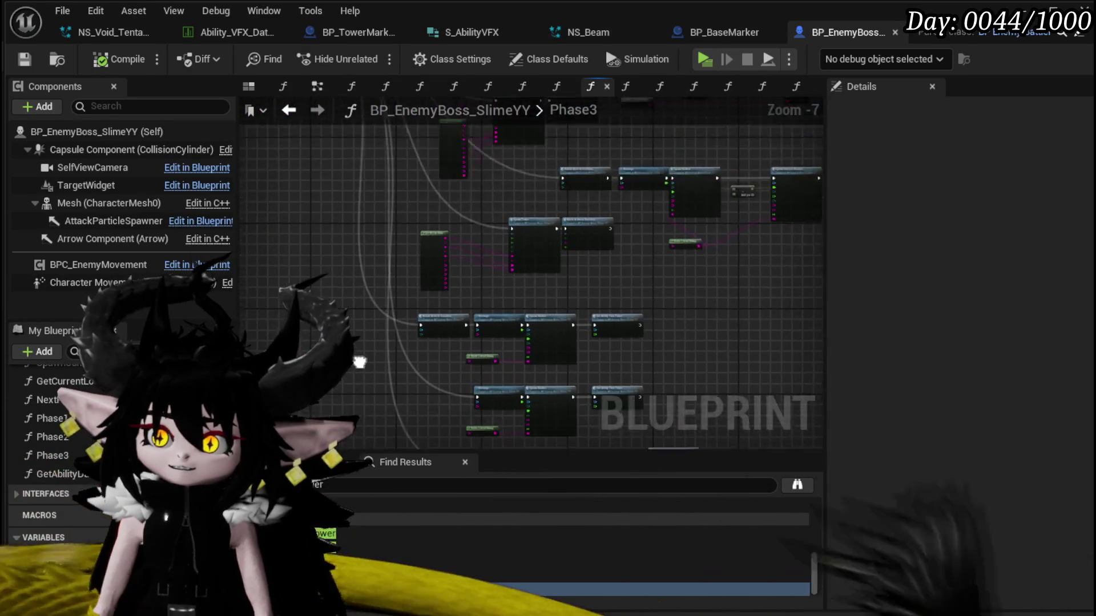
scroll(348, 276, "up", 4)
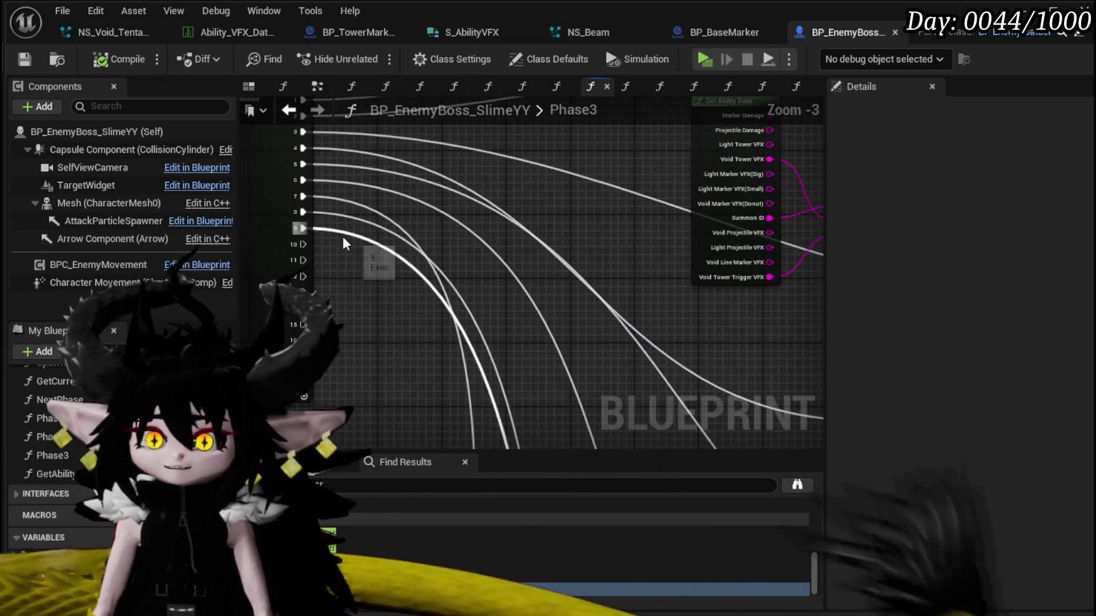
scroll(410, 368, "down", 3)
left_click_drag(376, 214, 297, 257)
mouse_move(375, 359)
left_mouse_down()
mouse_move(588, 273)
mouse_move(394, 251)
mouse_move(294, 213)
left_mouse_up()
Place the Phase Index and Ability Sequence Index SETs before Set Ability Tree Timer, then compile.
scroll(508, 331, "up", 3)
left_click_drag(508, 331, 594, 336)
left_click_drag(469, 313, 496, 303)
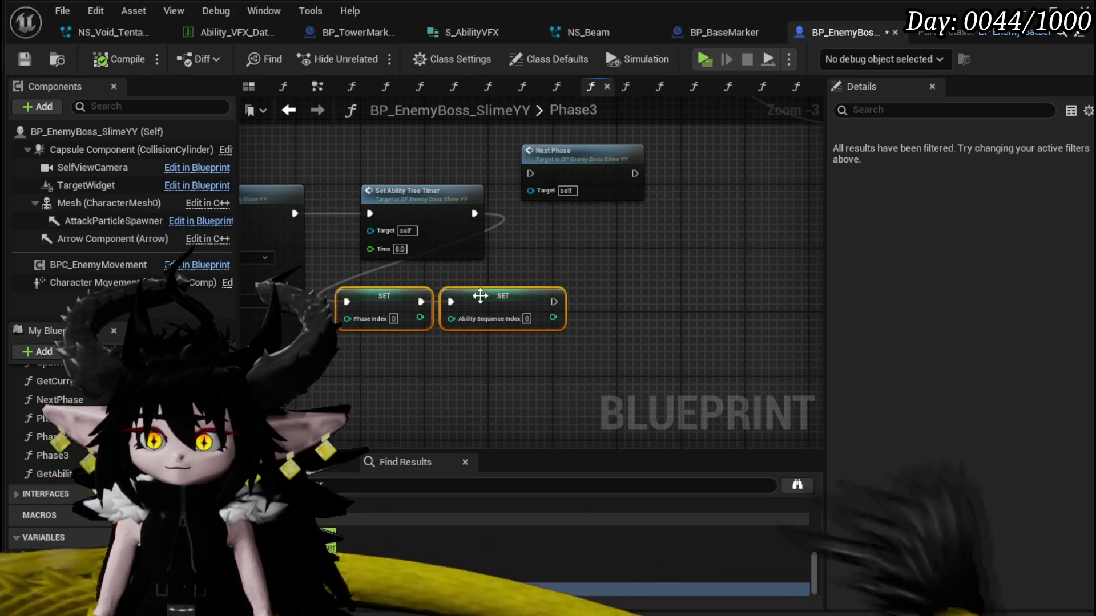
mouse_move(398, 213)
left_mouse_down()
mouse_move(629, 310)
mouse_move(646, 294)
left_mouse_up()
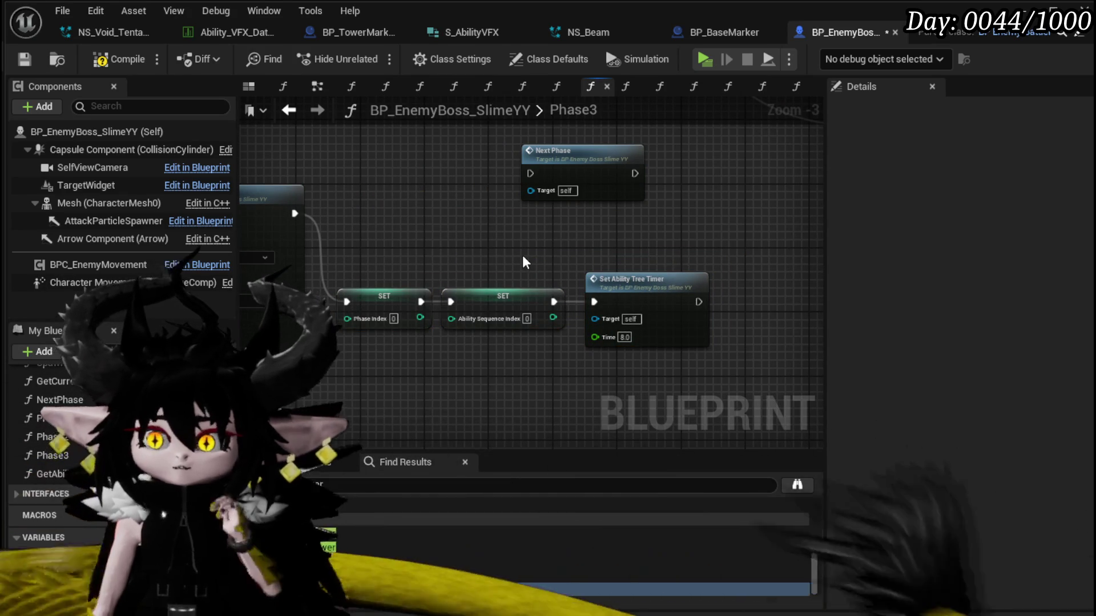
left_click(114, 62)
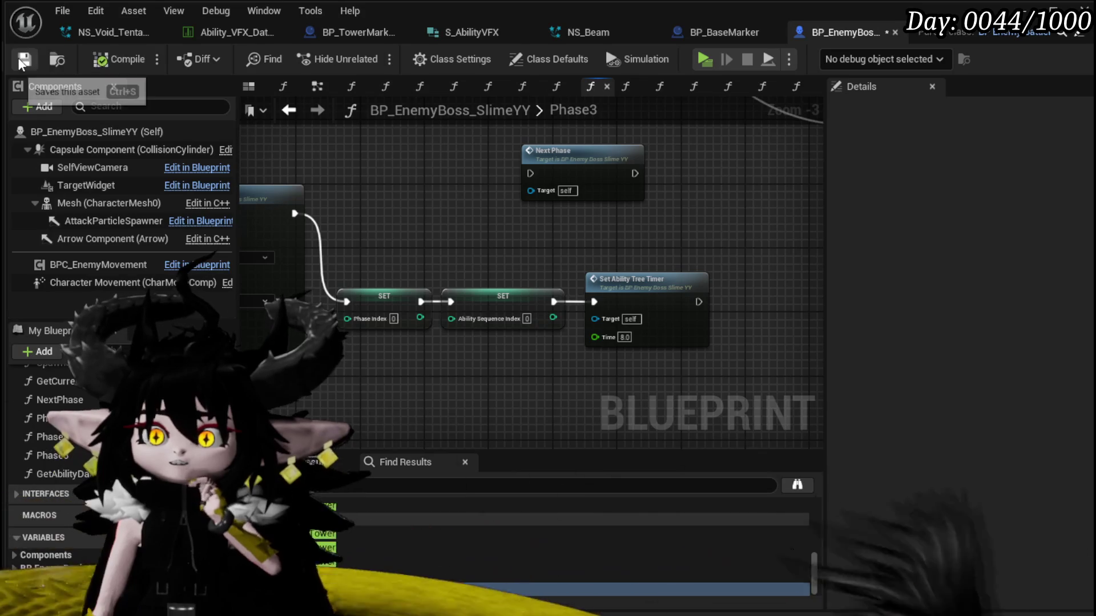
mouse_move(288, 326)
left_mouse_down()
mouse_move(131, 328)
mouse_move(716, 291)
mouse_move(782, 228)
mouse_move(621, 232)
mouse_move(674, 250)
mouse_move(588, 225)
mouse_move(653, 225)
mouse_move(401, 220)
left_mouse_up()
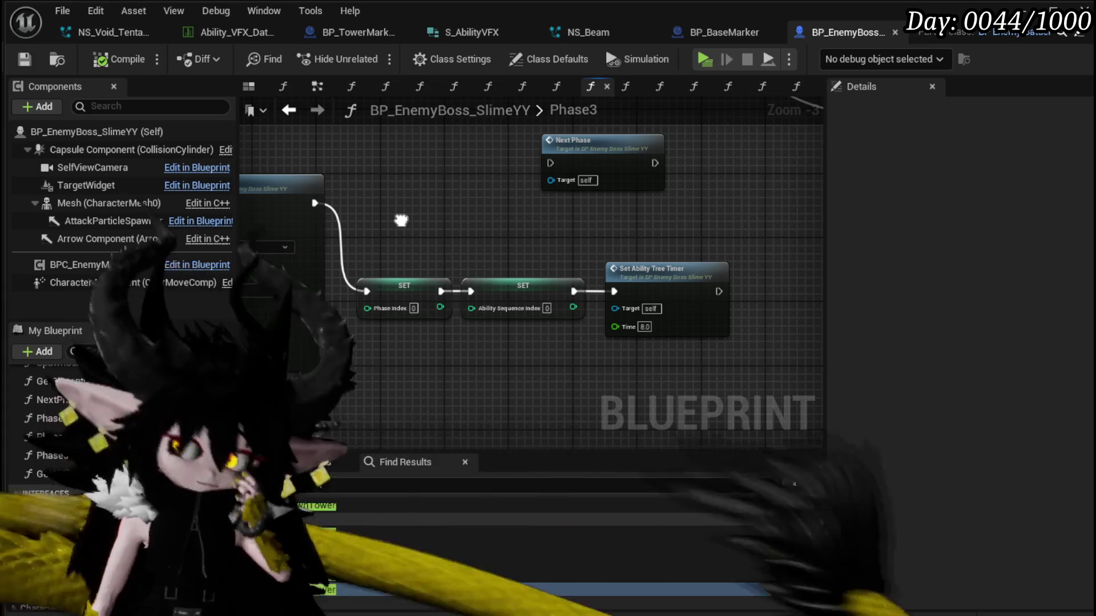
double_click(678, 301)
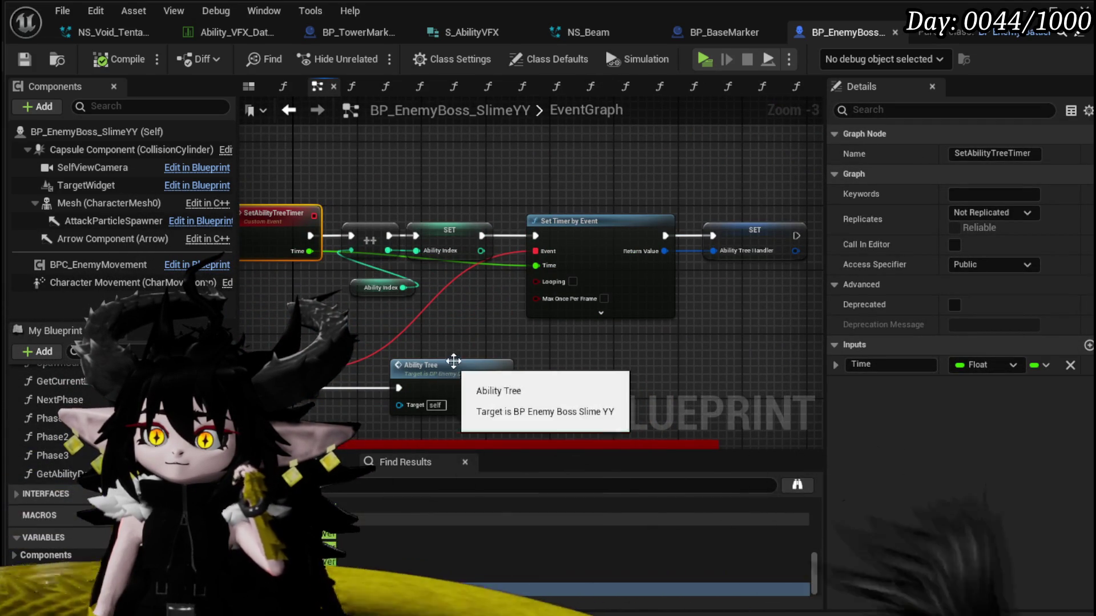
Open AbilityTree, then the Phase1 graph, and inspect its Ability Index getter.
double_click(426, 368)
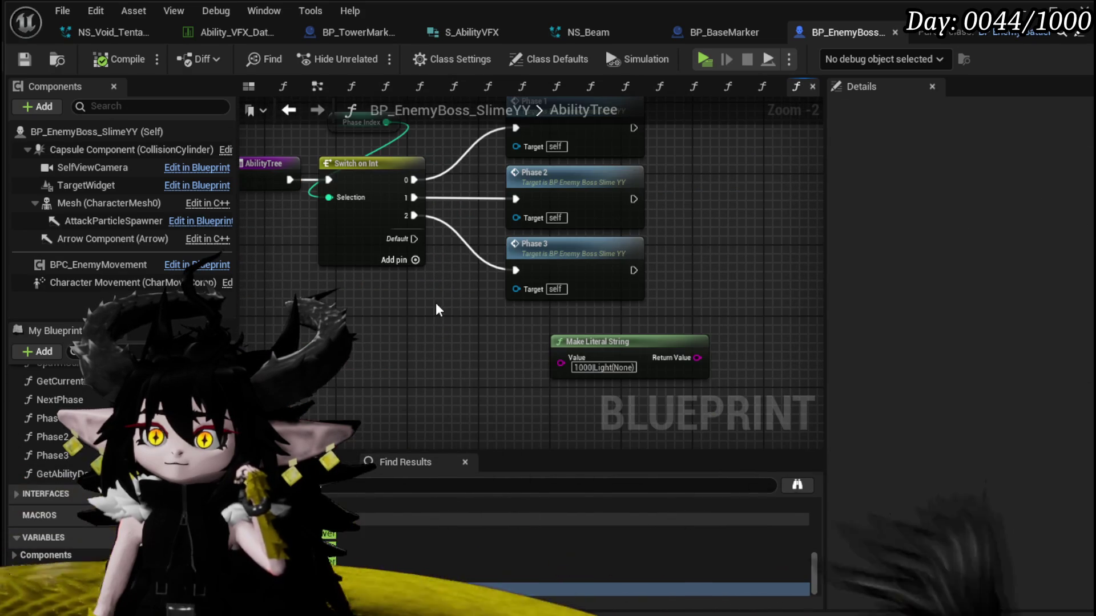
left_click(502, 231)
double_click(550, 208)
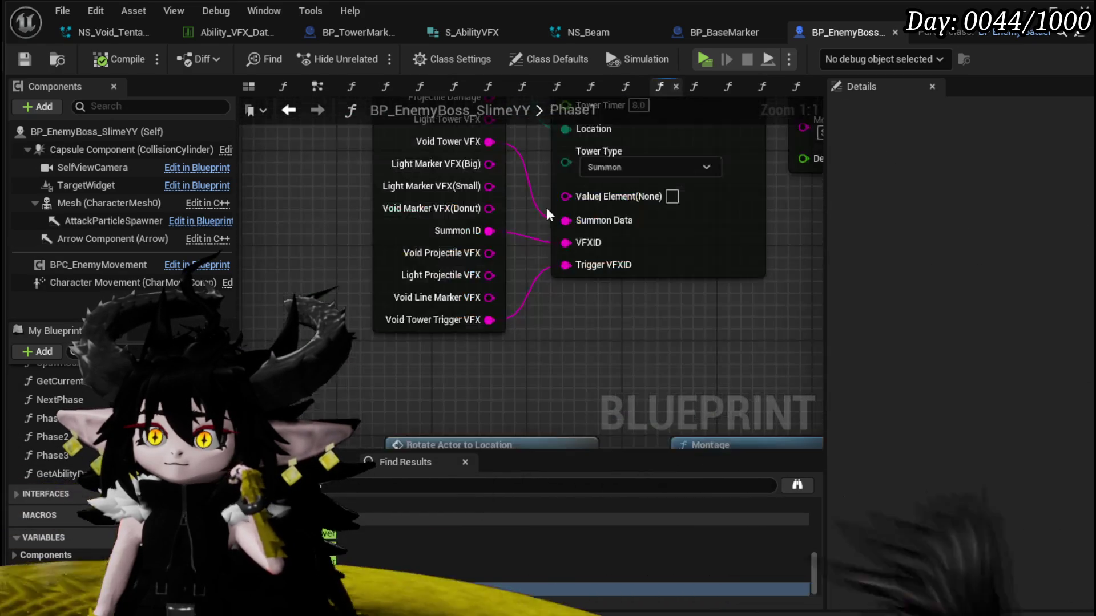
scroll(514, 441, "up", 1)
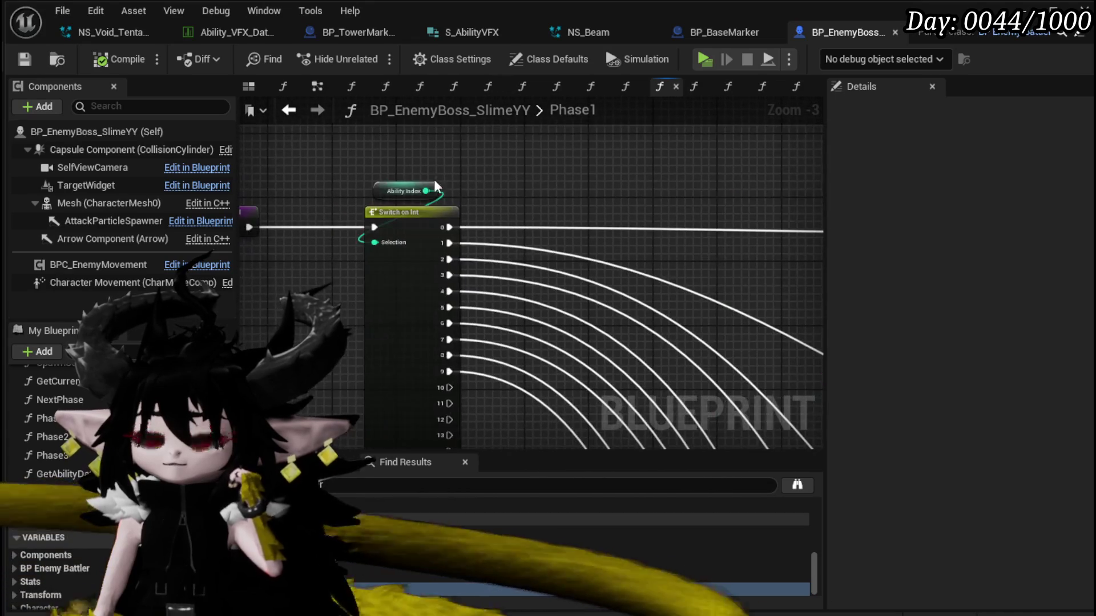
left_click(435, 187)
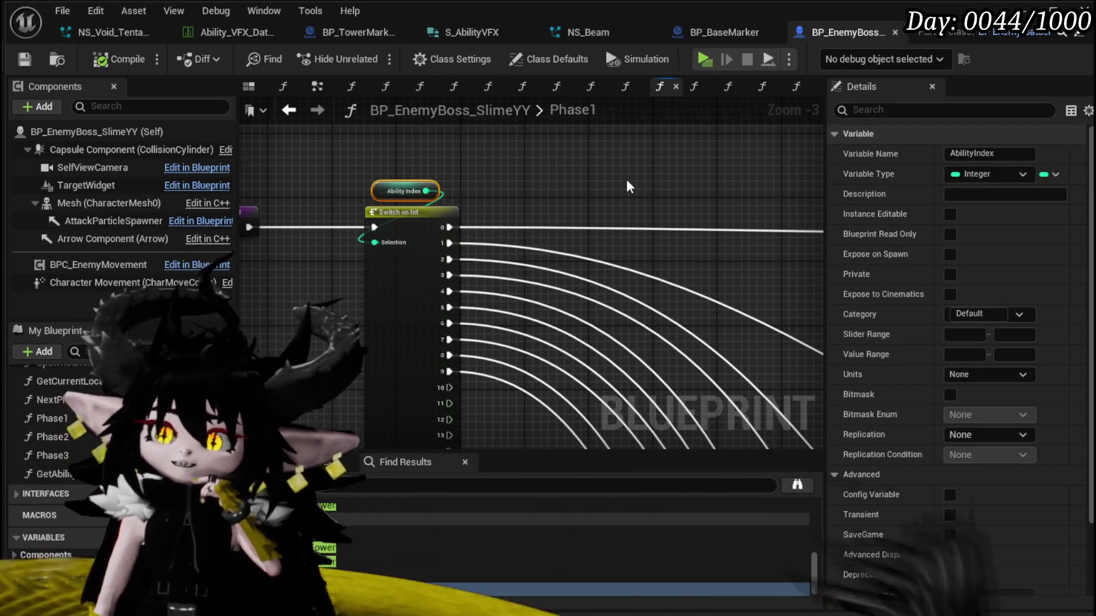
left_click_drag(644, 187, 436, 193)
scroll(437, 193, "down", 2)
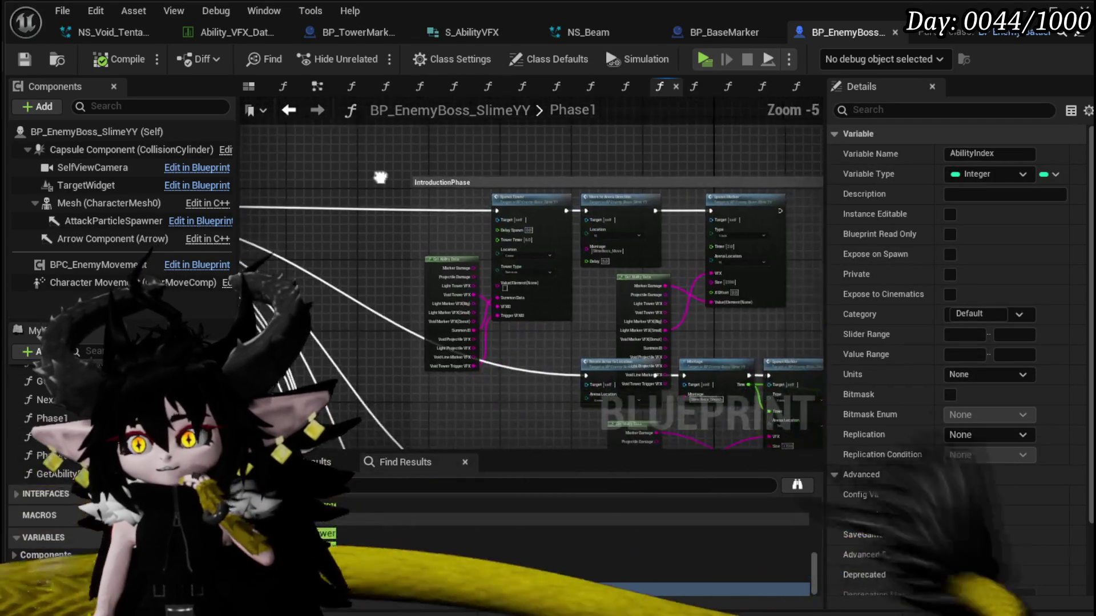
scroll(518, 189, "up", 4)
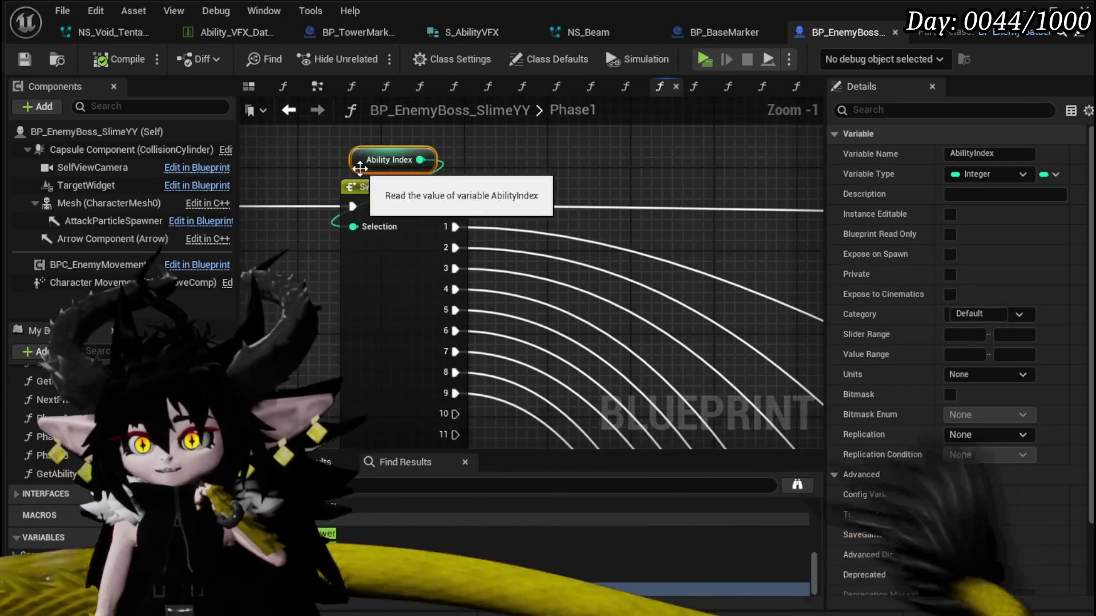
left_click(669, 149)
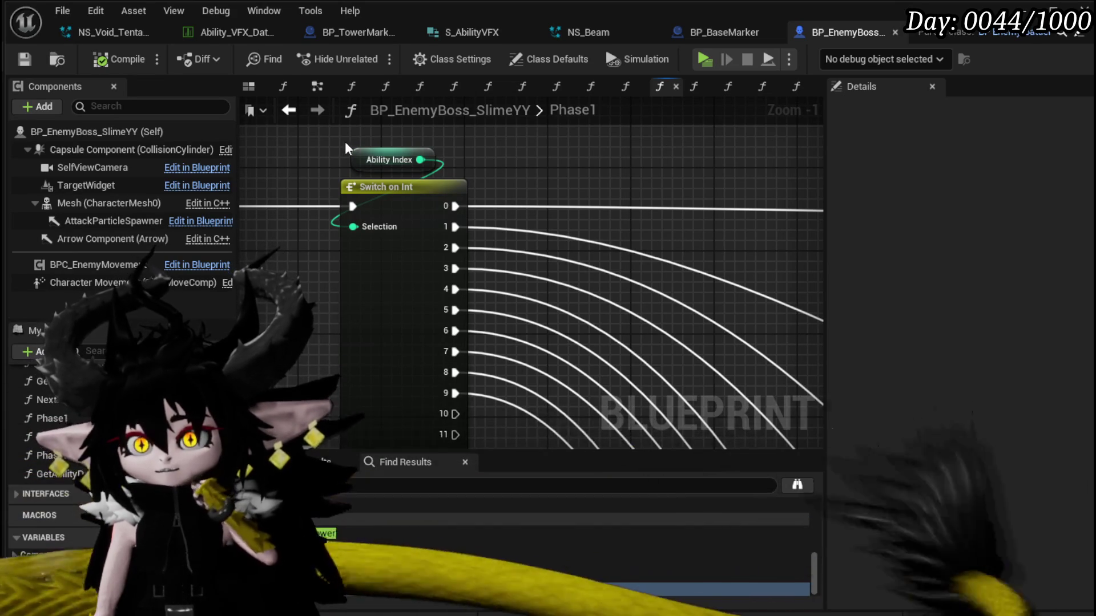
Save the boss blueprint and step back through AbilityTree to the EventGraph.
key("ctrl+s")
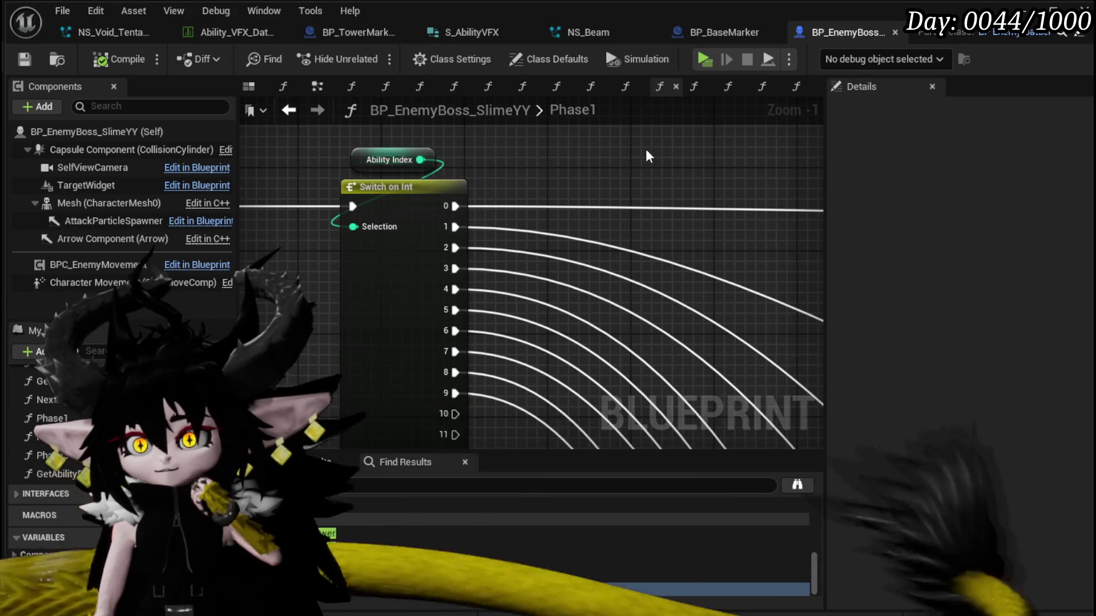
scroll(647, 154, "down", 3)
left_click_drag(542, 183, 287, 183)
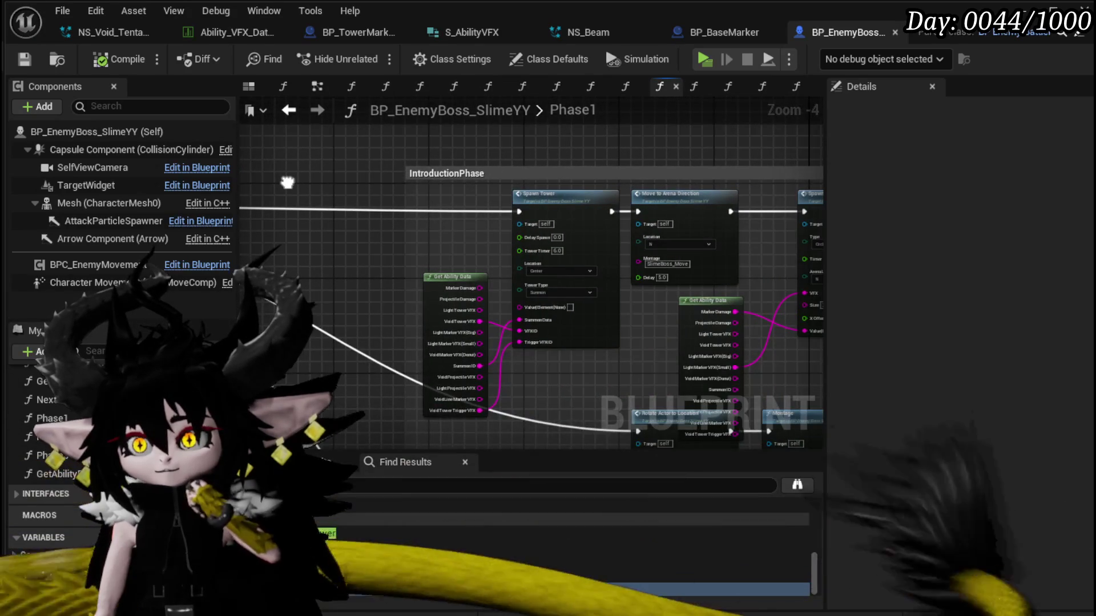
key("Home")
left_click(289, 111)
left_click(289, 111)
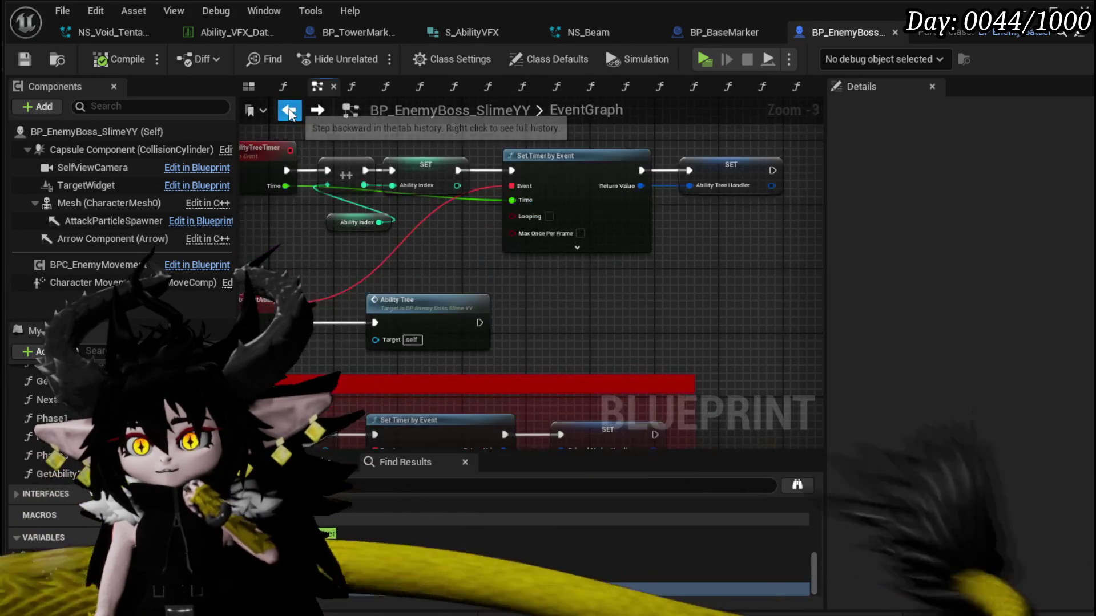
Detach the Ability Index increment from SetAbilityTreeTimer, wiring it straight to Set Timer by Event.
left_click_drag(419, 174, 420, 175)
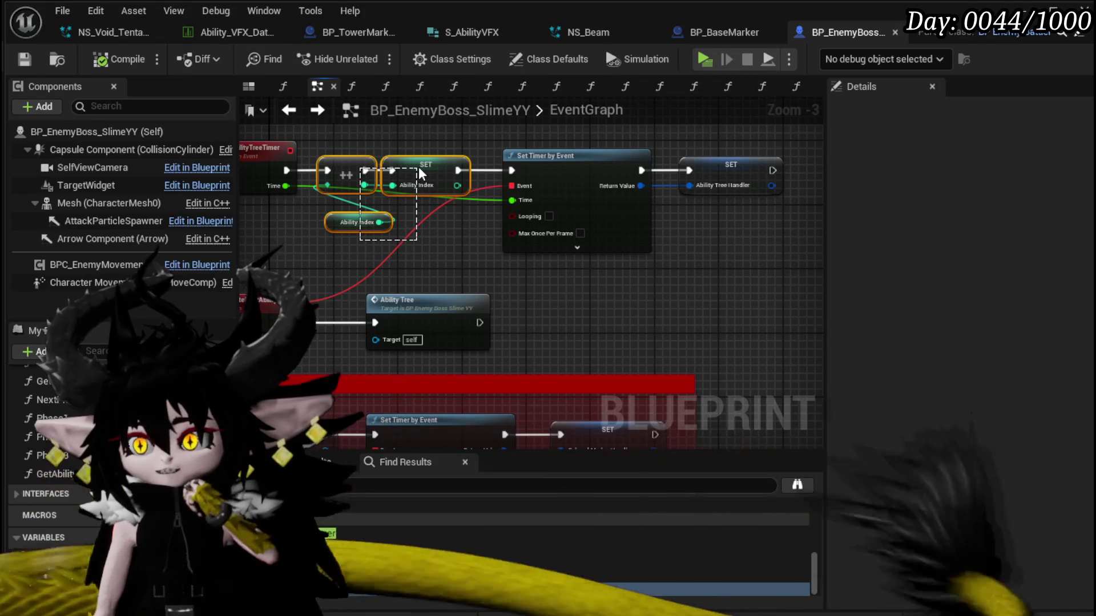
left_click_drag(481, 284, 573, 284)
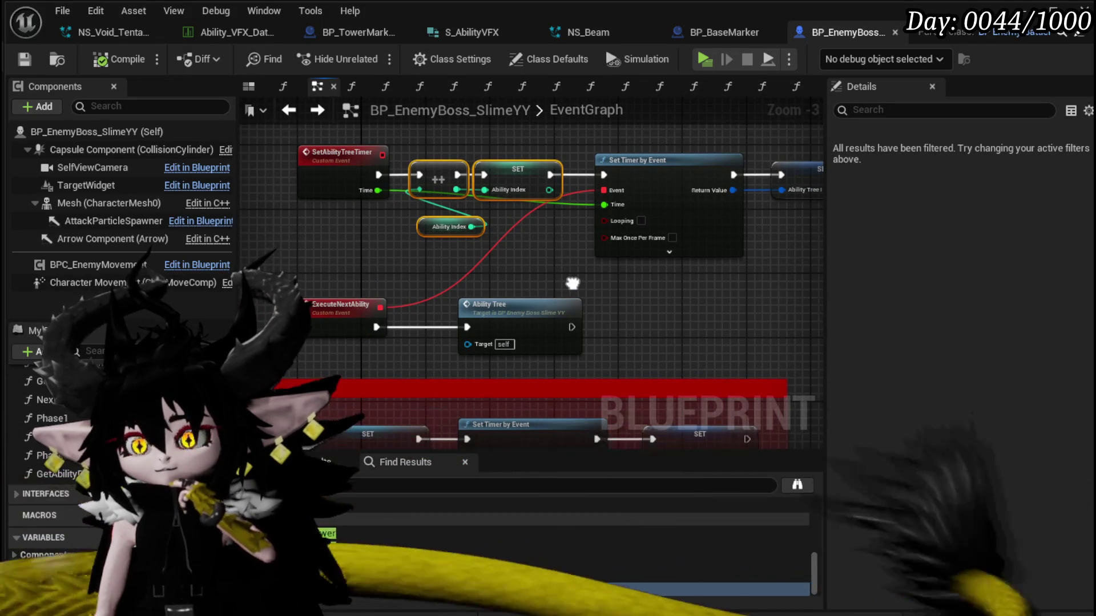
left_click_drag(521, 316, 505, 316)
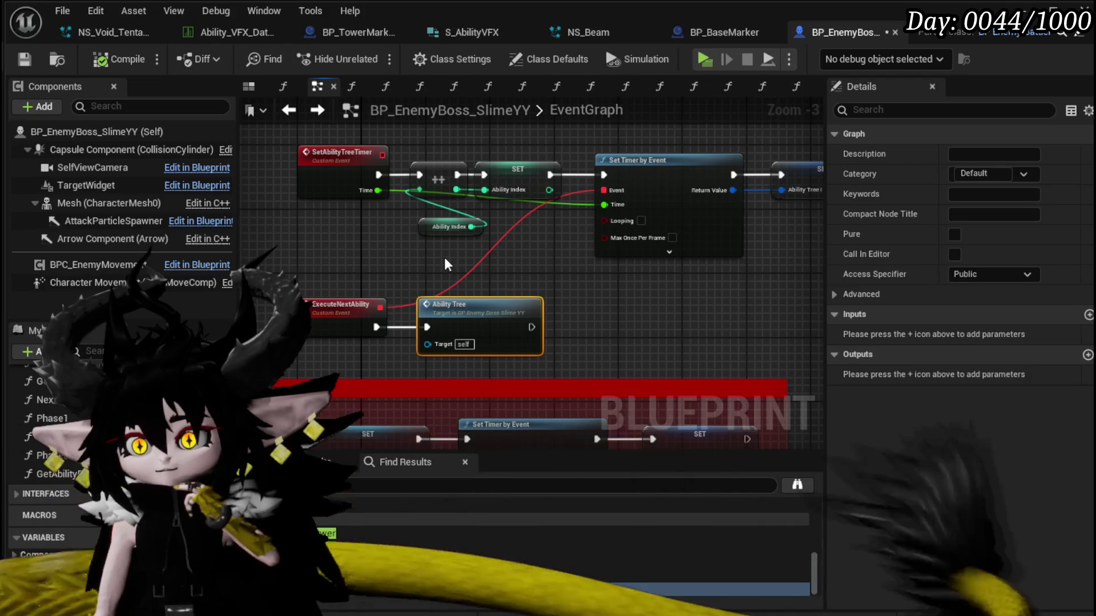
left_click_drag(379, 177, 603, 175)
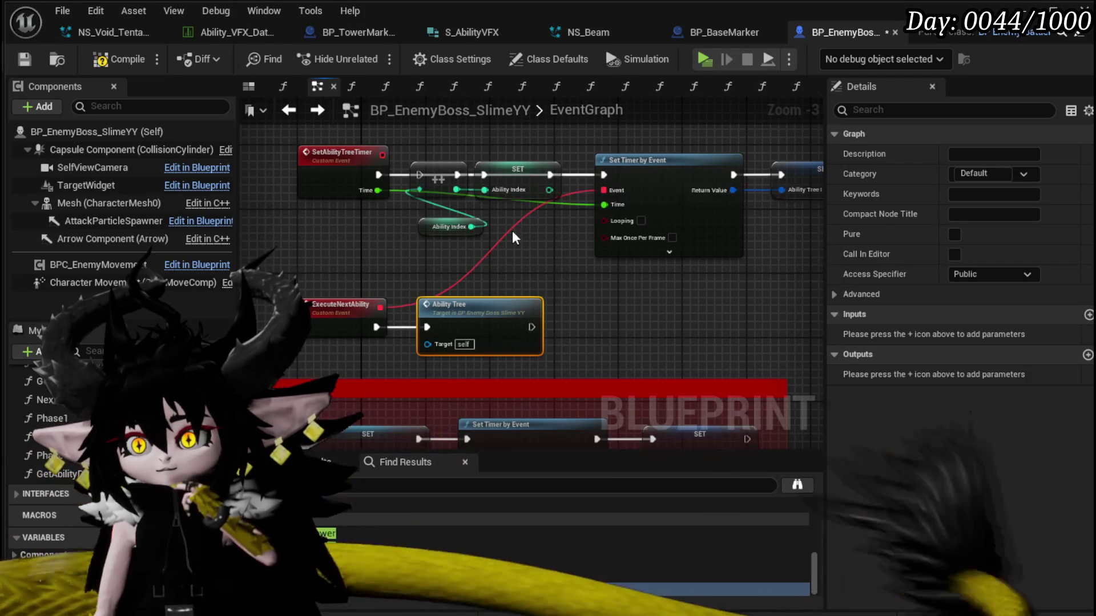
left_click_drag(519, 230, 411, 161)
left_click_drag(515, 174, 668, 305)
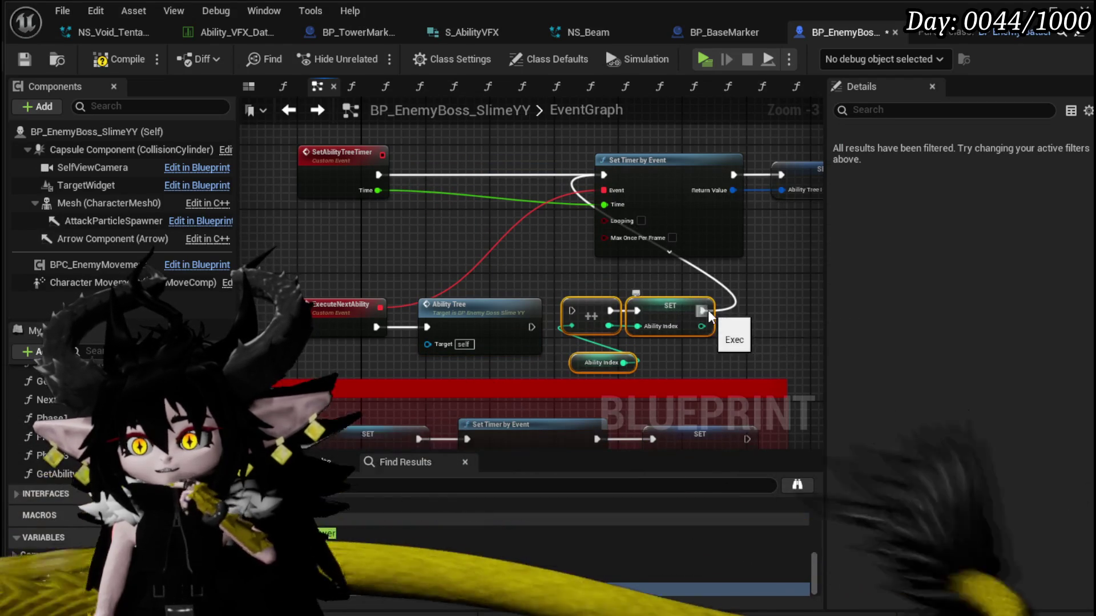
left_click(707, 310, "alt")
Run the Ability Index increment after ExecuteNextAbility's Ability Tree call, tidy the nodes, compile and save.
left_click_drag(526, 324, 571, 311)
left_click_drag(474, 302, 474, 286)
left_click_drag(360, 333, 353, 317)
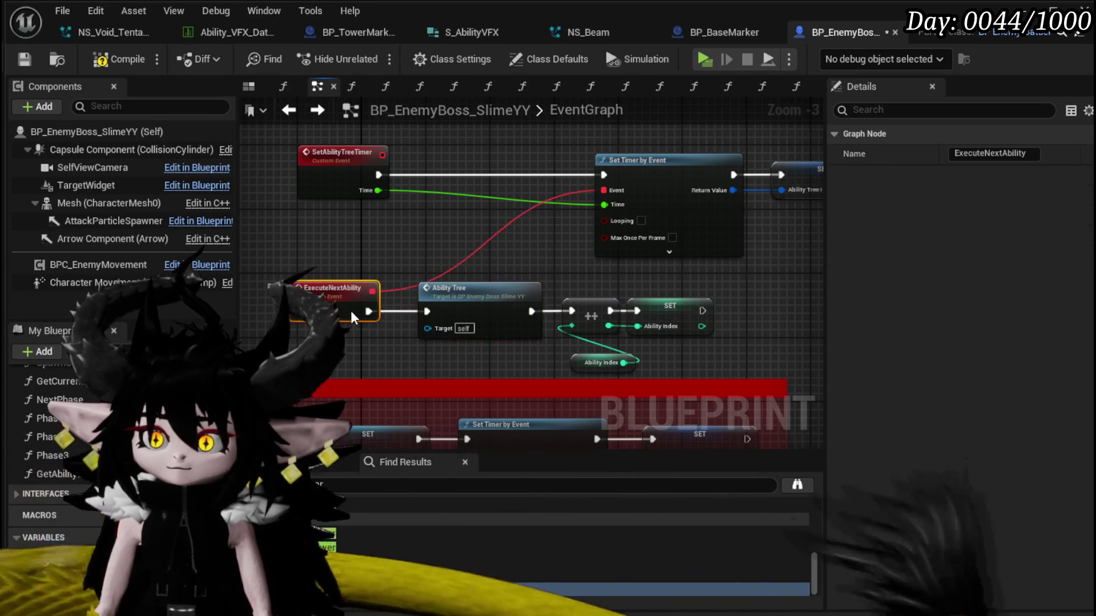
left_click(377, 243)
left_click(21, 60)
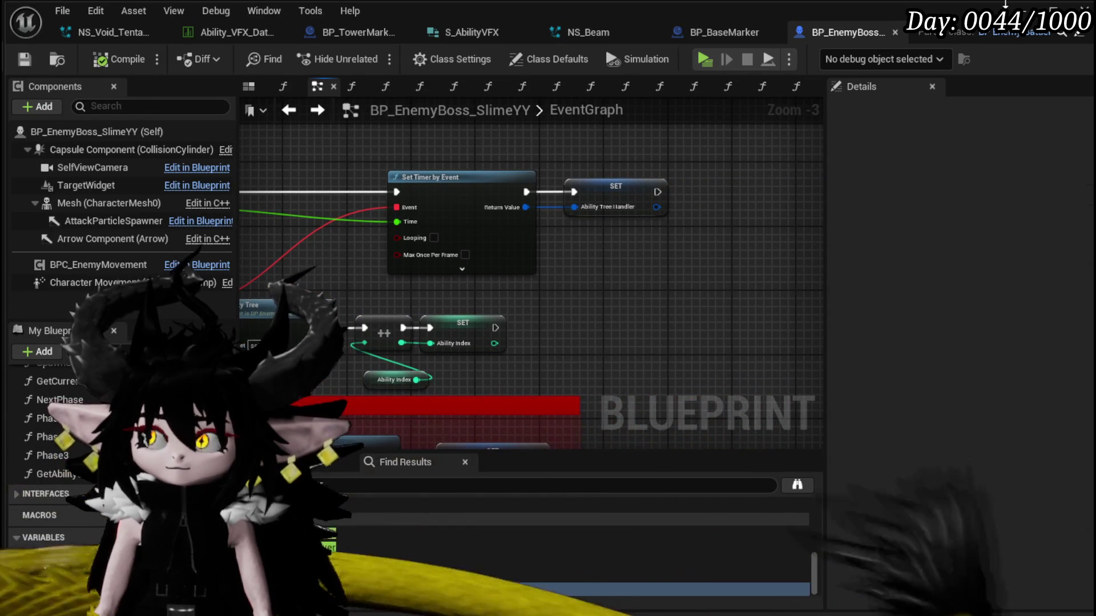
key("alt+Tab")
Play the level, walk to the slimes, cast a water spell, start the boss battle, then save.
left_click(369, 56)
key("w")
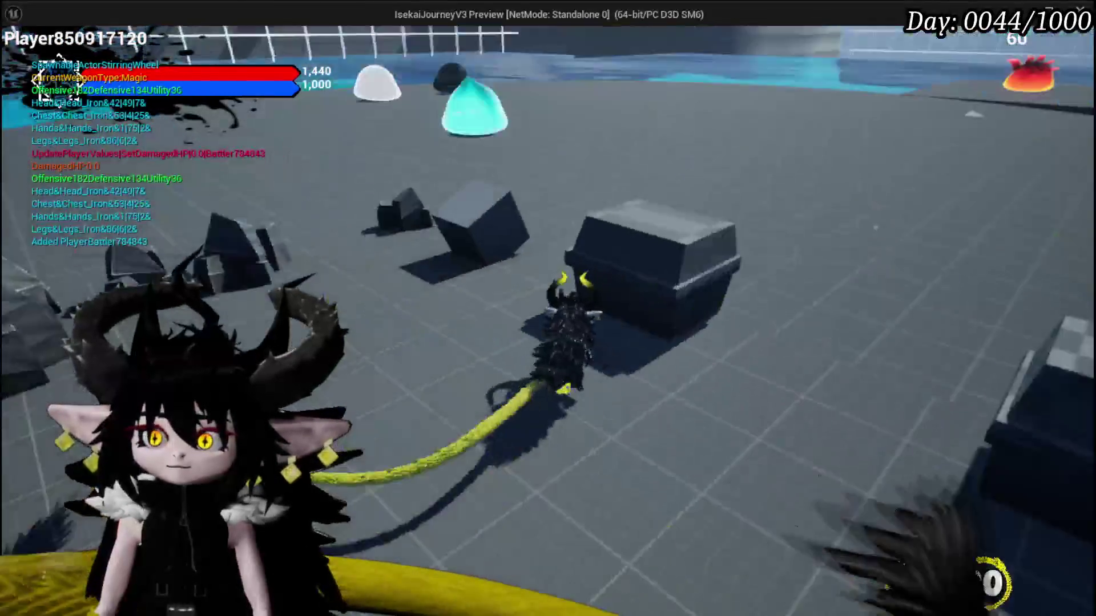
key("1")
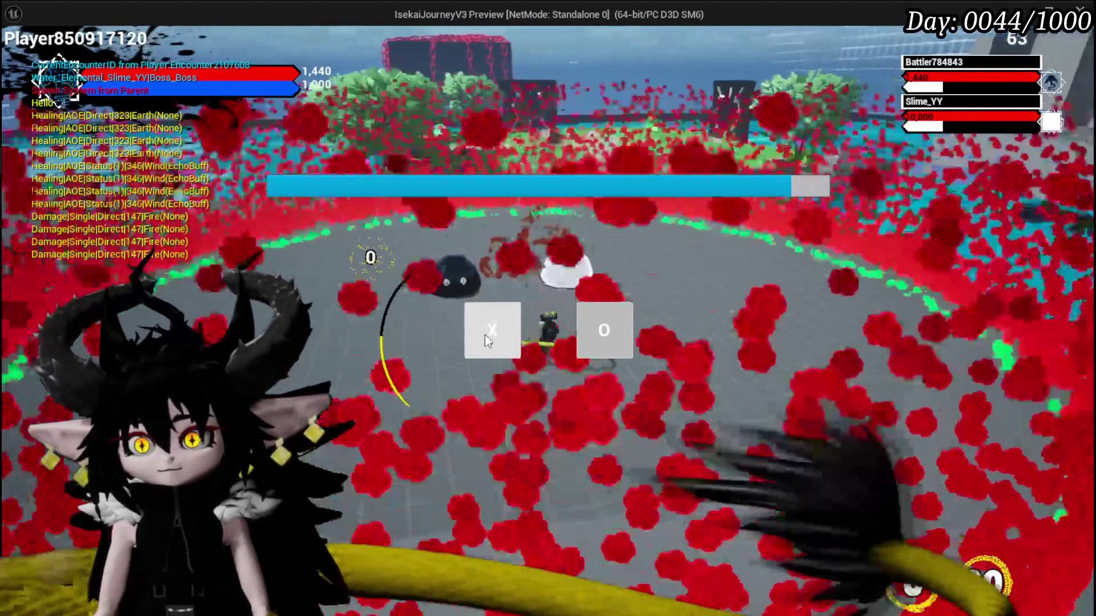
left_click(484, 334)
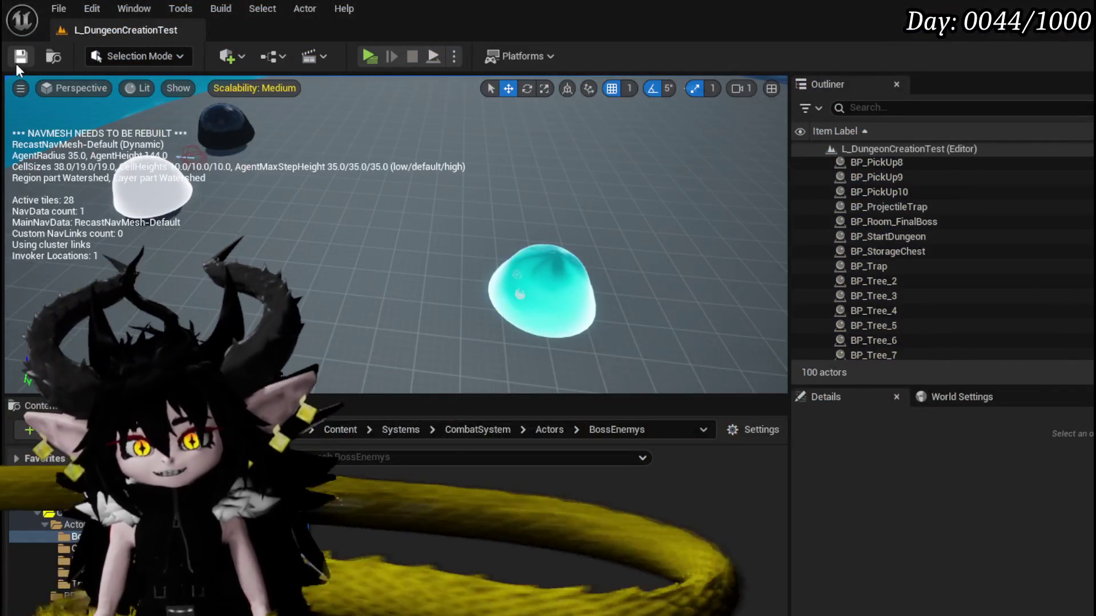
left_click(16, 62)
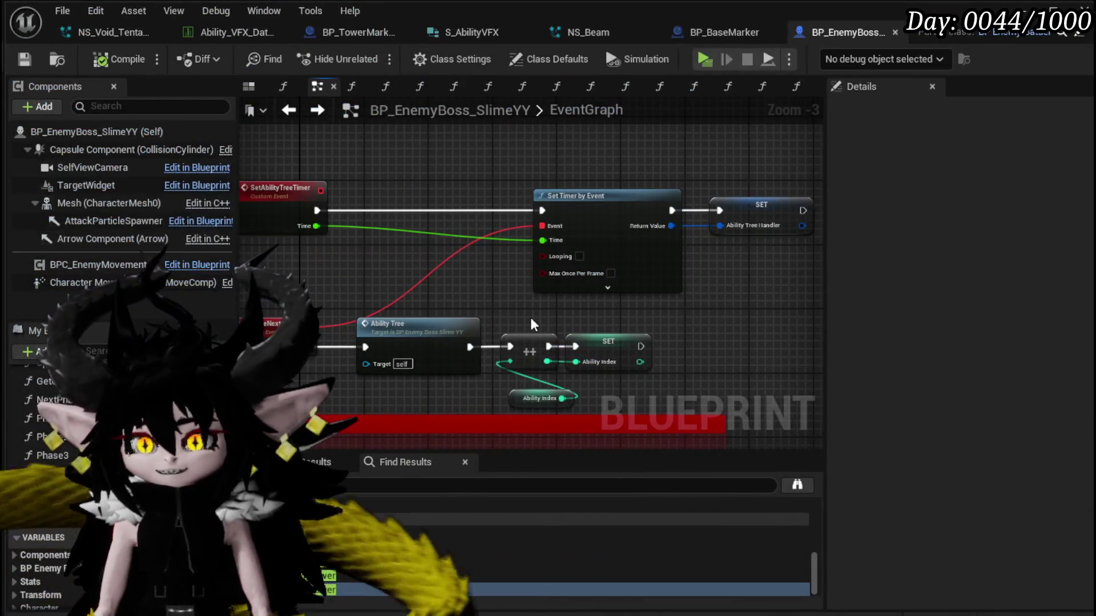
Move the ++ and SET Ability Index nodes beside SetAbilityTreeTimer and wire them ahead of Set Timer by Event.
left_click_drag(530, 317, 596, 395)
left_click_drag(545, 313, 440, 199)
left_click_drag(316, 210, 374, 216)
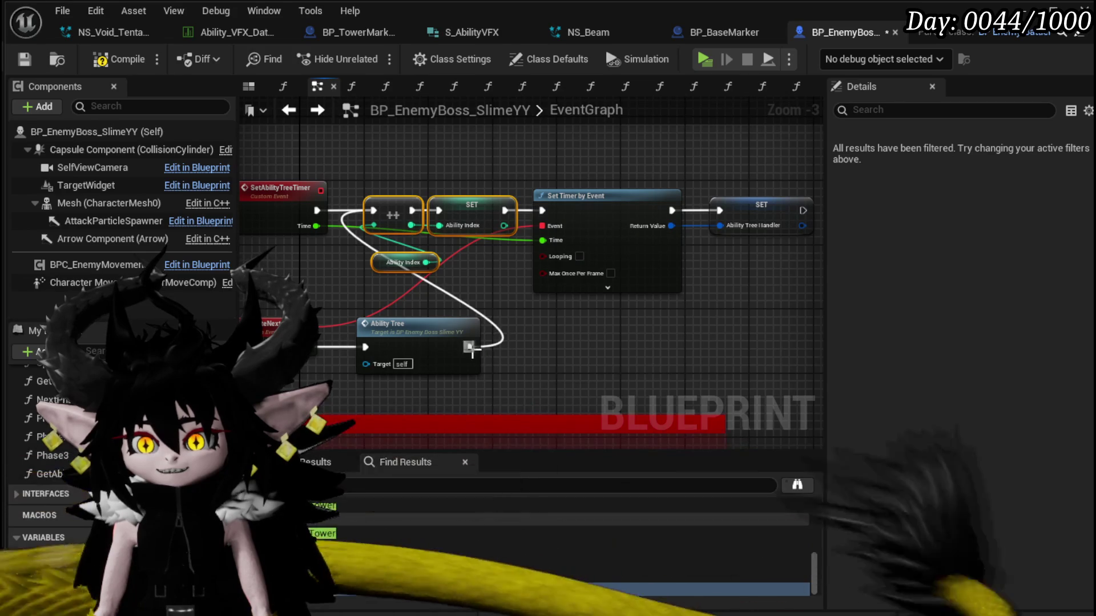
left_click_drag(561, 354, 628, 345)
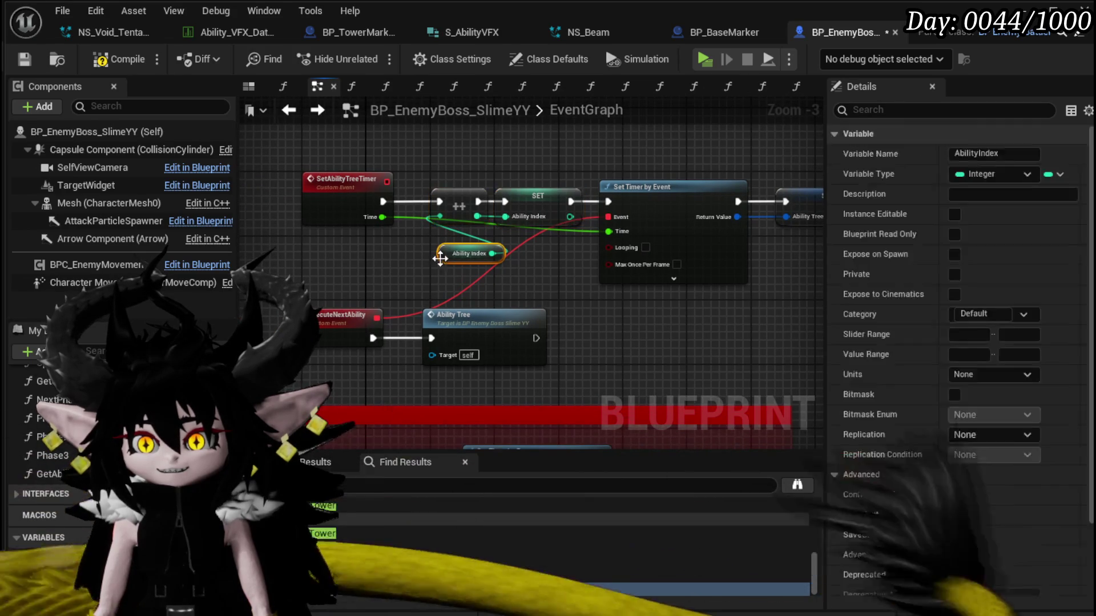
Check Ability Index's default value, select the Ability Tree call, and save the boss blueprint.
left_click(469, 254)
scroll(988, 355, "down", 2)
left_click(474, 317)
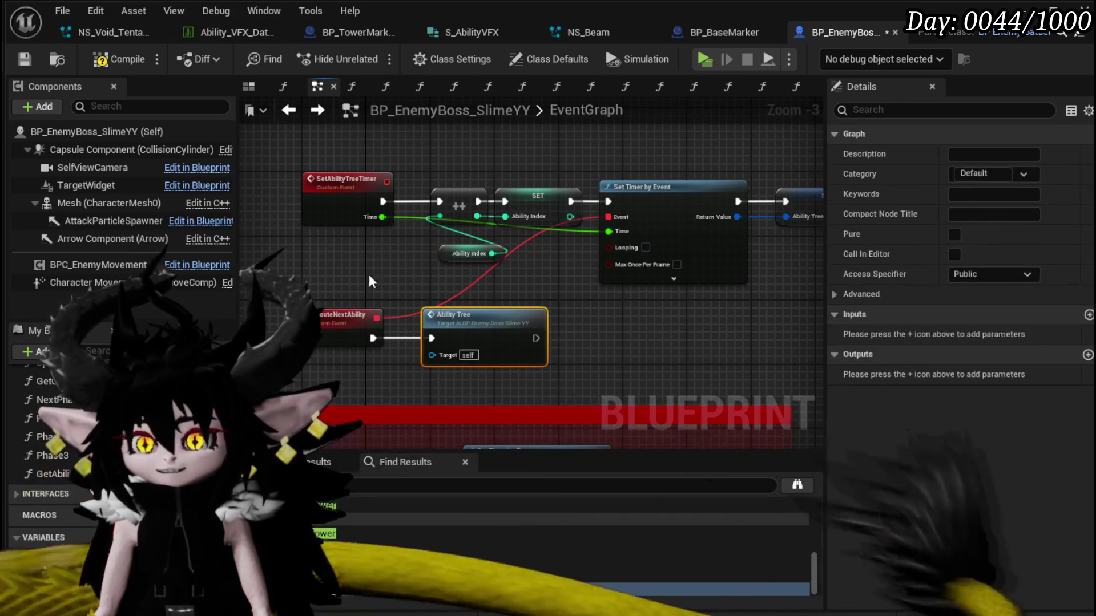
left_click(24, 59)
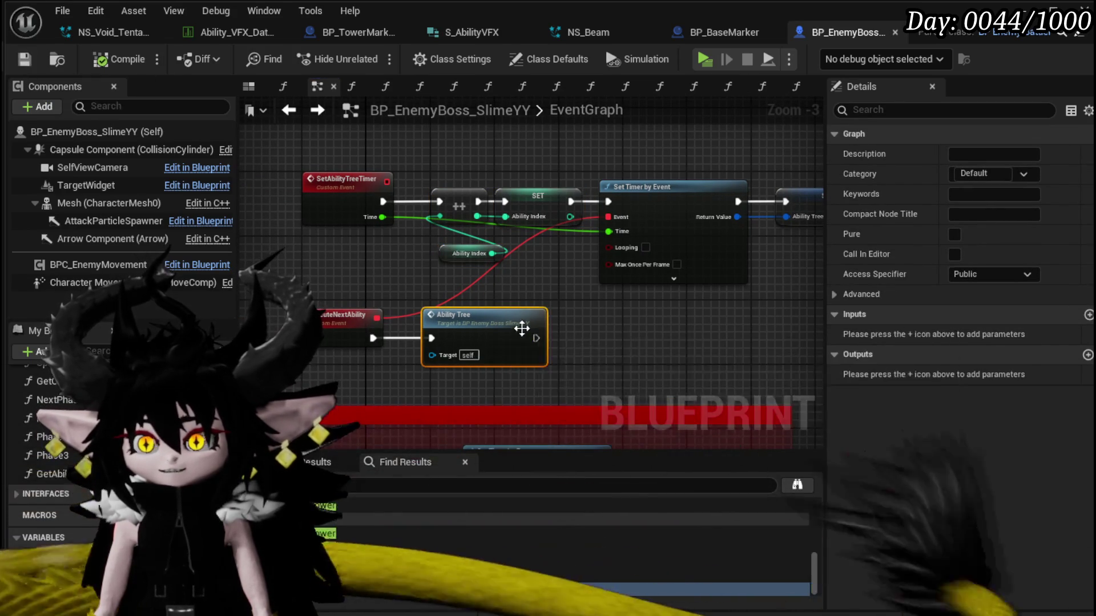
Drill from AbilityTree through Phase 3 into the NextPhase function.
double_click(449, 318)
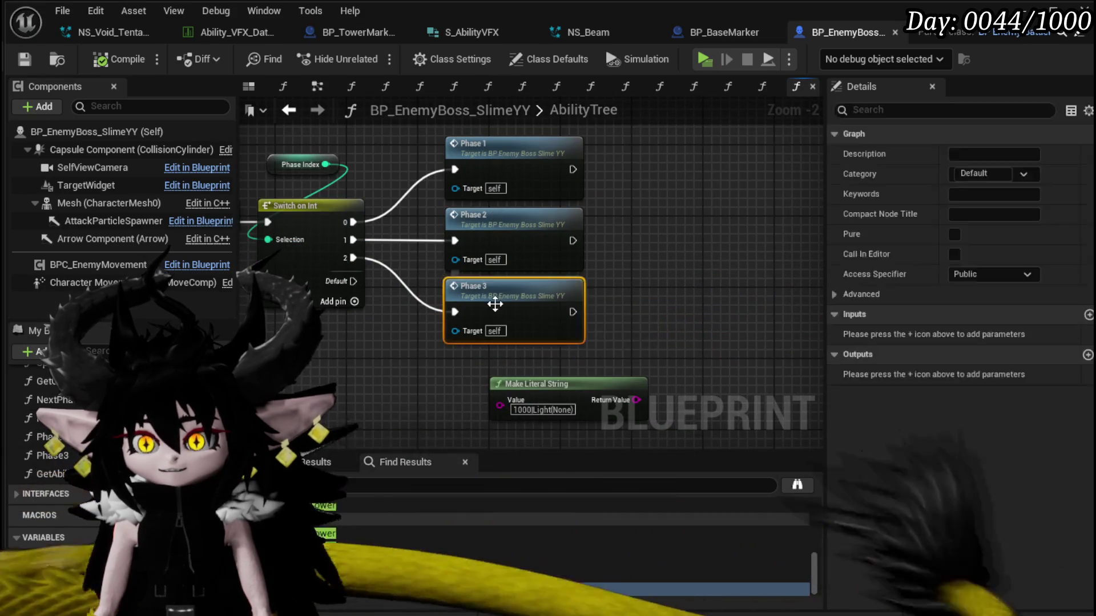
double_click(495, 302)
double_click(591, 158)
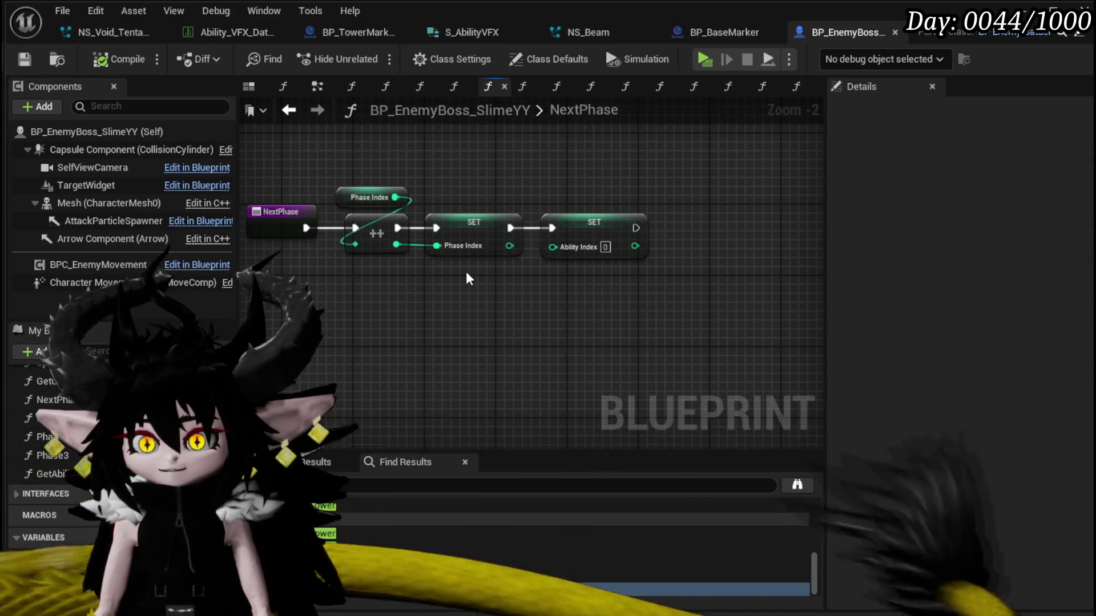
Change NextPhase's Ability Index reset from 0 to -1, compile and save, then go back to Phase3.
left_click(605, 246)
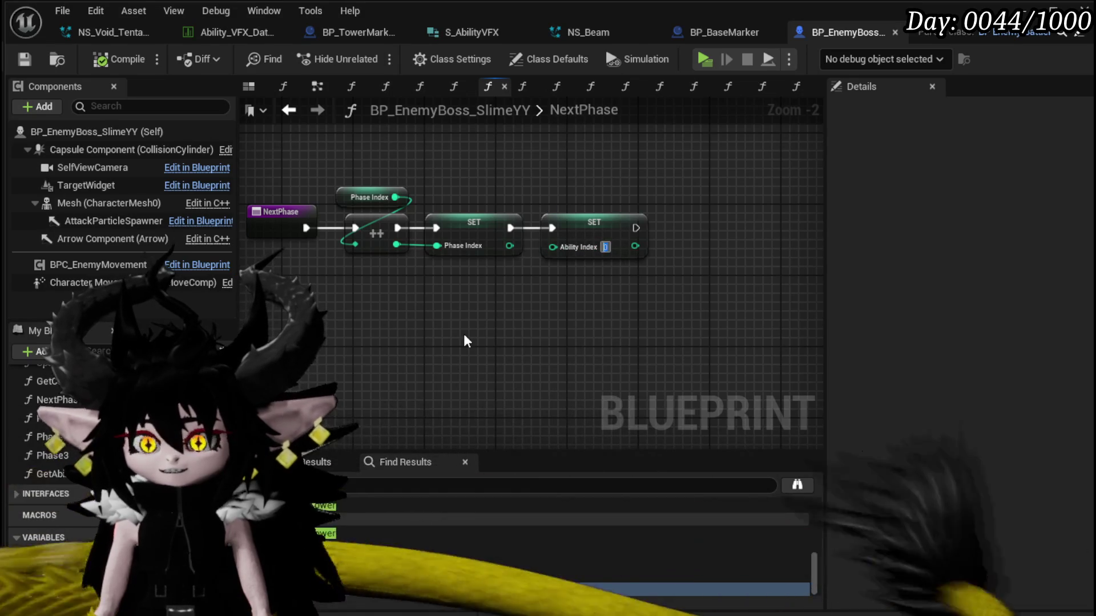
key("BackSpace")
type("-1")
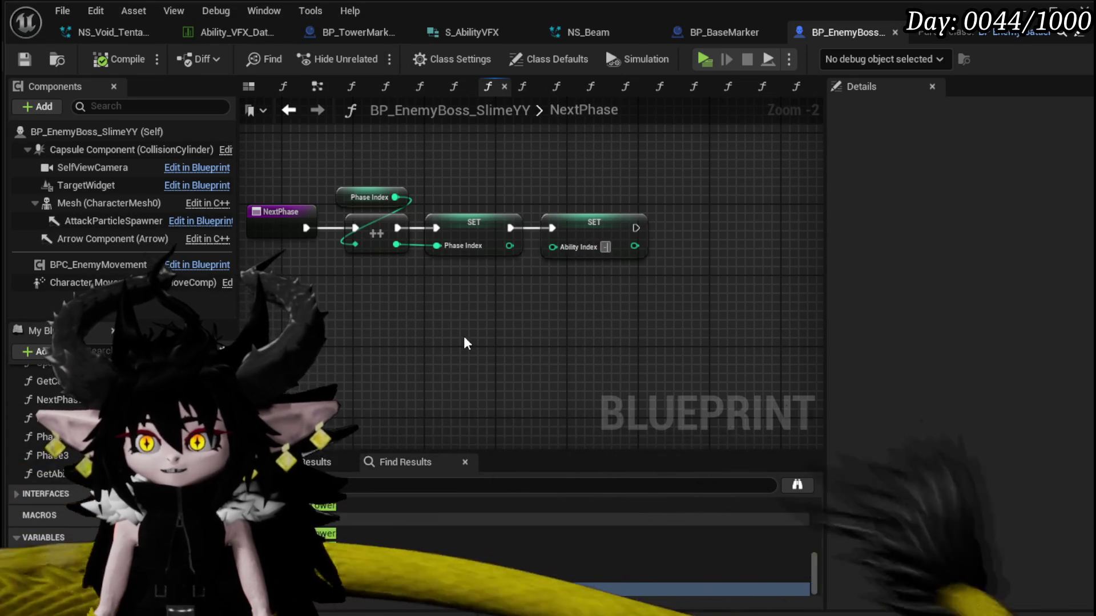
left_click(132, 63)
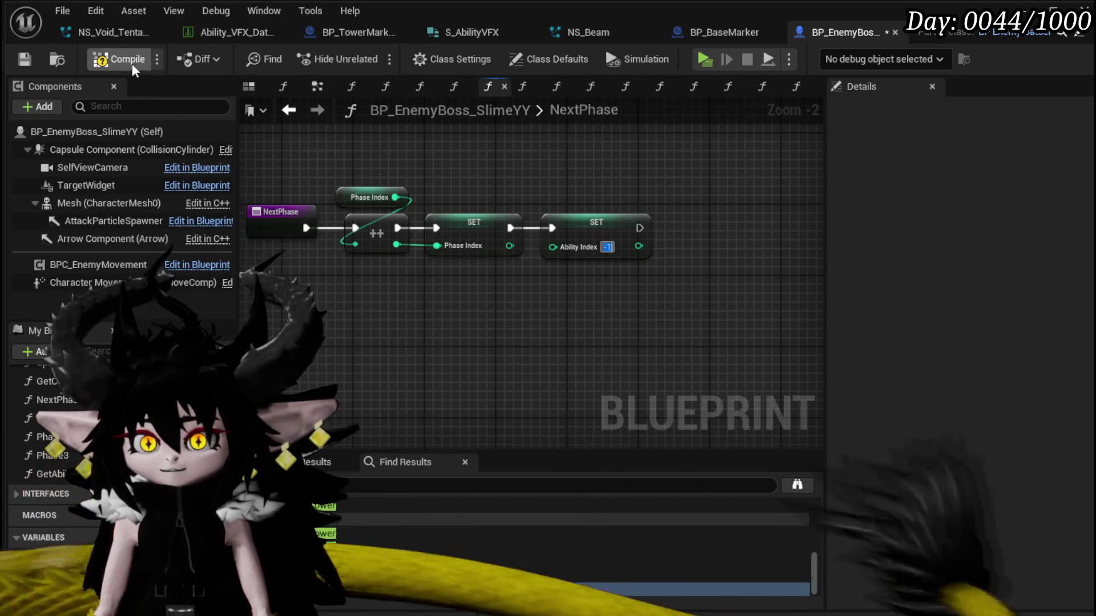
left_click(23, 60)
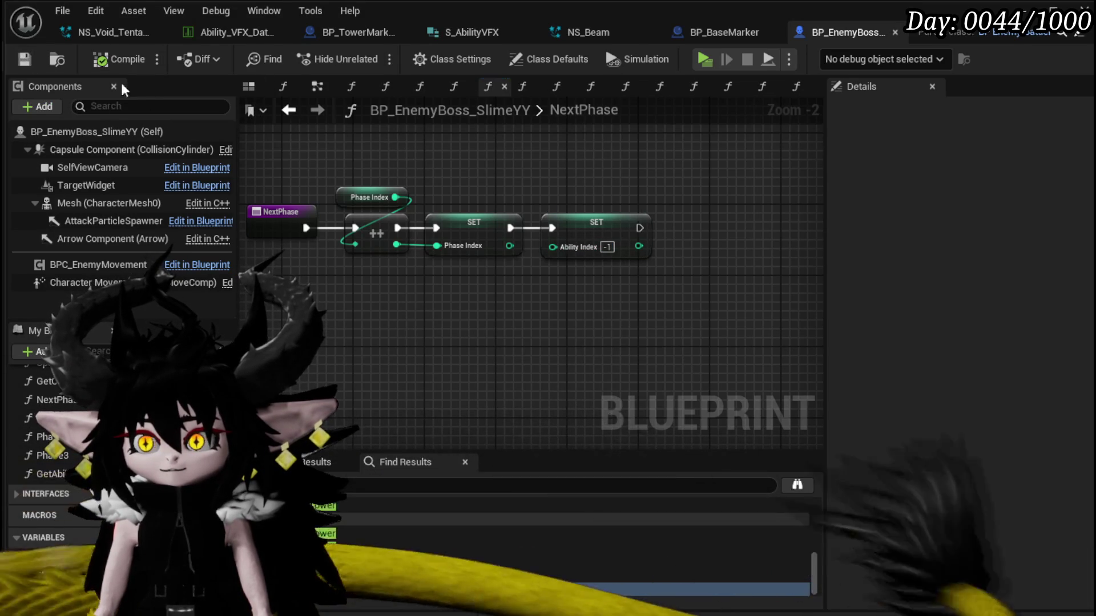
left_click(290, 111)
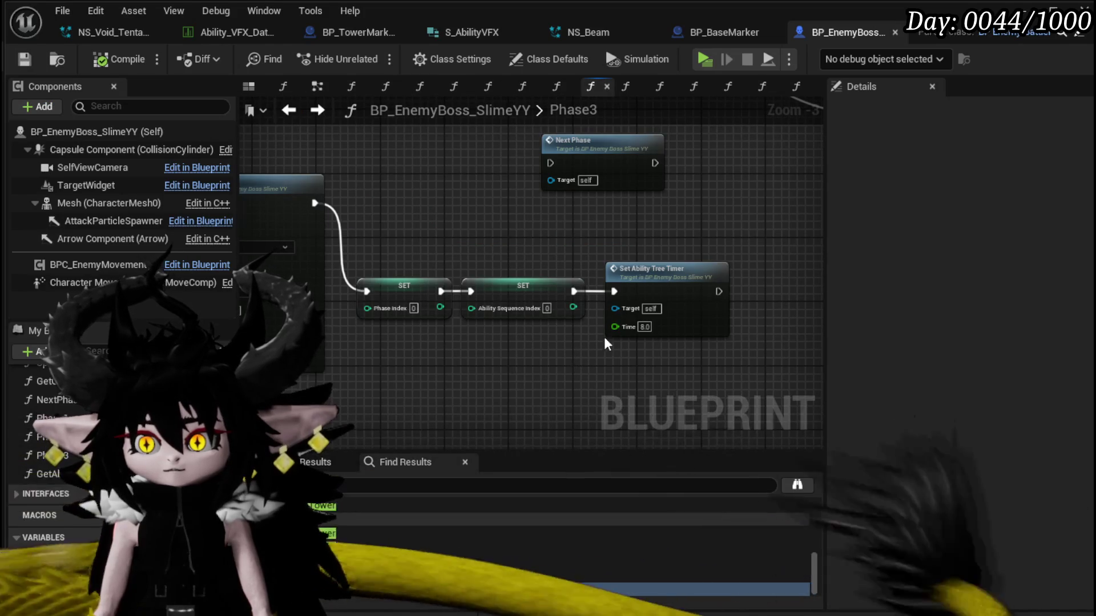
Inspect the SetAbilityTreeTimer event definition twice, returning to Phase3 each time.
double_click(652, 292)
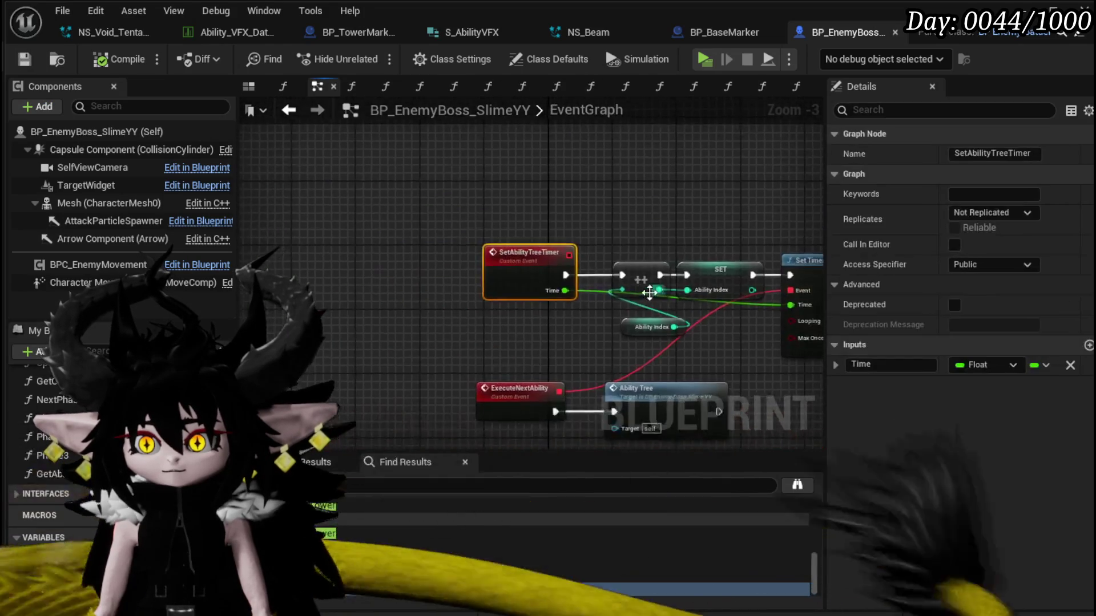
left_click(292, 110)
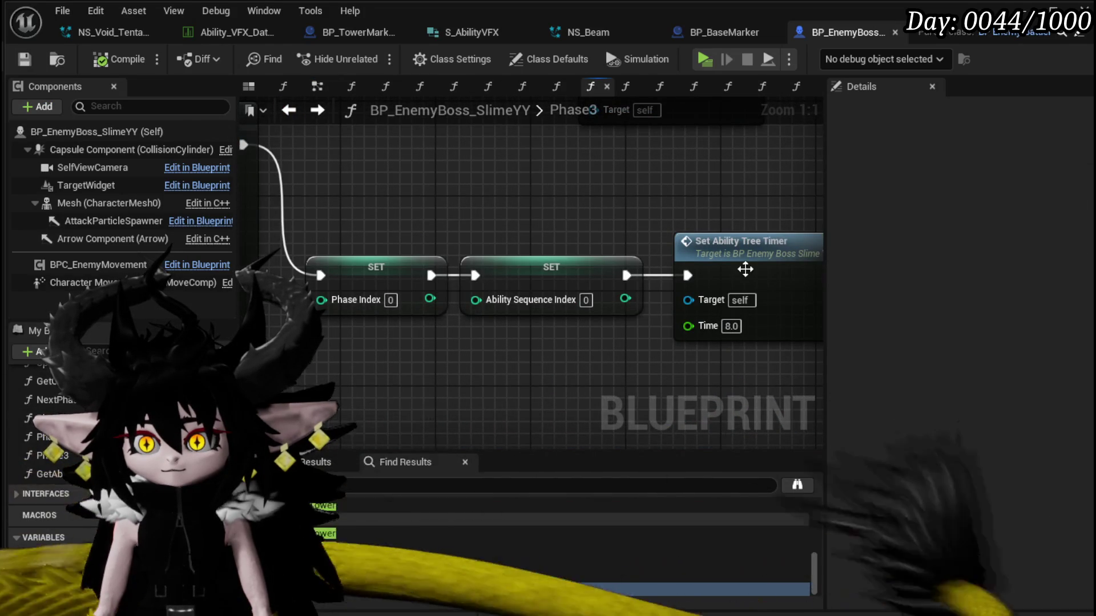
double_click(742, 268)
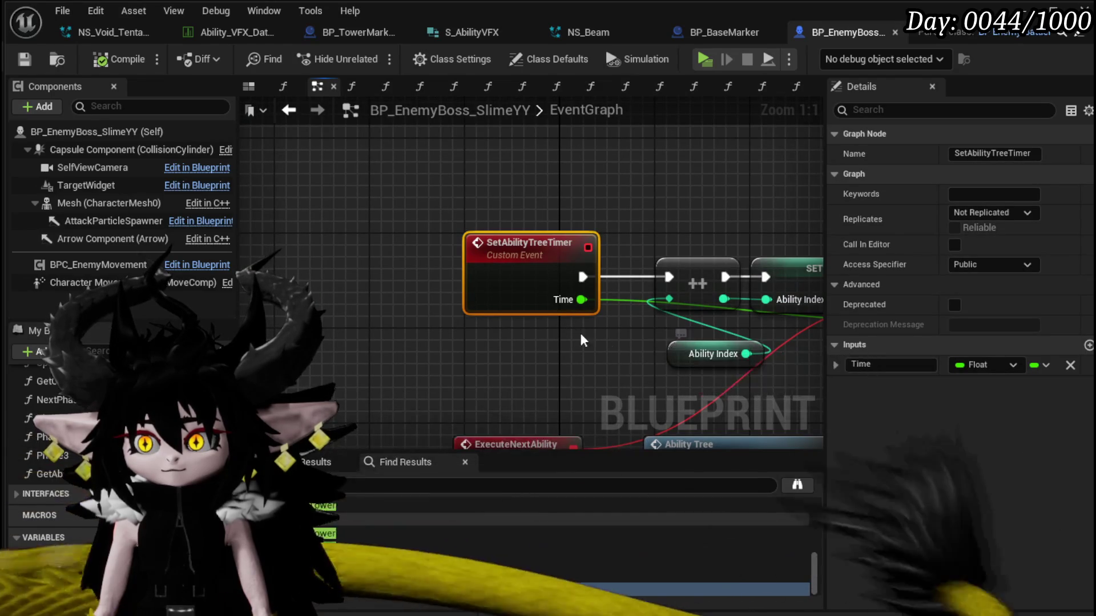
left_click(288, 110)
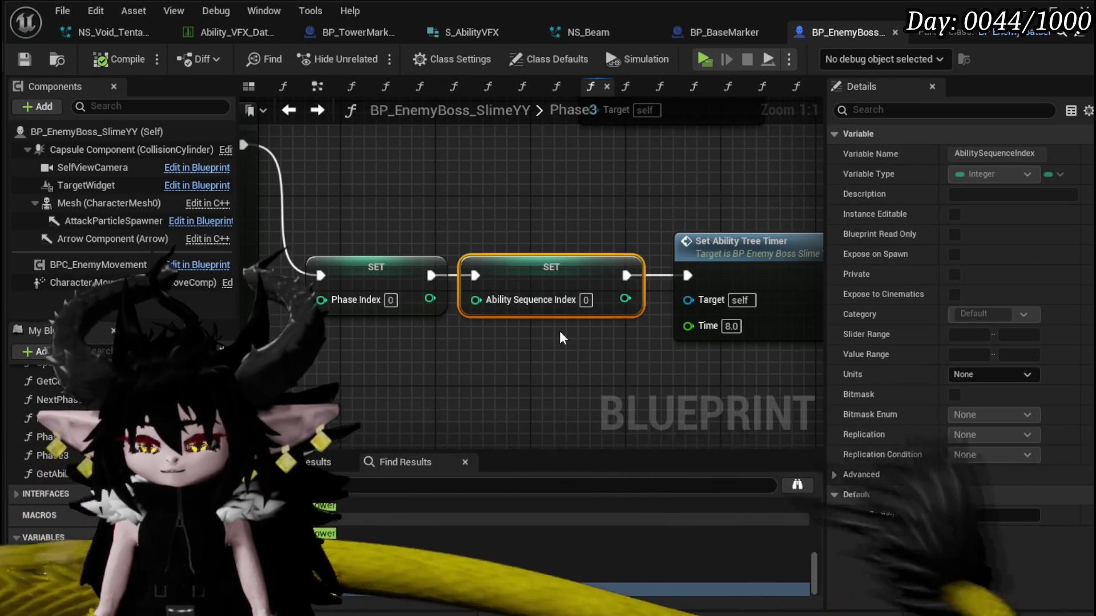
Replace the SET Ability Sequence Index node with SET Ability Index -1 chained after Phase Index.
key("Delete")
scroll(71, 384, "down", 5)
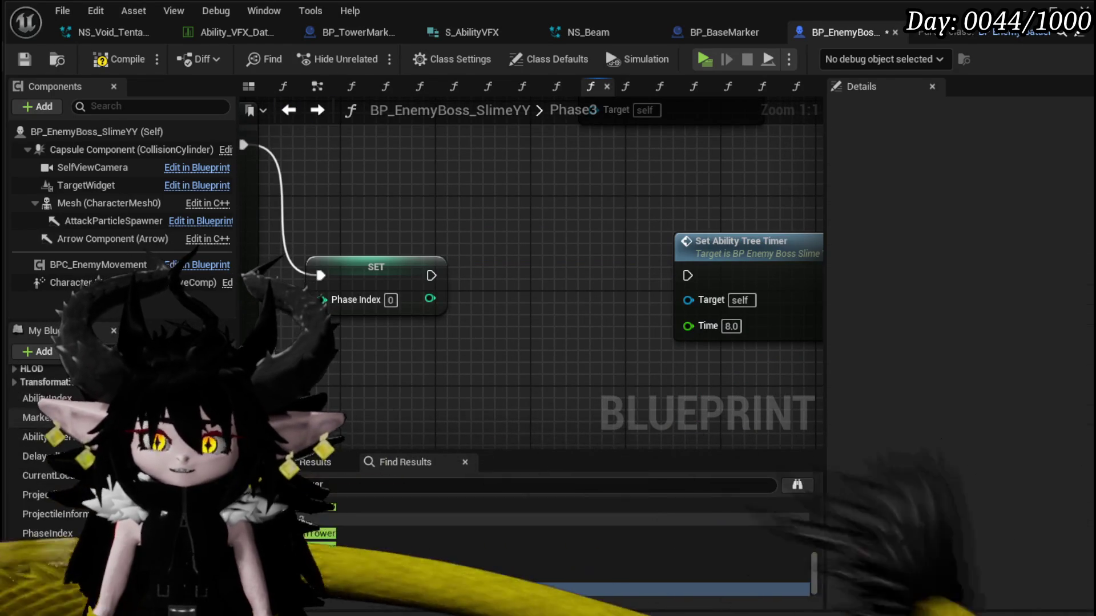
mouse_move(47, 398)
left_mouse_down()
mouse_move(491, 234)
mouse_move(507, 251)
left_mouse_up()
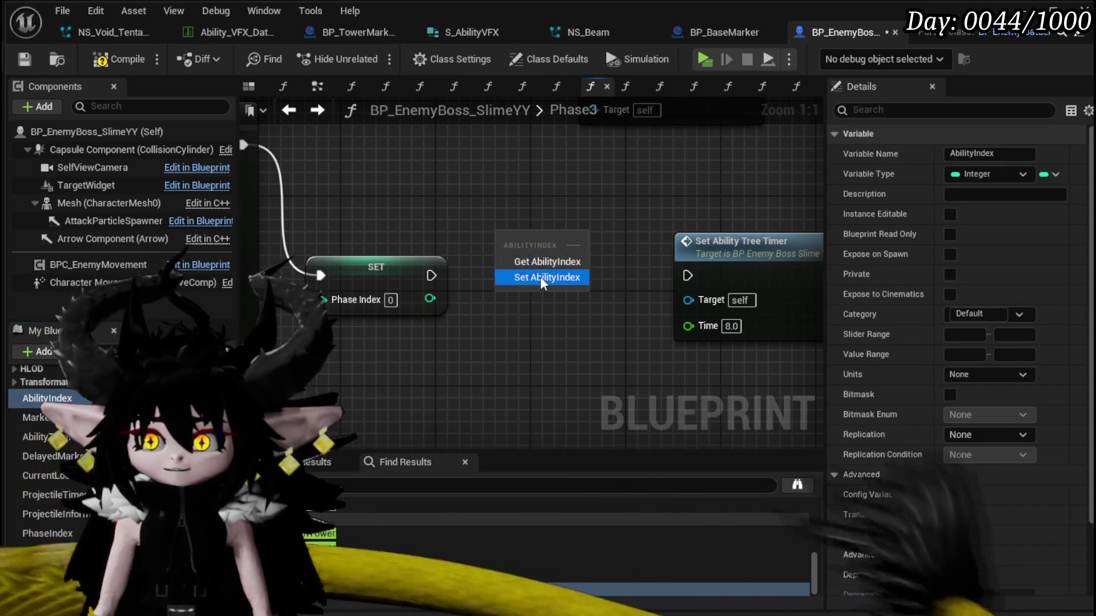
left_click(540, 276)
mouse_move(431, 276)
left_mouse_down()
mouse_move(511, 240)
mouse_move(559, 265)
mouse_move(695, 280)
left_mouse_up()
type("-1")
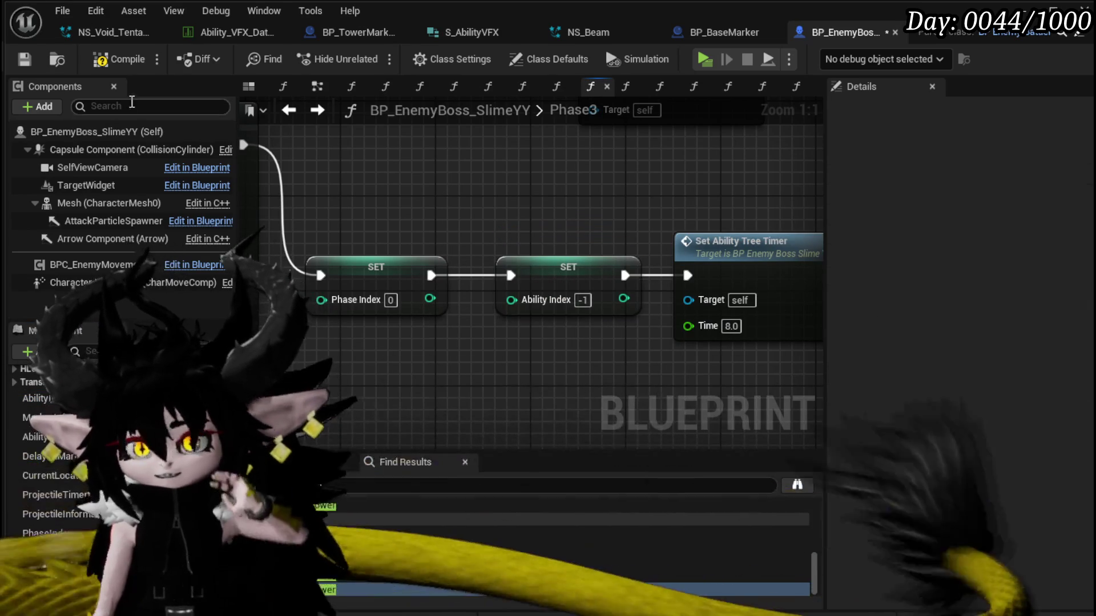
Compile and save the updated Phase3 logic.
left_click(127, 61)
left_click(23, 59)
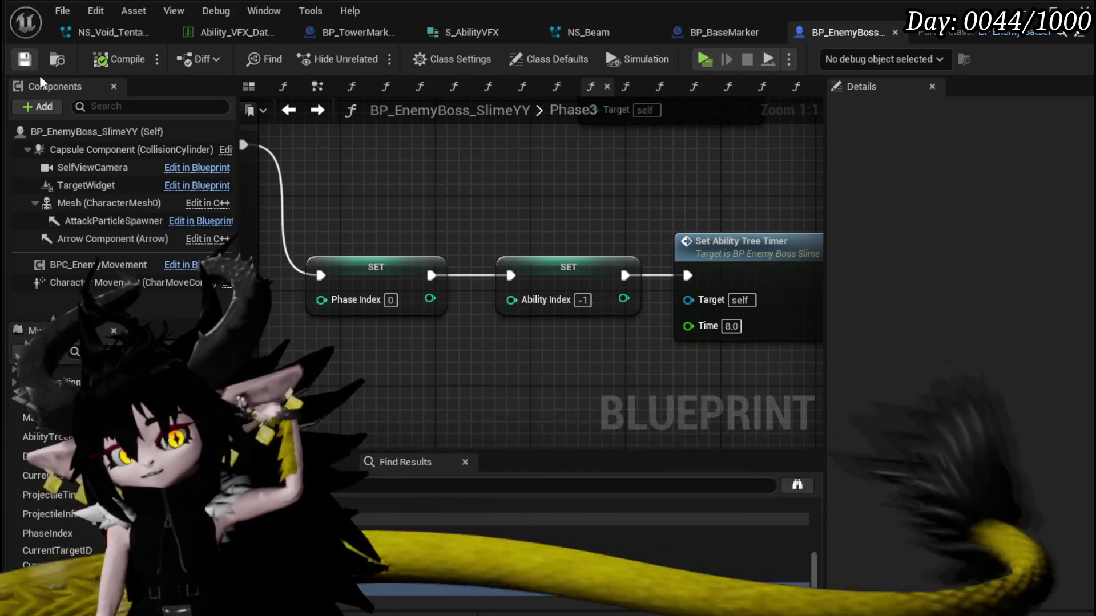
scroll(505, 251, "down", 4)
scroll(496, 319, "down", 4)
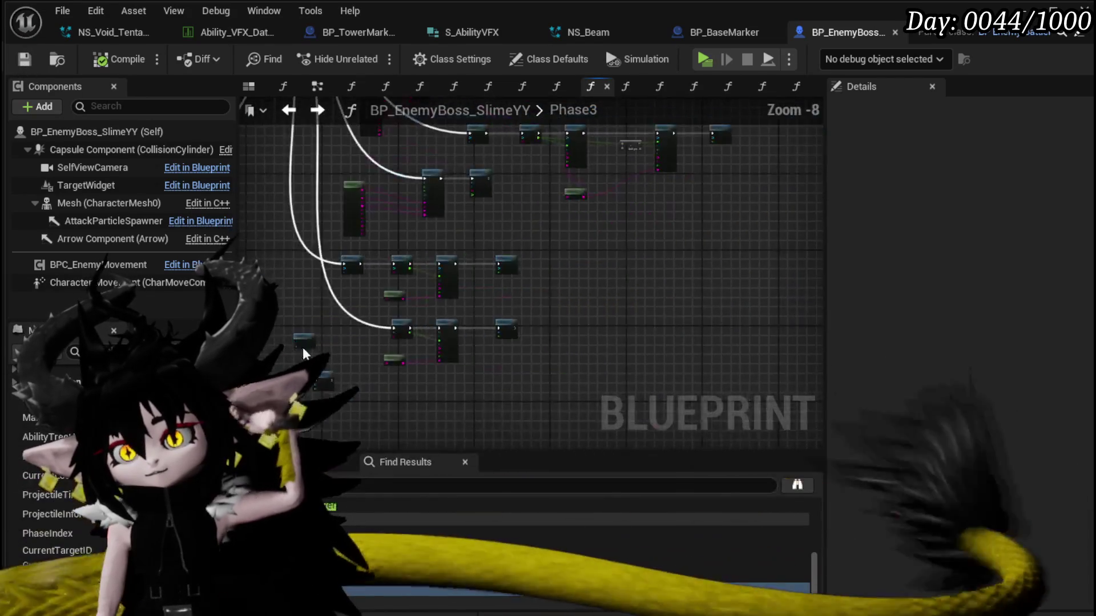
scroll(51, 486, "up", 5)
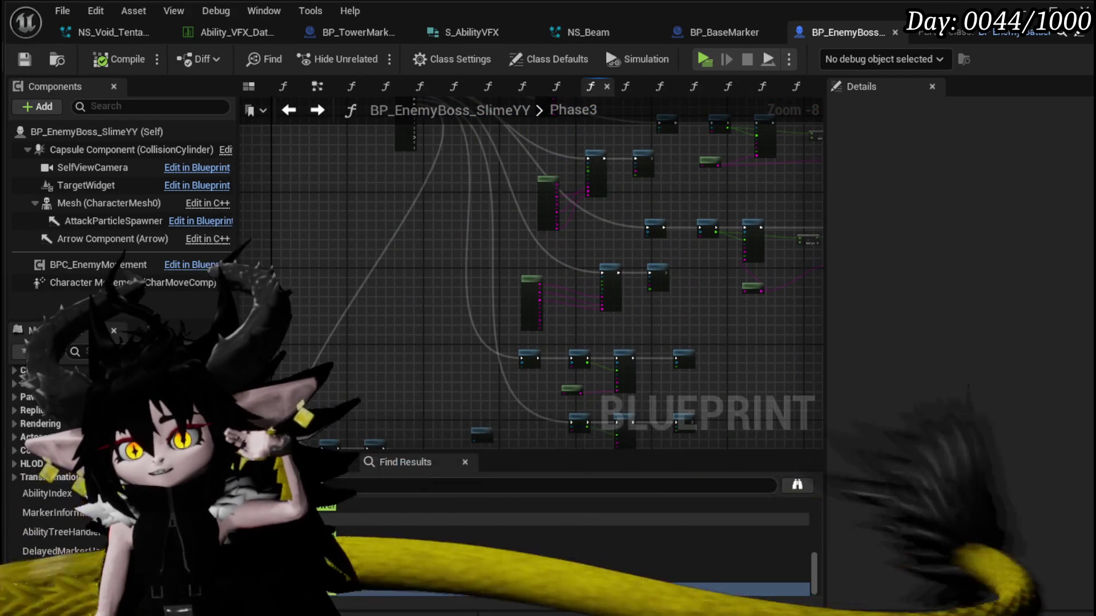
double_click(52, 430)
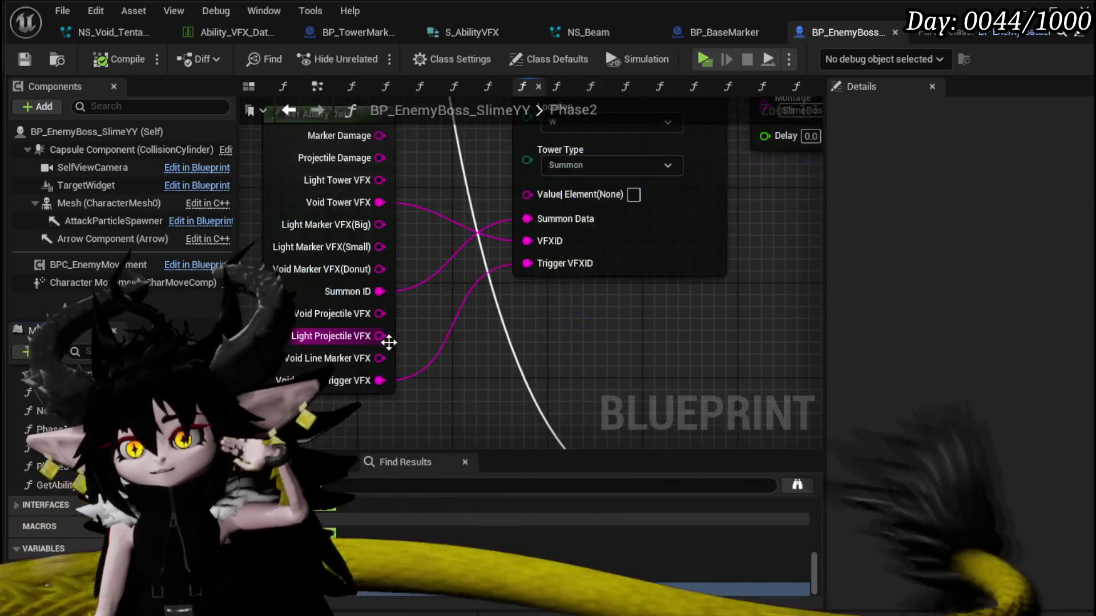
double_click(51, 429)
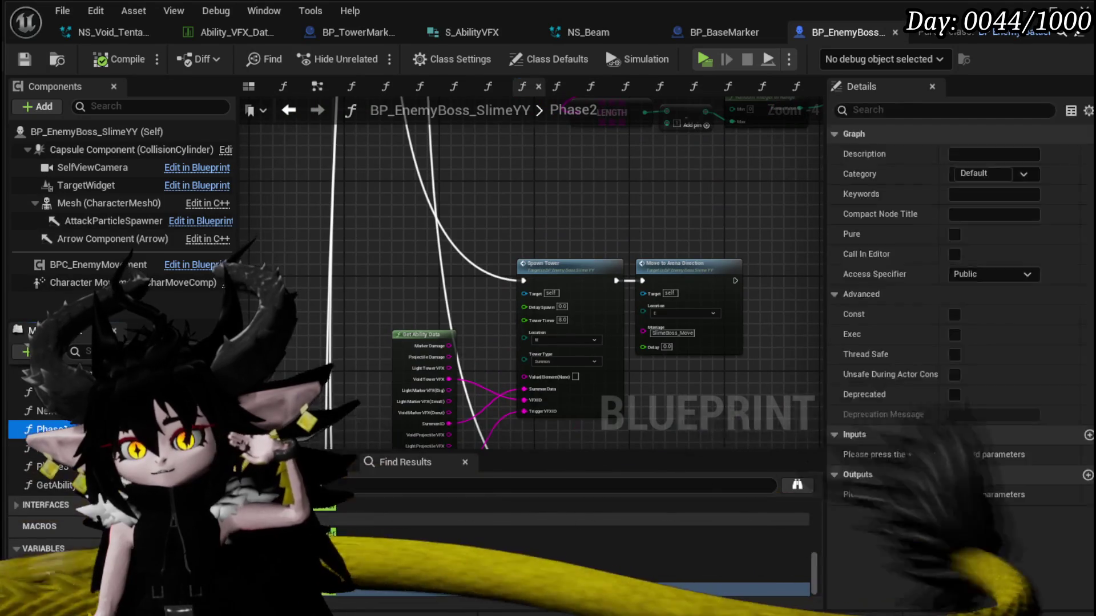
scroll(636, 292, "up", 5)
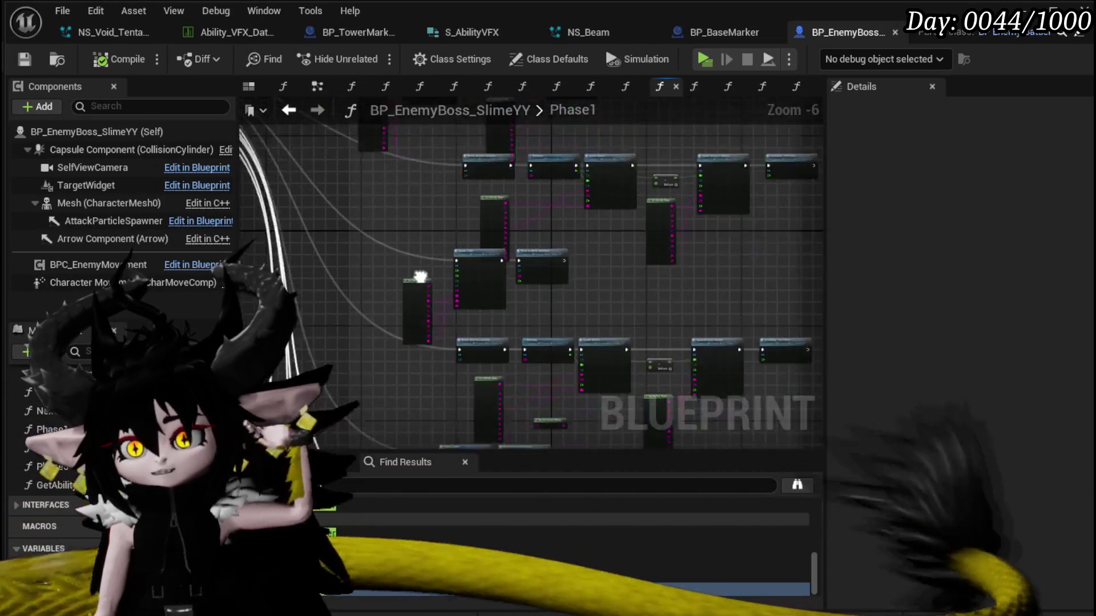
mouse_move(648, 296)
left_mouse_down()
mouse_move(620, 162)
mouse_move(807, 409)
left_mouse_up()
scroll(806, 409, "down", 4)
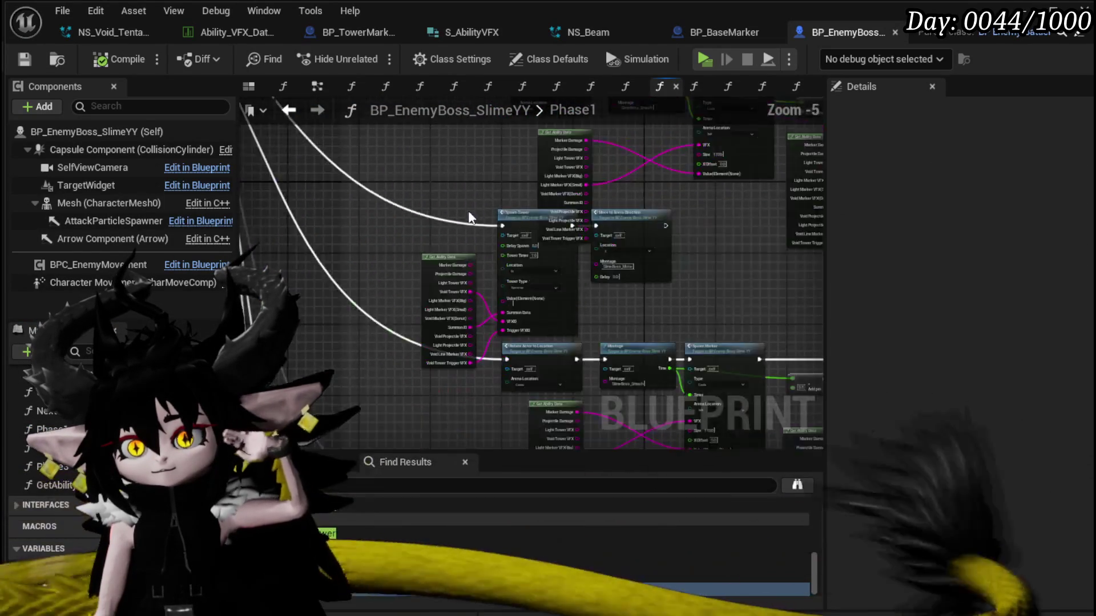
left_click_drag(477, 279, 305, 278)
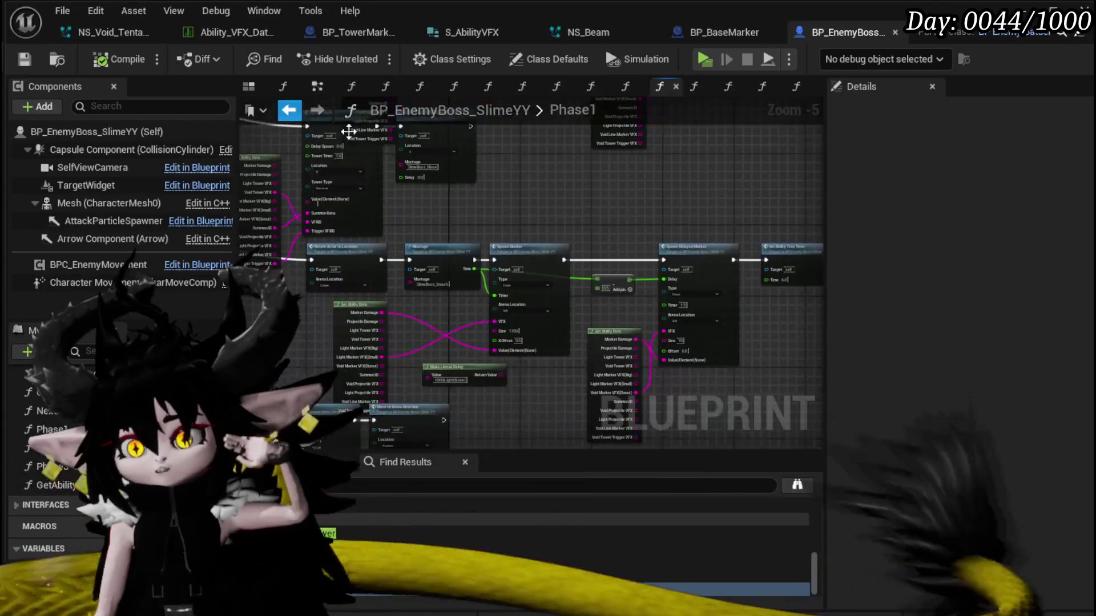
scroll(575, 221, "up", 3)
mouse_move(575, 222)
left_mouse_down()
mouse_move(526, 179)
mouse_move(751, 239)
left_mouse_up()
scroll(540, 176, "down", 2)
scroll(751, 239, "down", 1)
scroll(654, 375, "up", 4)
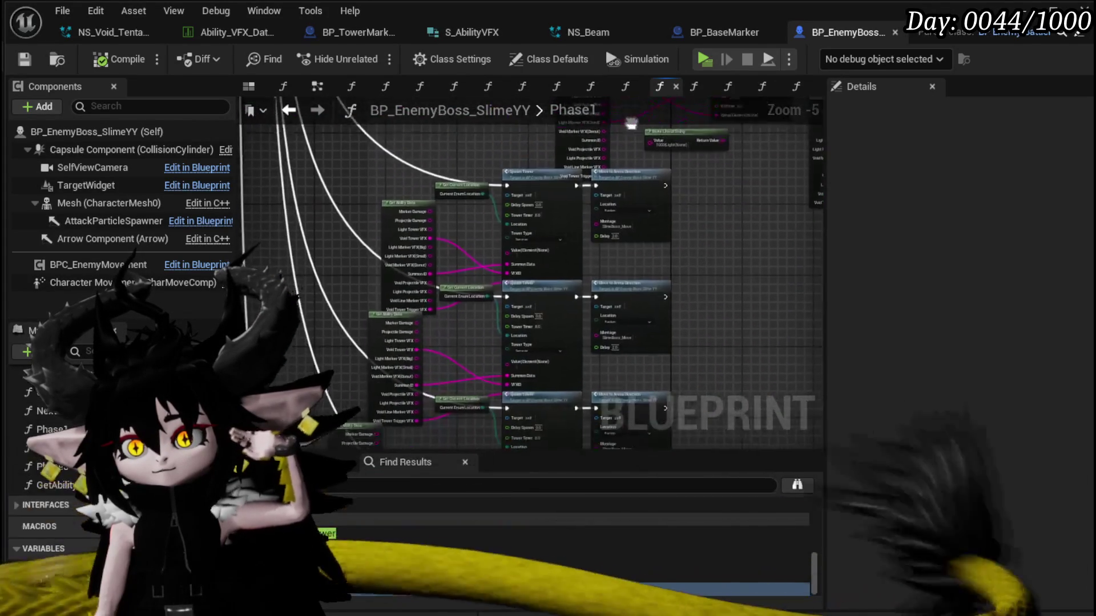
left_click_drag(483, 307, 420, 323)
scroll(421, 322, "down", 1)
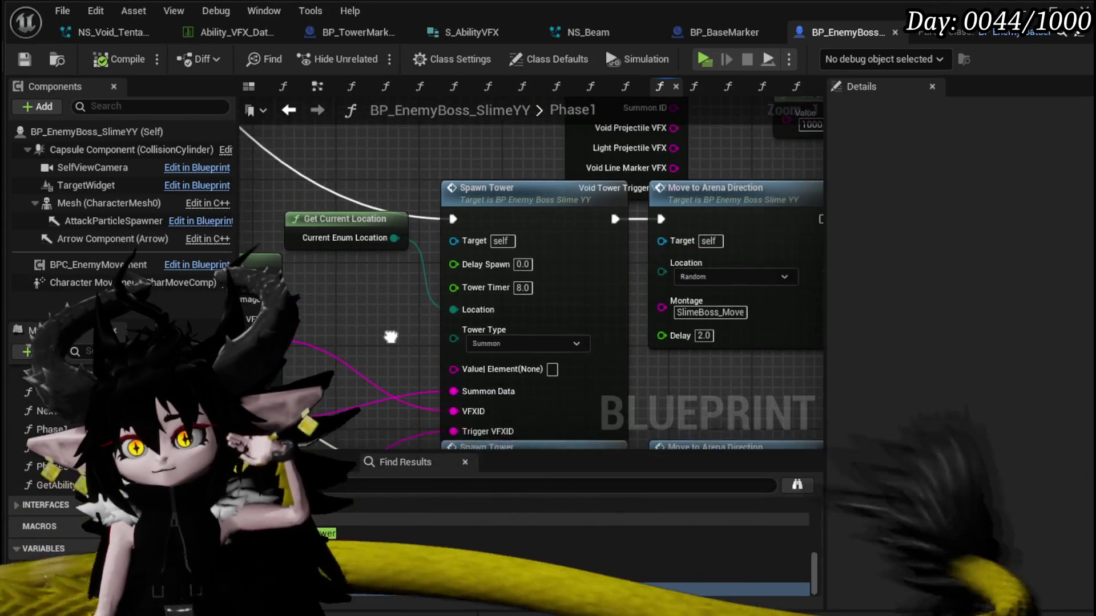
scroll(439, 381, "down", 1)
mouse_move(438, 380)
left_mouse_down()
mouse_move(444, 455)
mouse_move(512, 249)
mouse_move(412, 132)
left_mouse_up()
left_click(325, 179)
left_click_drag(426, 258, 409, 302)
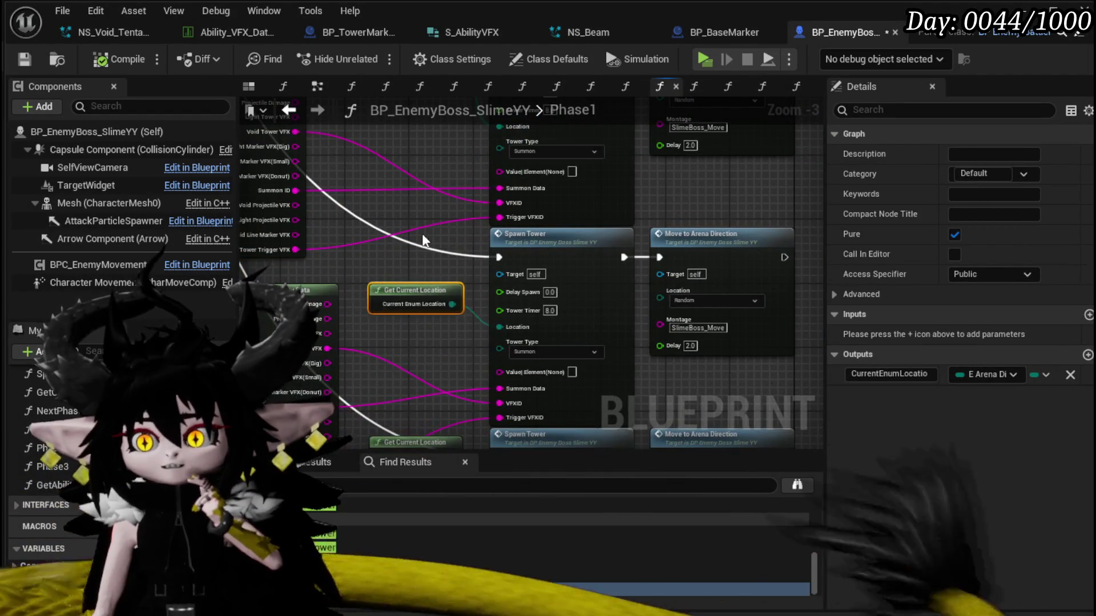
left_click_drag(420, 377, 392, 355)
scroll(389, 310, "down", 2)
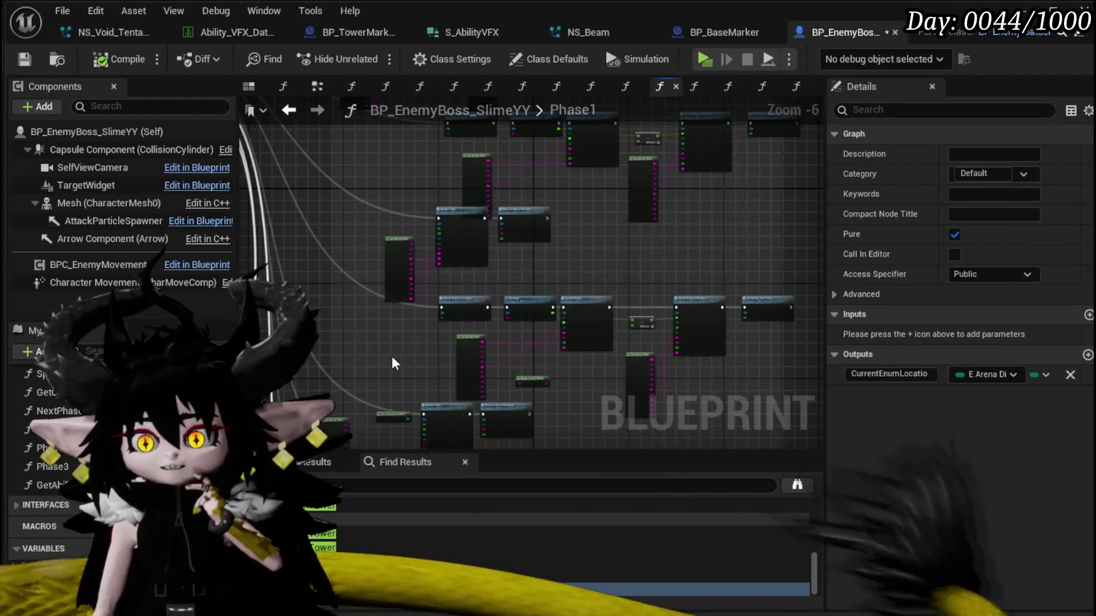
scroll(638, 271, "up", 2)
left_click_drag(638, 270, 685, 251)
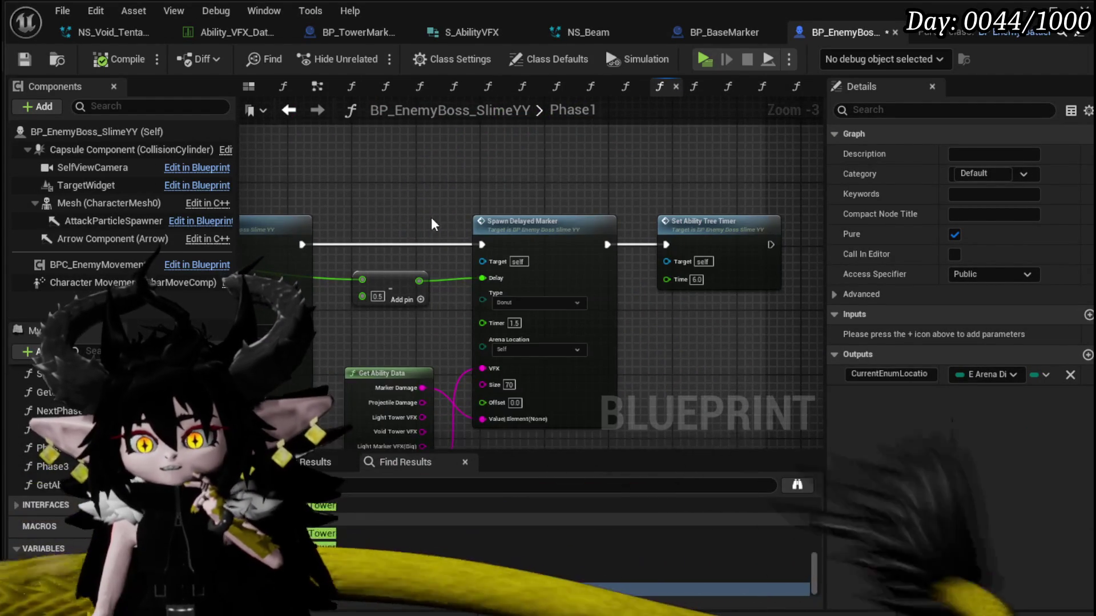
left_click_drag(440, 215, 694, 191)
mouse_move(375, 372)
left_mouse_down()
mouse_move(541, 431)
mouse_move(492, 293)
mouse_move(565, 307)
mouse_move(561, 383)
mouse_move(516, 211)
mouse_move(540, 376)
left_mouse_up()
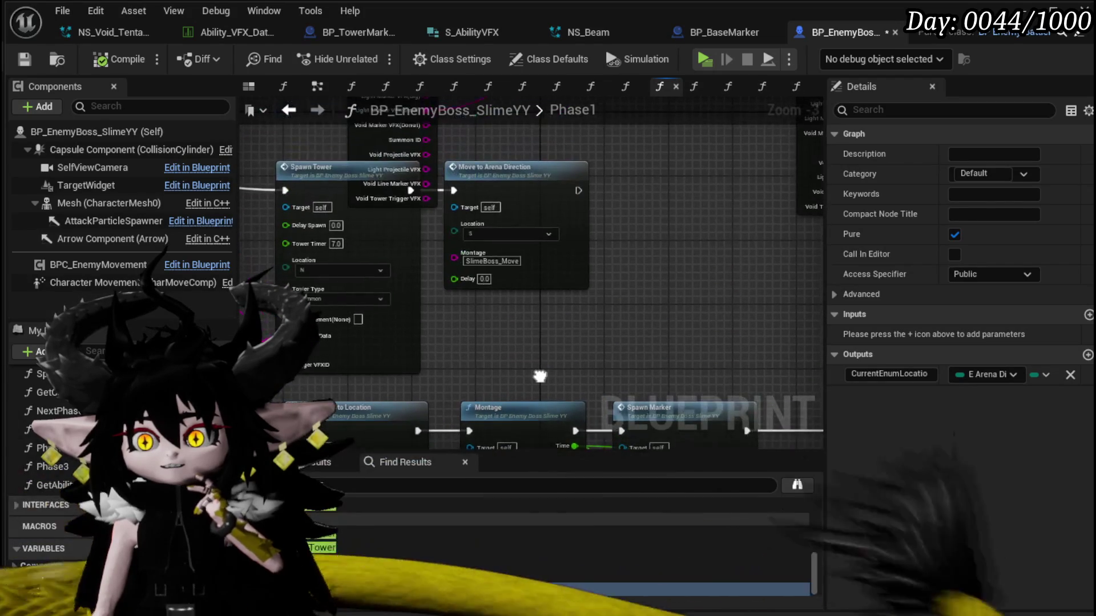
mouse_move(574, 286)
left_mouse_down()
mouse_move(548, 165)
mouse_move(533, 181)
left_mouse_up()
left_click_drag(476, 300, 284, 167)
mouse_move(495, 259)
left_mouse_down()
mouse_move(517, 189)
mouse_move(536, 318)
left_mouse_up()
scroll(536, 318, "up", 2)
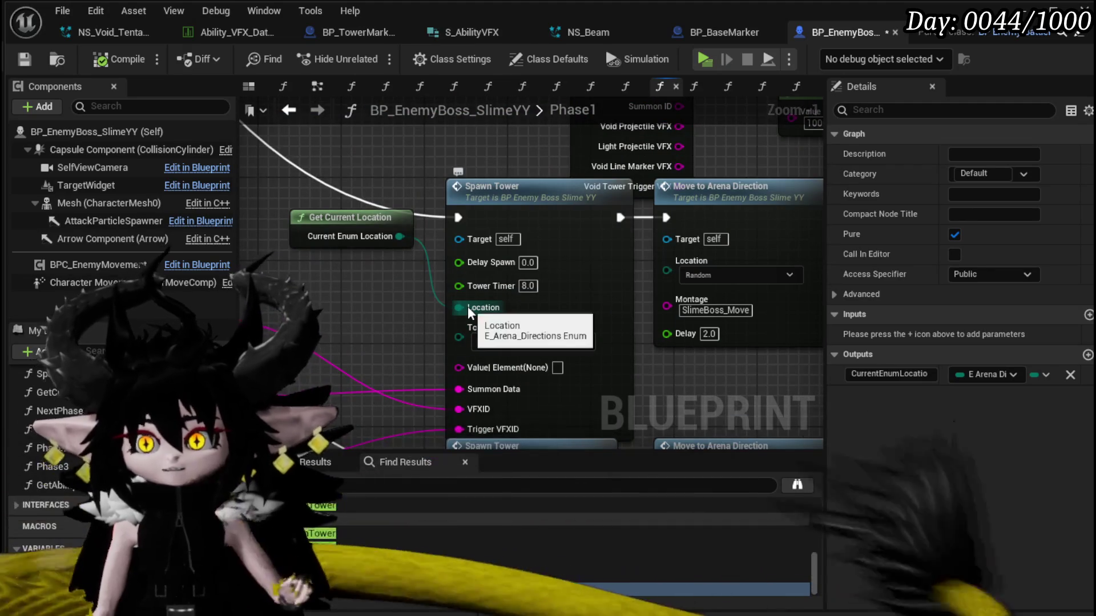
Disconnect current location from the first Spawn Tower and set its Location to S.
left_click(467, 307, "alt")
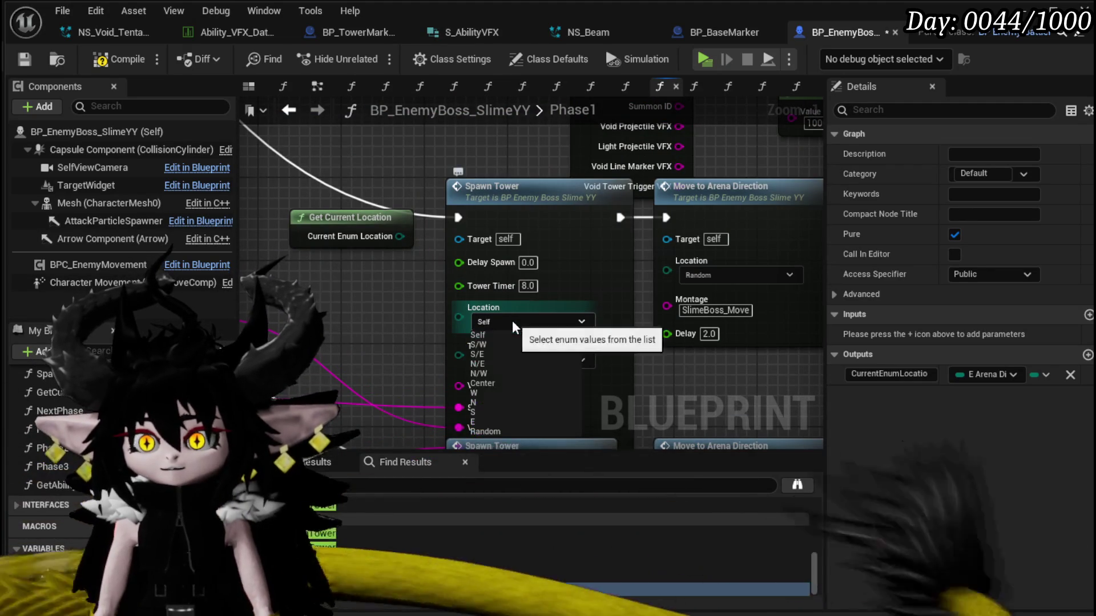
left_click(512, 320)
left_click(484, 409)
Tidy the Spawn Tower, Move to Arena Direction and Get Current Location nodes, and compile.
left_click_drag(527, 192, 504, 172)
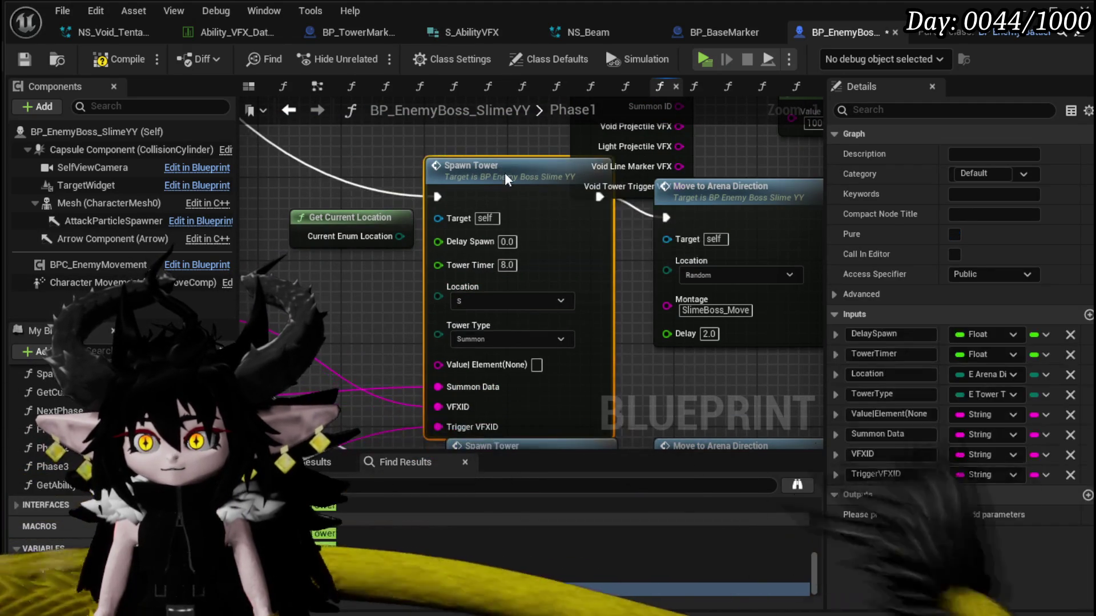
left_click_drag(715, 212, 694, 244)
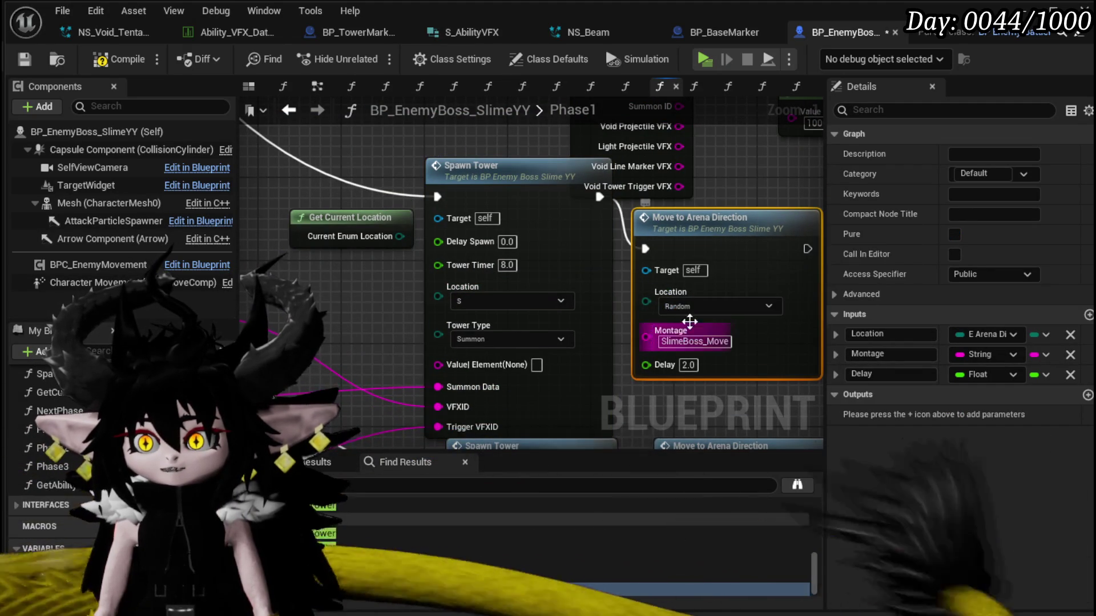
scroll(676, 324, "down", 4)
scroll(419, 290, "up", 1)
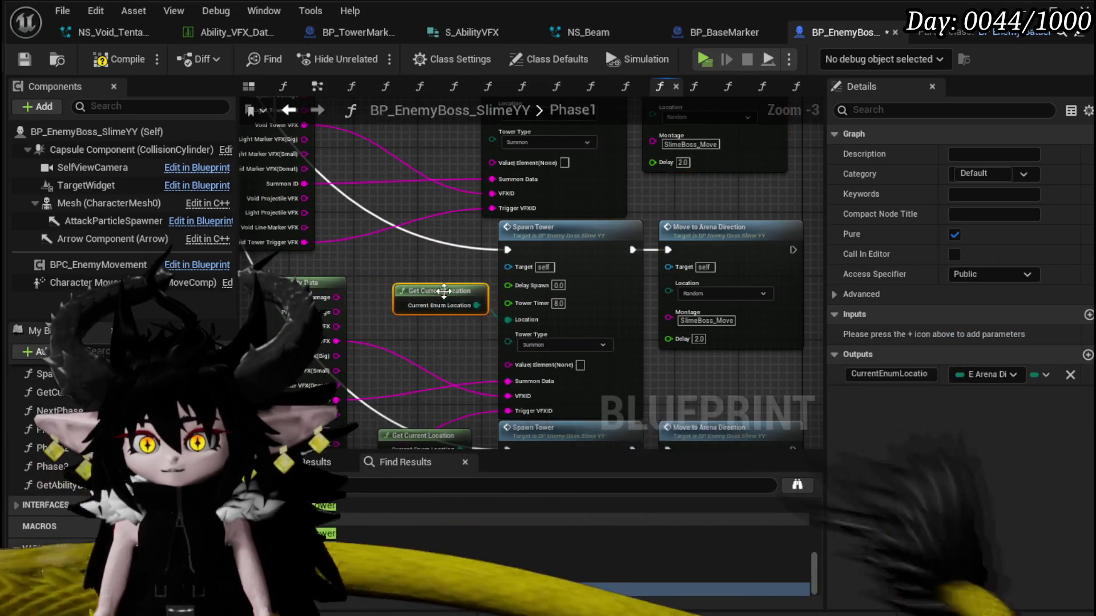
left_click_drag(420, 290, 421, 393)
left_click(121, 63)
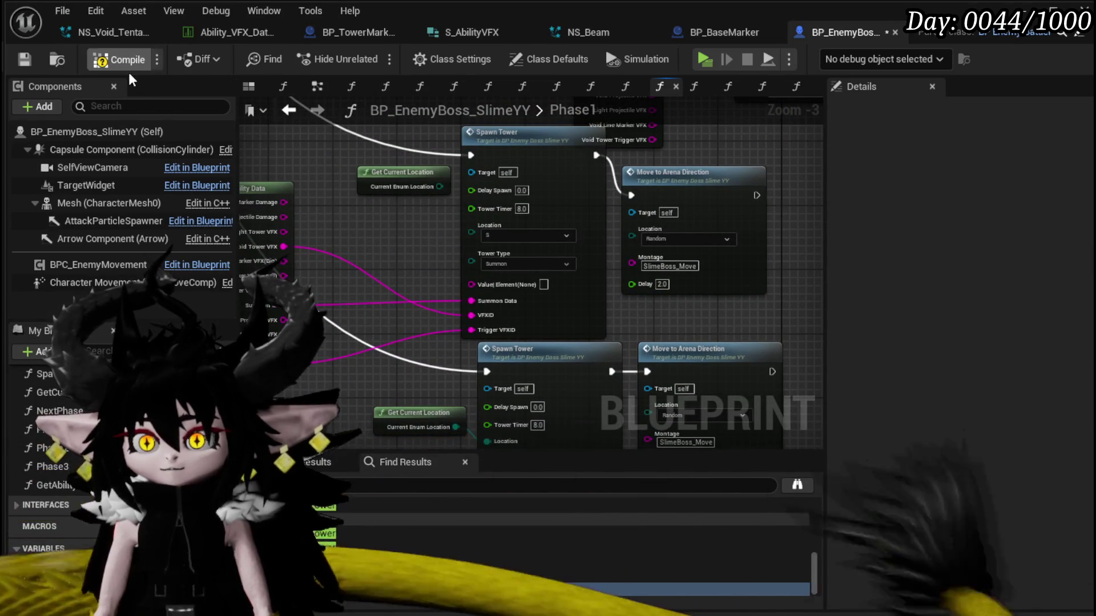
left_click_drag(403, 176, 407, 193)
left_click(382, 228)
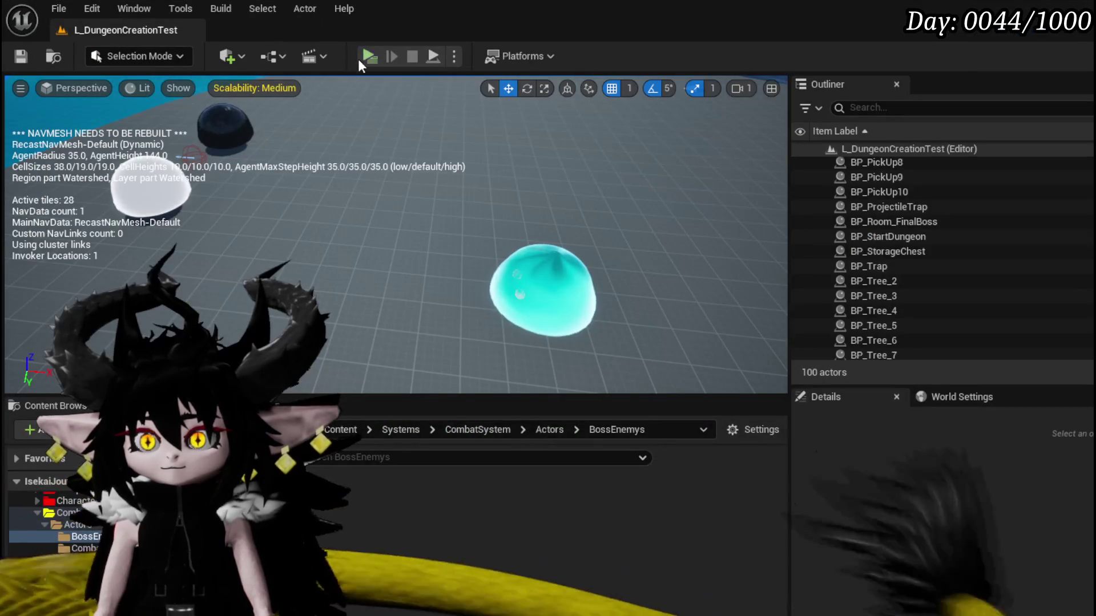
Play the level, fight the slime boss with spells and hand cards, then stop with Esc.
left_click(372, 53)
key("w")
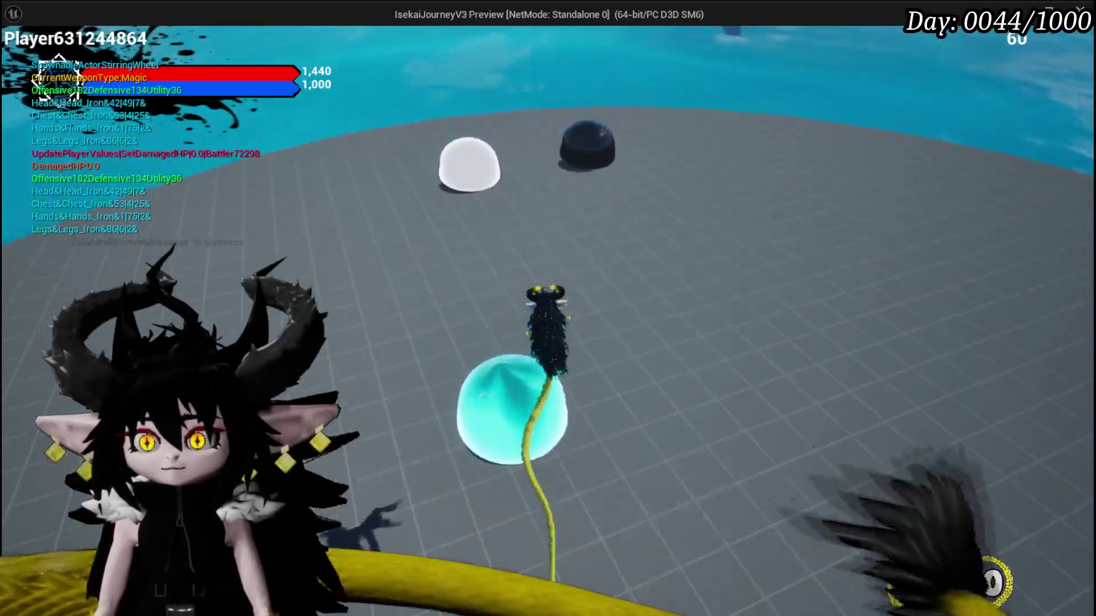
key("s")
key("1")
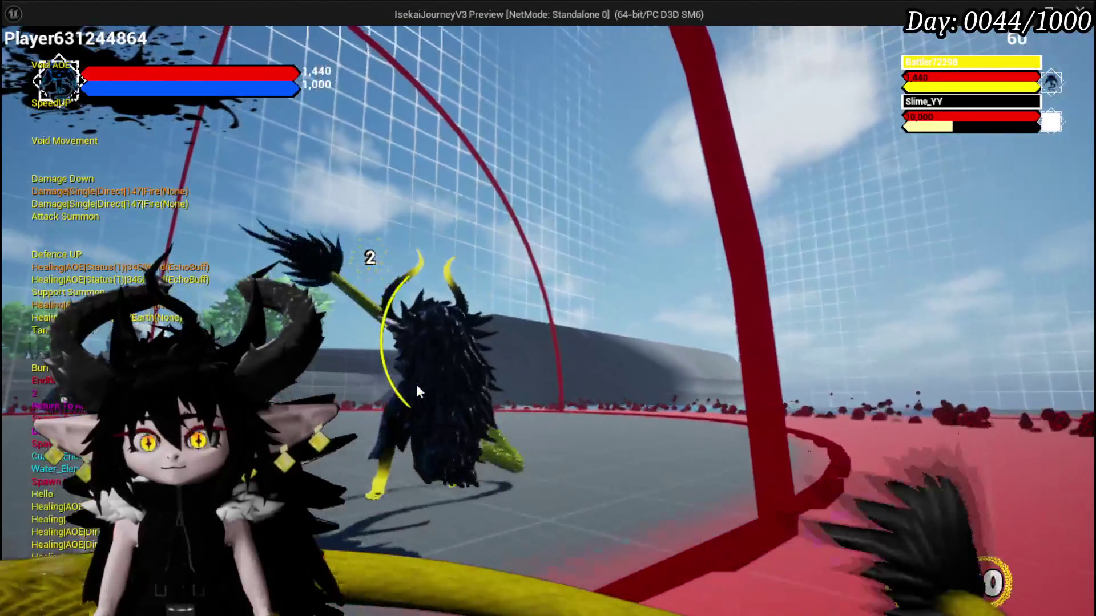
key("Tab")
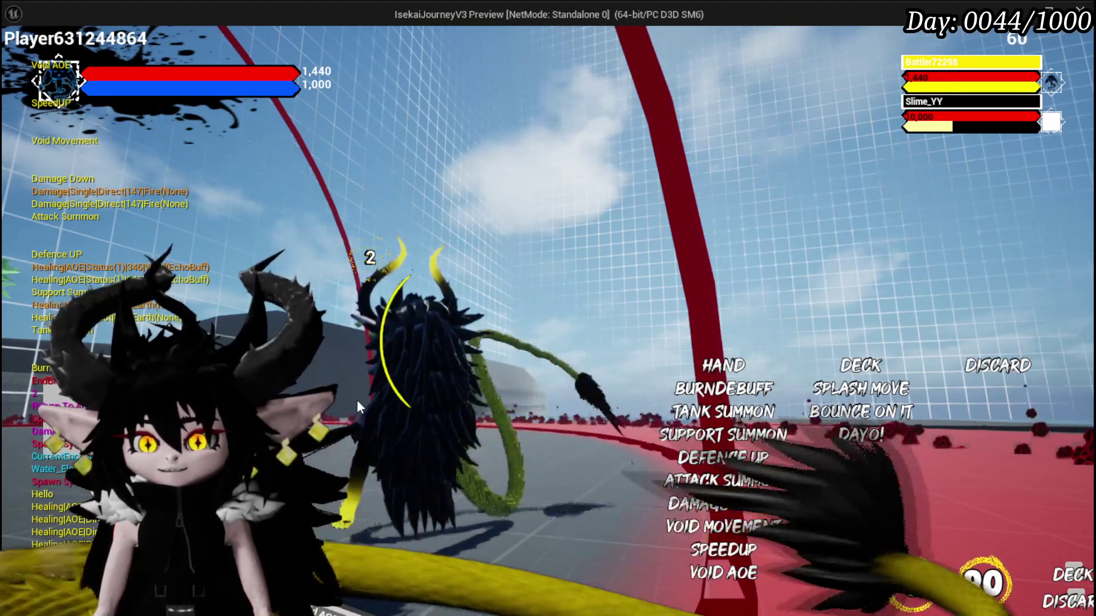
key("Tab")
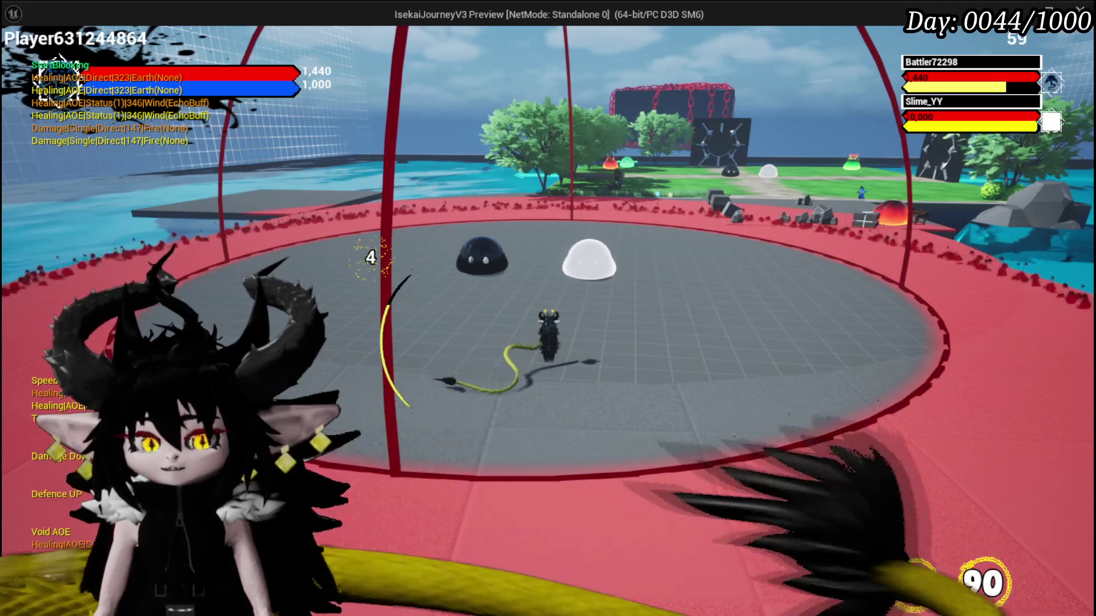
key("Escape")
Save the changed assets.
left_click(20, 56)
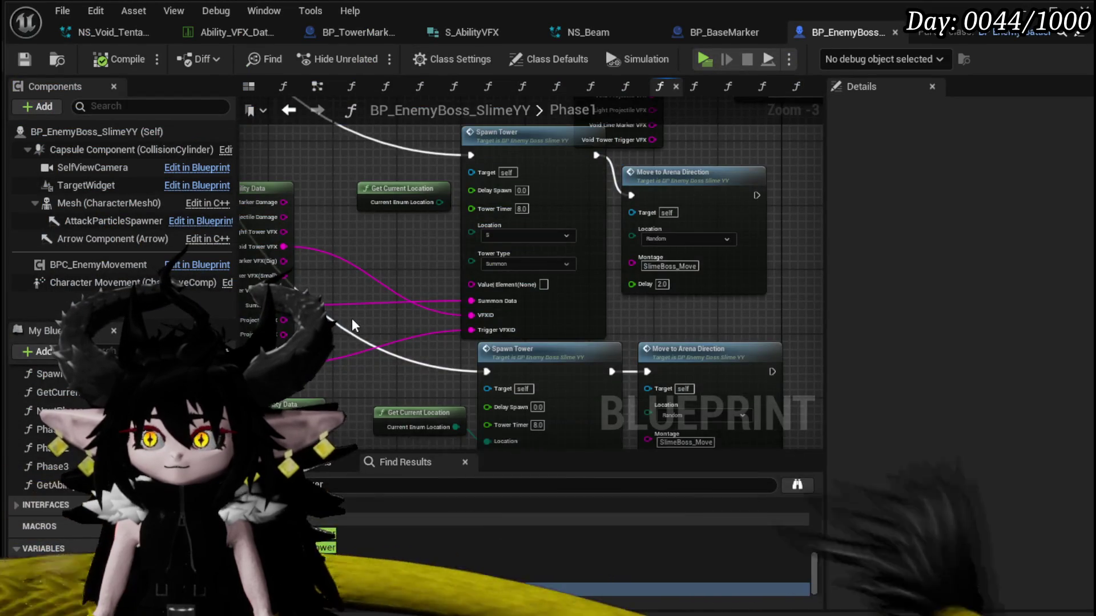
scroll(352, 325, "down", 5)
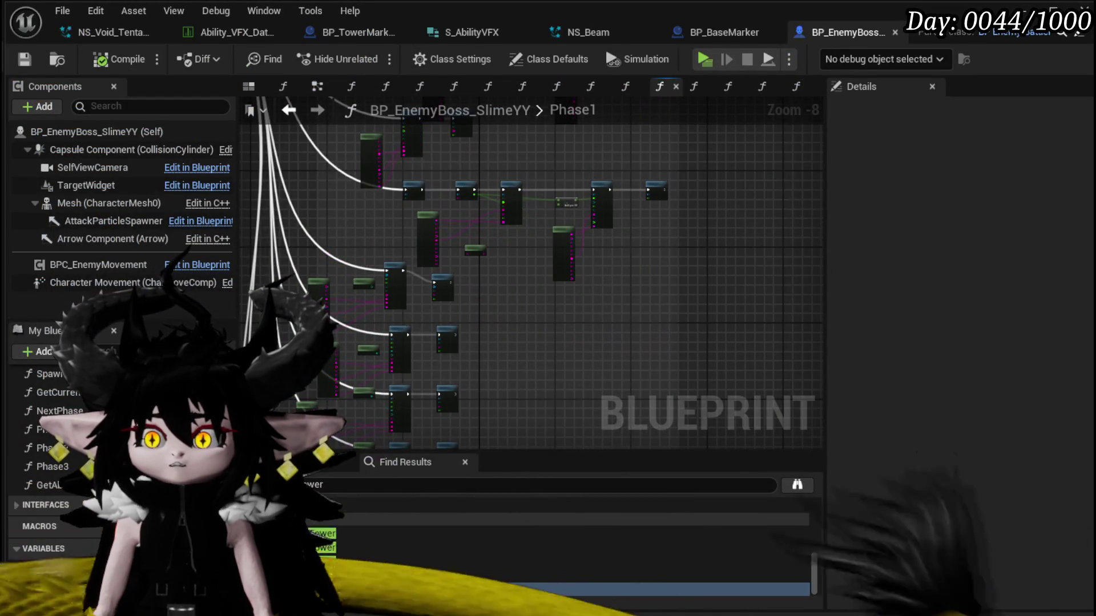
scroll(522, 376, "up", 8)
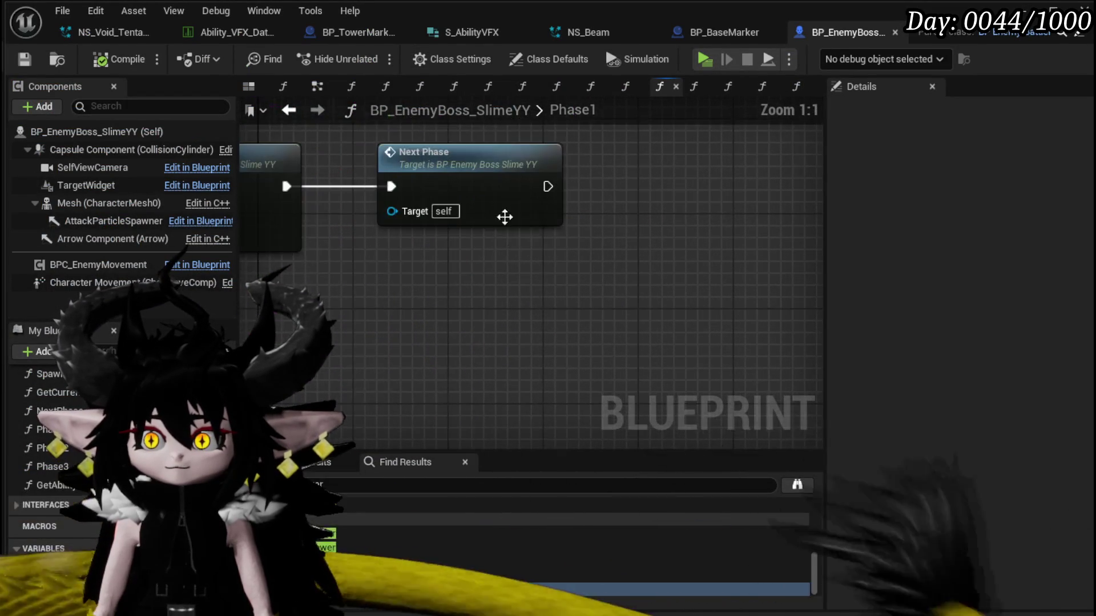
Confirm NextPhase resets Ability Index to 0, then start another play test heading toward the slimes.
double_click(502, 196)
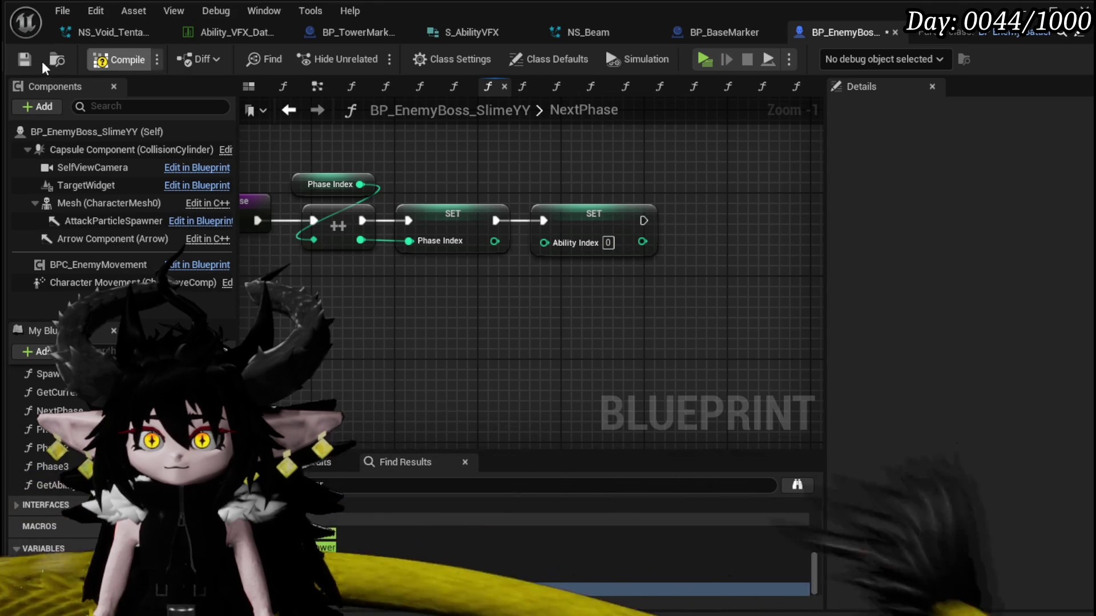
left_click(593, 217)
left_click(564, 364)
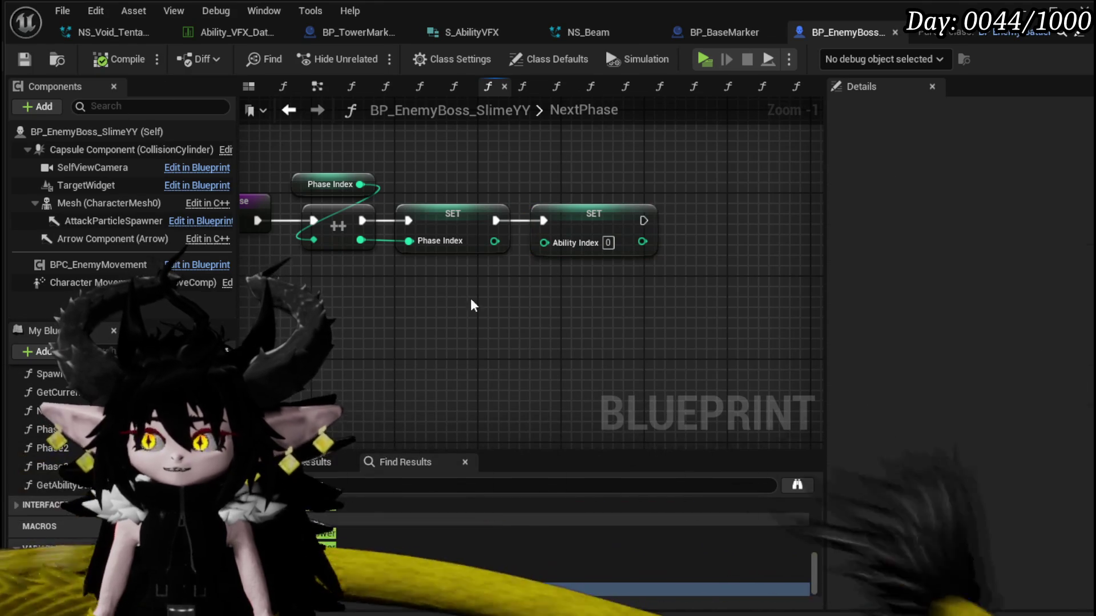
left_click(605, 212)
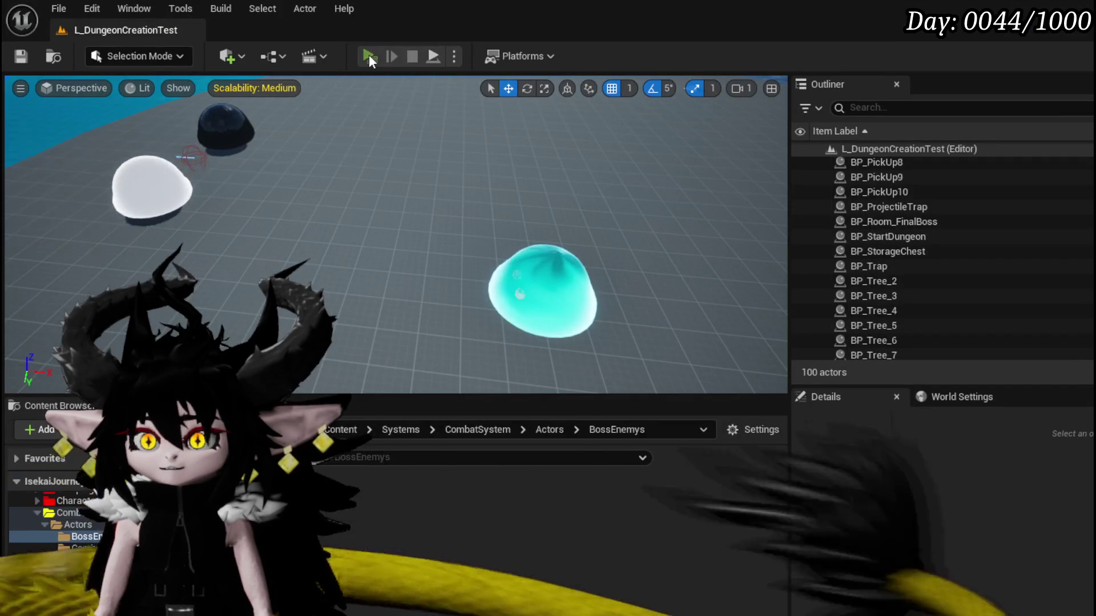
left_click(369, 53)
key("w")
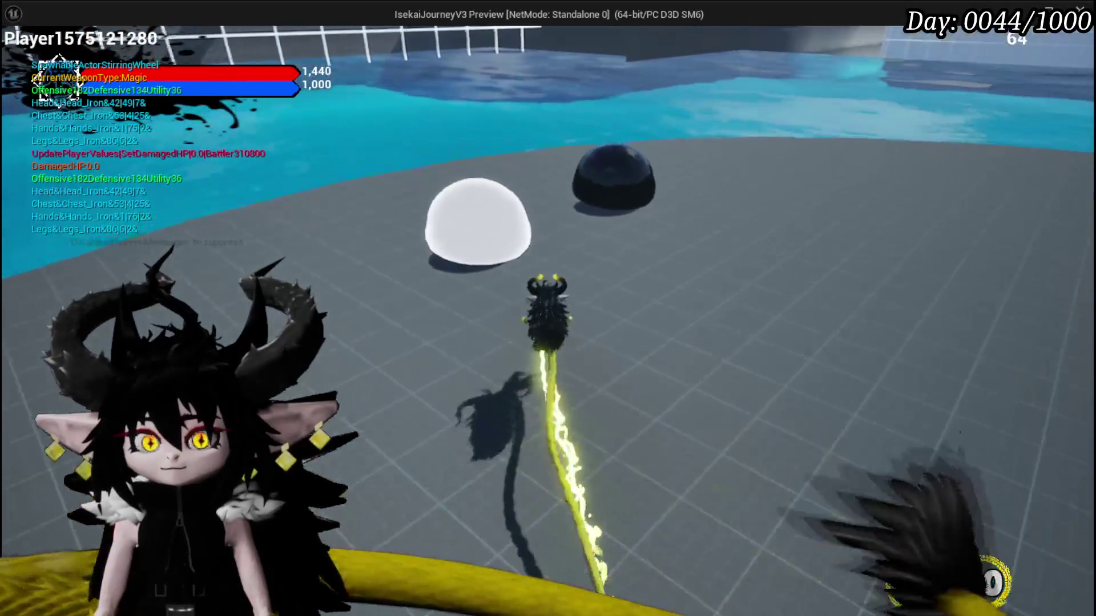
Hit the slimes with a water splash, raise a blocking barrier, and play a void card from the hand.
left_click(548, 308)
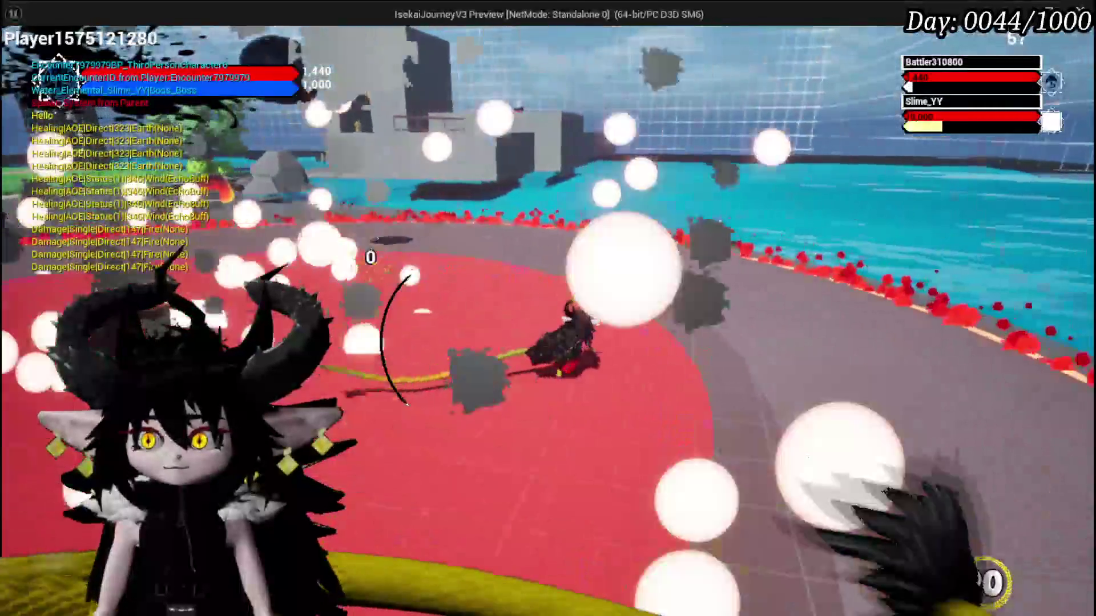
key("space")
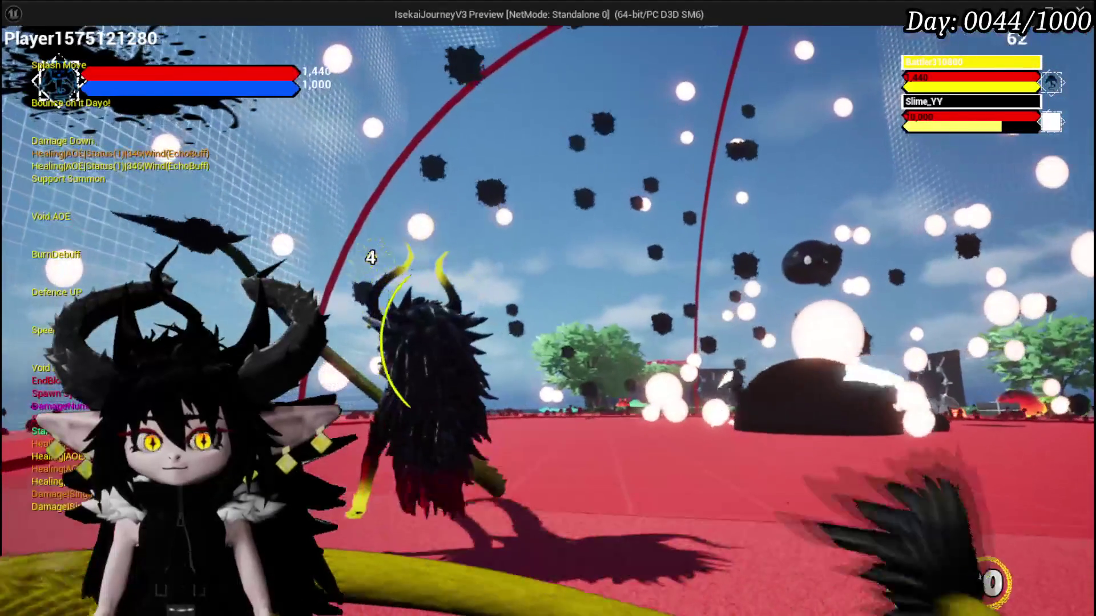
key("Tab")
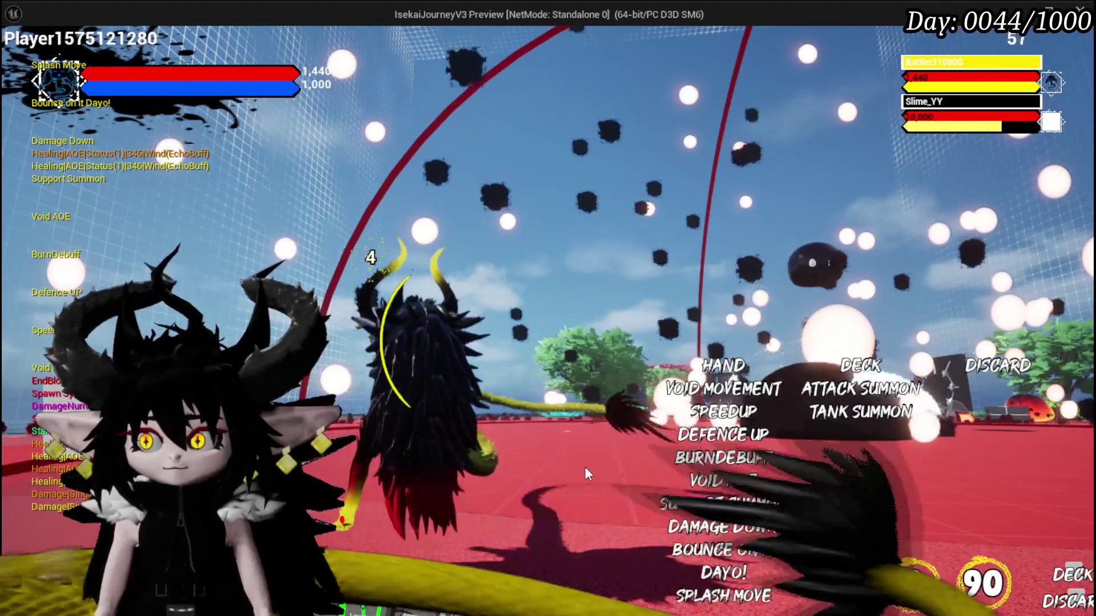
left_click(584, 467)
key("Tab")
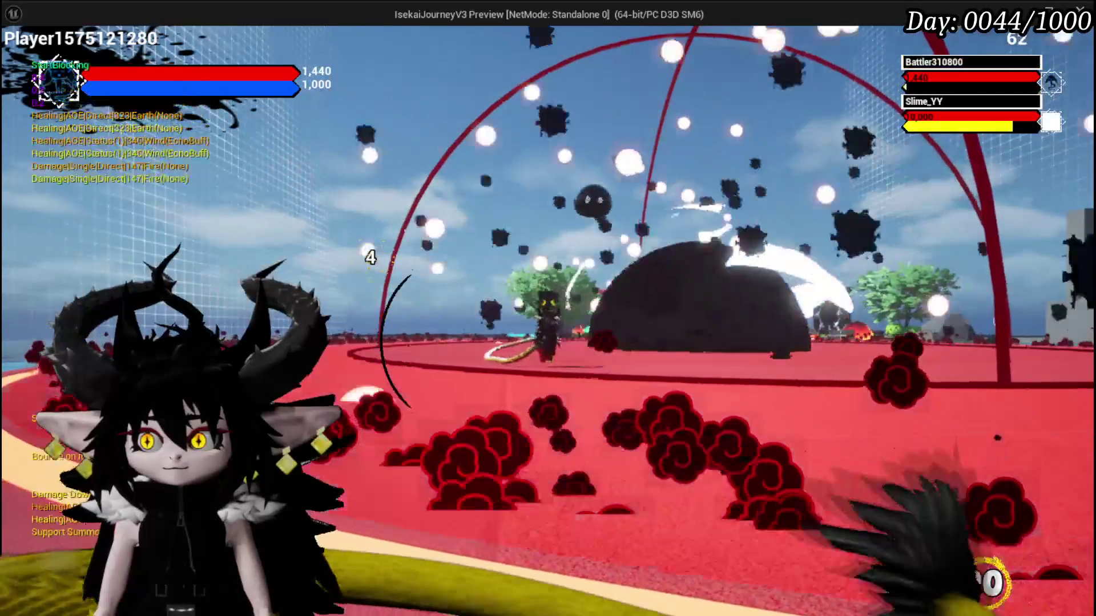
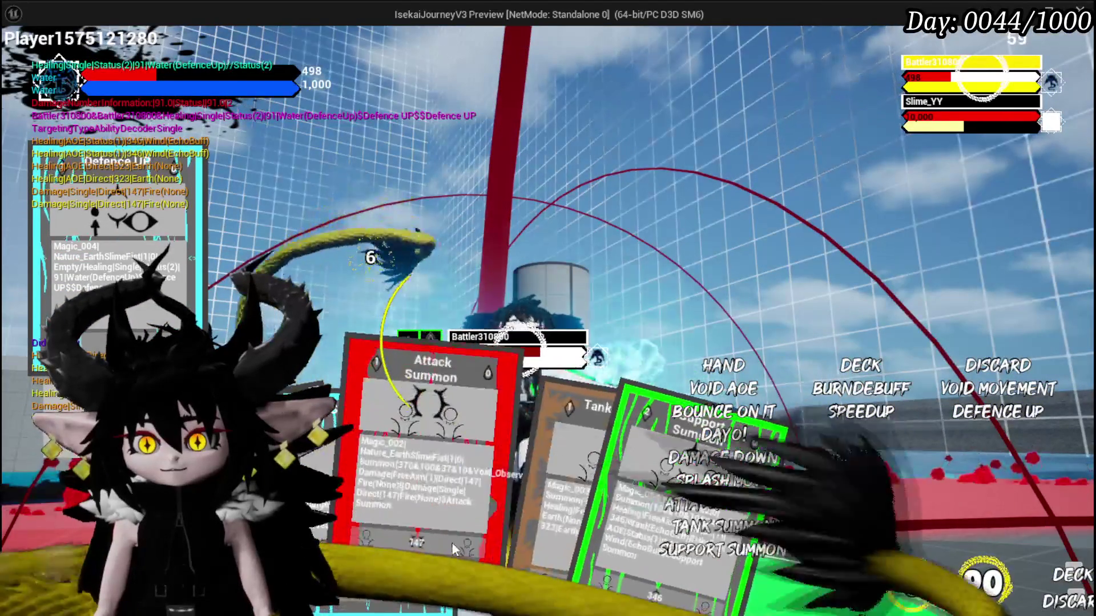
Cast the Tank Summon card into the arena so a summoned ally joins.
scroll(512, 506, "down", 1)
left_click(552, 447)
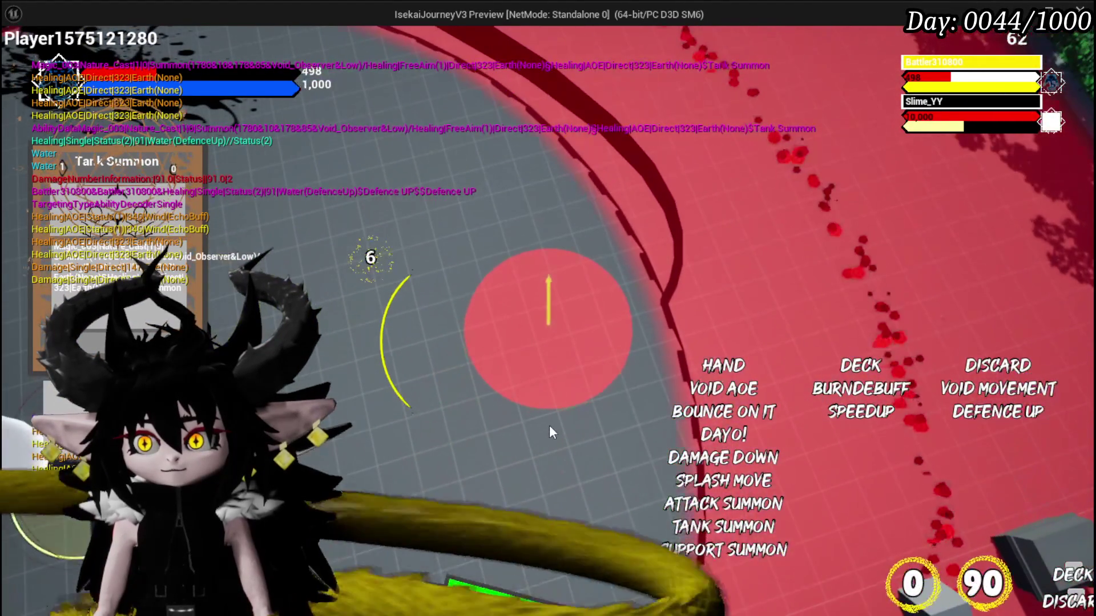
left_click(550, 427)
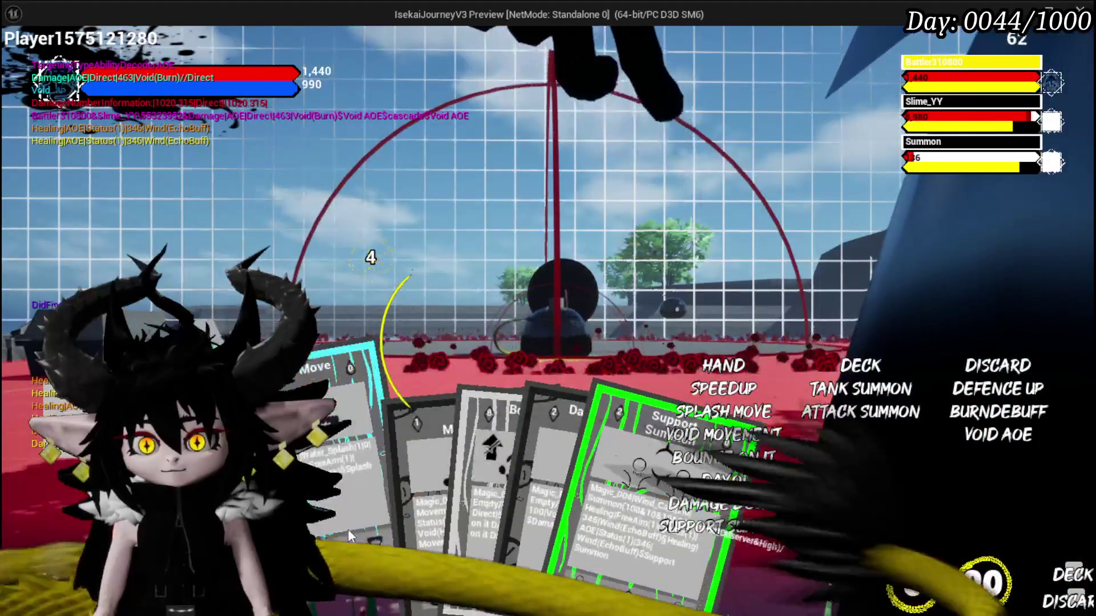
Cast Splash Move on the arena, then cast Damage Down on Slime_YY.
left_click(347, 529)
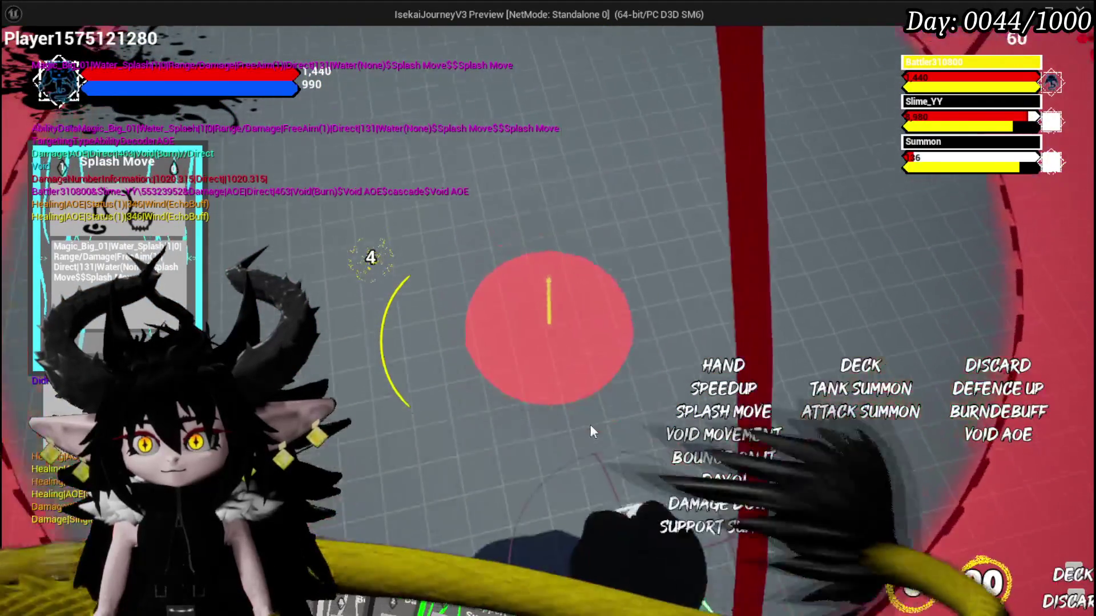
left_click(675, 435)
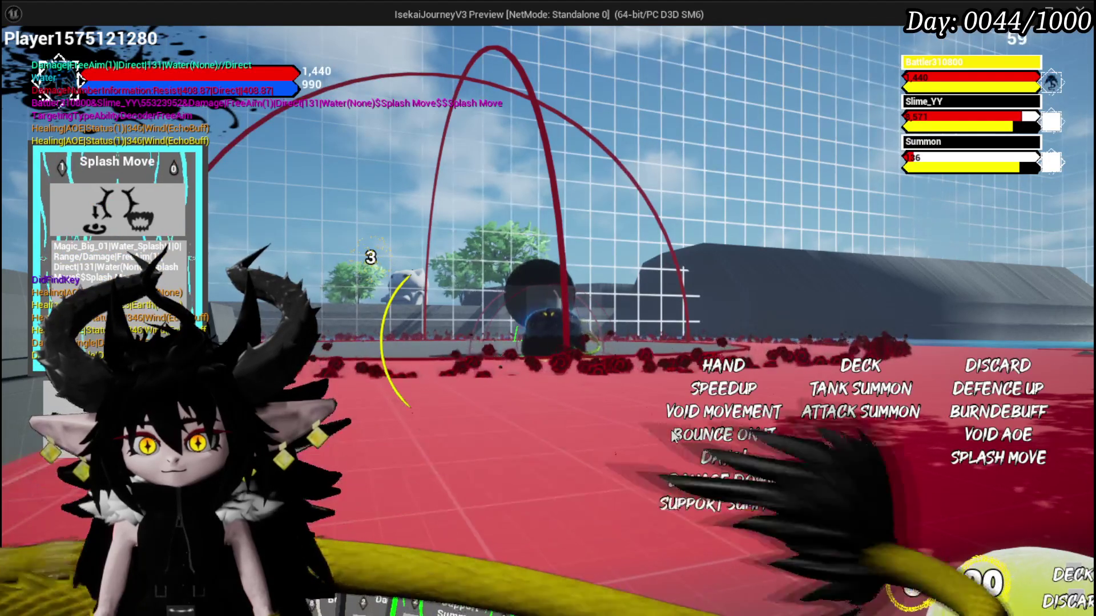
left_click(421, 521)
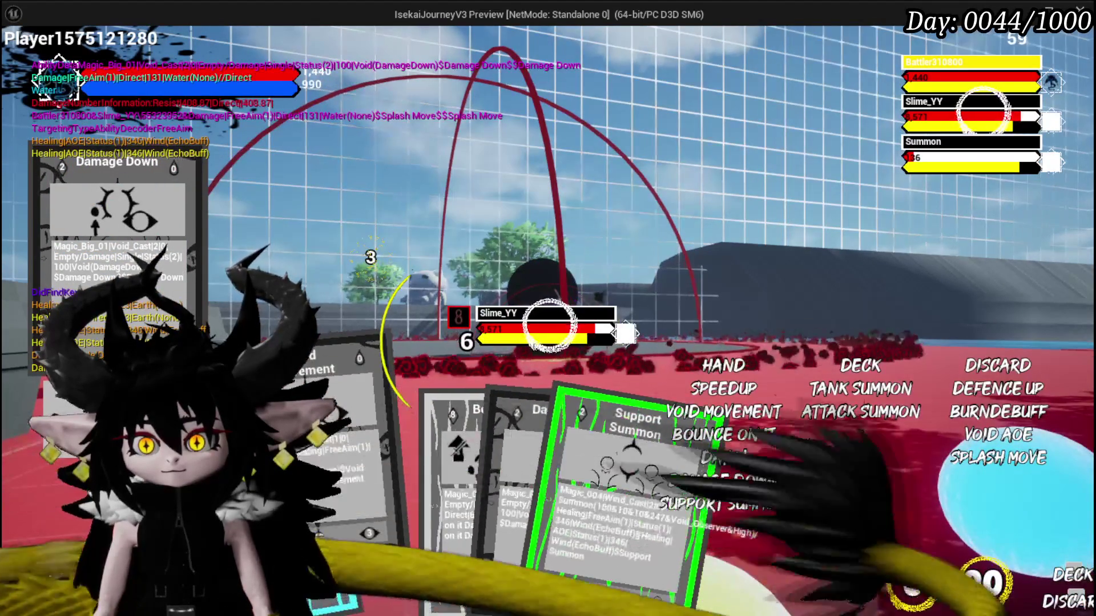
left_click(462, 551)
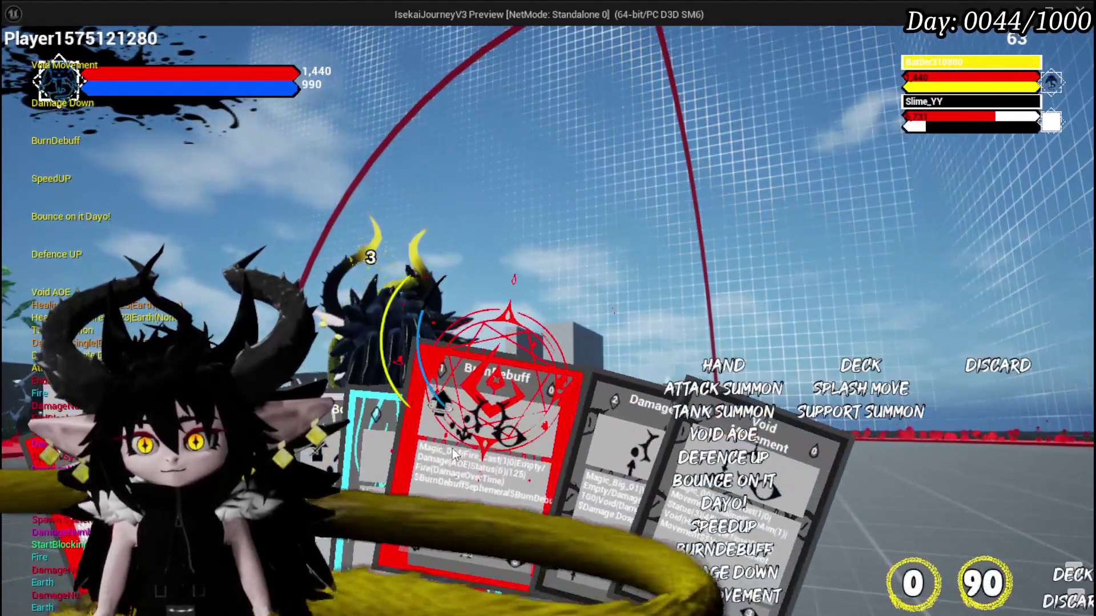
Cast the BurnDebuff card on the slime and save all modified packages.
left_click(453, 454)
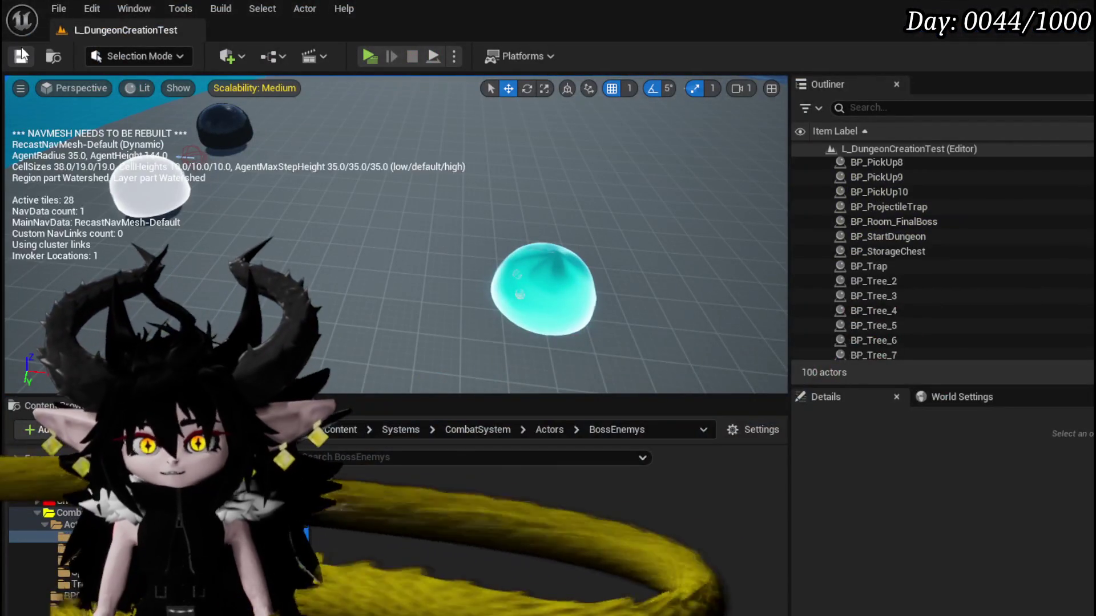
left_click(21, 55)
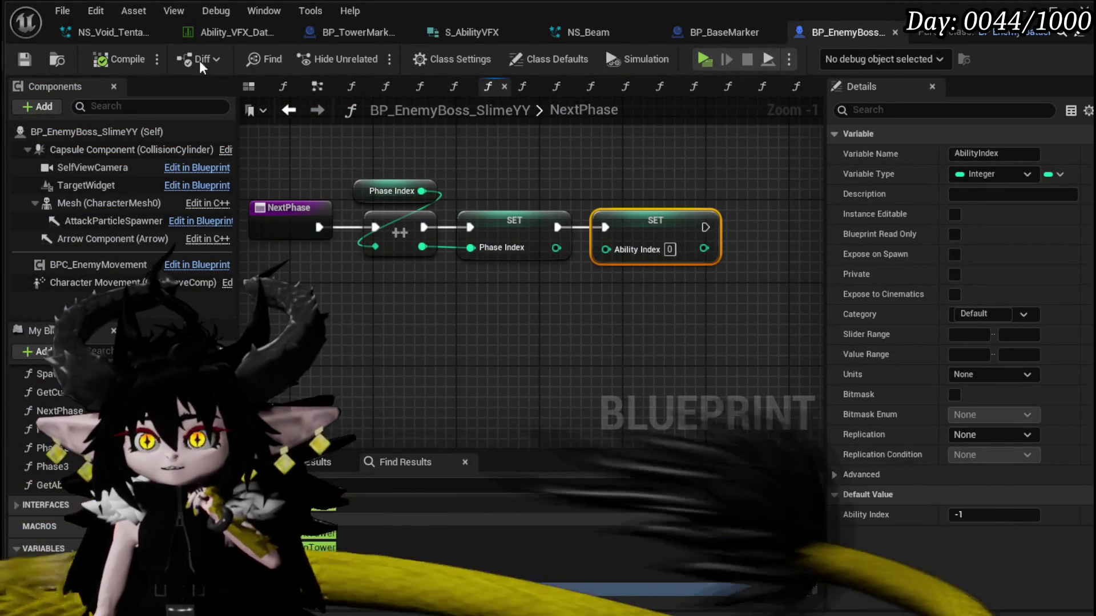
Inspect the Actor Has Tag 'Player' overlap checks in BP_TowerMarker_Child's EventGraph.
left_click(329, 26)
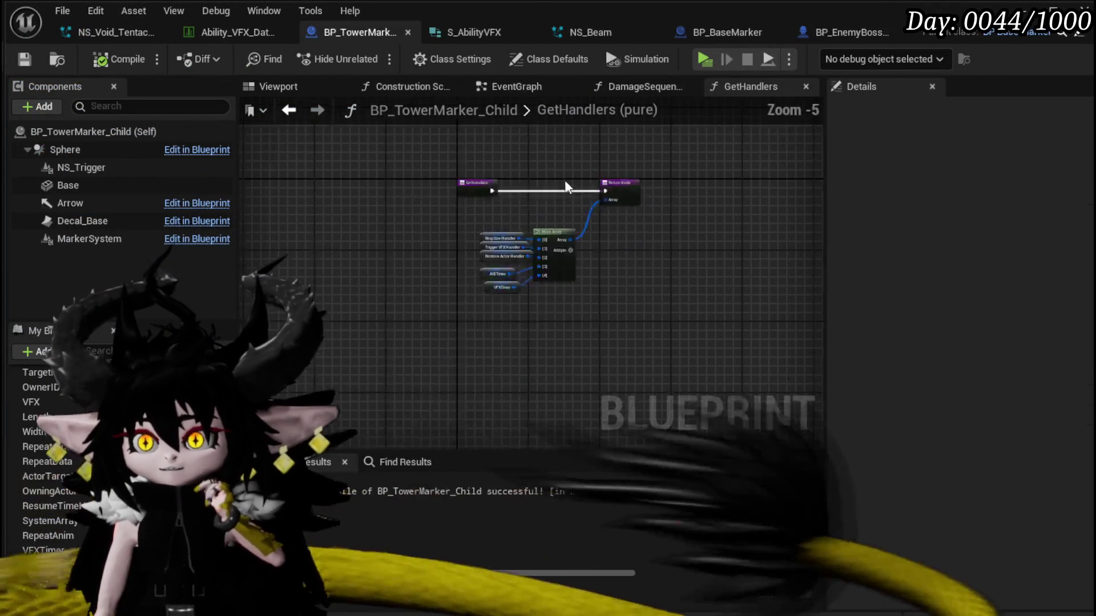
left_click(517, 86)
scroll(529, 201, "down", 5)
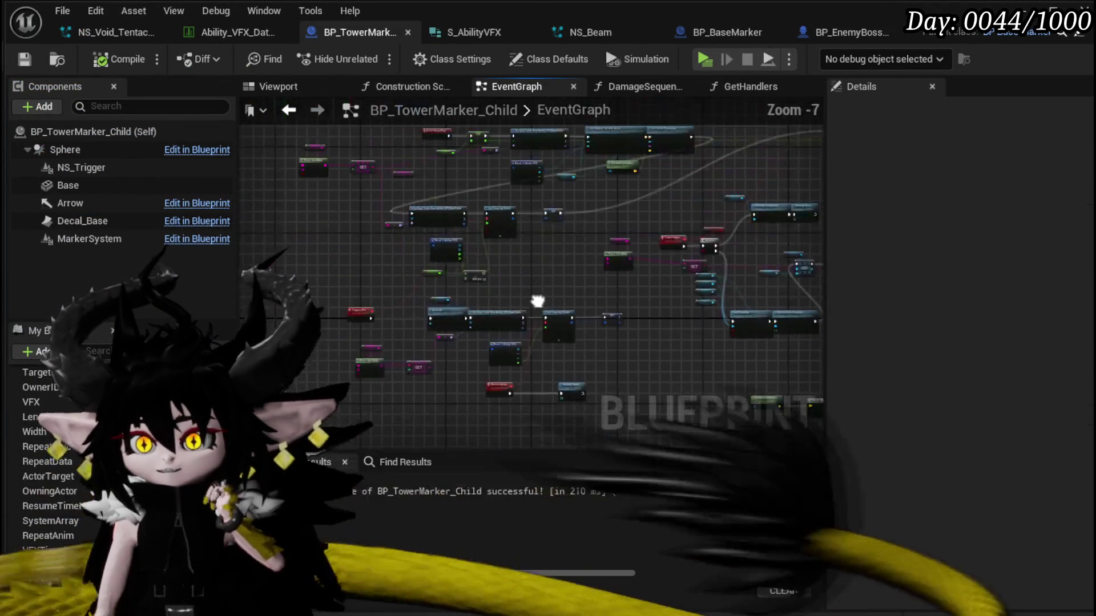
scroll(548, 257, "up", 5)
scroll(548, 257, "down", 3)
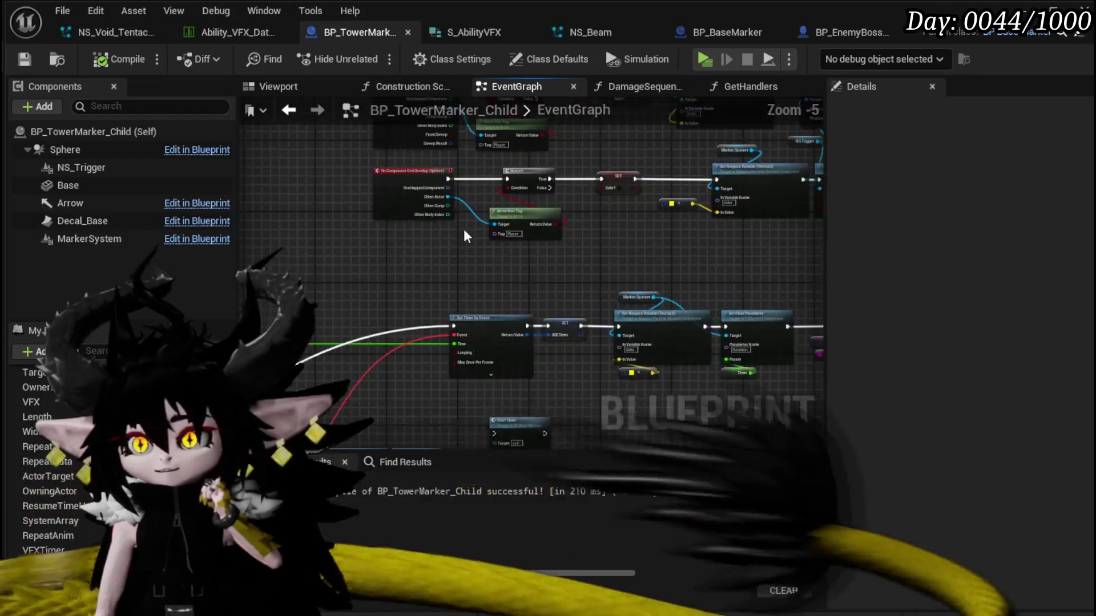
scroll(520, 274, "up", 3)
left_click_drag(523, 267, 564, 237)
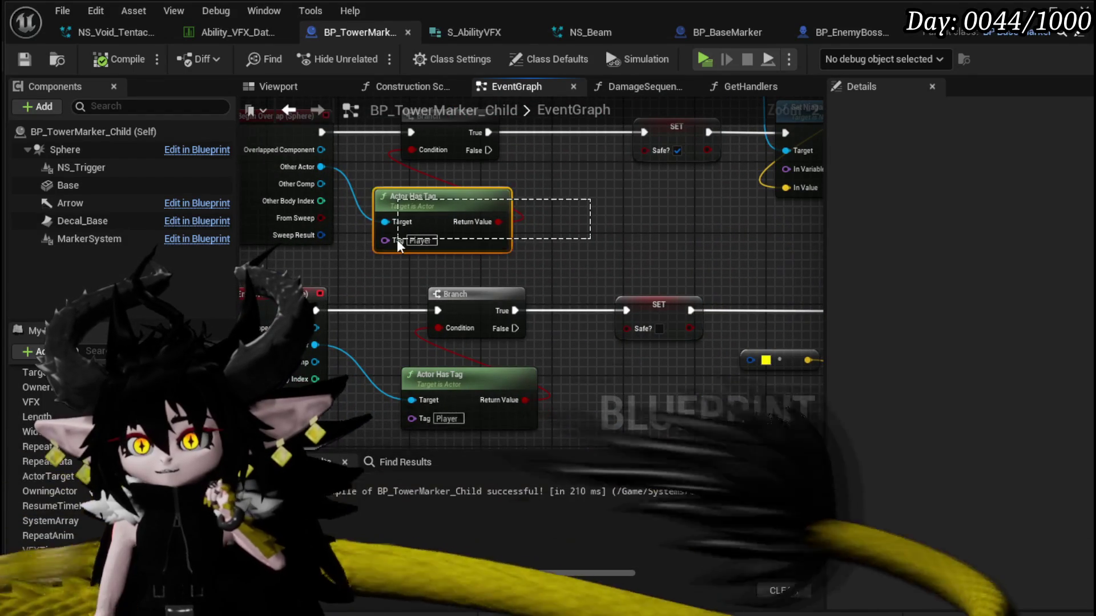
mouse_move(701, 201)
left_mouse_down()
mouse_move(561, 282)
mouse_move(585, 251)
mouse_move(684, 241)
mouse_move(711, 244)
mouse_move(649, 259)
mouse_move(723, 257)
mouse_move(375, 242)
mouse_move(543, 256)
left_mouse_up()
scroll(688, 254, "down", 2)
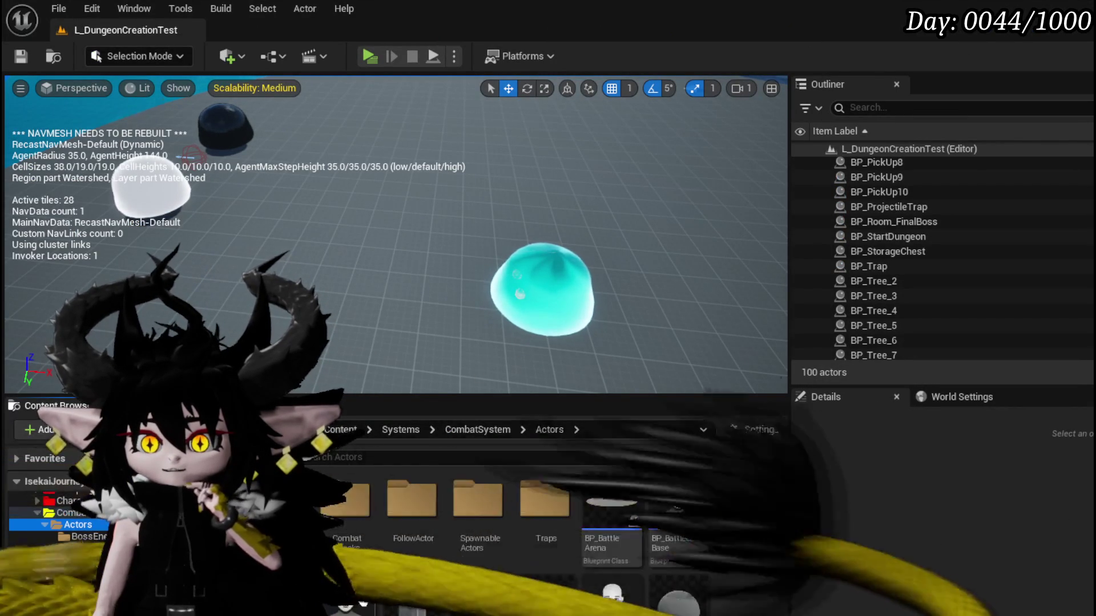
Add a 'Player' entry to BP_Summon_Base's actor Tags array and compile the Blueprint.
double_click(473, 600)
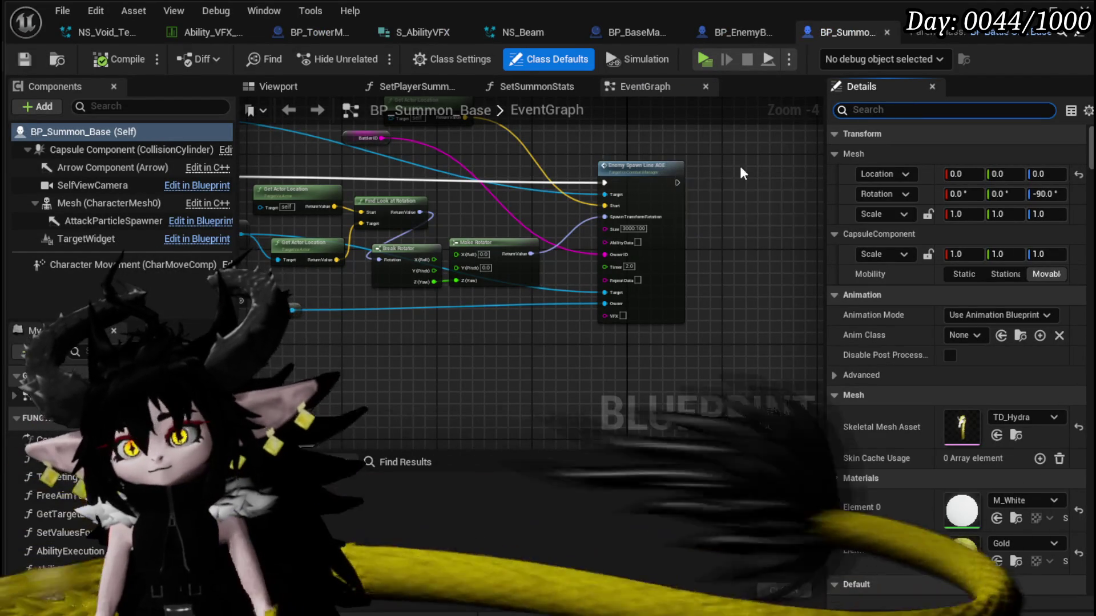
type("Tag")
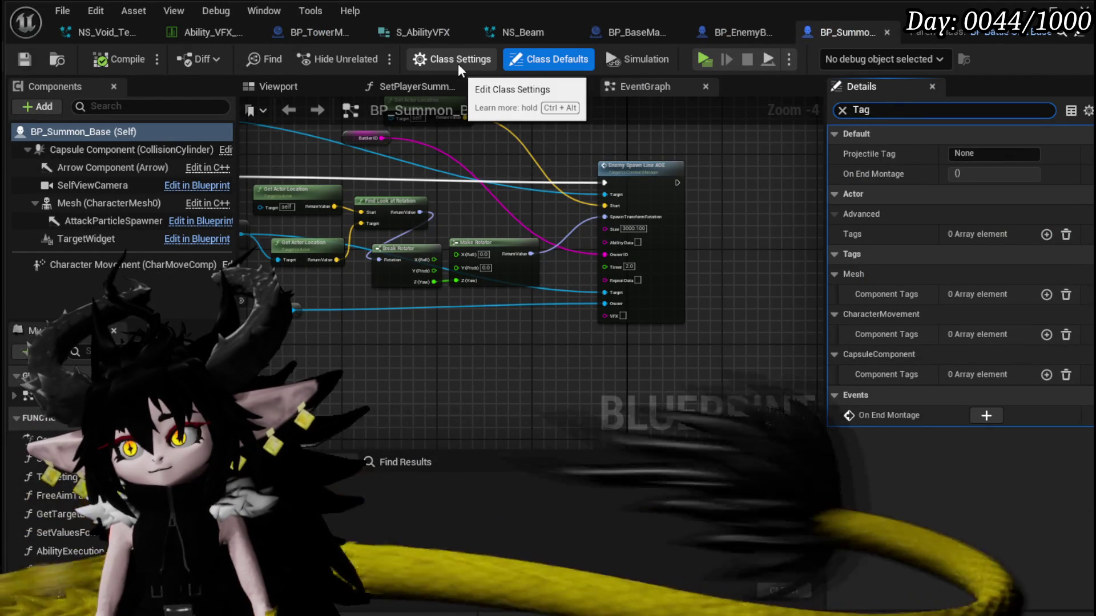
left_click(458, 64)
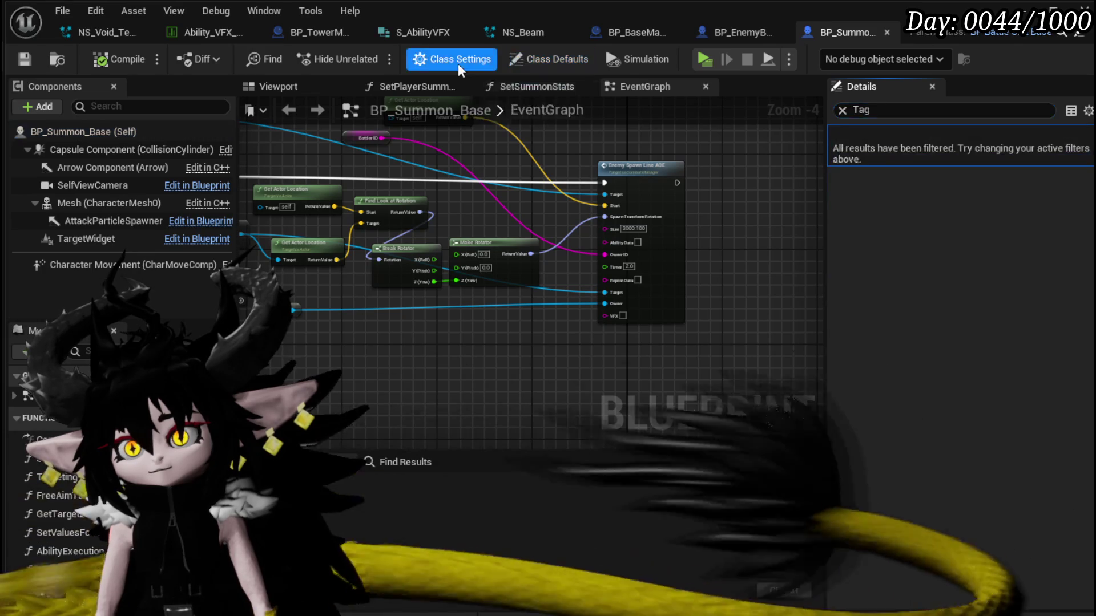
left_click(549, 58)
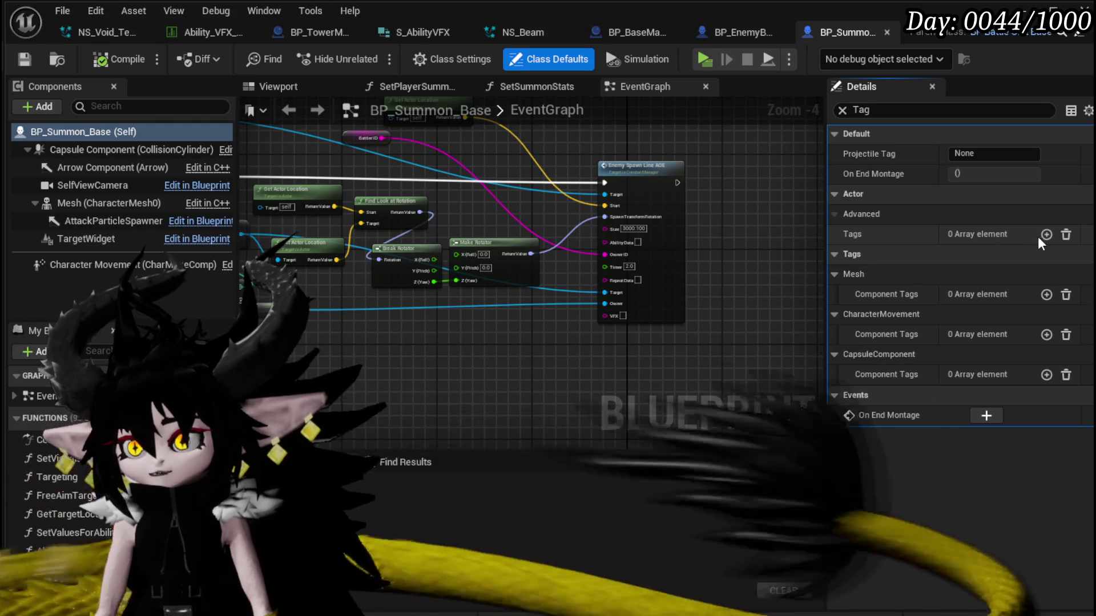
left_click(1045, 234)
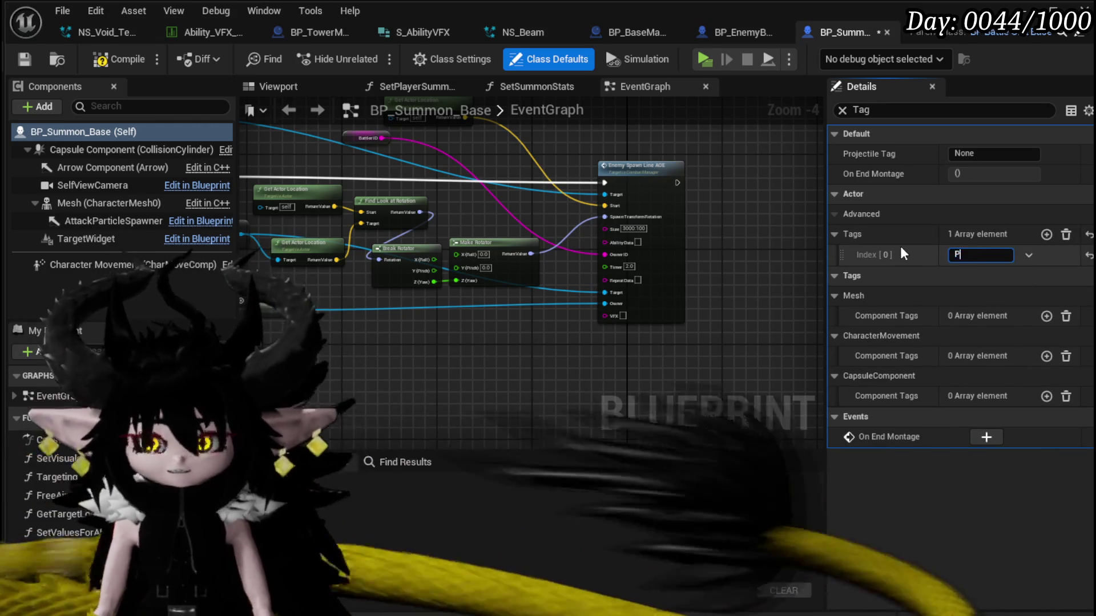
type("Player")
key("Return")
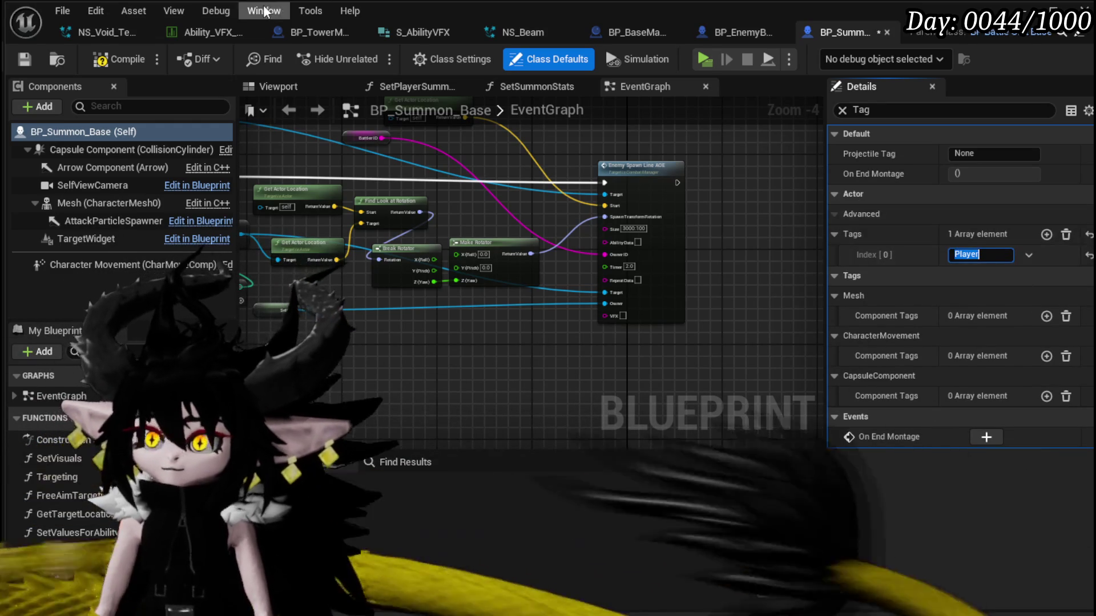
left_click(17, 58)
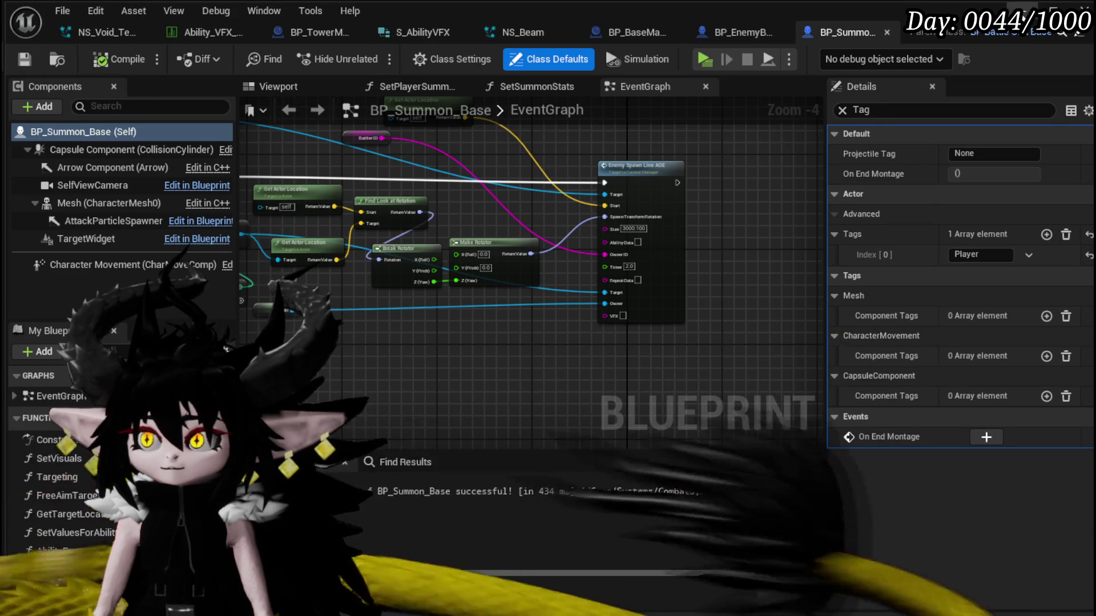
key("alt+Tab")
Rename the BP_Summon_Base Blueprint asset, accepting the rename warning.
right_click(483, 596)
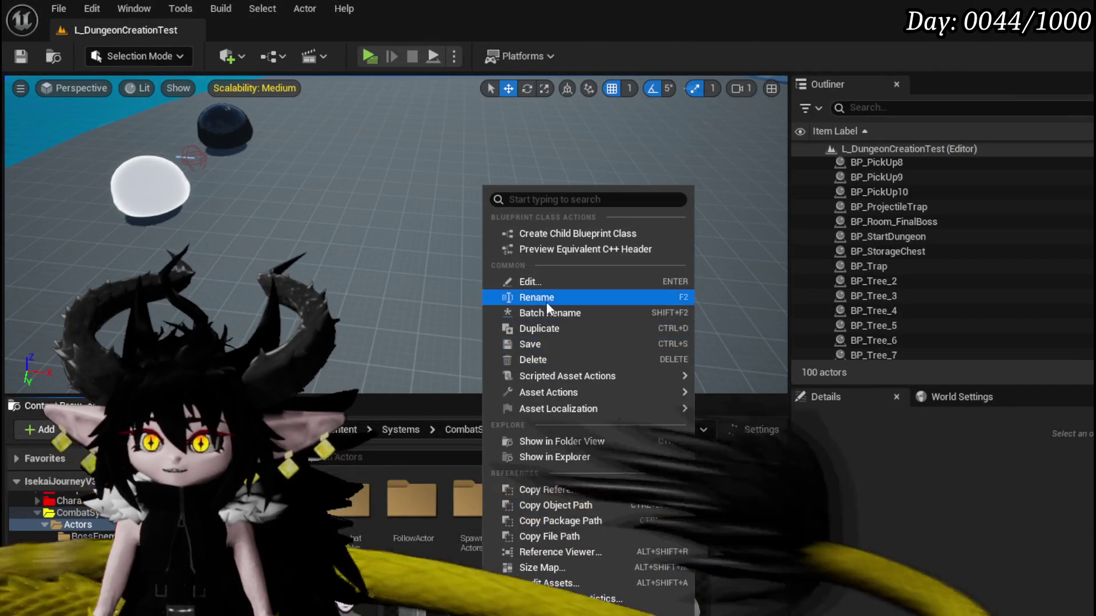
left_click(546, 303)
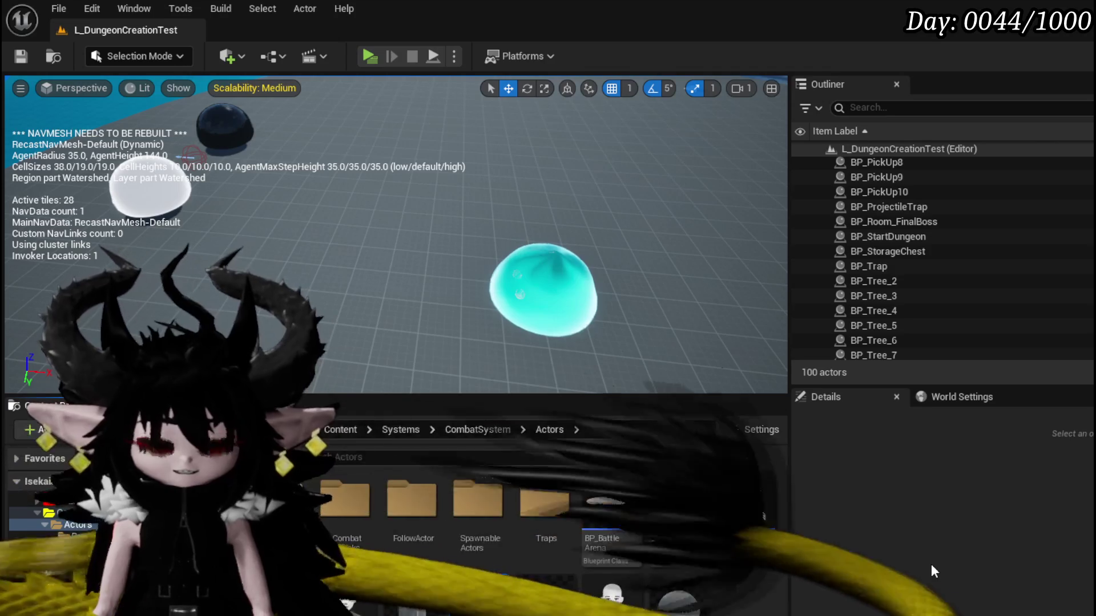
key("Return")
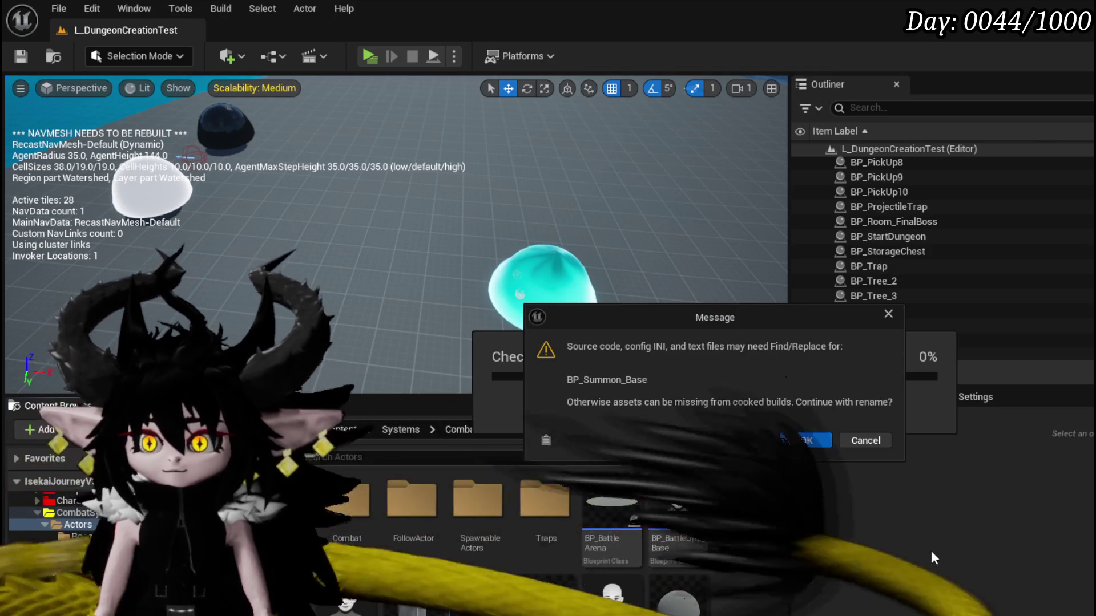
key("Return")
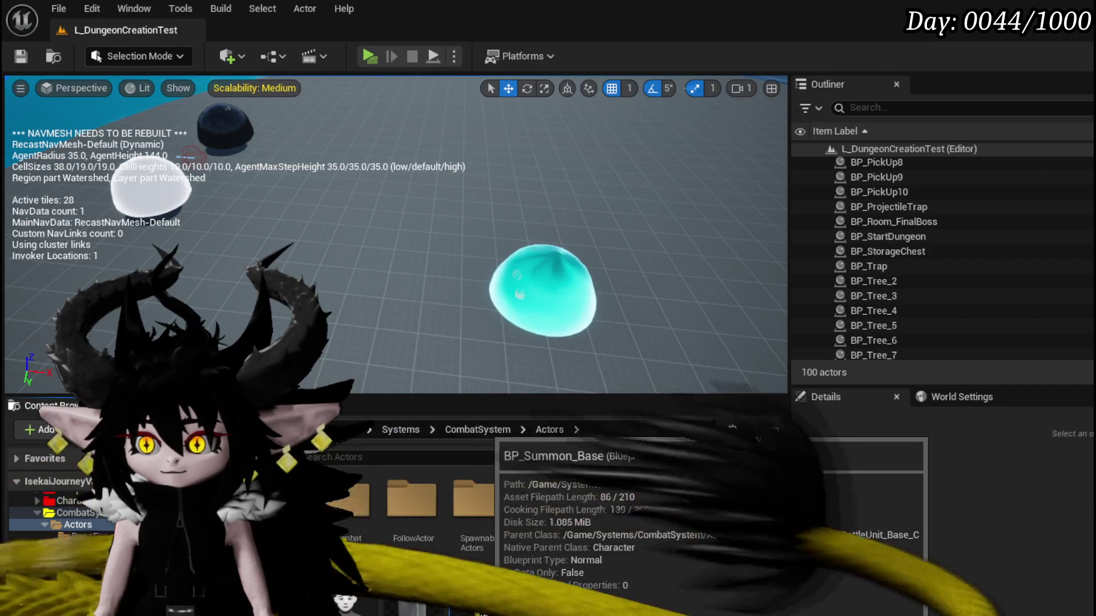
Save the level, launch a play session, and walk toward the slimes.
left_click(27, 58)
left_click(372, 54)
key("w")
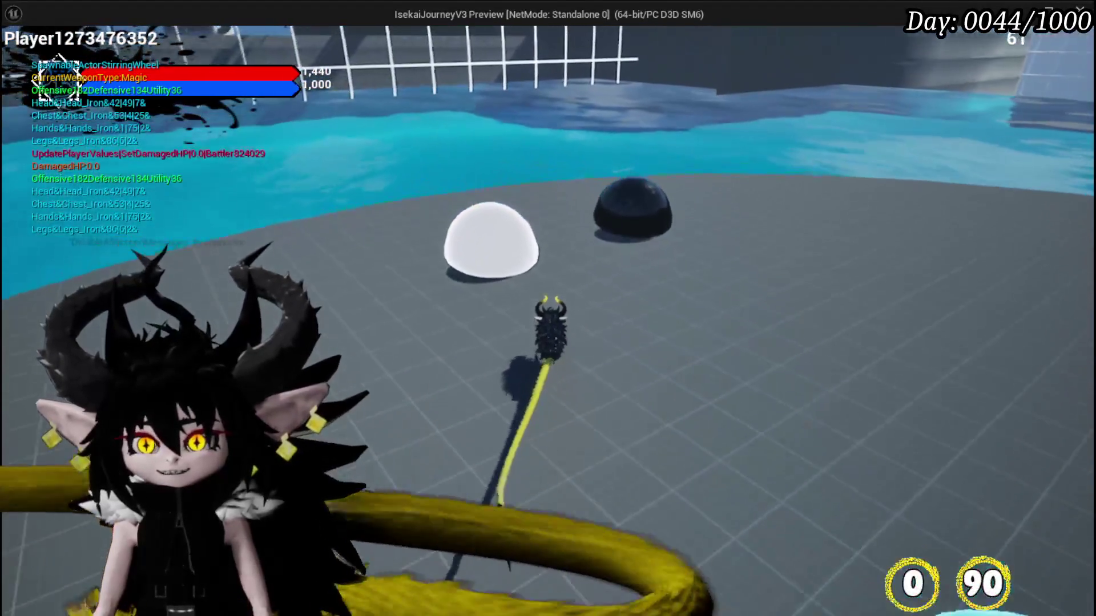
Fire a water splash attack at the slimes in the playtest.
left_click(548, 308)
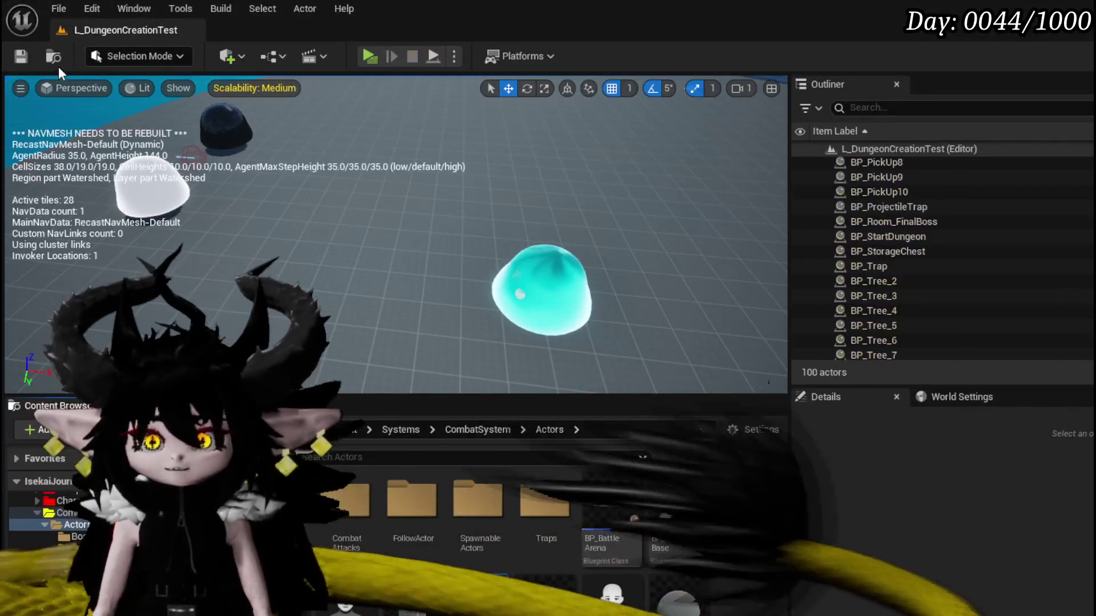
Save all assets and open the slime boss's Phase1 function graph from BossEnemys.
left_click(21, 56)
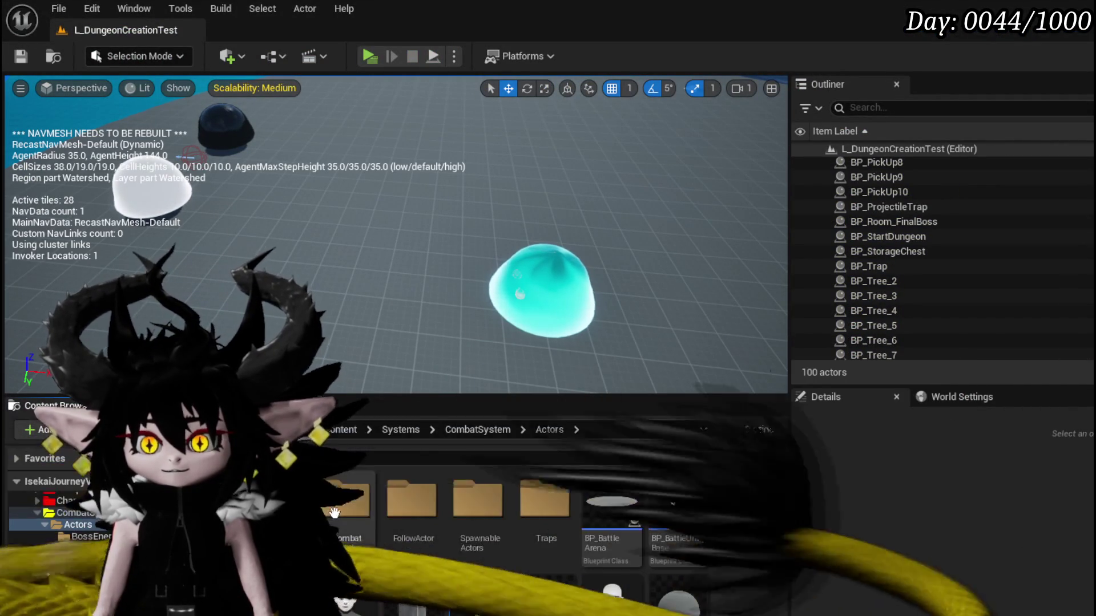
left_click(86, 537)
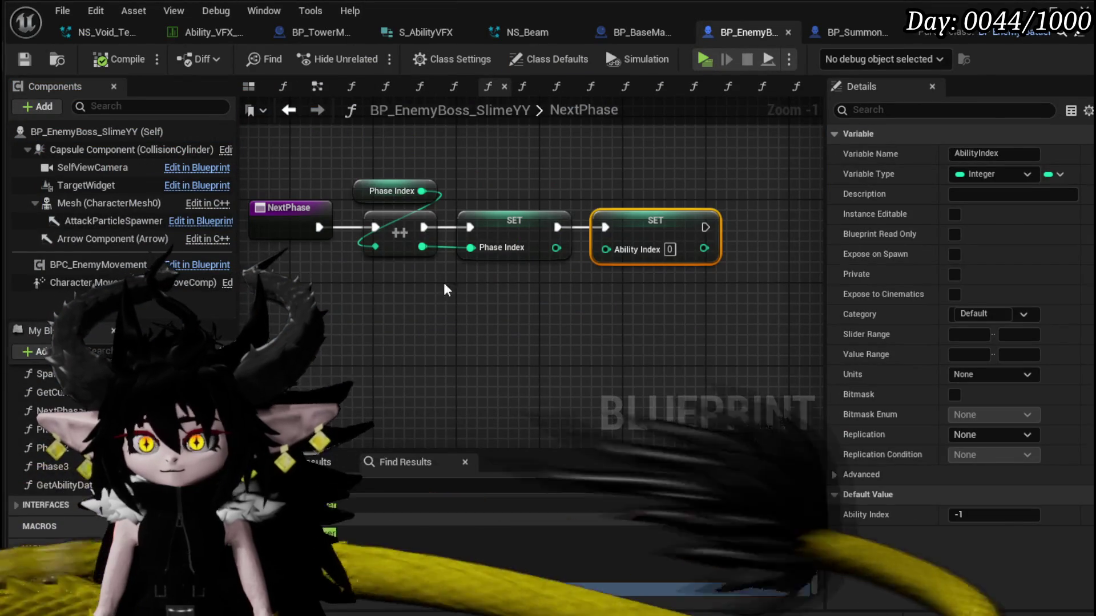
double_click(51, 429)
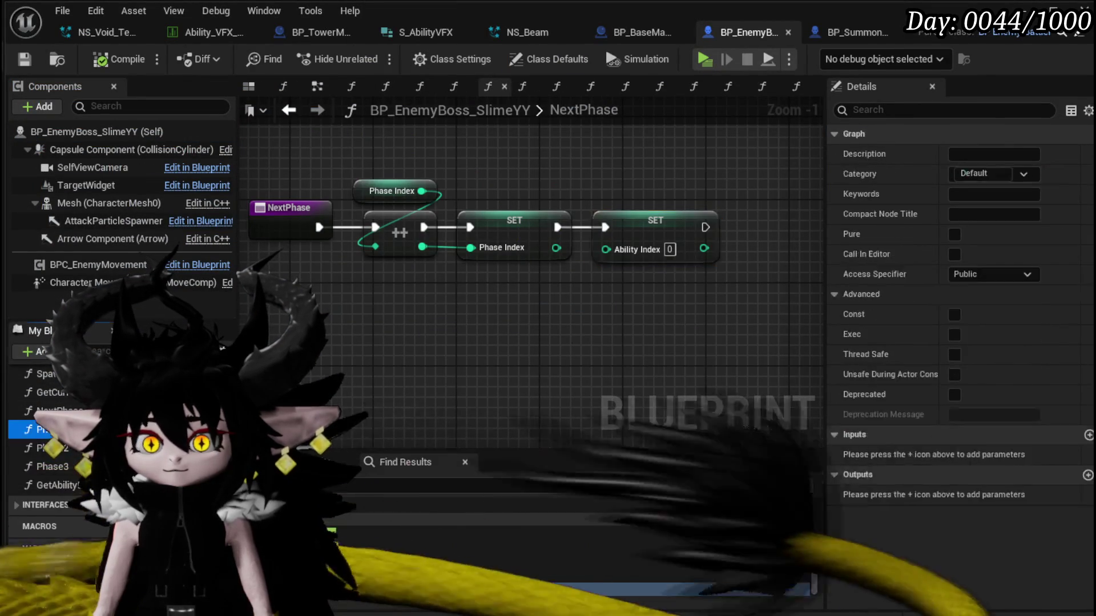
scroll(543, 293, "down", 8)
scroll(574, 312, "up", 4)
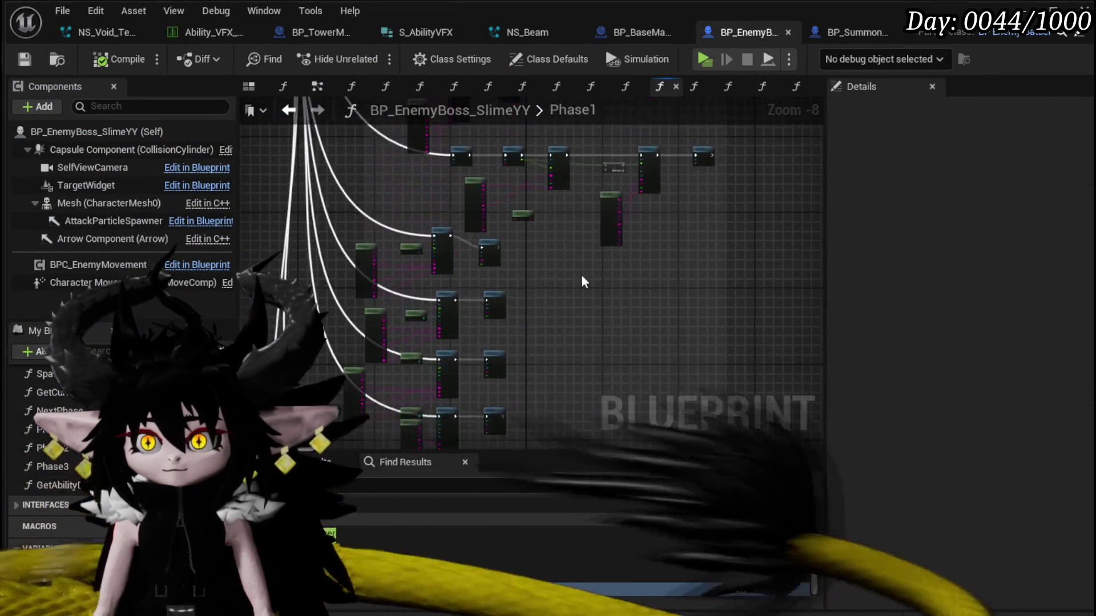
mouse_move(512, 330)
left_mouse_down()
mouse_move(521, 375)
mouse_move(462, 396)
left_mouse_up()
scroll(515, 360, "up", 1)
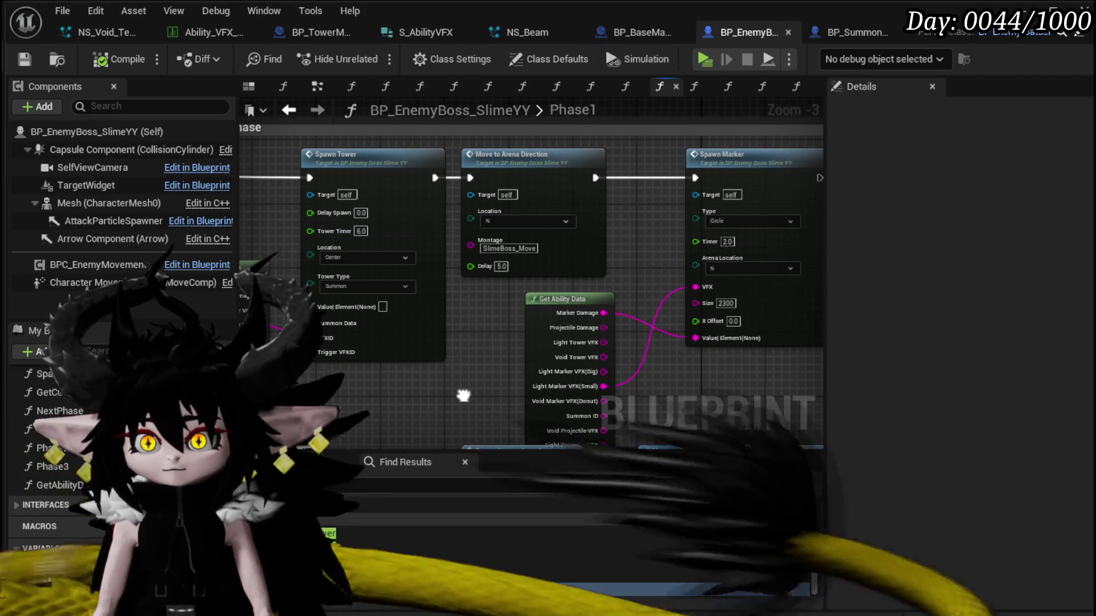
scroll(489, 388, "up", 1)
scroll(503, 340, "up", 2)
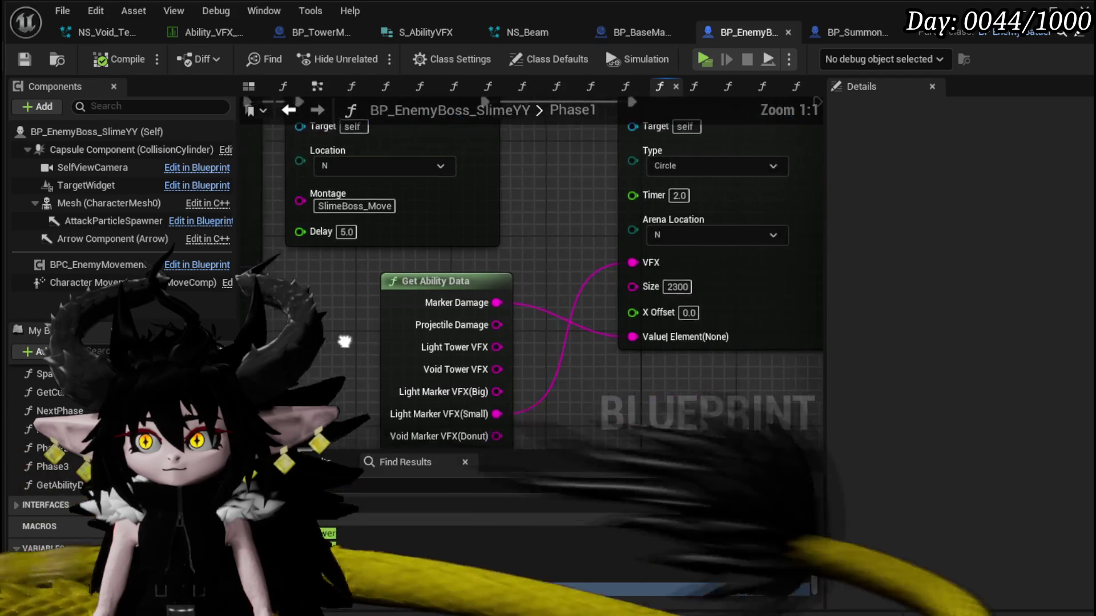
scroll(500, 337, "down", 2)
left_click_drag(500, 336, 511, 334)
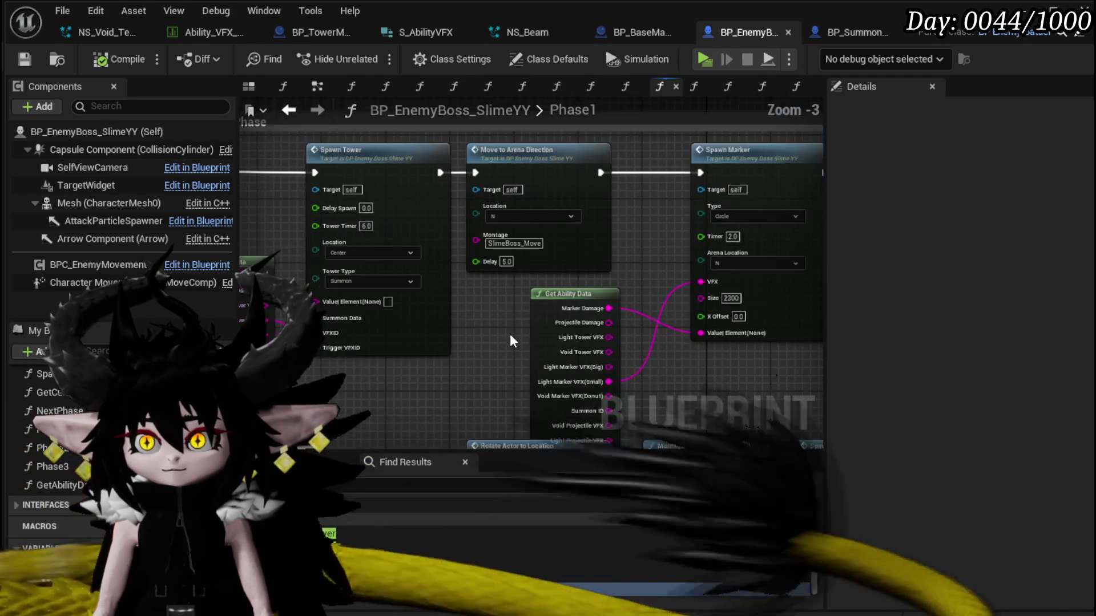
Change the first Spawn Marker's size from 1700 to 1900, then minimize the Blueprint editor.
scroll(510, 334, "down", 1)
mouse_move(509, 334)
left_mouse_down()
mouse_move(365, 342)
mouse_move(290, 267)
left_mouse_up()
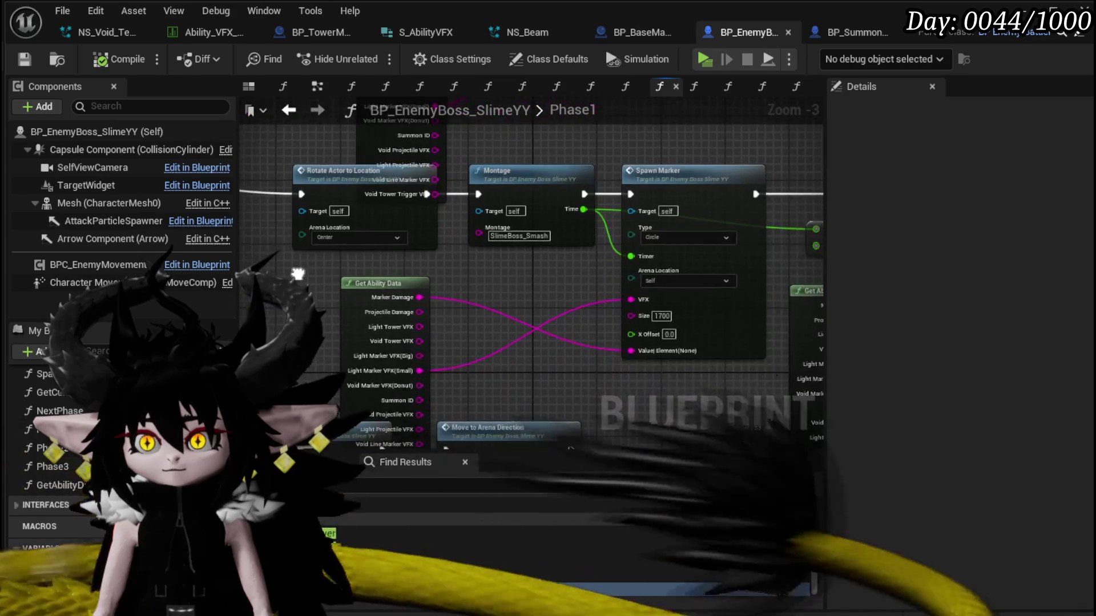
scroll(495, 286, "up", 1)
left_click_drag(495, 285, 141, 269)
left_click_drag(303, 251, 378, 252)
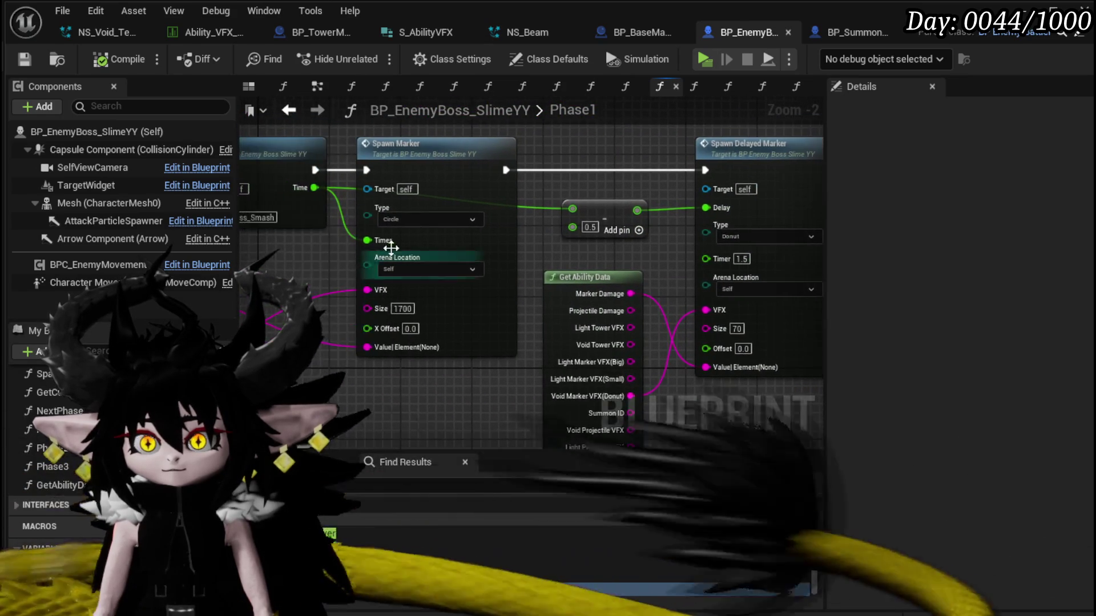
left_click_drag(437, 389, 349, 307)
left_click(354, 297)
type("9")
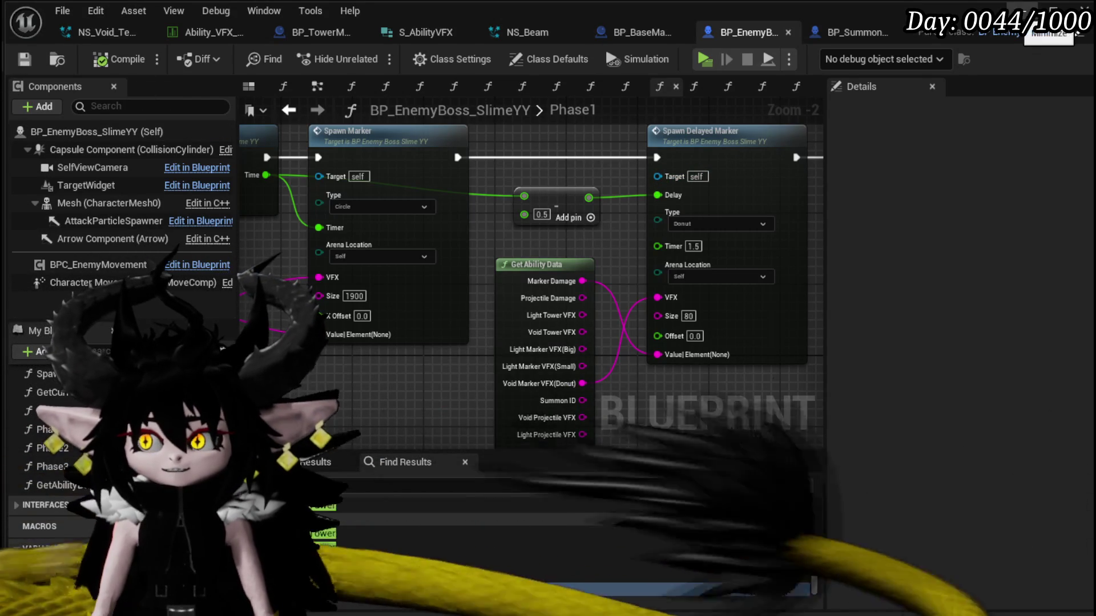
left_click(1024, 11)
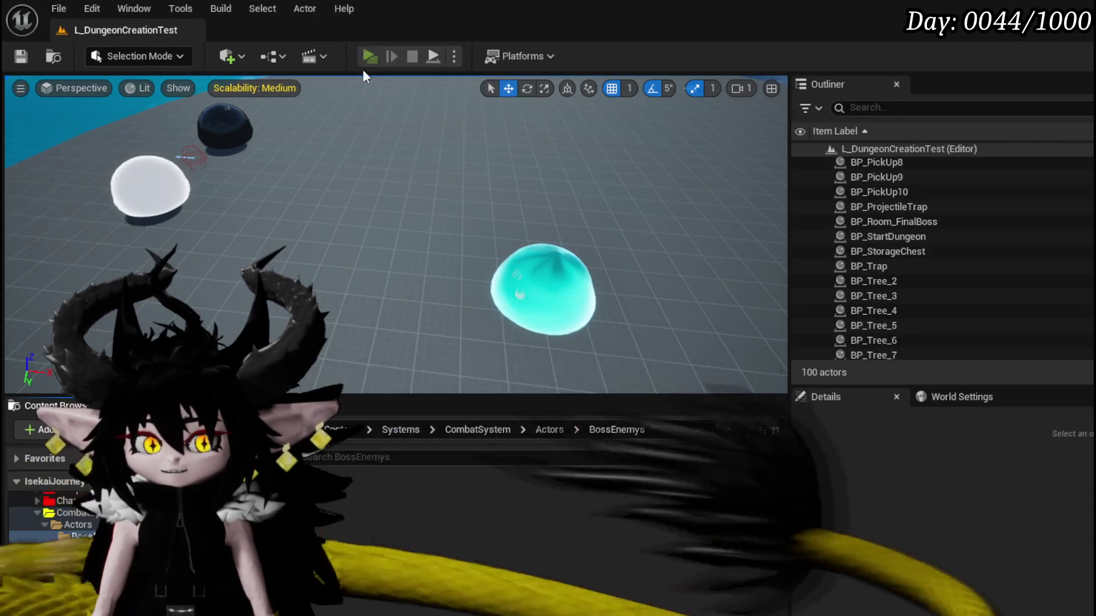
Play the level, walk to the slimes, cast water splash, start the boss battle, then stop.
left_click(363, 53)
key("w")
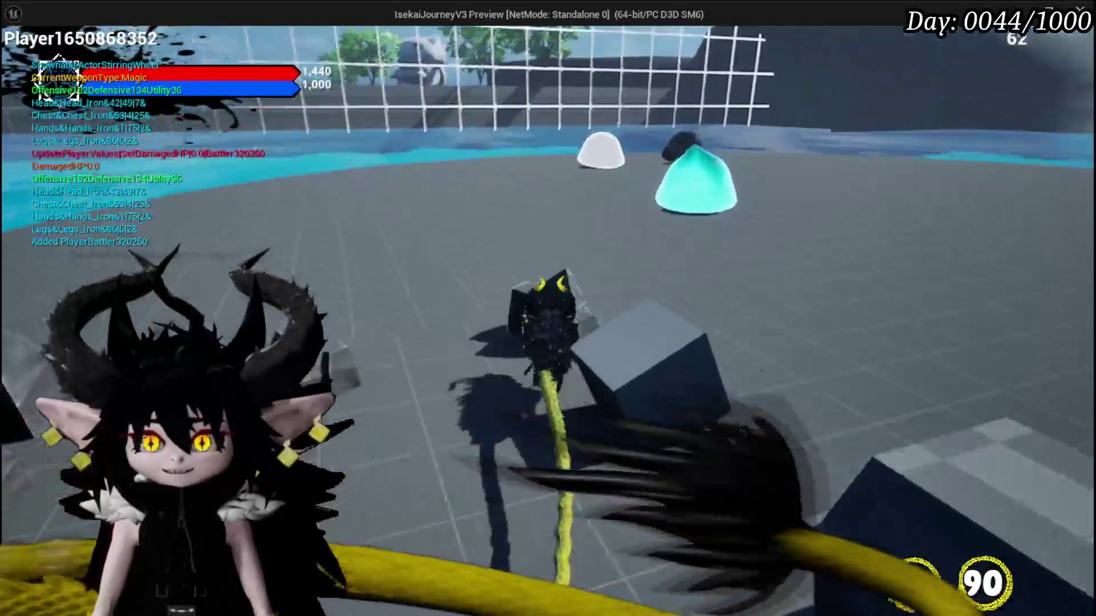
left_click(548, 309)
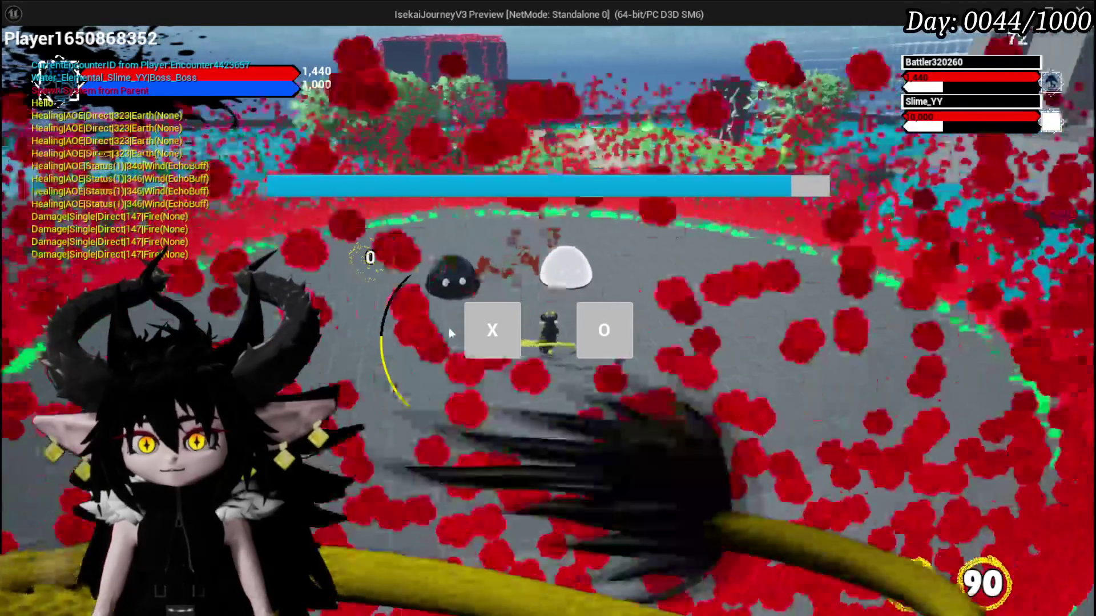
left_click(491, 330)
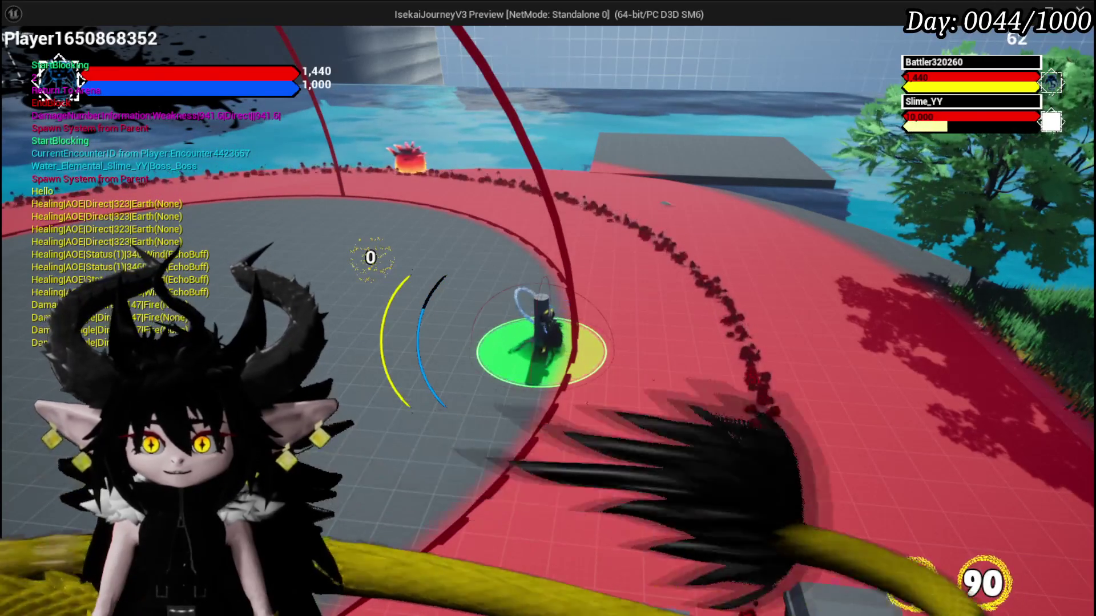
key("Escape")
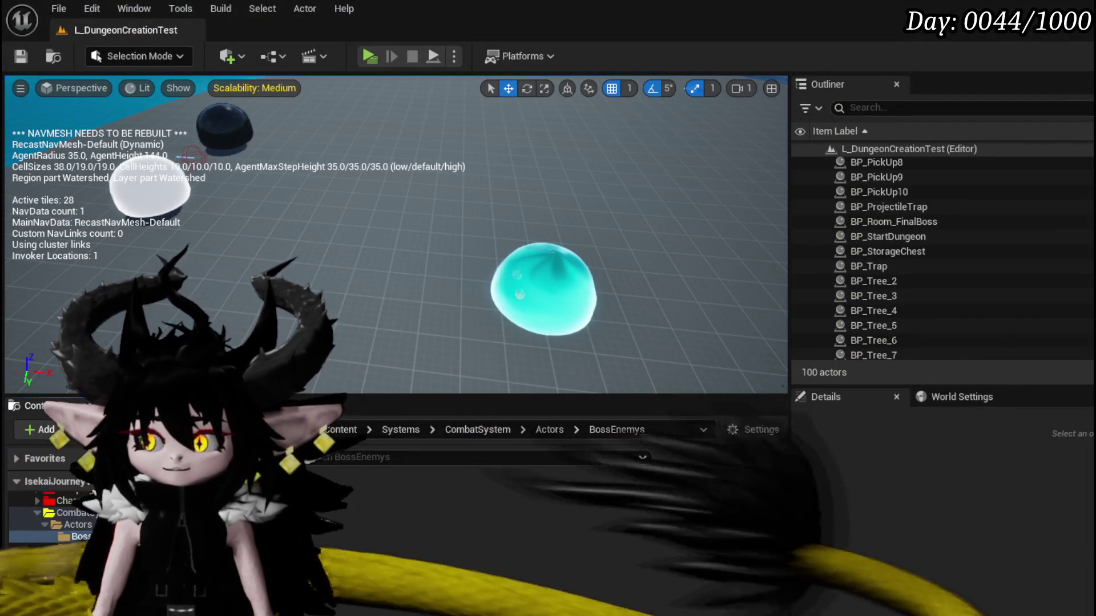
Set the Spawn Marker size to 1900 and the Spawn Delayed Marker size to 80.
key("alt+Tab")
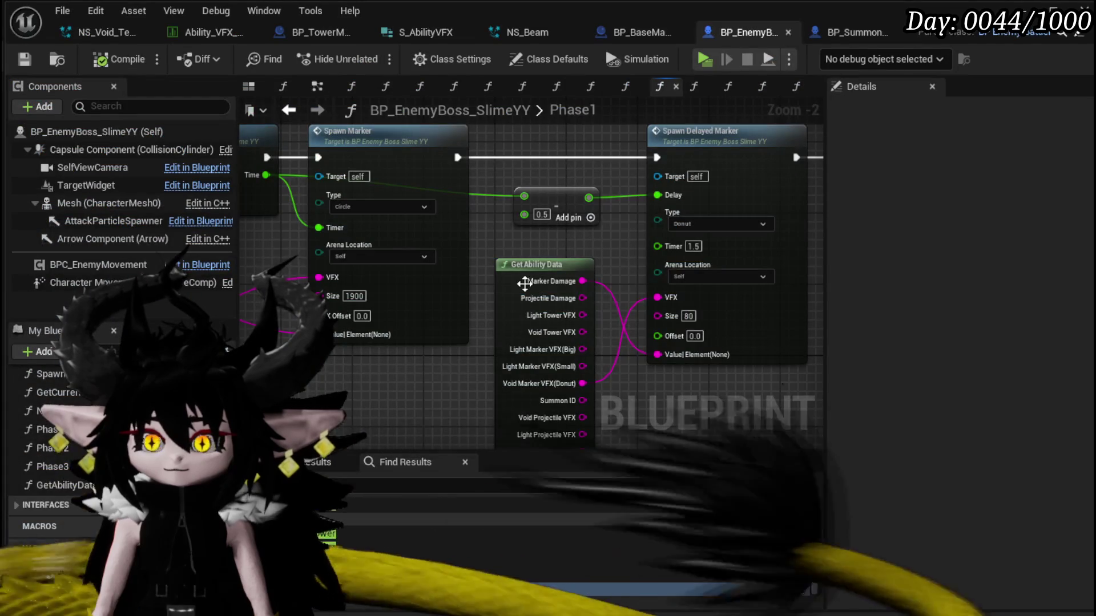
scroll(483, 236, "down", 3)
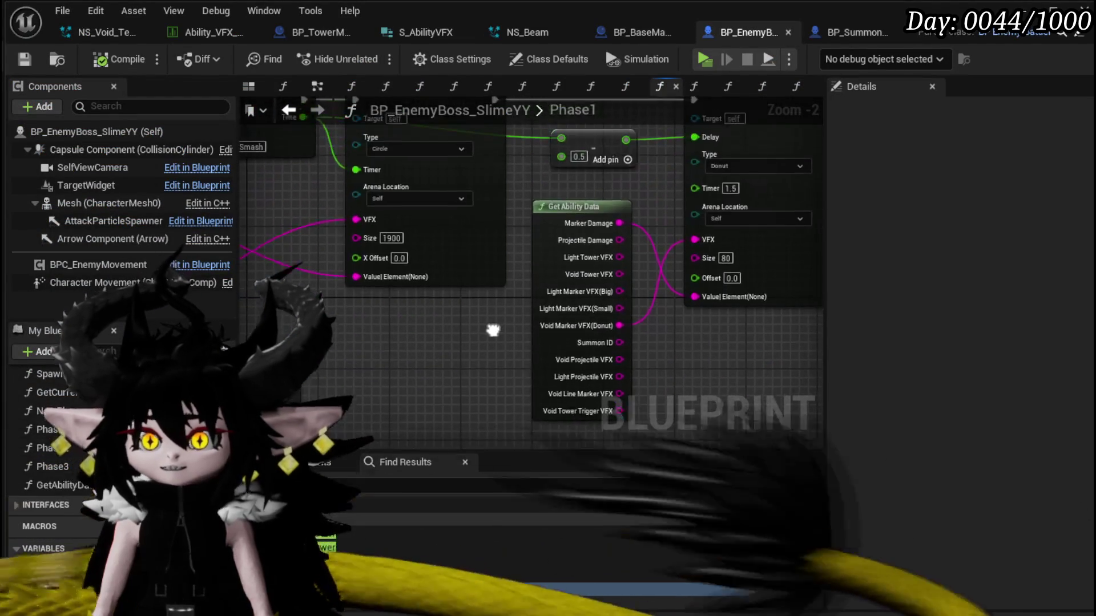
left_click_drag(570, 267, 426, 170)
scroll(490, 396, "up", 3)
left_click(377, 287)
type("1900")
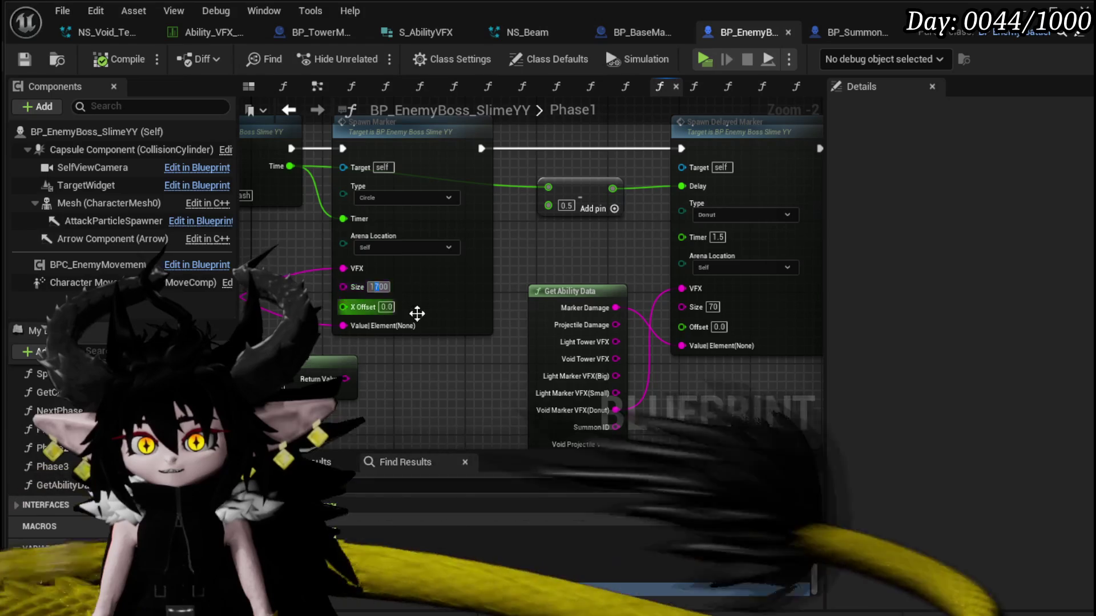
left_click(712, 308)
type("80")
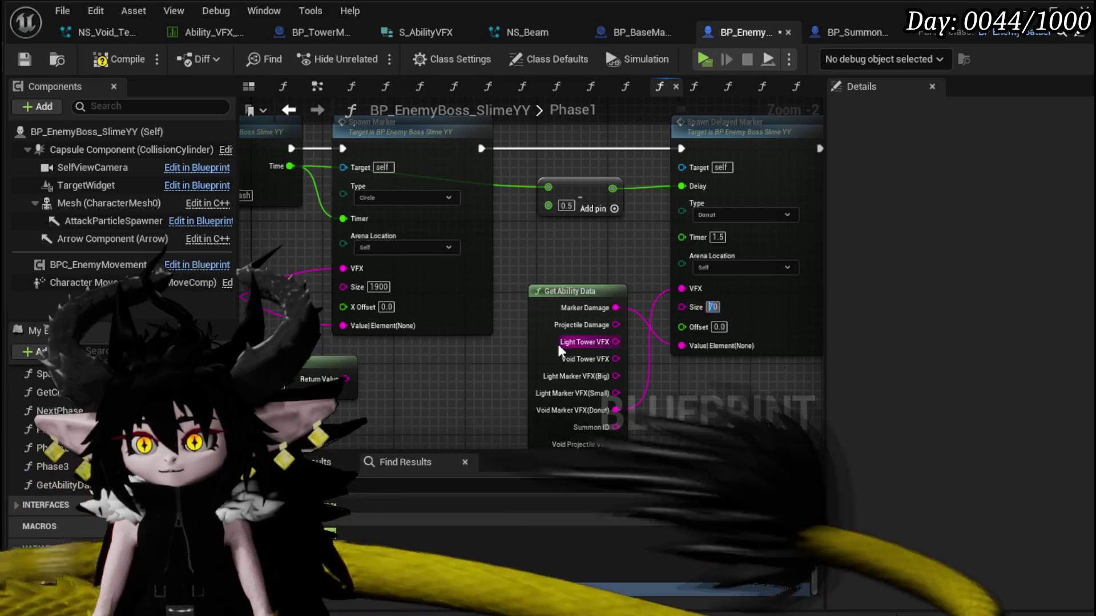
left_click(449, 390)
Look over the Spawn Tower and Move to Arena Direction nodes, then launch the game preview.
scroll(446, 386, "down", 1)
scroll(446, 386, "down", 1)
mouse_move(446, 386)
left_mouse_down()
mouse_move(506, 262)
mouse_move(514, 286)
mouse_move(652, 345)
mouse_move(666, 216)
mouse_move(597, 374)
mouse_move(673, 343)
mouse_move(685, 366)
mouse_move(562, 318)
mouse_move(618, 254)
mouse_move(467, 289)
left_mouse_up()
scroll(531, 335, "up", 1)
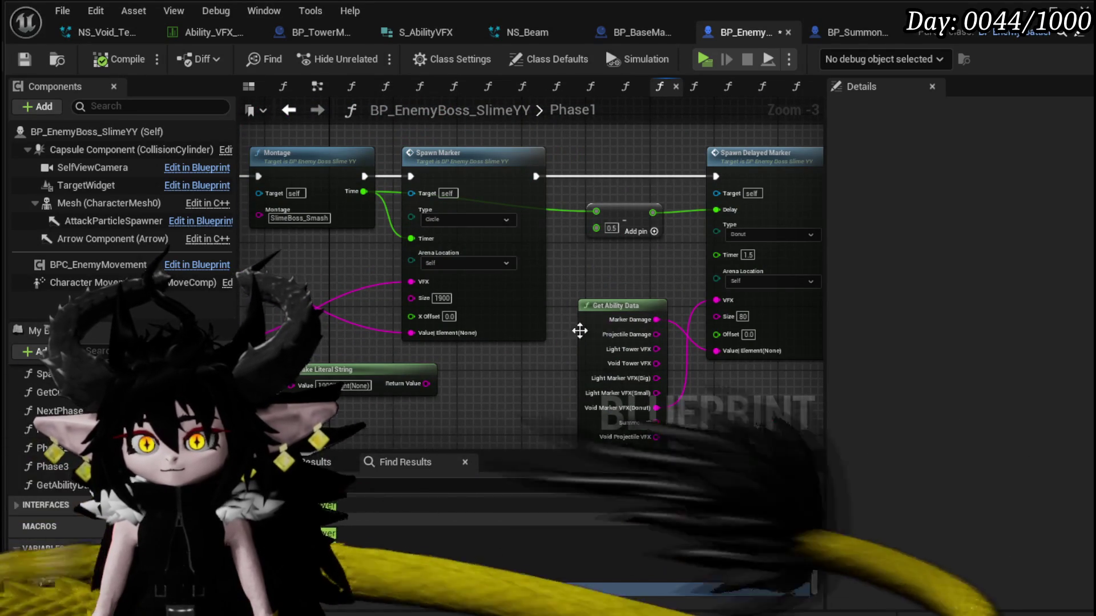
scroll(409, 299, "up", 3)
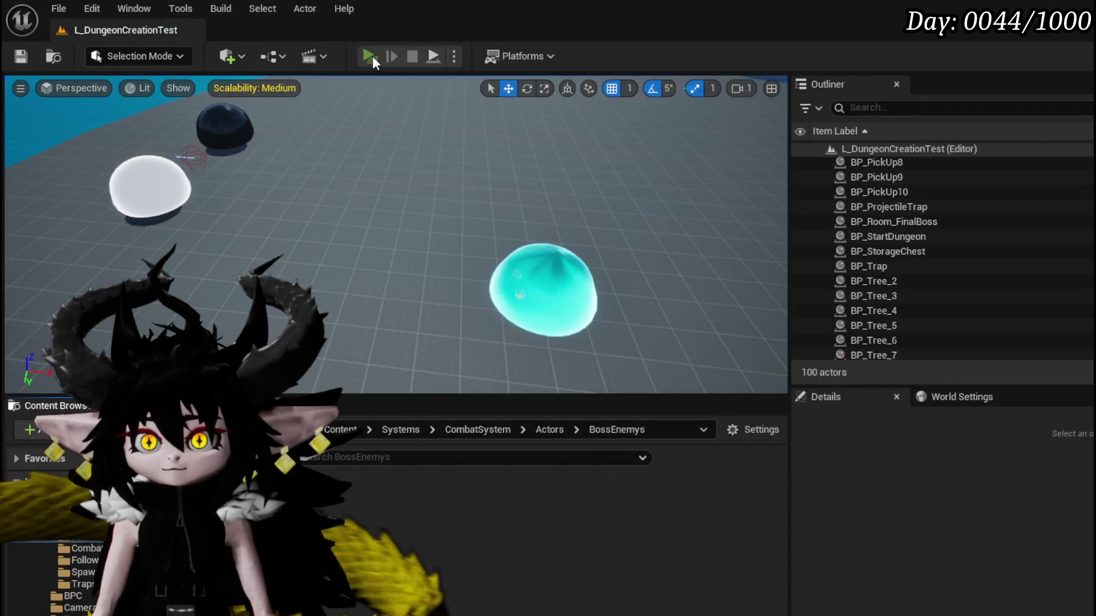
left_click(372, 56)
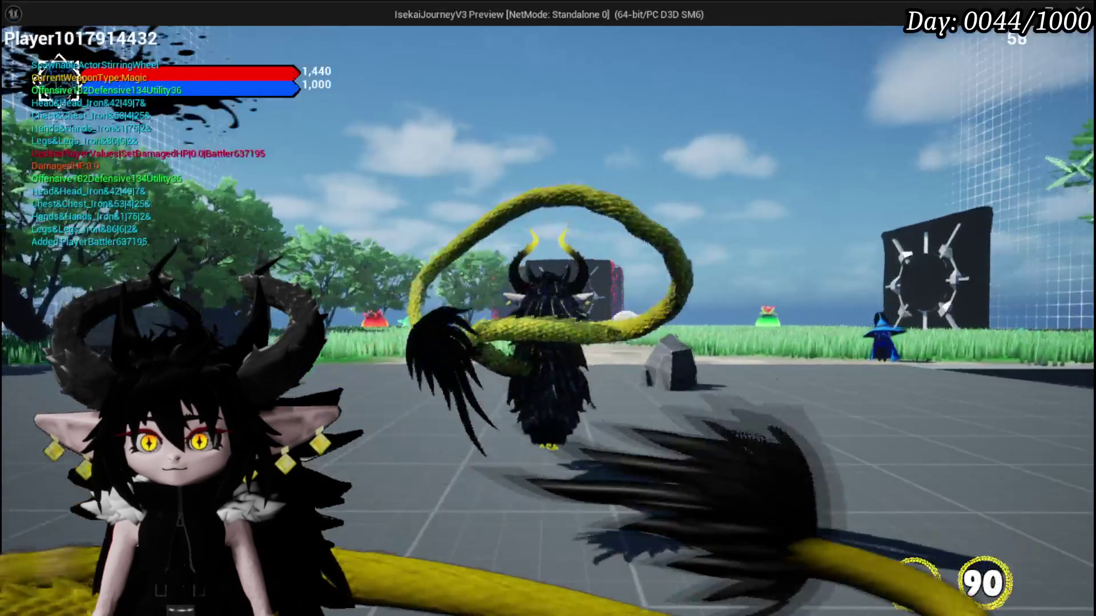
Walk the character up to the slimes and accept the prompt to start the Slime_YY boss battle.
key("w")
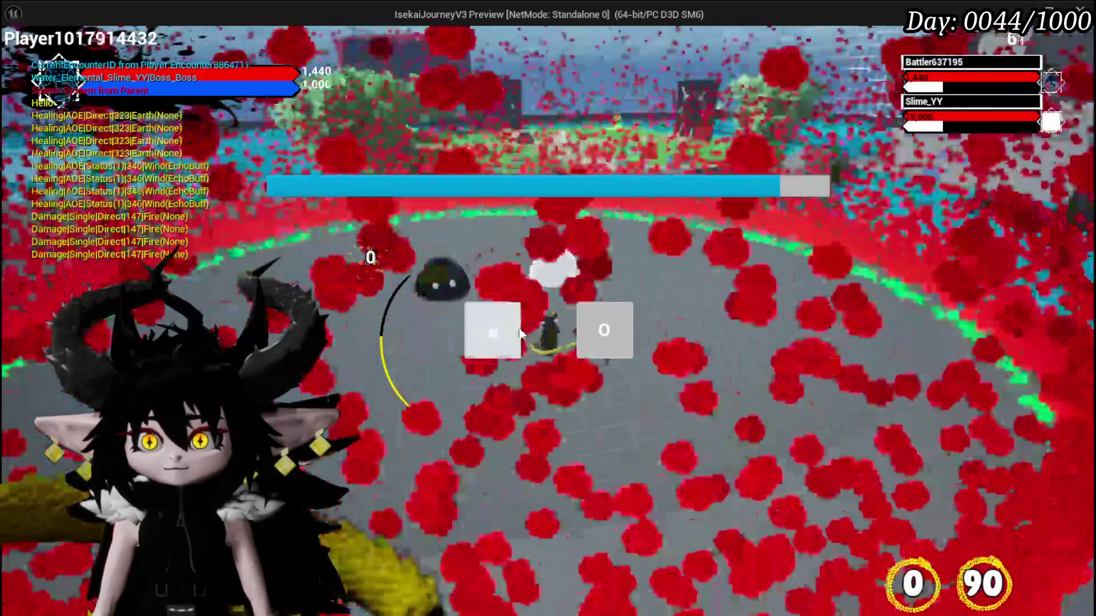
left_click(518, 331)
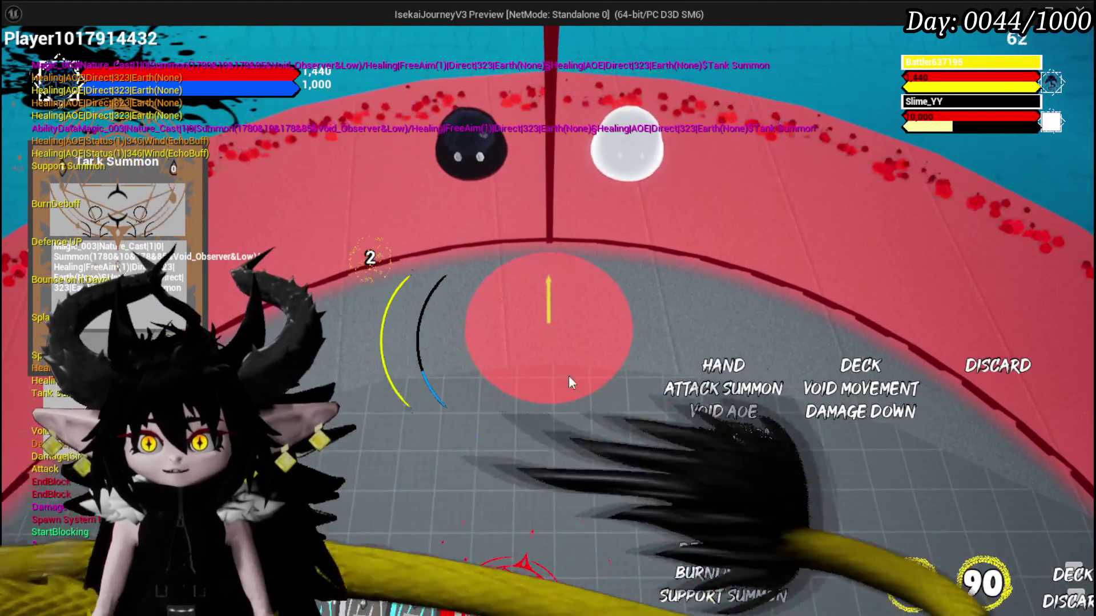
Play Tank Summon, Defence UP, Attack Summon and Void Movement cards, then stop the play session.
left_click(568, 375)
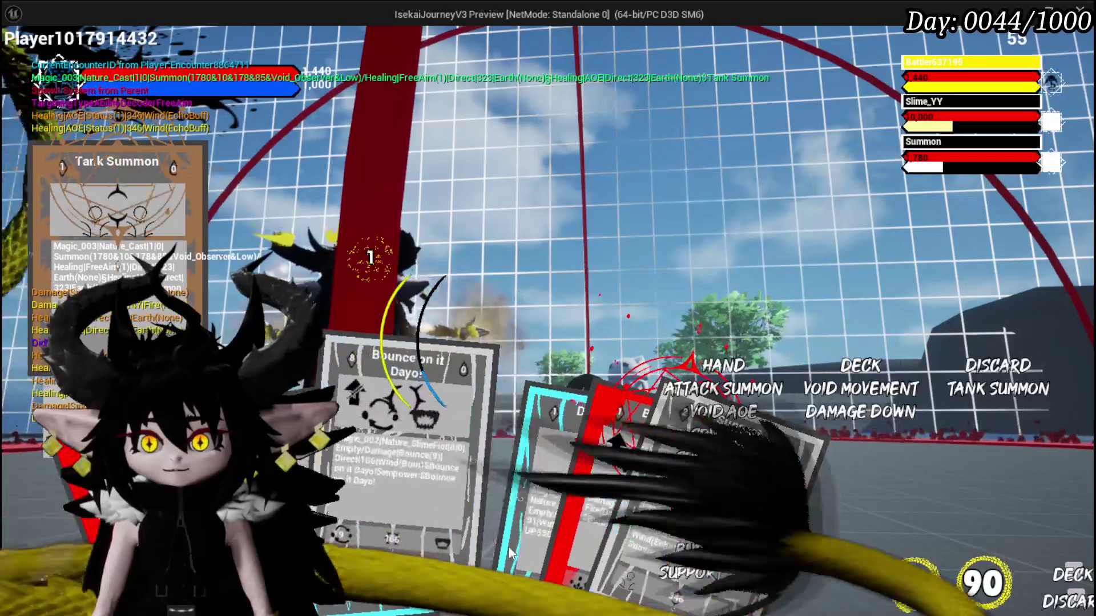
left_click(601, 498)
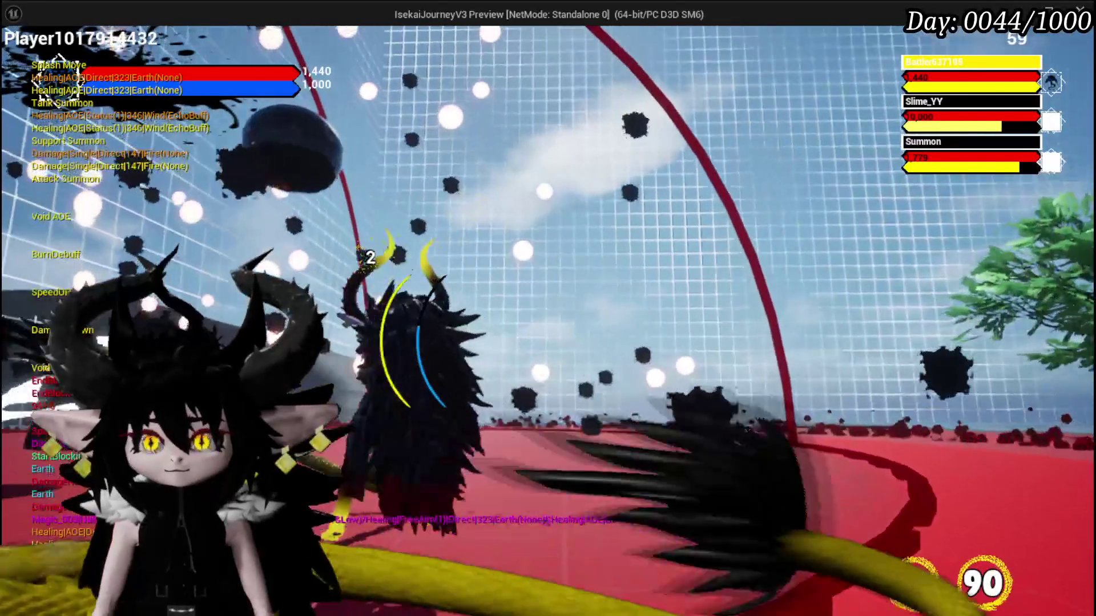
key("Tab")
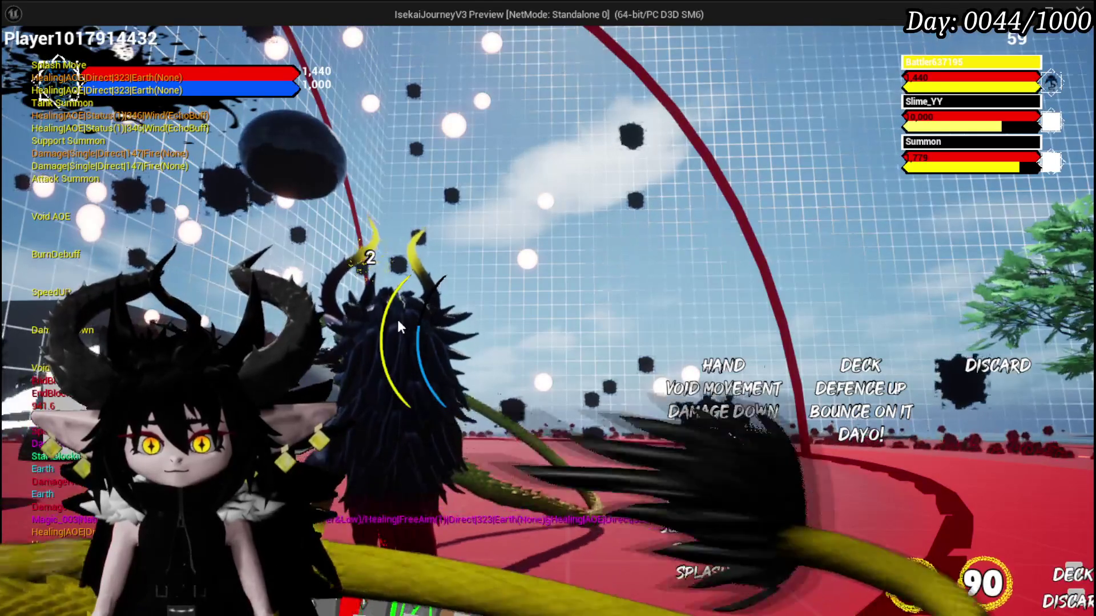
mouse_move(465, 500)
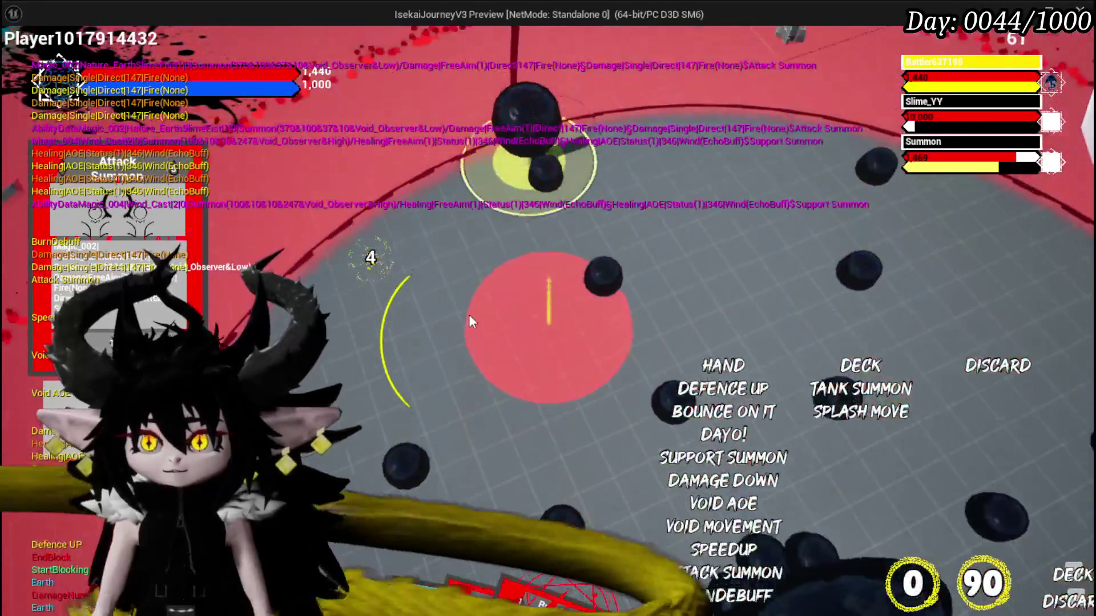
left_click(469, 318)
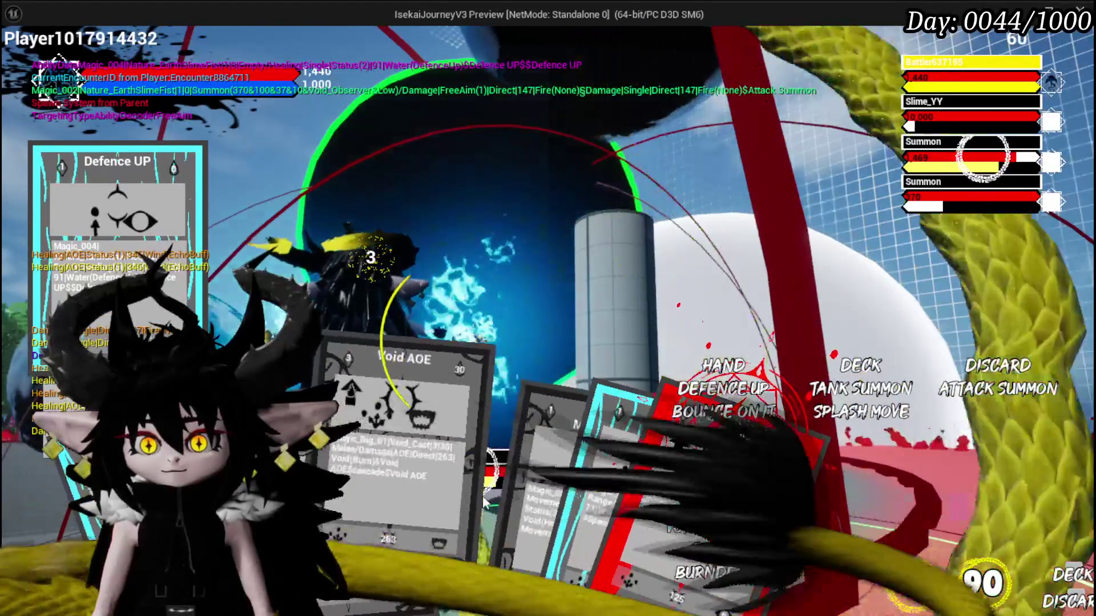
left_click(481, 399)
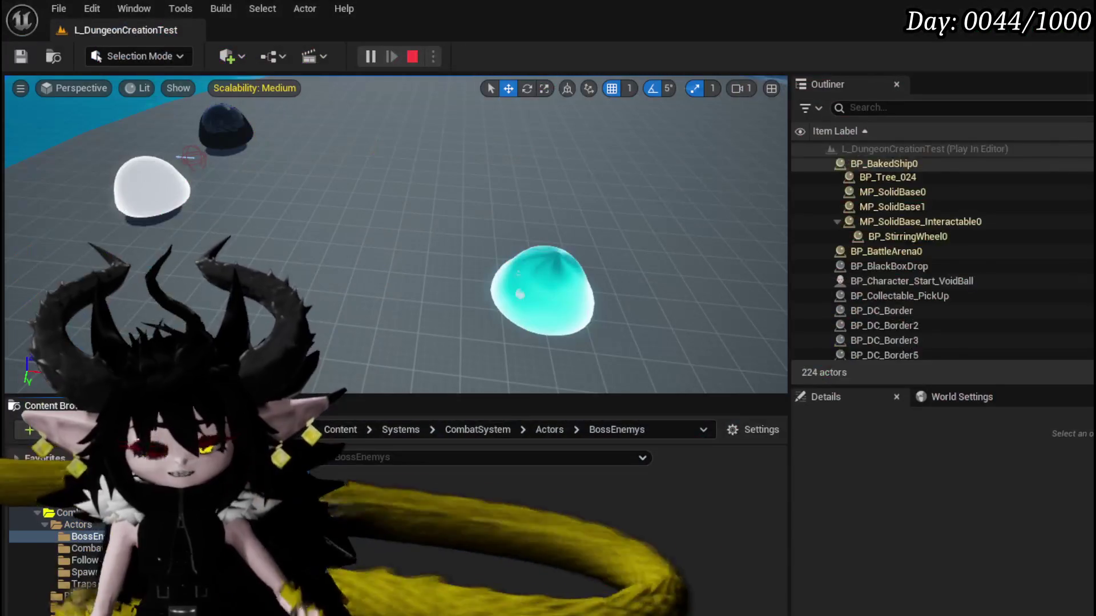
key("Escape")
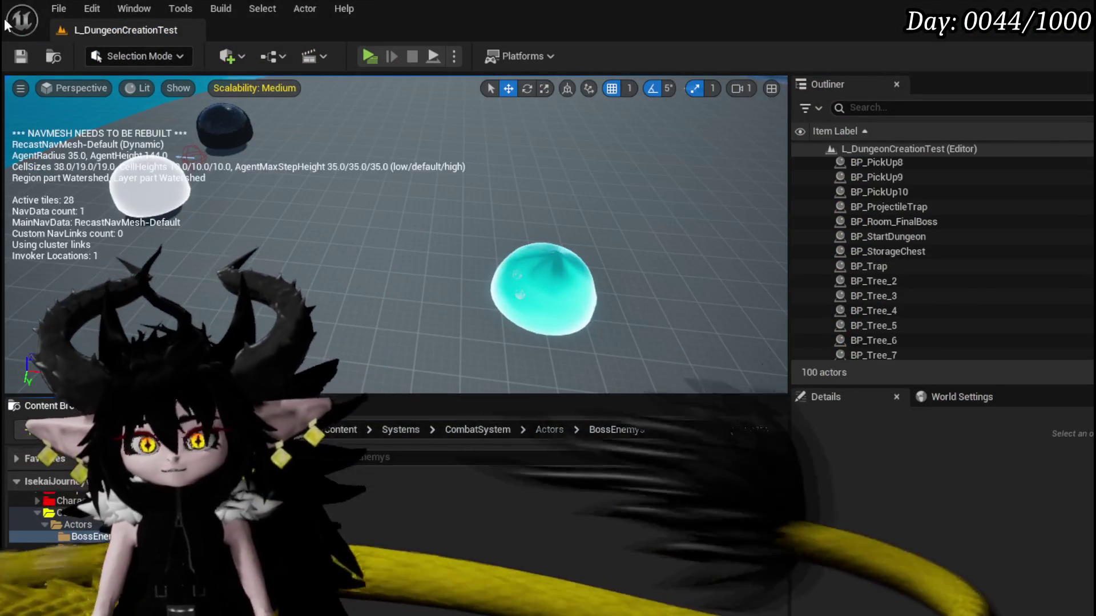
Save assets, check BP_TowerMarker_Child's Sphere collision settings, then switch to BP_Summon_Base.
key("ctrl+s")
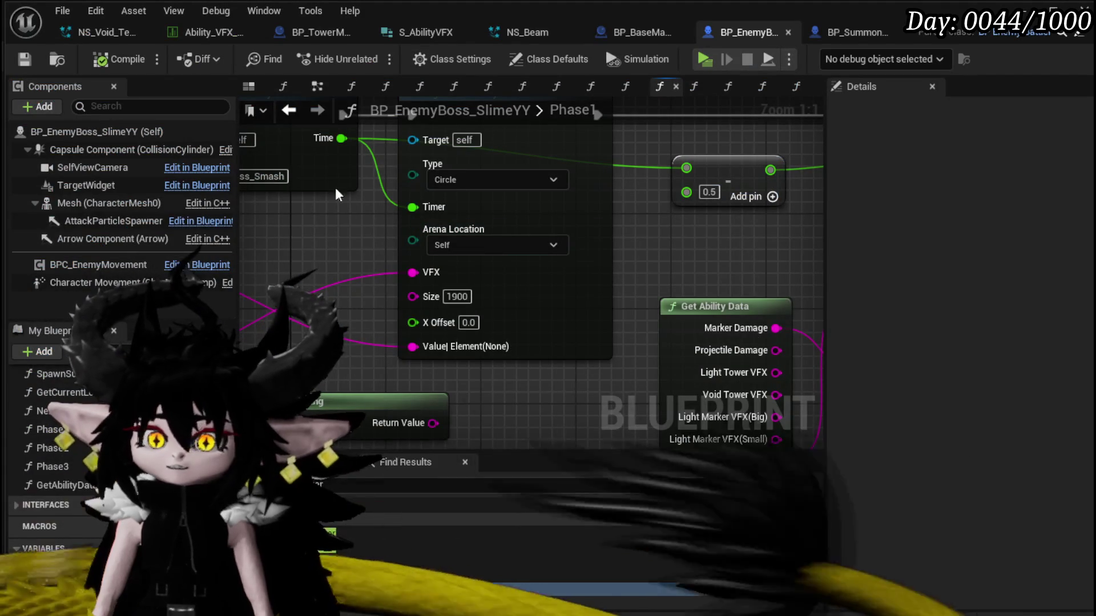
left_click(320, 33)
left_click(105, 150)
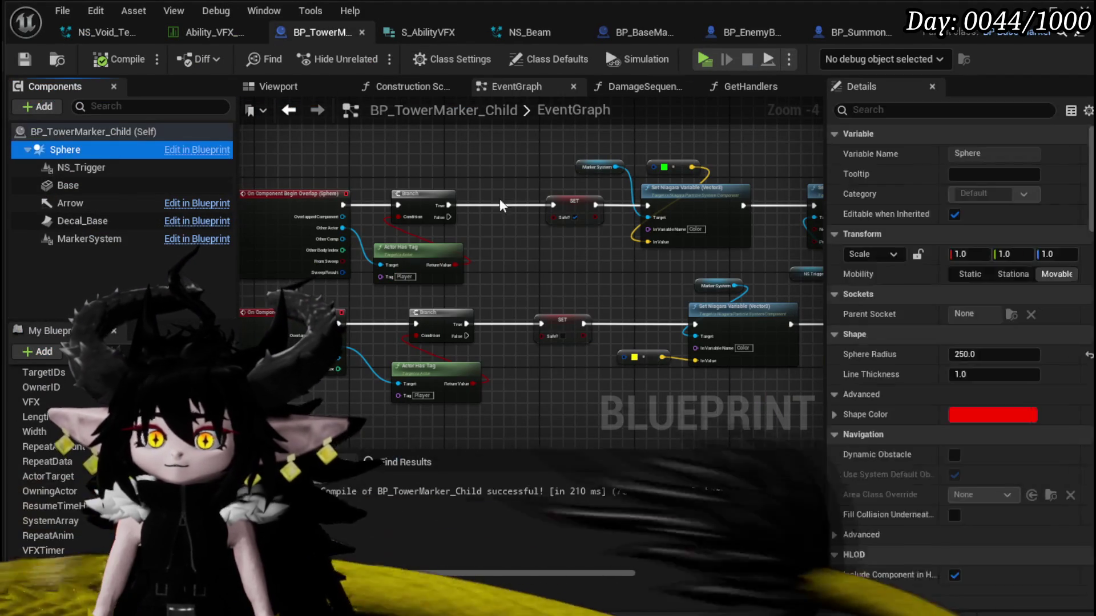
scroll(1028, 286, "down", 10)
scroll(1053, 255, "down", 15)
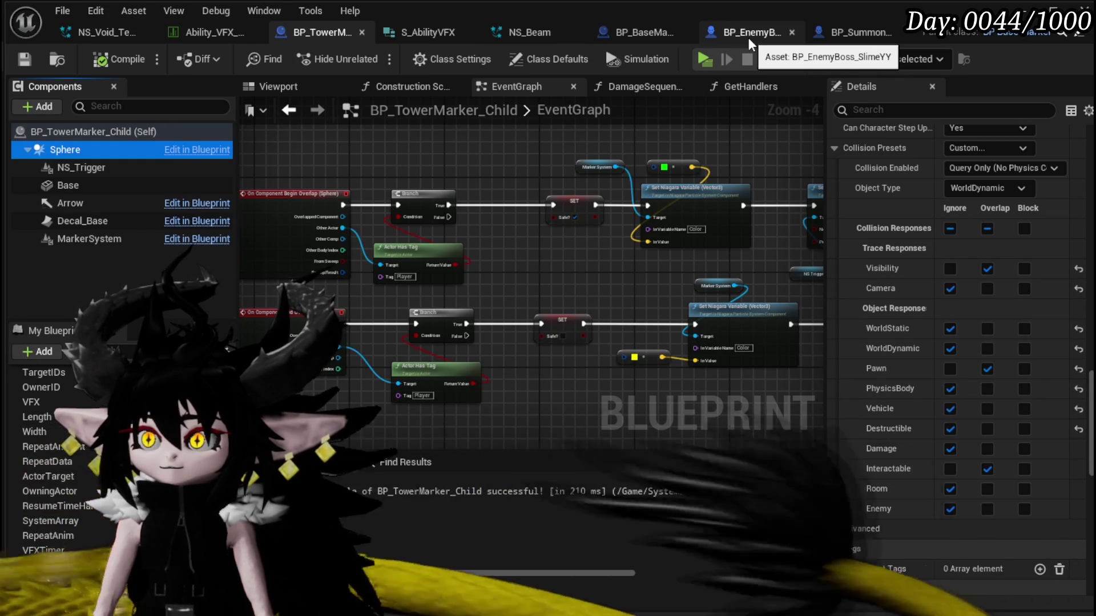
left_click(870, 26)
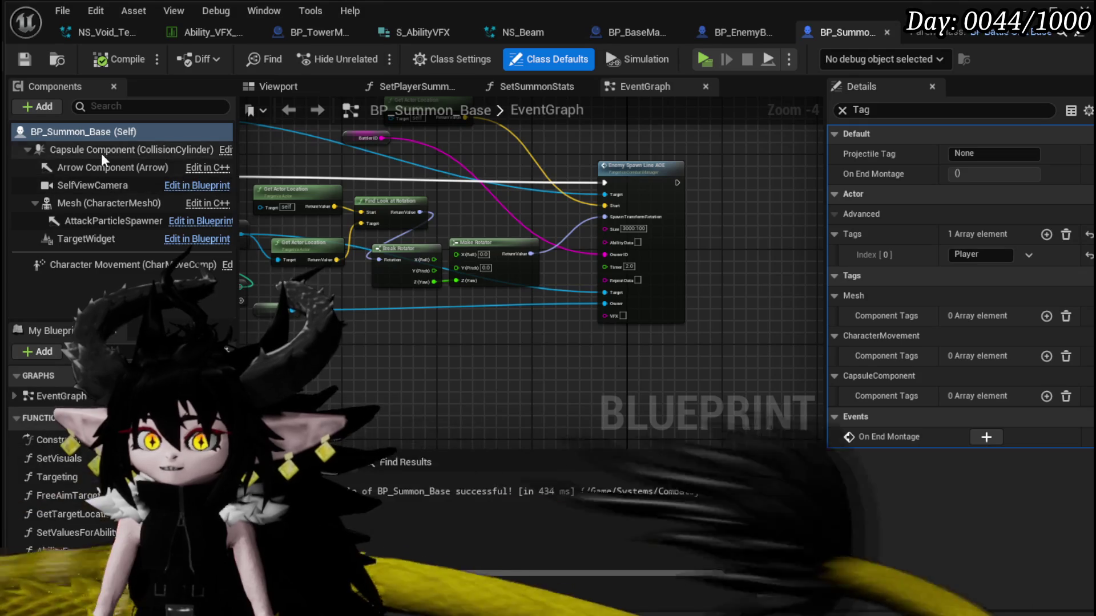
Show the BP_Summon_Base Capsule Component's full details and expand its Collision Presets responses.
left_click(100, 149)
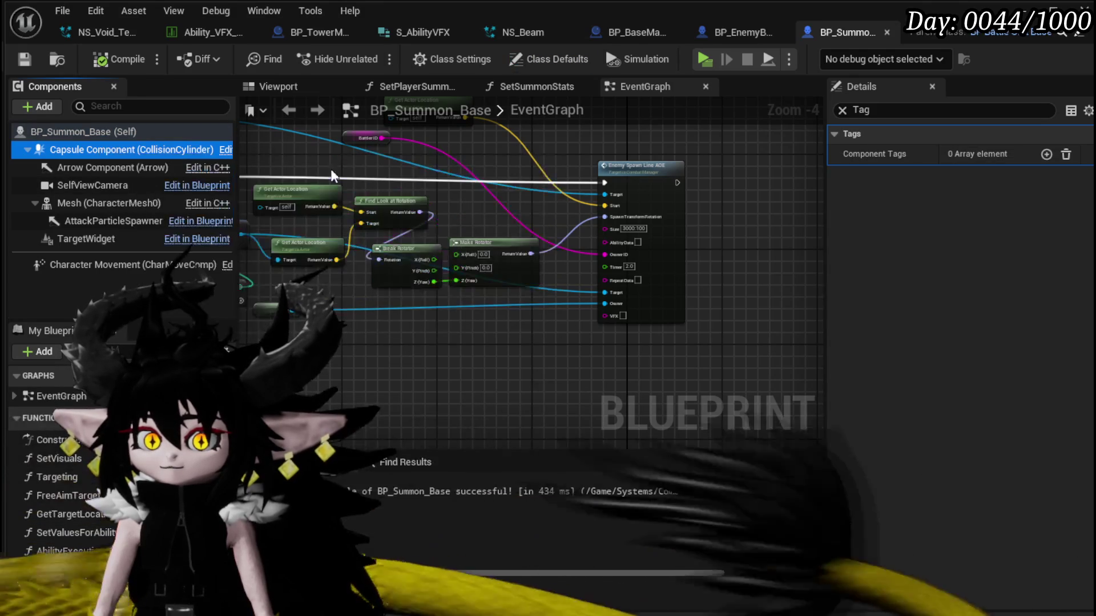
left_click(842, 110)
scroll(928, 268, "down", 15)
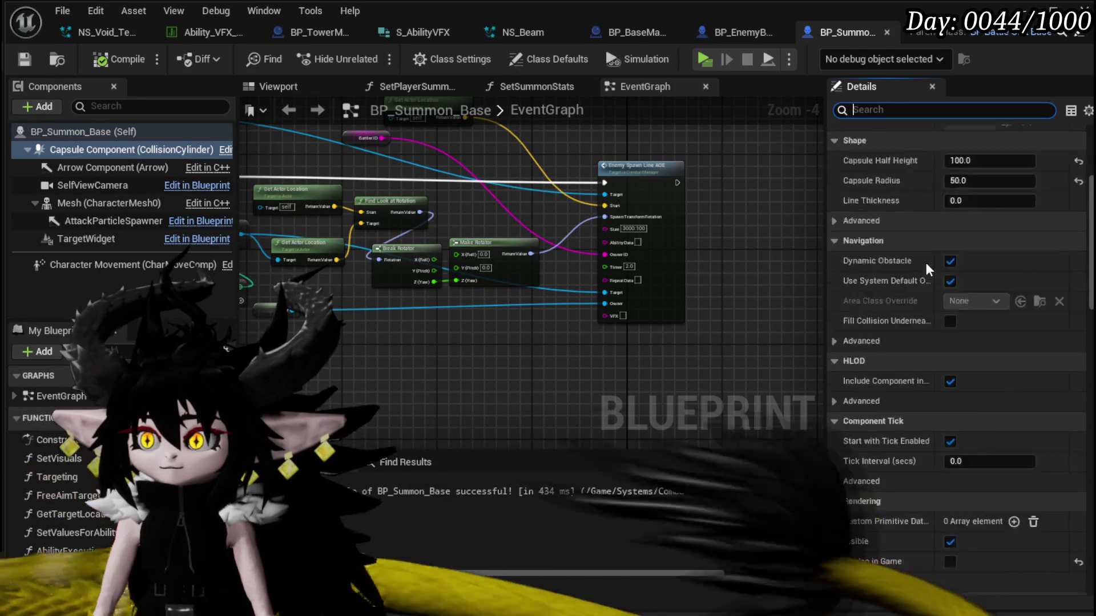
scroll(928, 268, "down", 15)
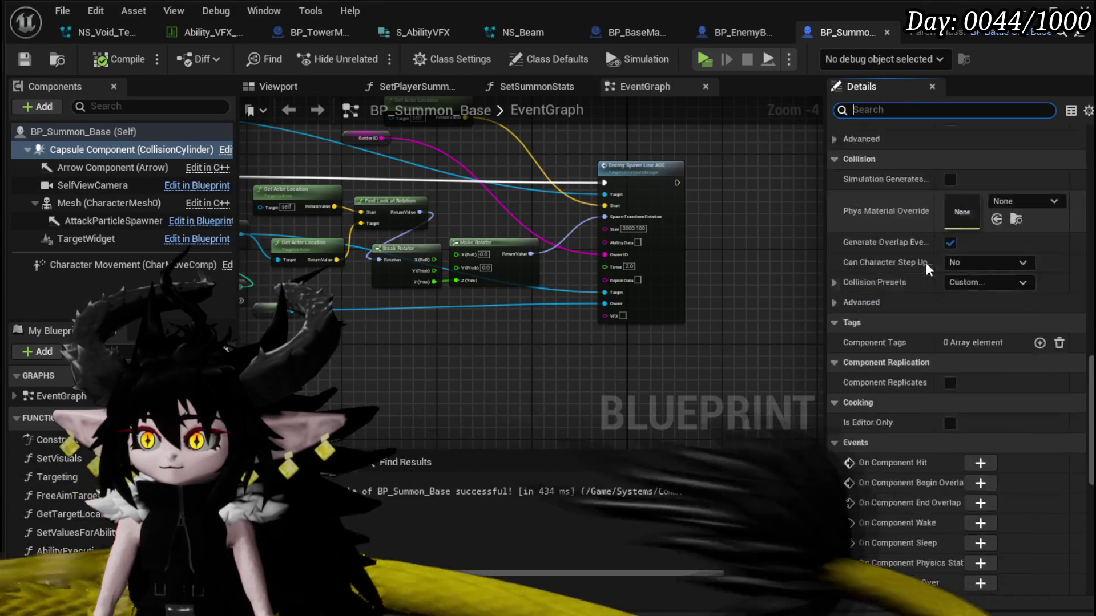
scroll(927, 268, "up", 10)
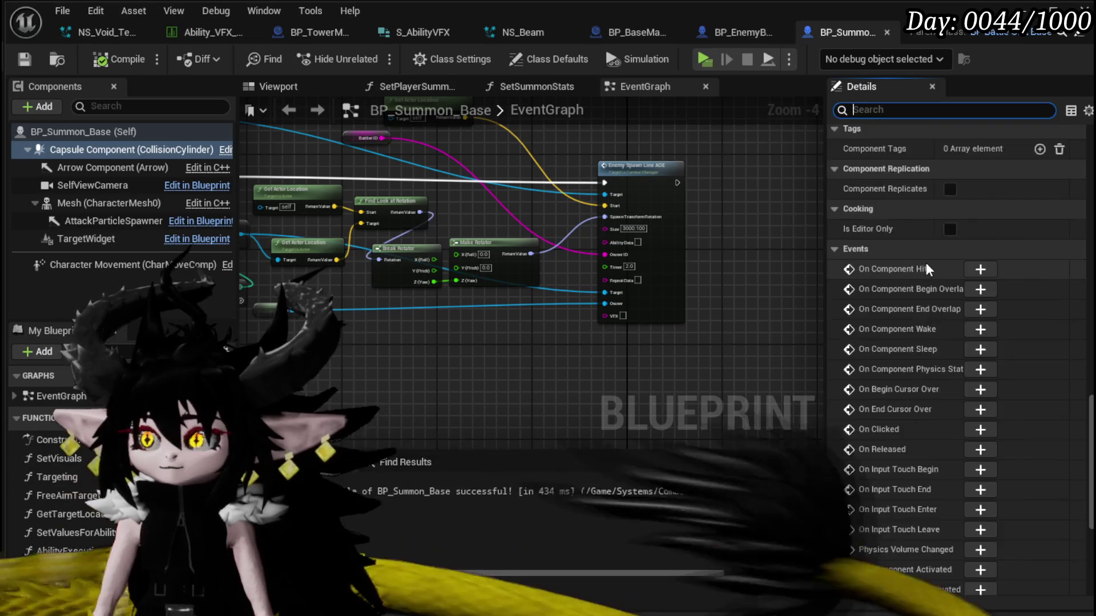
left_click(834, 398)
scroll(913, 365, "down", 5)
scroll(913, 367, "down", 3)
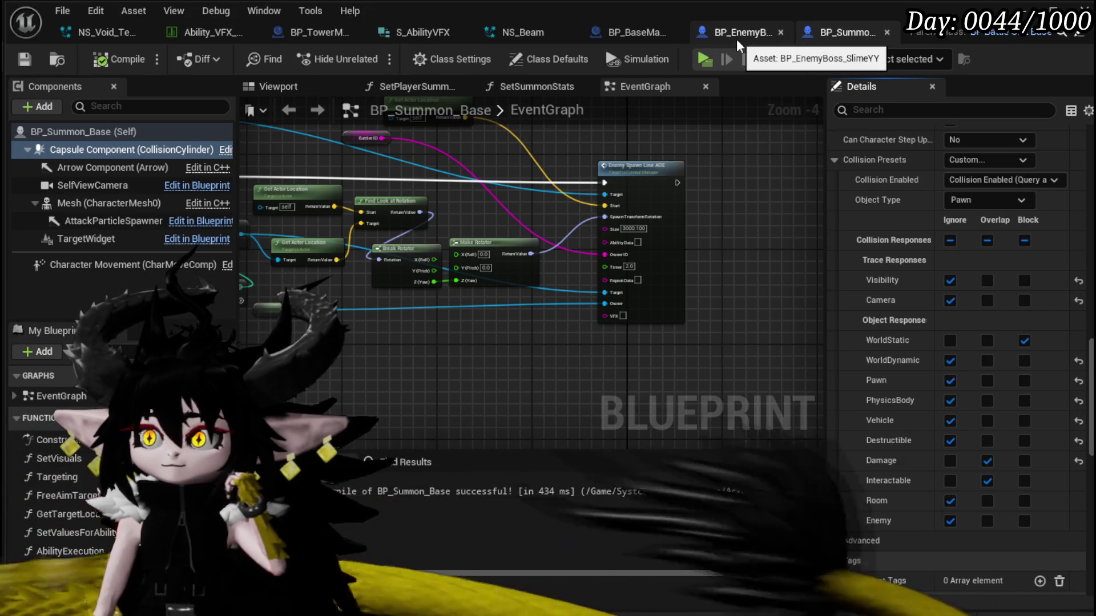
Compare against BP_TowerMarker_Child's collision, then return to the L_DungeonCreationTest level editor.
left_click(308, 35)
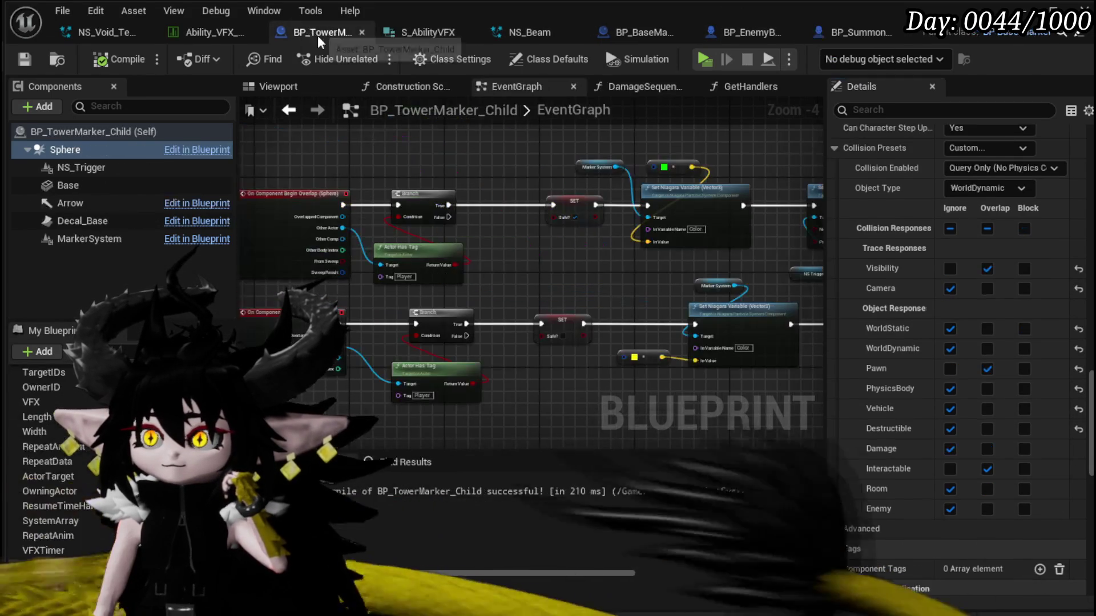
left_click(822, 33)
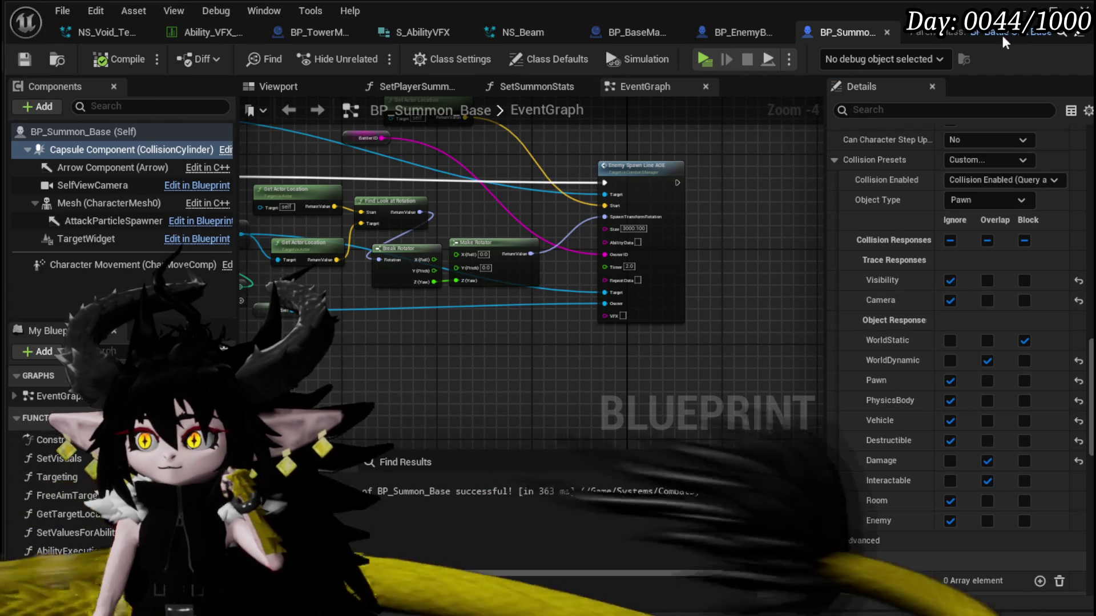
left_click(1053, 10)
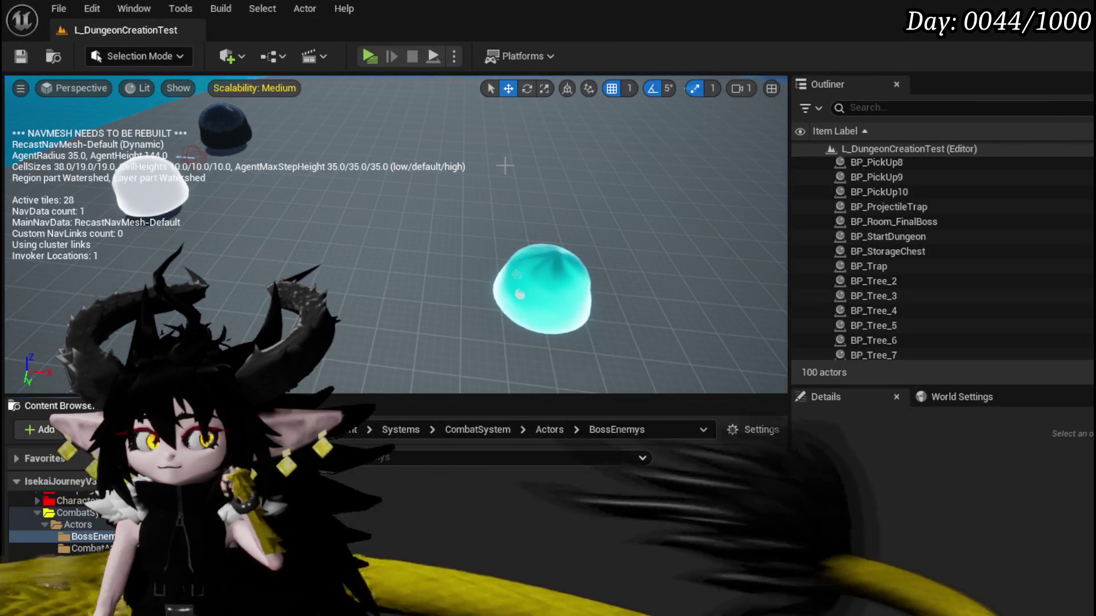
Launch a standalone game preview and enter the Slime_YY boss arena fight.
left_click(371, 55)
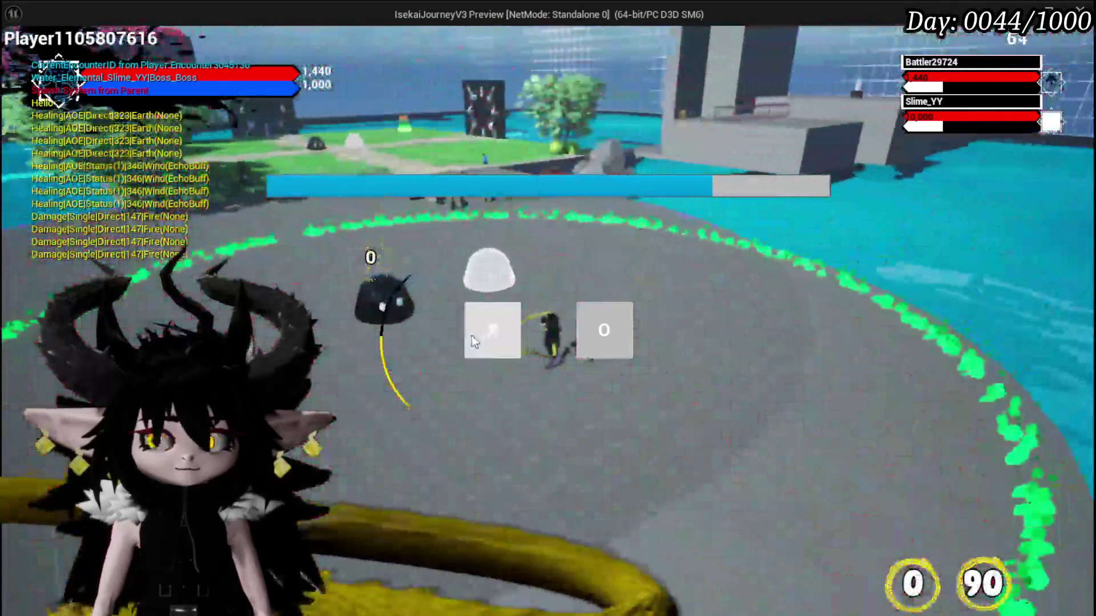
left_click(474, 342)
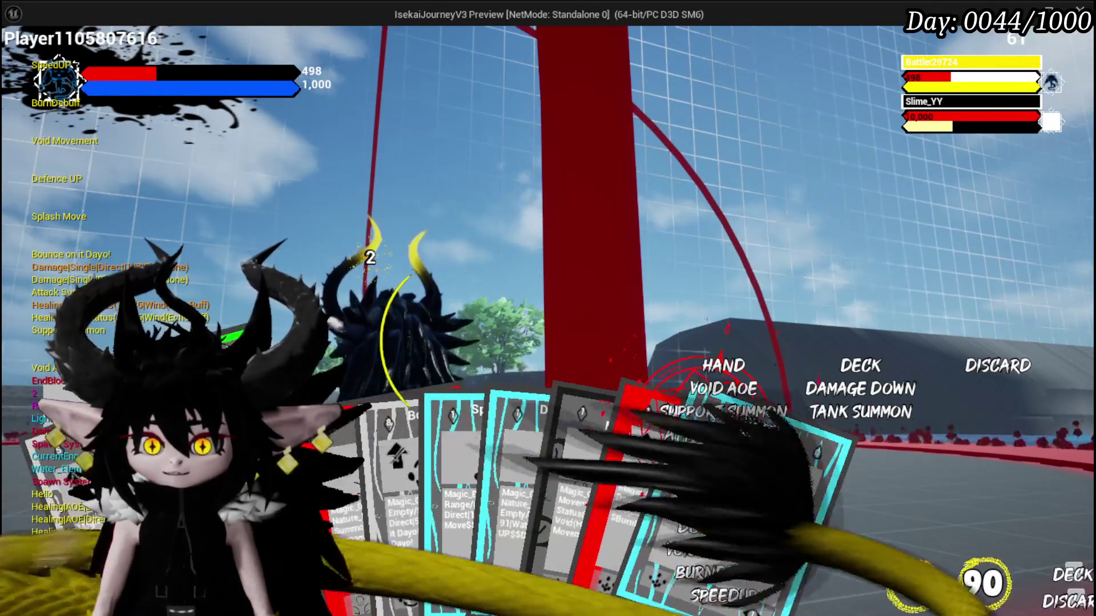
Cast Attack Summon at a targeted spot, then play Void Movement.
left_click(541, 357)
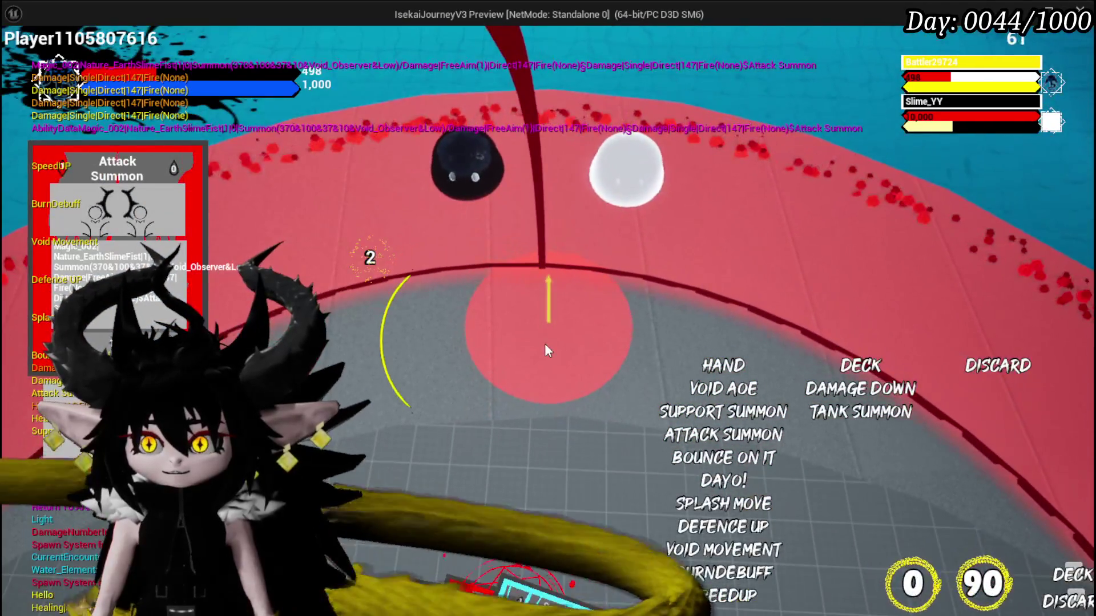
left_click(544, 343)
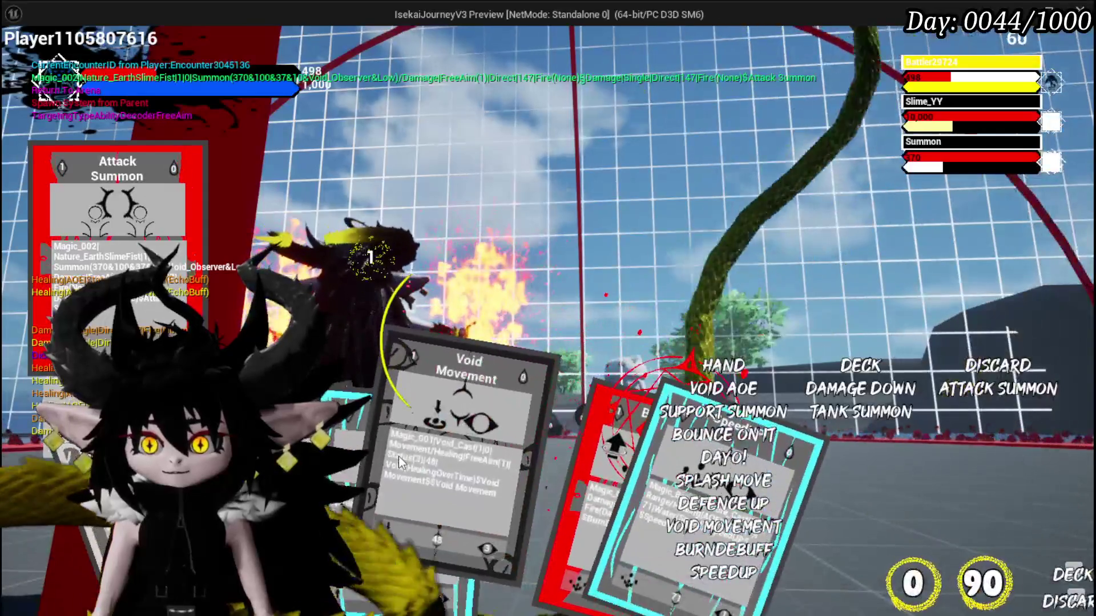
left_click(398, 457)
left_click(509, 444)
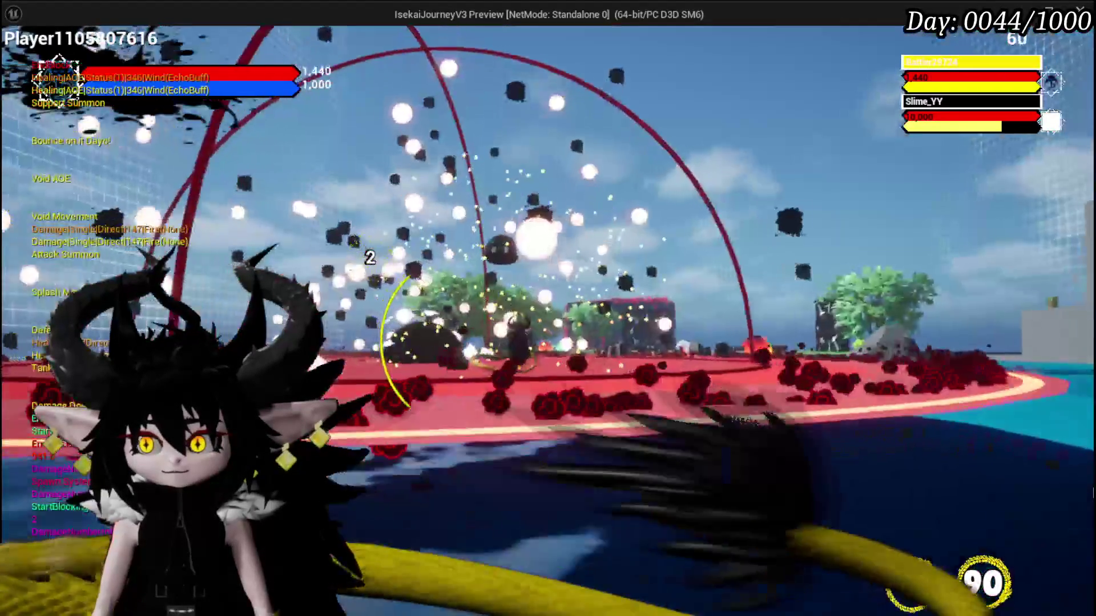
Place a Tank Summon in the arena and apply Defence UP to it.
key("Tab")
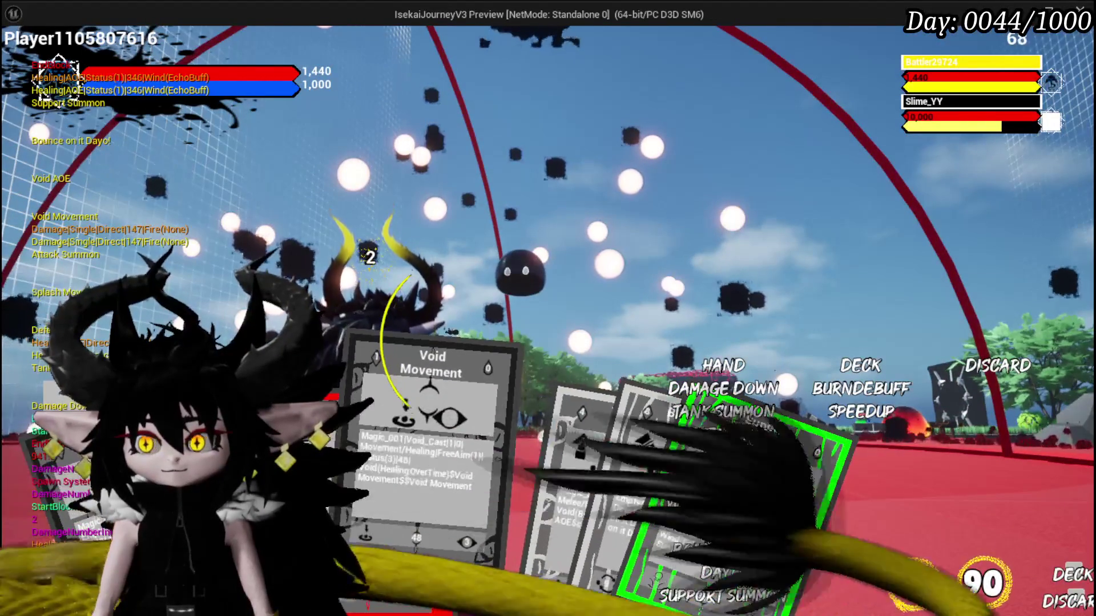
key("Tab")
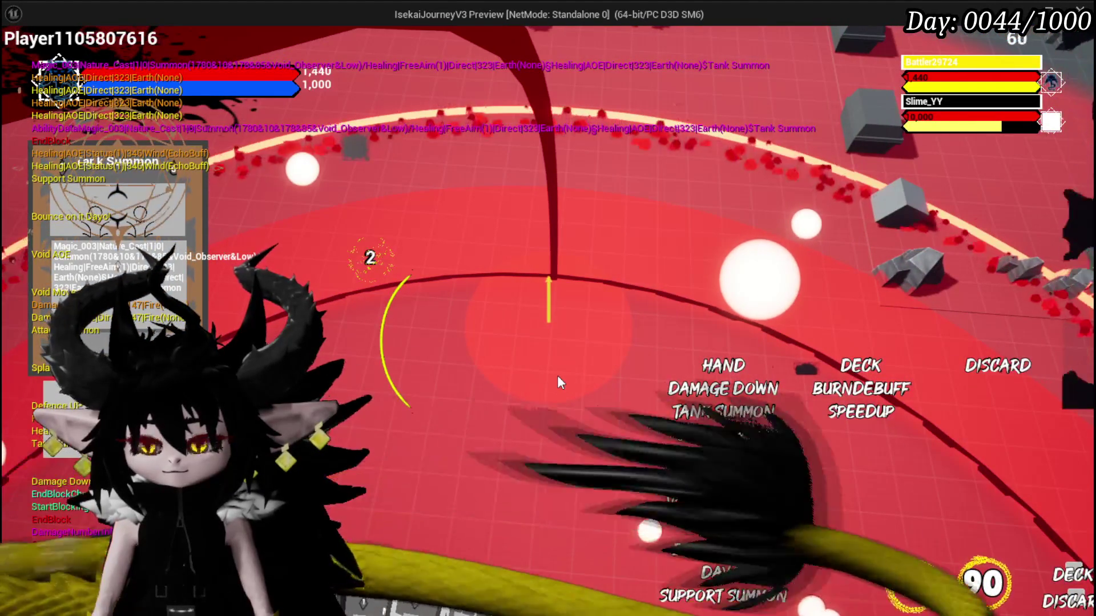
left_click(590, 368)
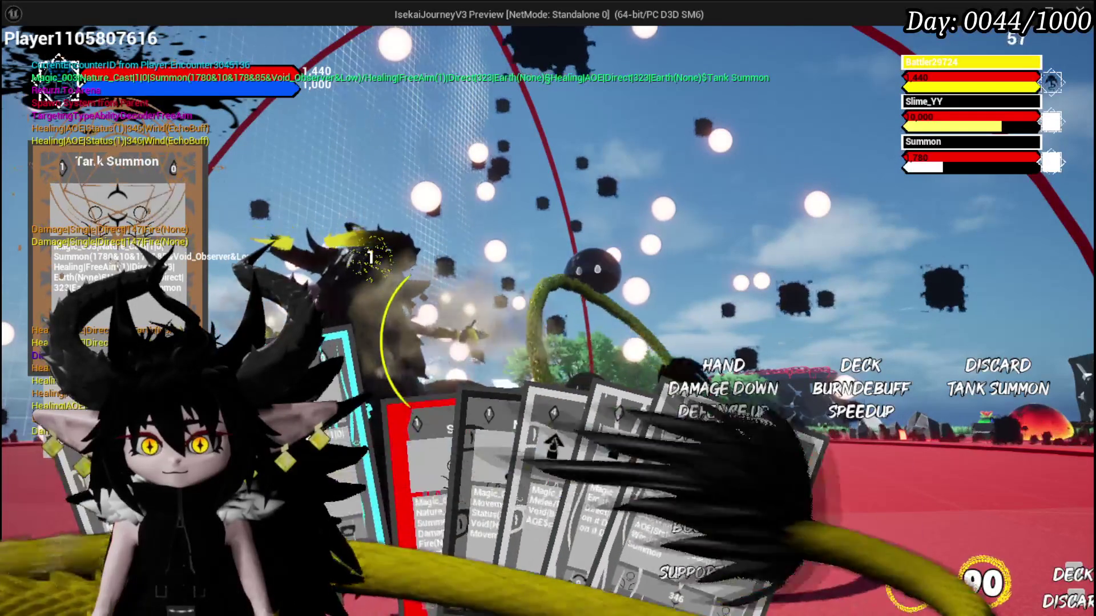
key("2")
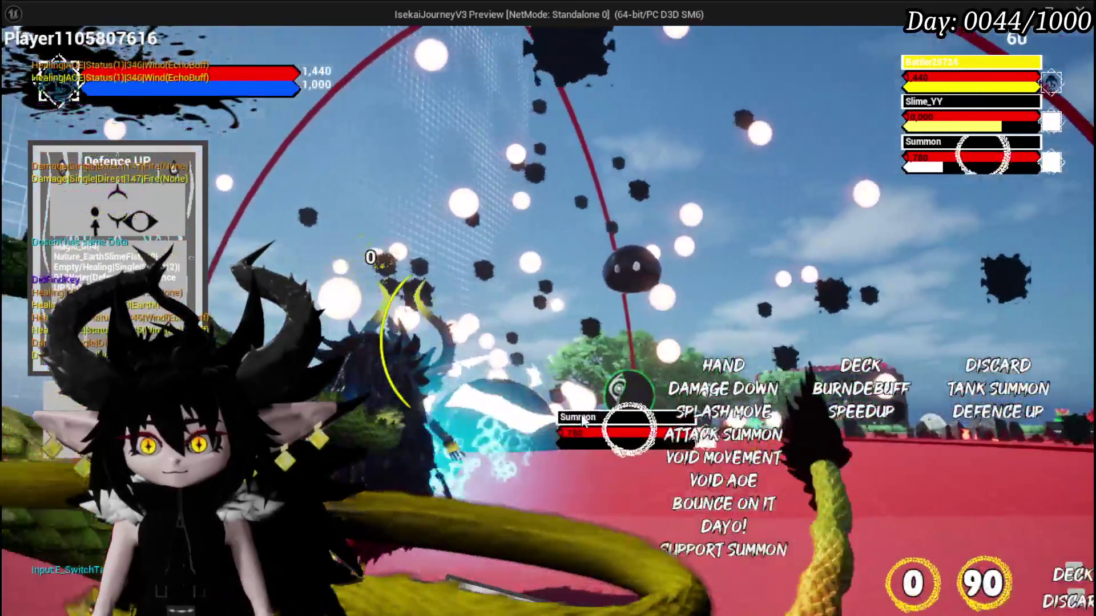
left_click(582, 421)
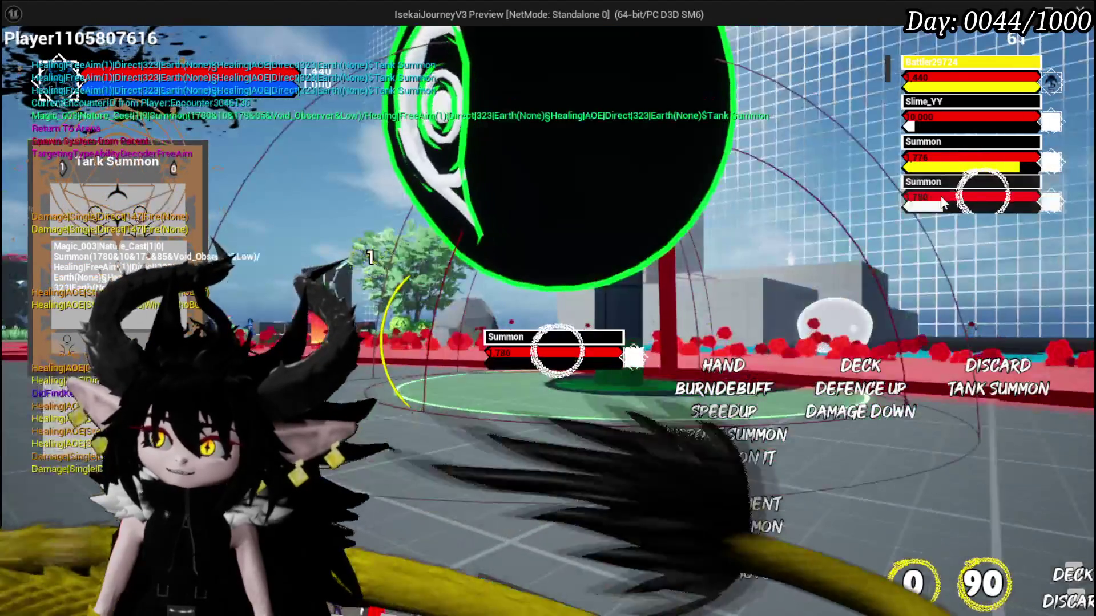
Play two Attack Summon cards and another Tank Summon card.
mouse_move(551, 465)
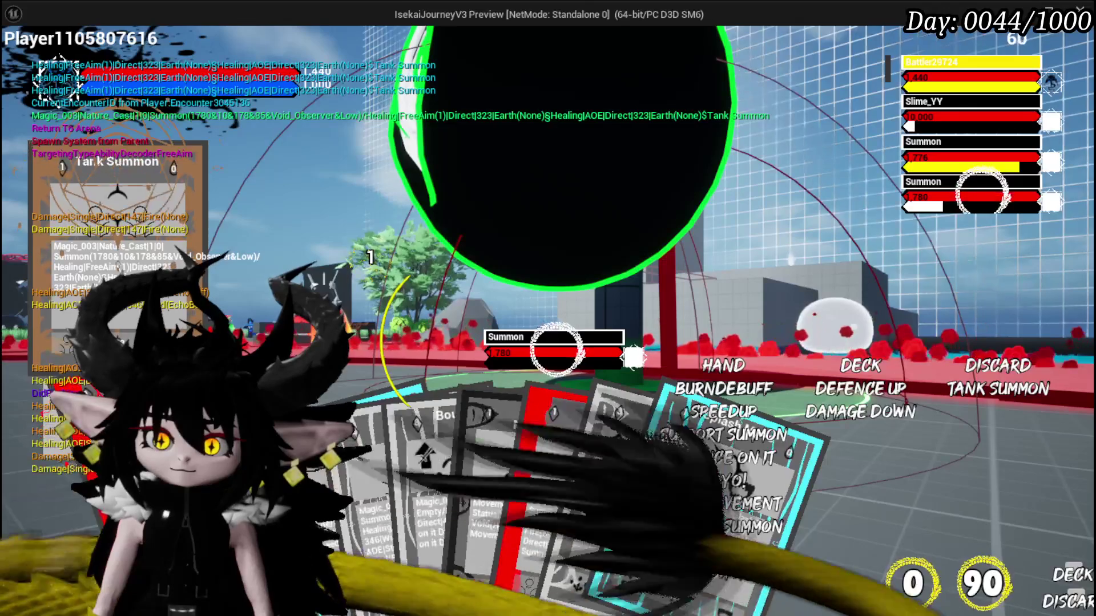
left_click(491, 508)
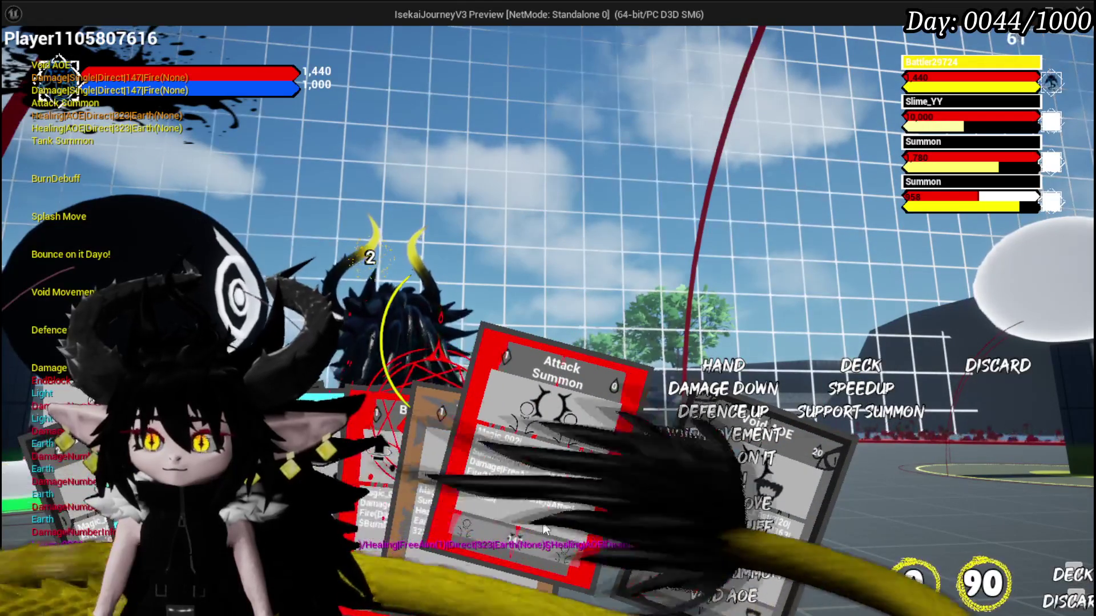
left_click(543, 524)
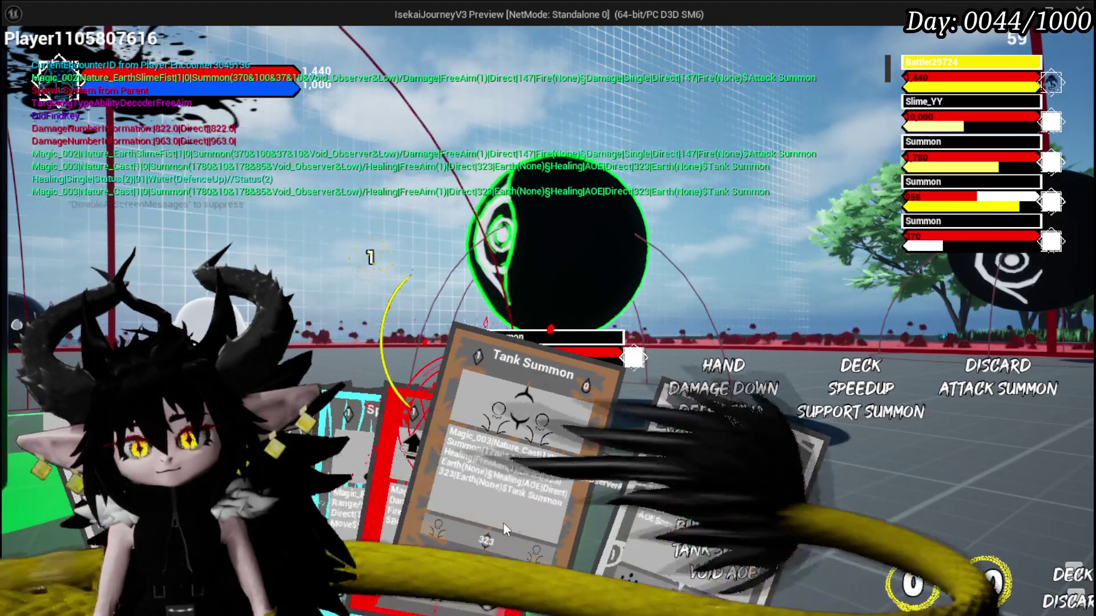
left_click(503, 522)
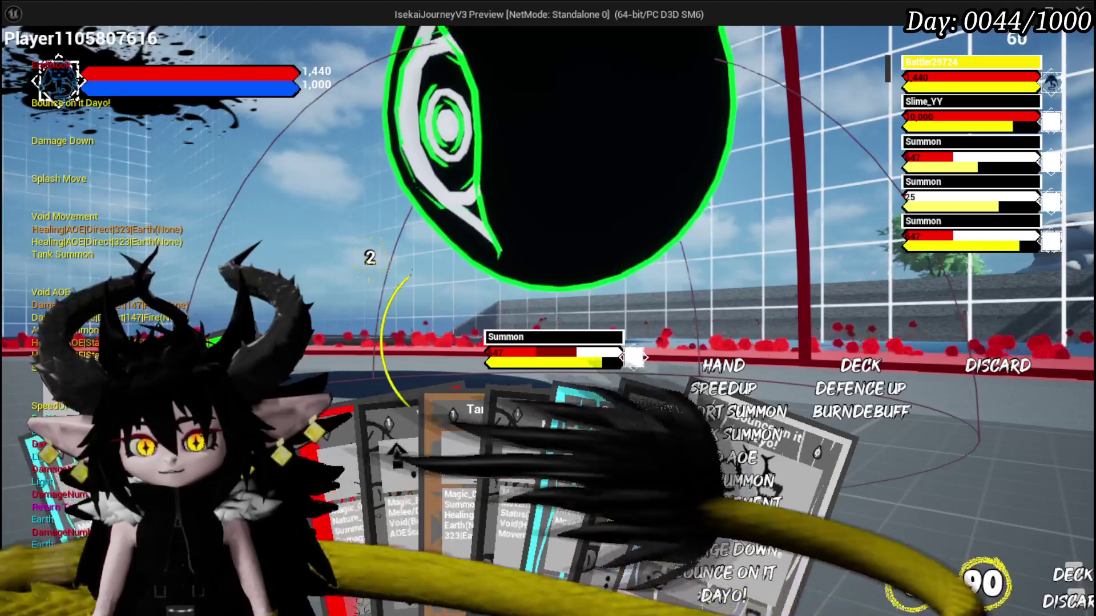
Cast Void AOE from the hand, then leave the game preview for the editor.
mouse_move(394, 485)
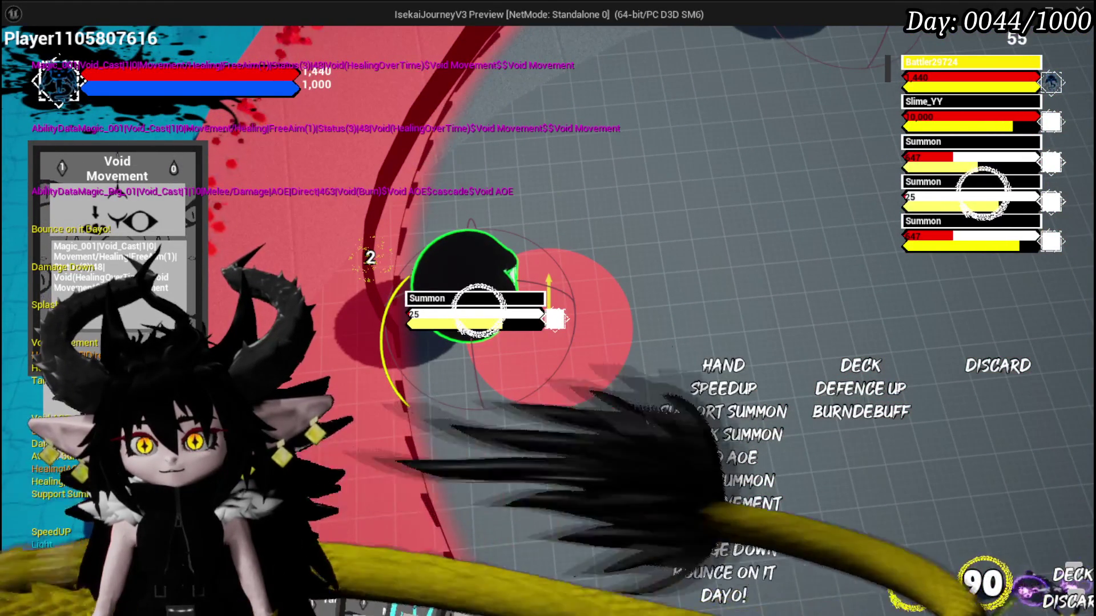
mouse_move(434, 564)
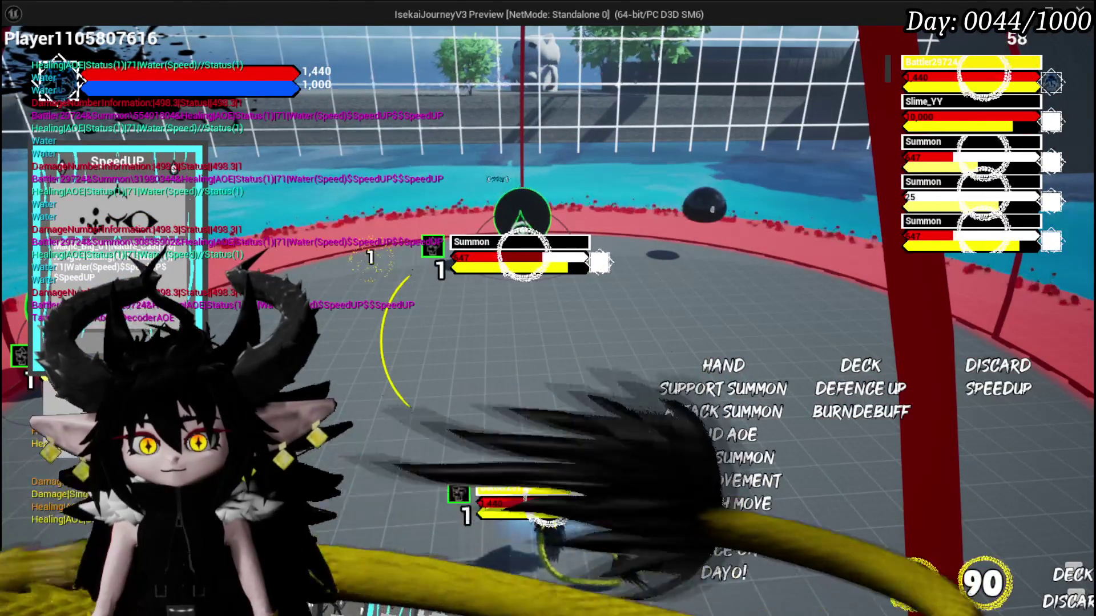
left_click(320, 519)
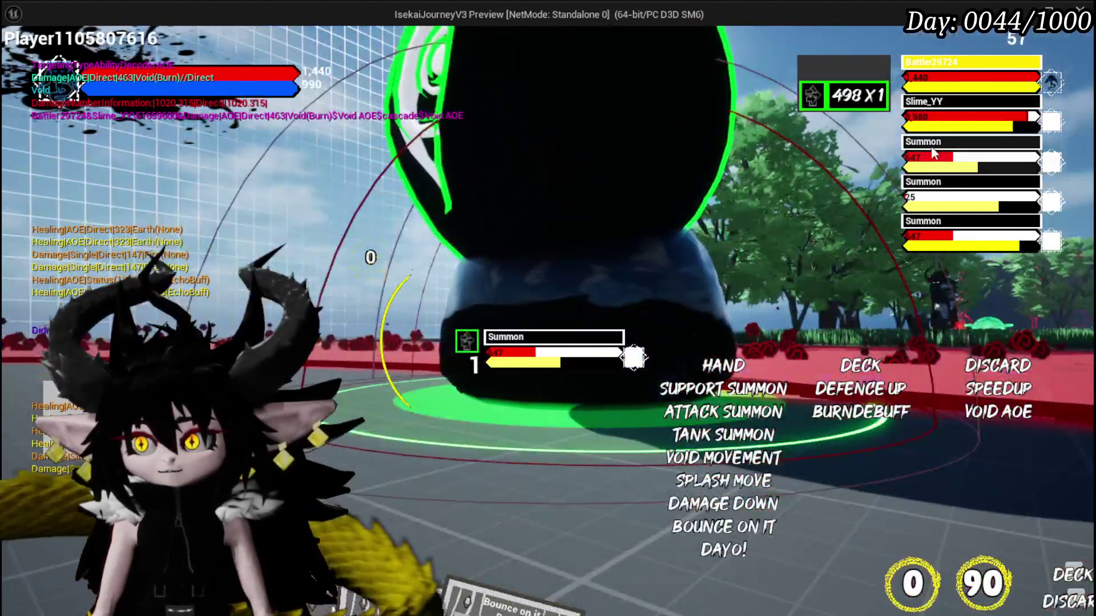
mouse_move(945, 197)
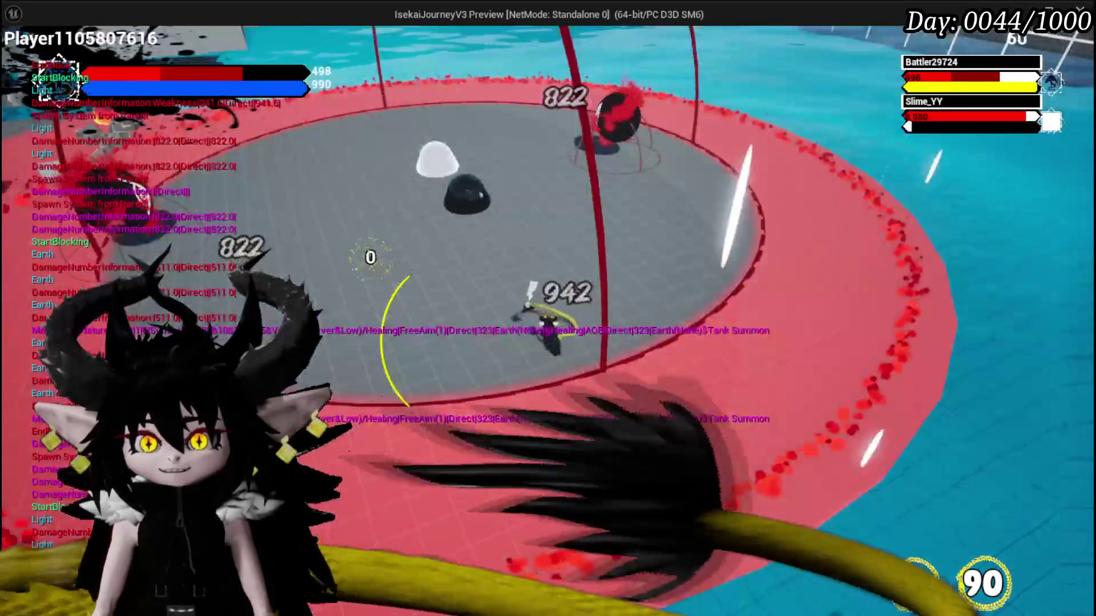
key("alt+Tab")
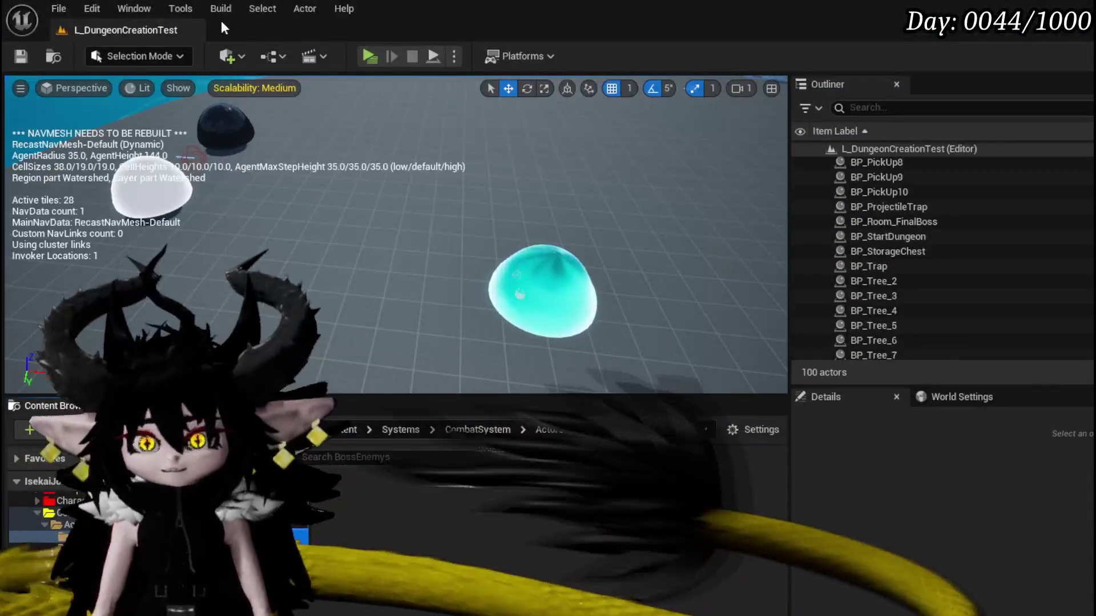
Save the level and its changed packages.
left_click(26, 62)
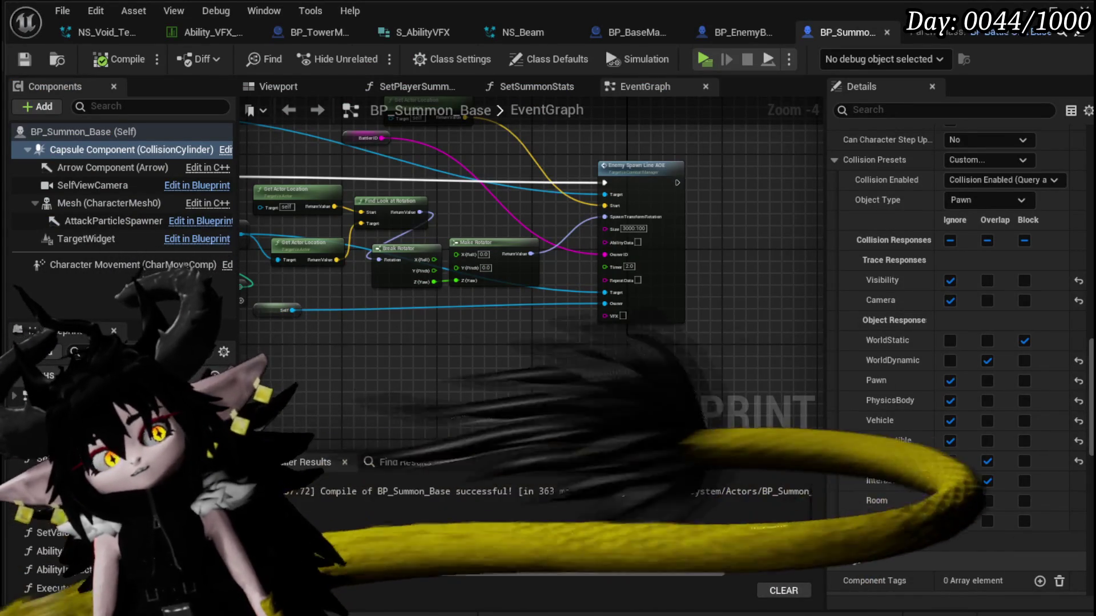
scroll(516, 328, "up", 4)
scroll(516, 328, "down", 4)
left_click_drag(515, 328, 809, 357)
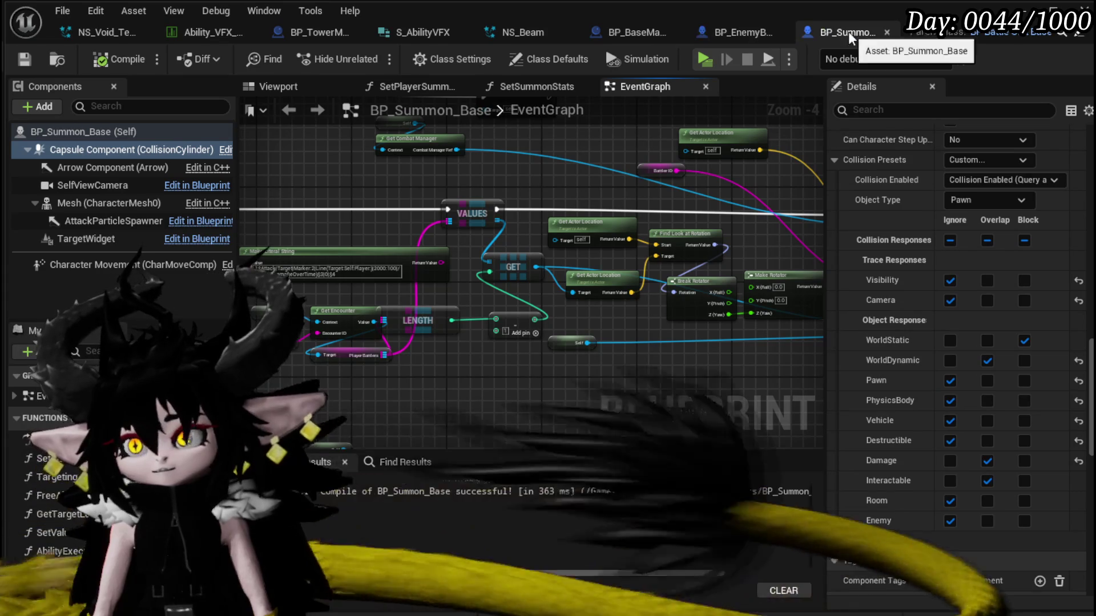
Open BP_EnemyBoss_SlimeYY and bring up its Phase3 graph with the Spawn Tower nodes.
left_click(724, 38)
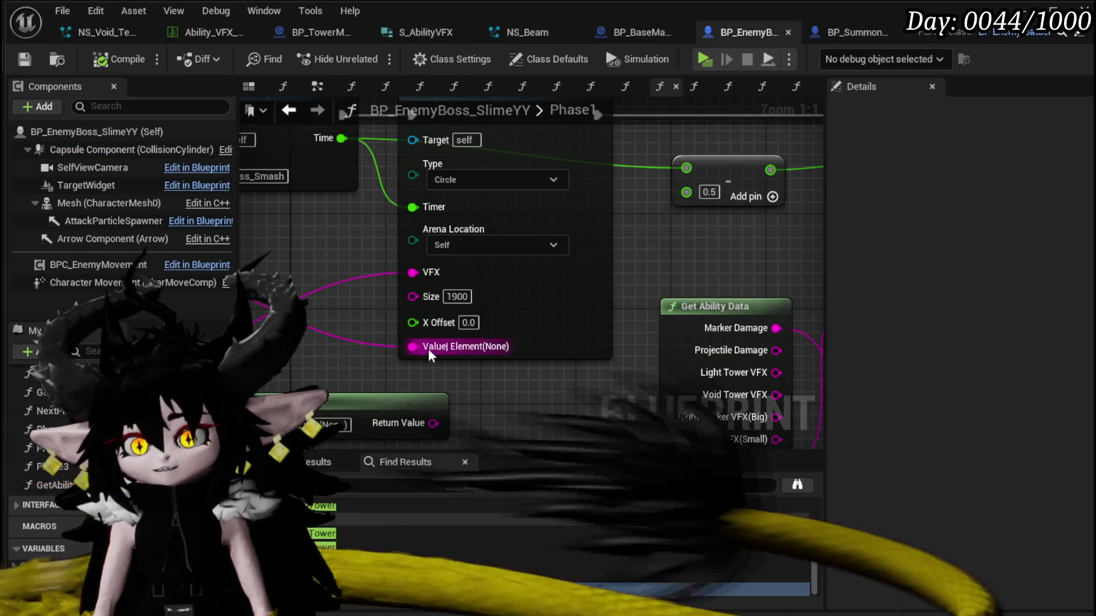
scroll(429, 355, "down", 2)
left_click_drag(430, 355, 383, 298)
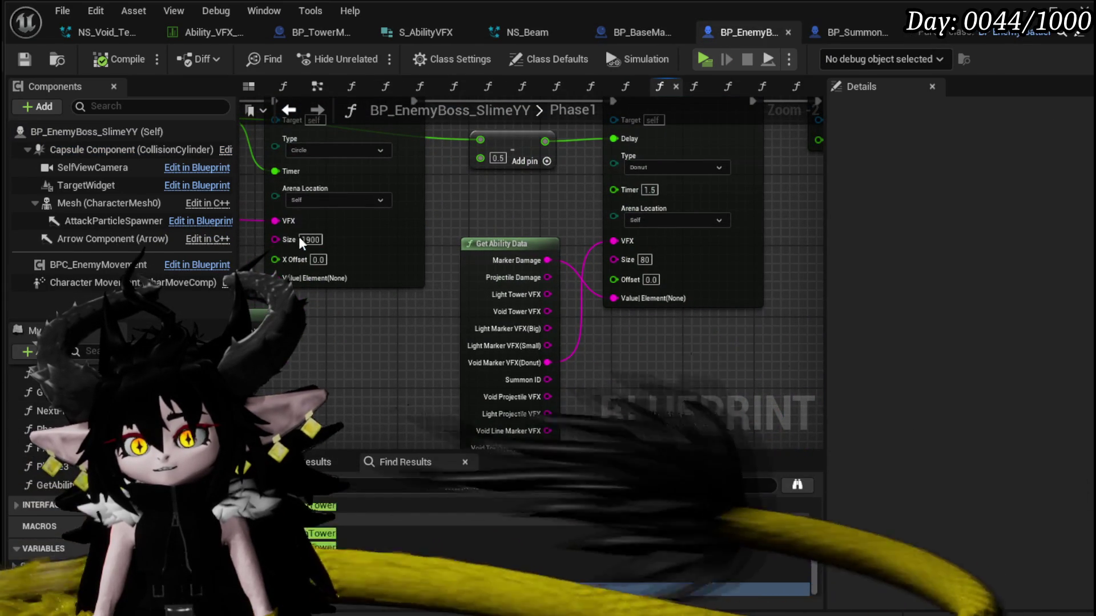
double_click(58, 467)
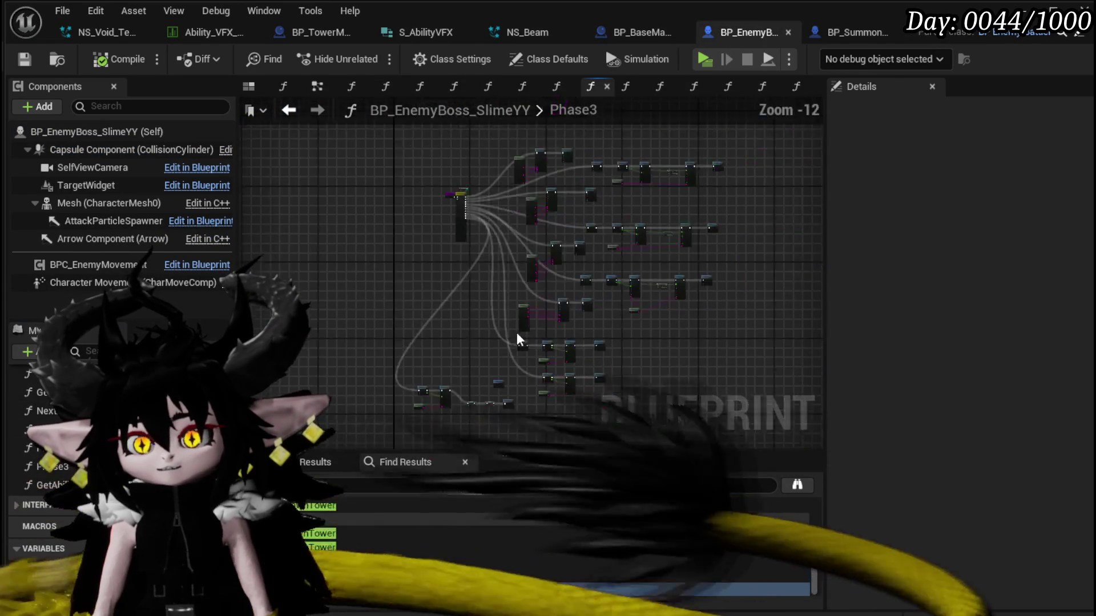
scroll(503, 325, "up", 9)
mouse_move(478, 347)
left_mouse_down()
mouse_move(638, 331)
mouse_move(595, 396)
mouse_move(520, 327)
mouse_move(297, 400)
mouse_move(457, 354)
mouse_move(424, 347)
left_mouse_up()
scroll(389, 345, "up", 3)
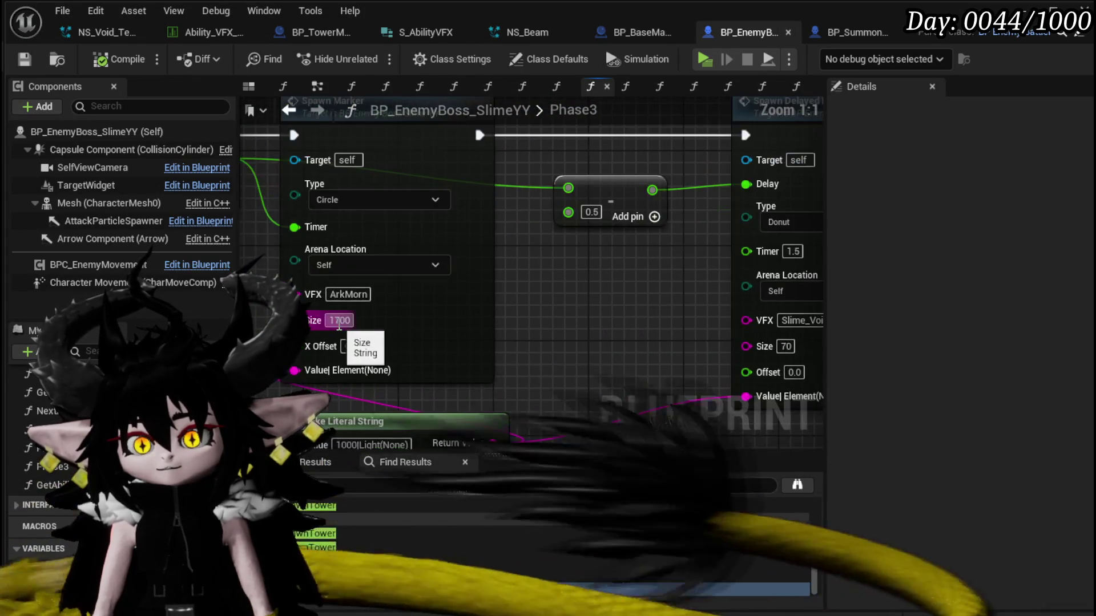
Set the circle Spawn Marker node's Size to 1900.
type("9")
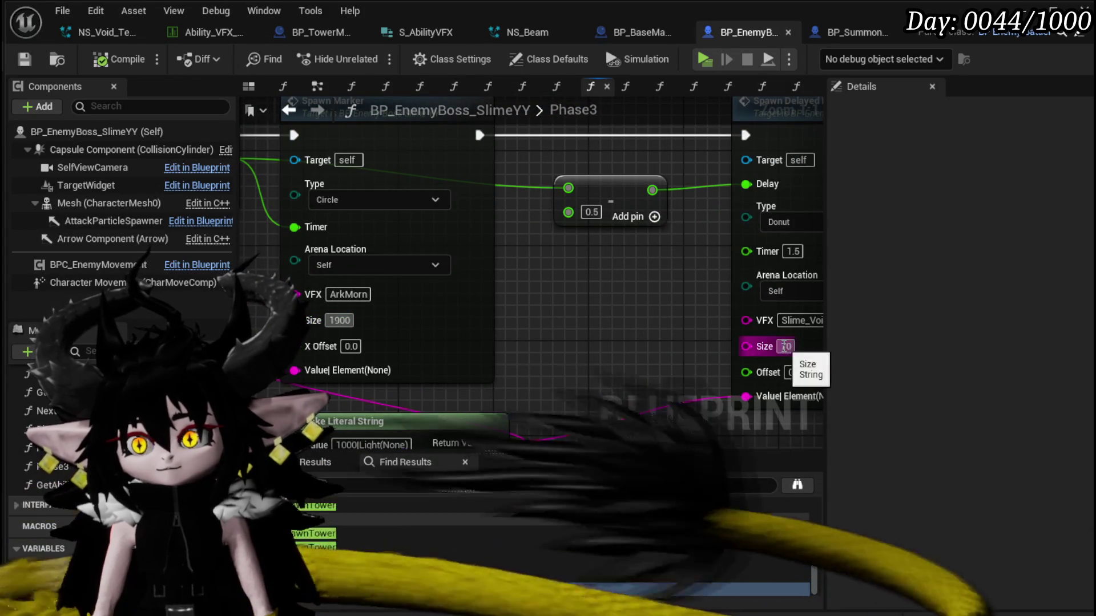
scroll(597, 332, "down", 5)
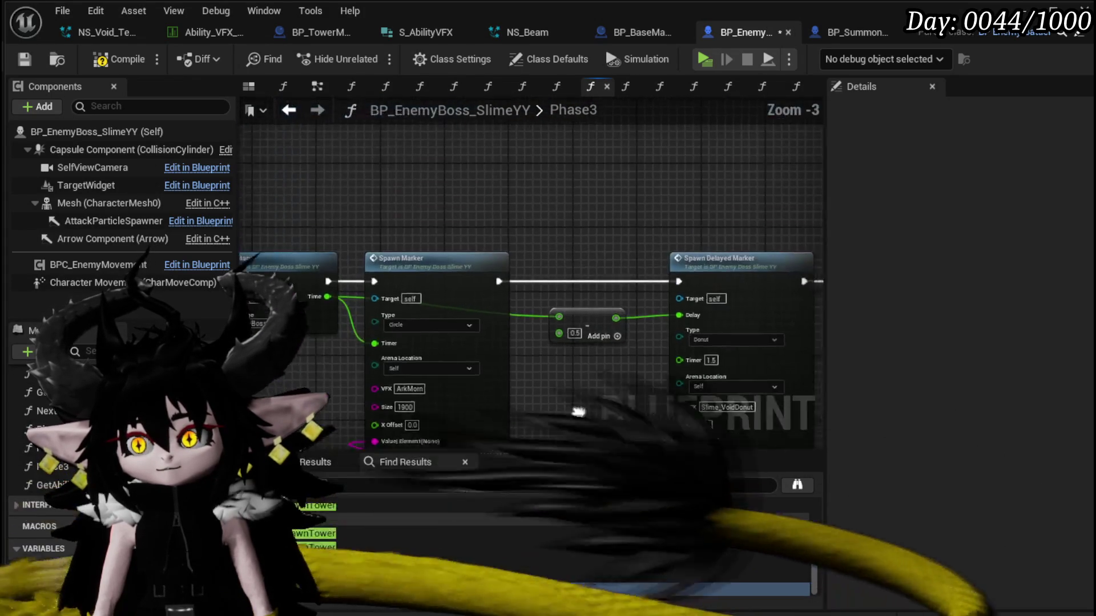
key("ctrl+z")
key("ctrl+z")
scroll(466, 342, "up", 4)
left_click_drag(436, 334, 386, 352)
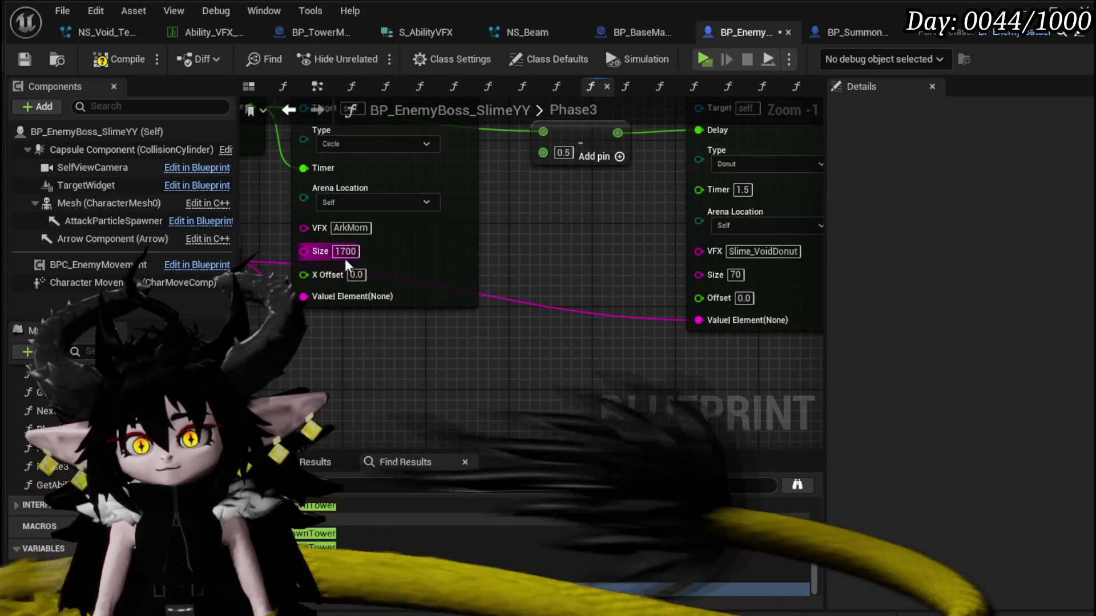
type("9")
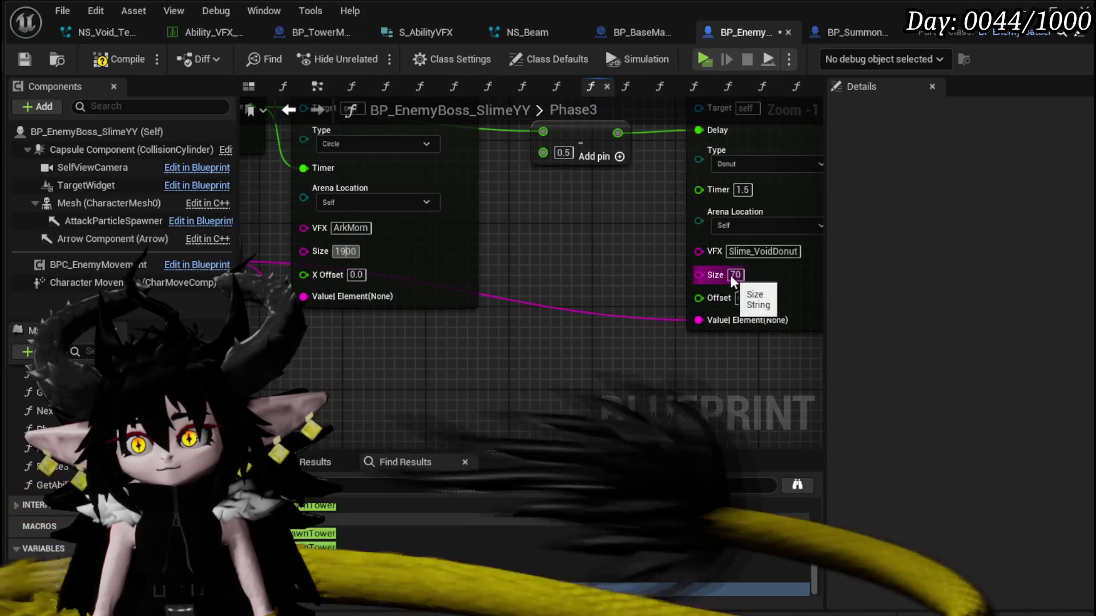
left_click(734, 275)
Pan and zoom to survey the whole Phase3 node network.
scroll(560, 313, "down", 4)
mouse_move(533, 342)
left_mouse_down()
mouse_move(570, 286)
mouse_move(551, 310)
mouse_move(379, 372)
left_mouse_up()
scroll(519, 310, "up", 4)
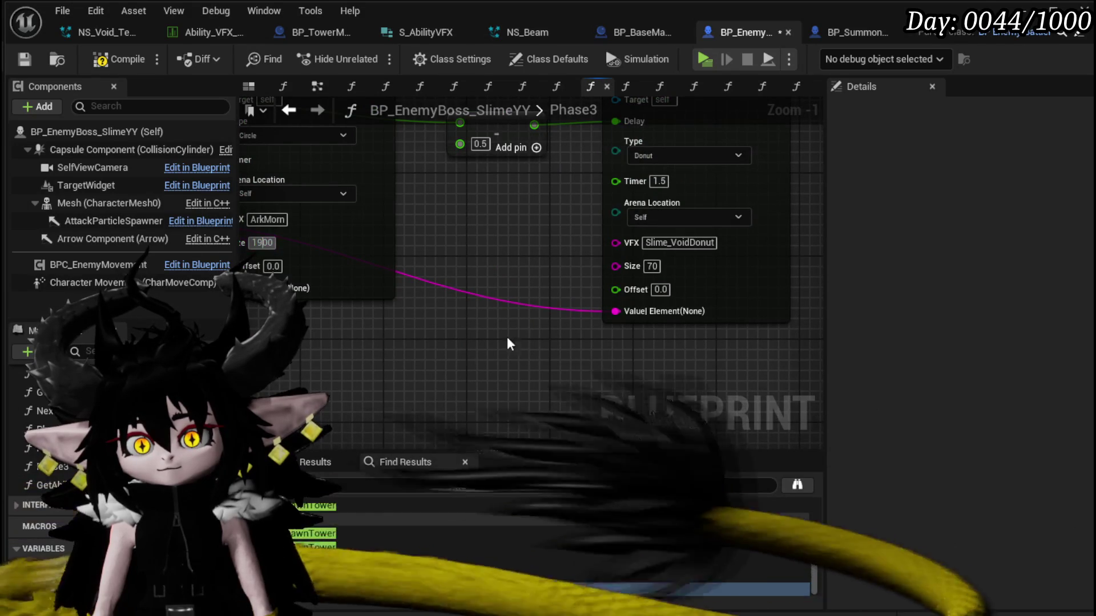
scroll(447, 344, "down", 3)
mouse_move(447, 344)
left_mouse_down()
mouse_move(550, 201)
mouse_move(615, 303)
left_mouse_up()
scroll(661, 153, "down", 4)
scroll(536, 247, "up", 3)
scroll(487, 341, "up", 3)
scroll(510, 313, "down", 4)
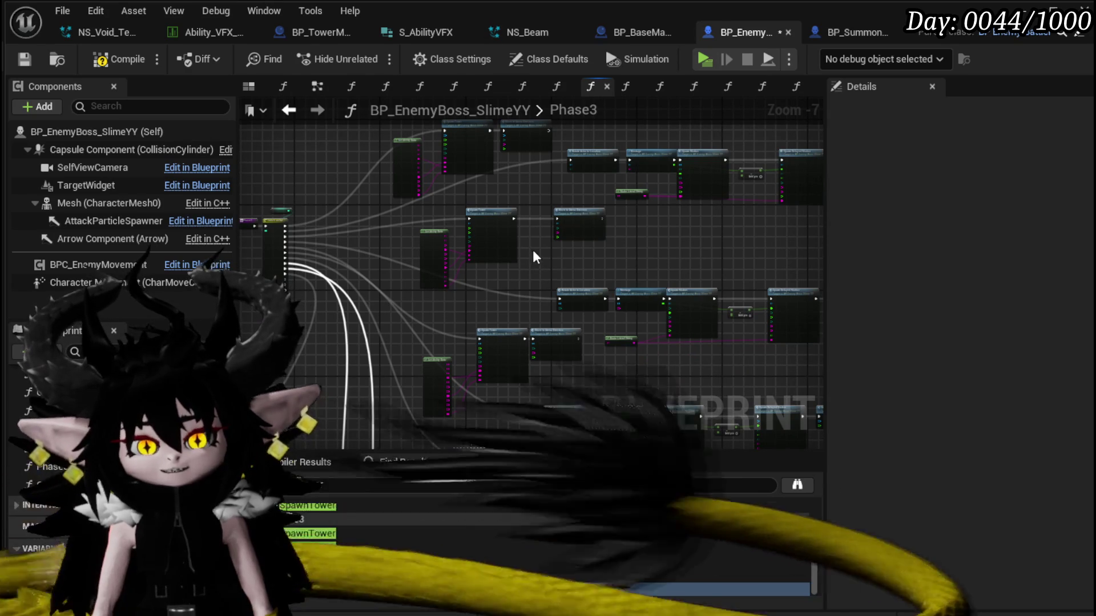
Compile and save BP_EnemyBoss_SlimeYY.
left_click(119, 59)
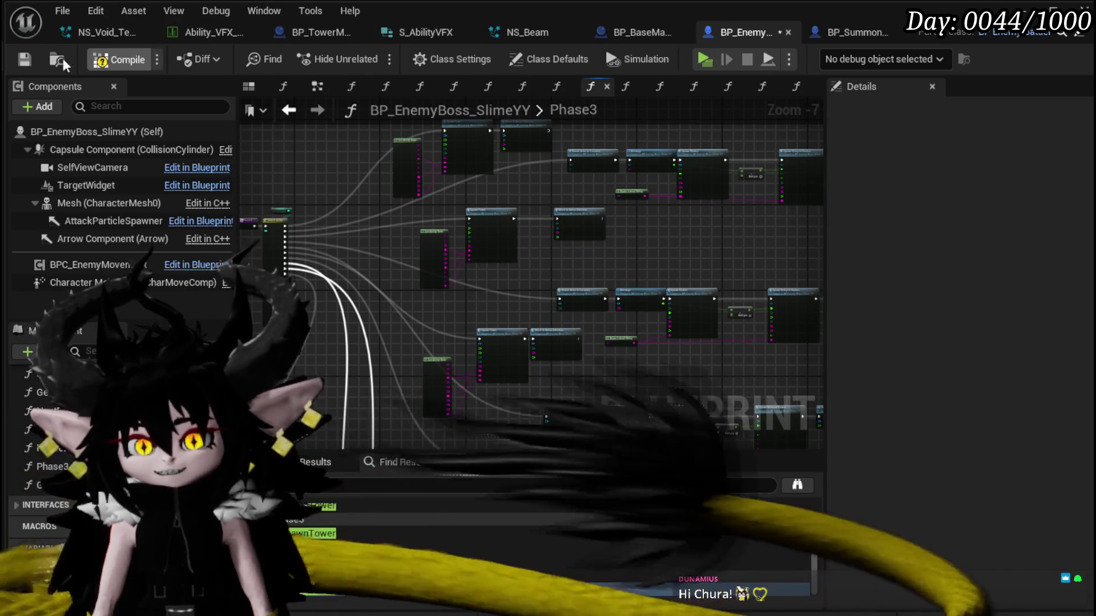
left_click(24, 59)
scroll(628, 325, "up", 6)
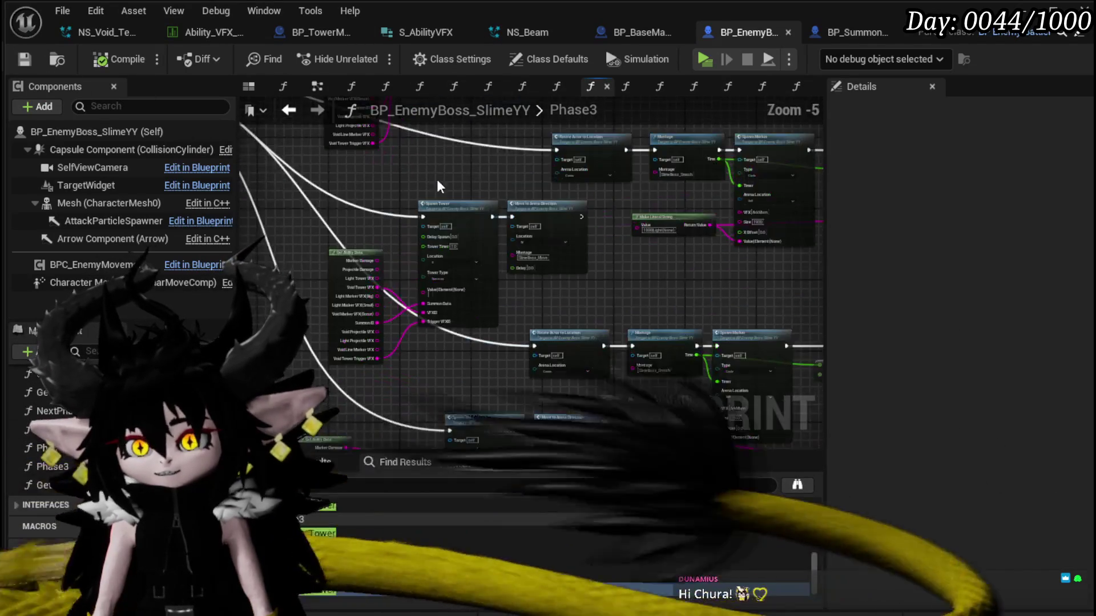
left_click_drag(712, 305, 724, 331)
scroll(724, 332, "down", 1)
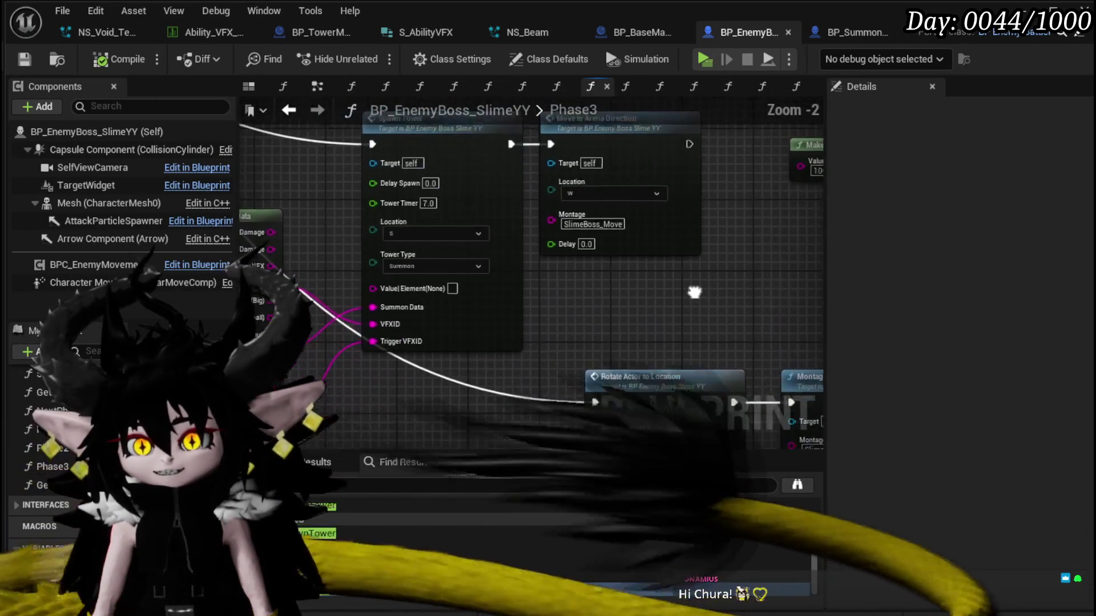
left_click_drag(657, 290, 656, 298)
scroll(571, 300, "down", 4)
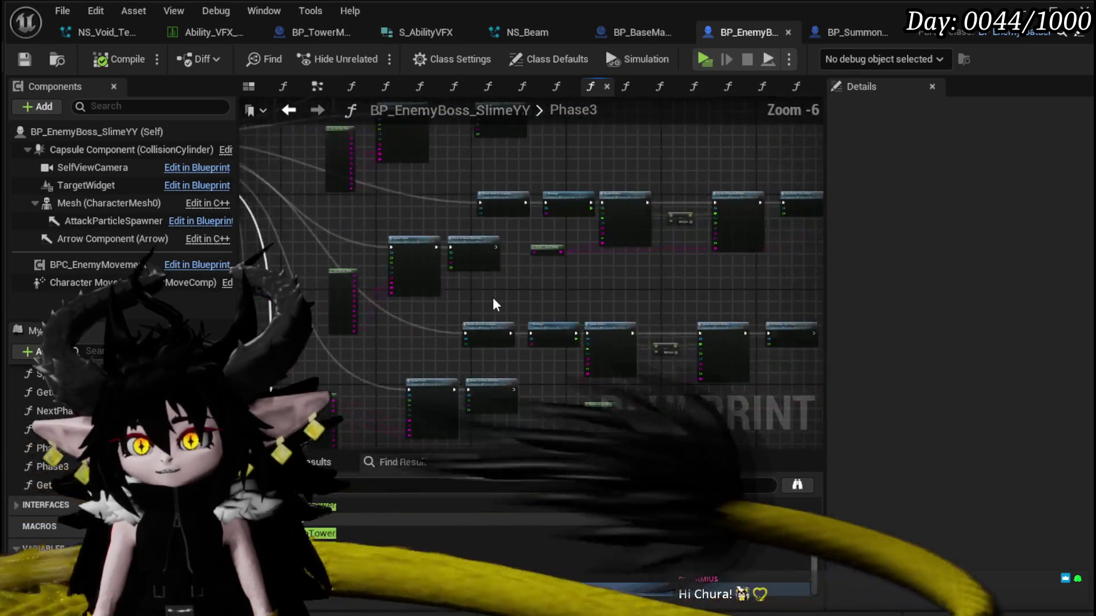
mouse_move(509, 363)
left_mouse_down()
mouse_move(641, 296)
mouse_move(666, 248)
left_mouse_up()
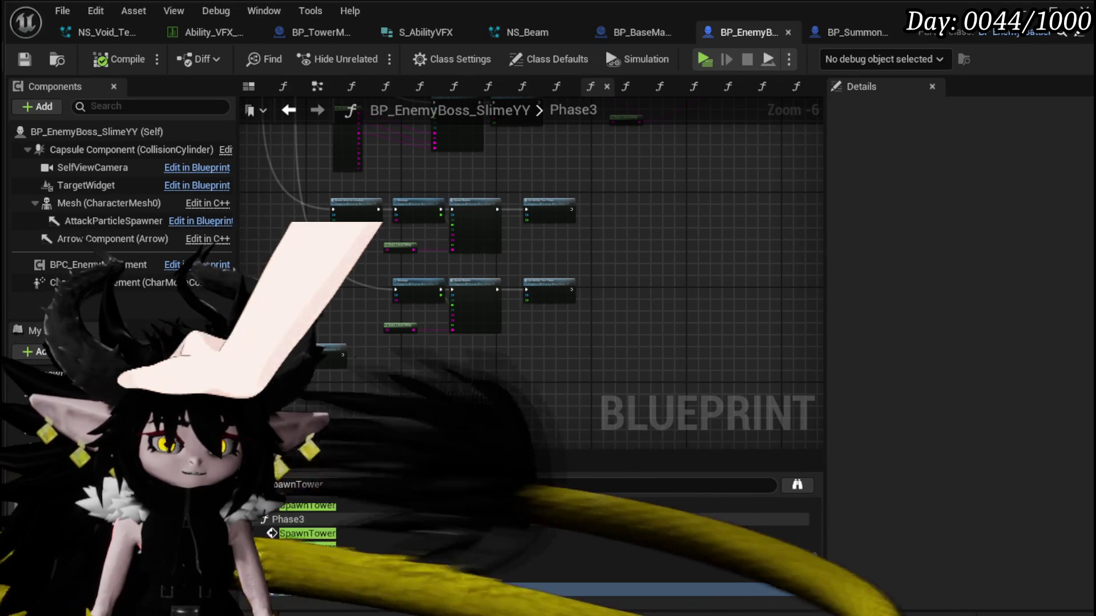
Save the boss blueprint with the upper Spawn Tower nodes in view.
scroll(562, 336, "up", 3)
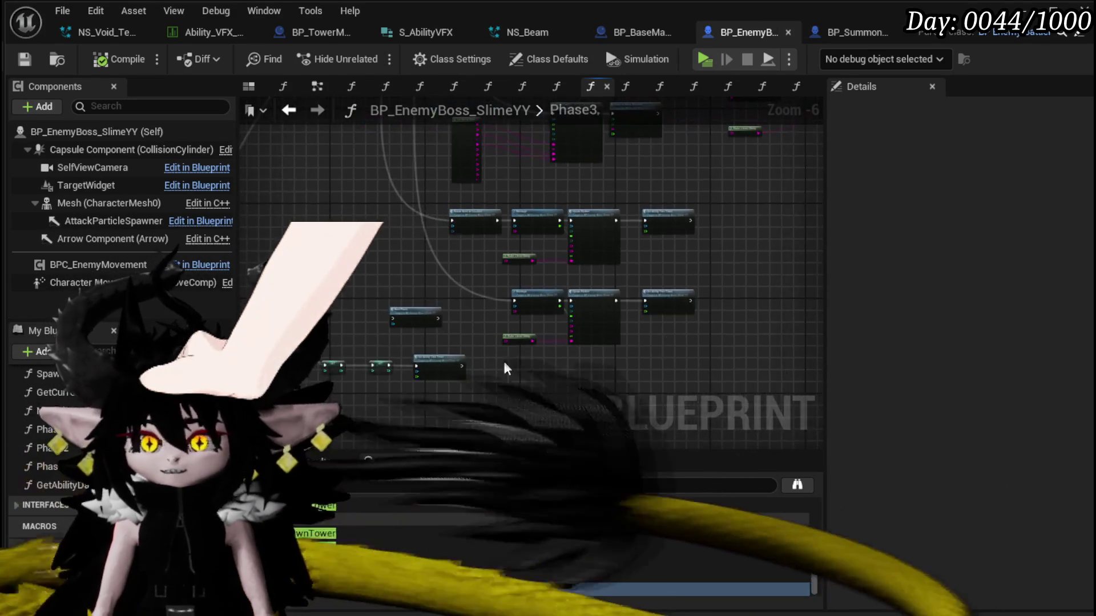
scroll(638, 260, "down", 2)
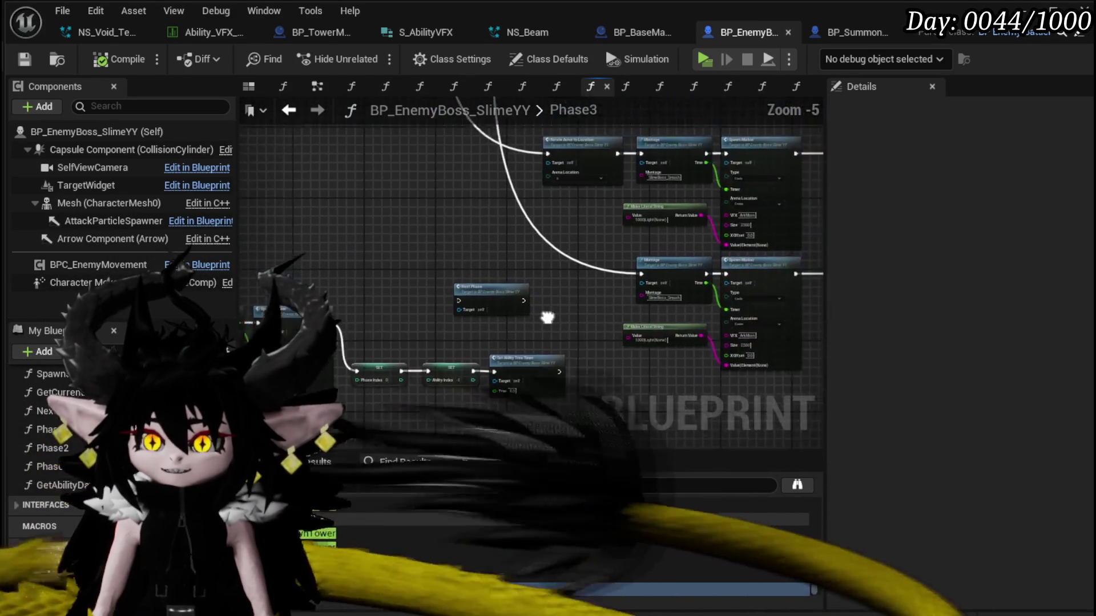
scroll(451, 313, "up", 2)
scroll(456, 314, "down", 2)
left_click_drag(495, 307, 266, 421)
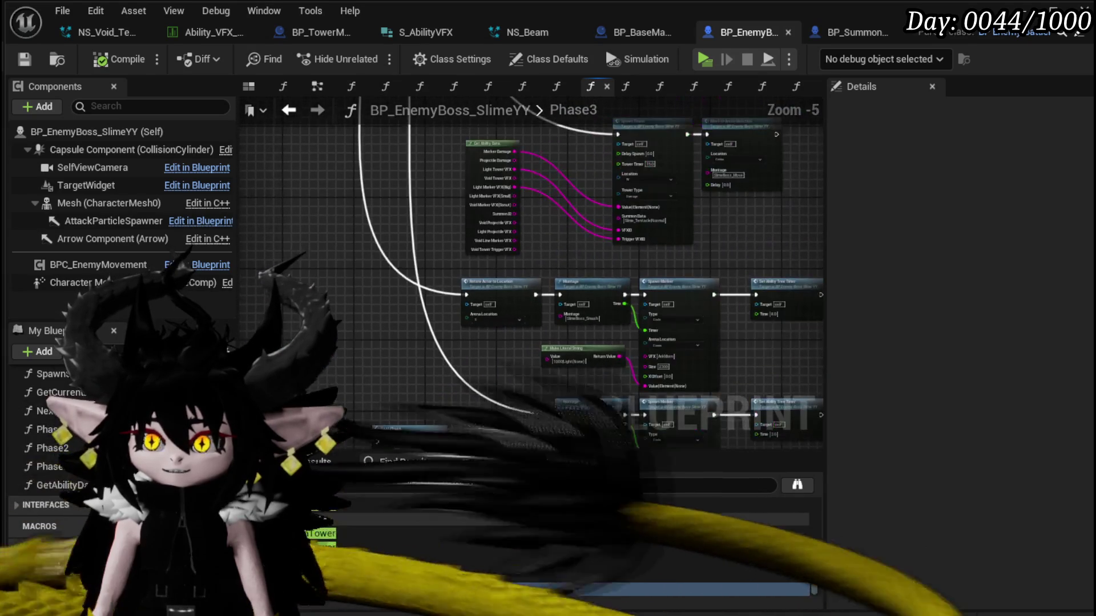
key("ctrl+s")
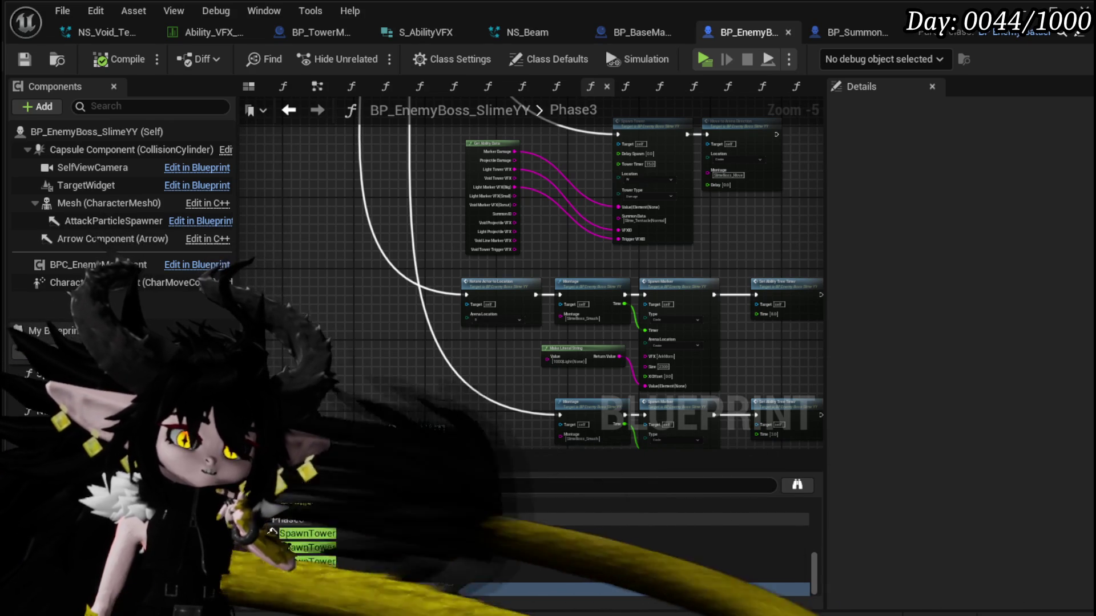
Save NS_Beam and close the NS_Beam and S_AbilityVFX editors.
mouse_move(349, 187)
left_mouse_down()
mouse_move(299, 233)
mouse_move(340, 188)
left_mouse_up()
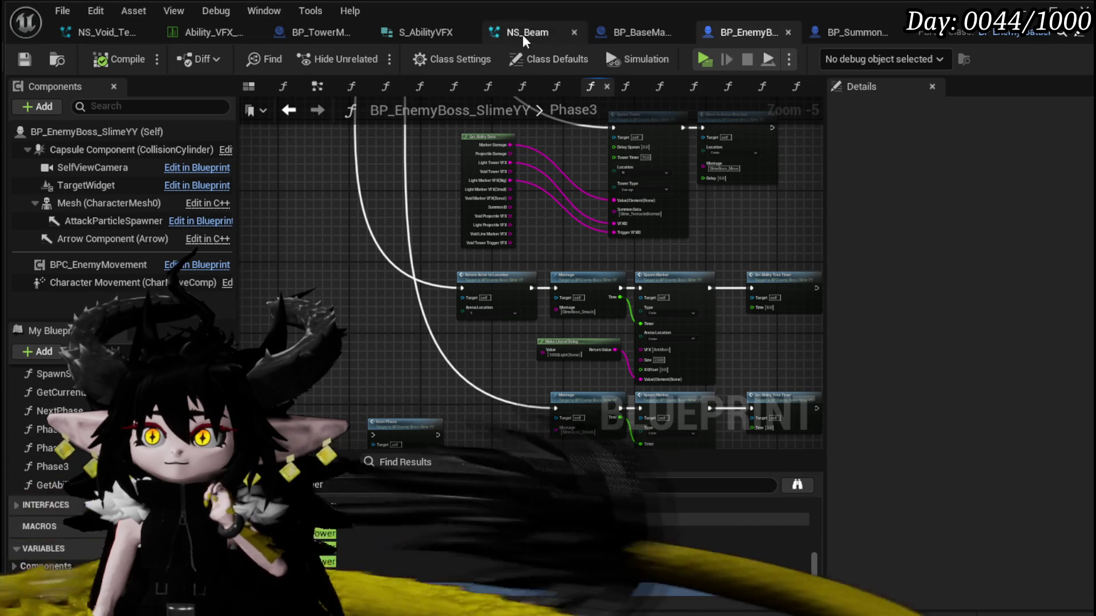
left_click(522, 35)
left_click(24, 58)
left_click(684, 32)
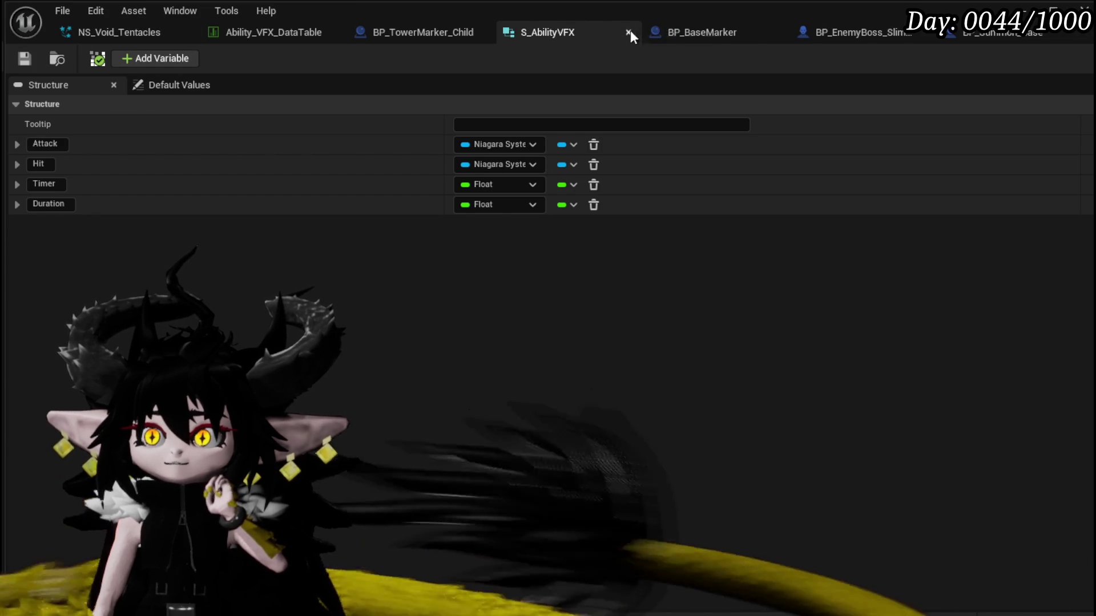
left_click(630, 32)
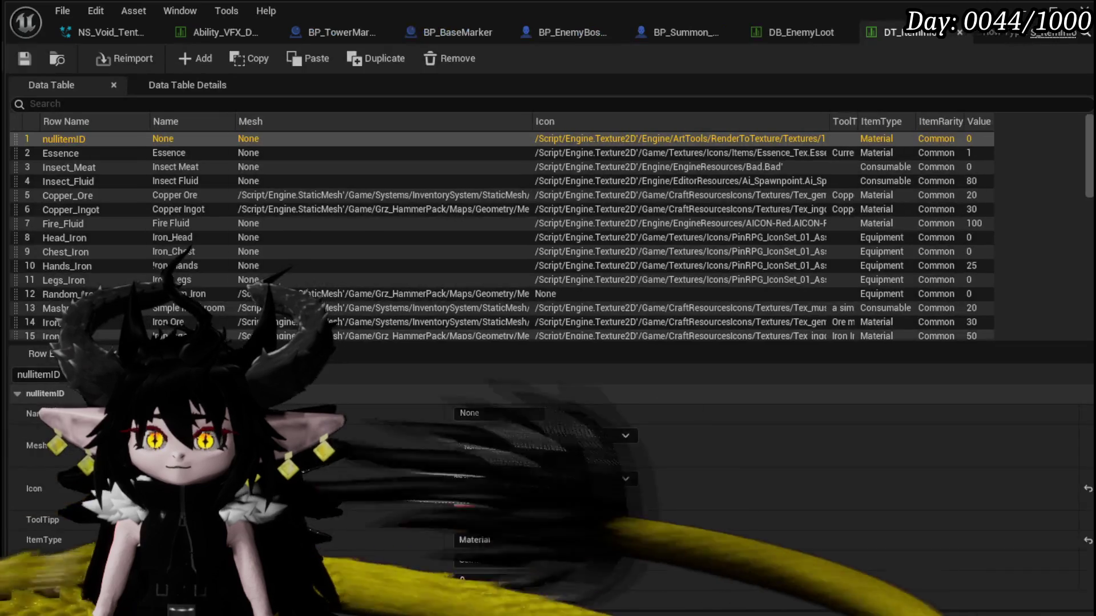
Add Gem&Wind_Echo with quantity 1 to Slime_Wind|Elite's loot table.
scroll(74, 191, "down", 5)
scroll(89, 194, "down", 2)
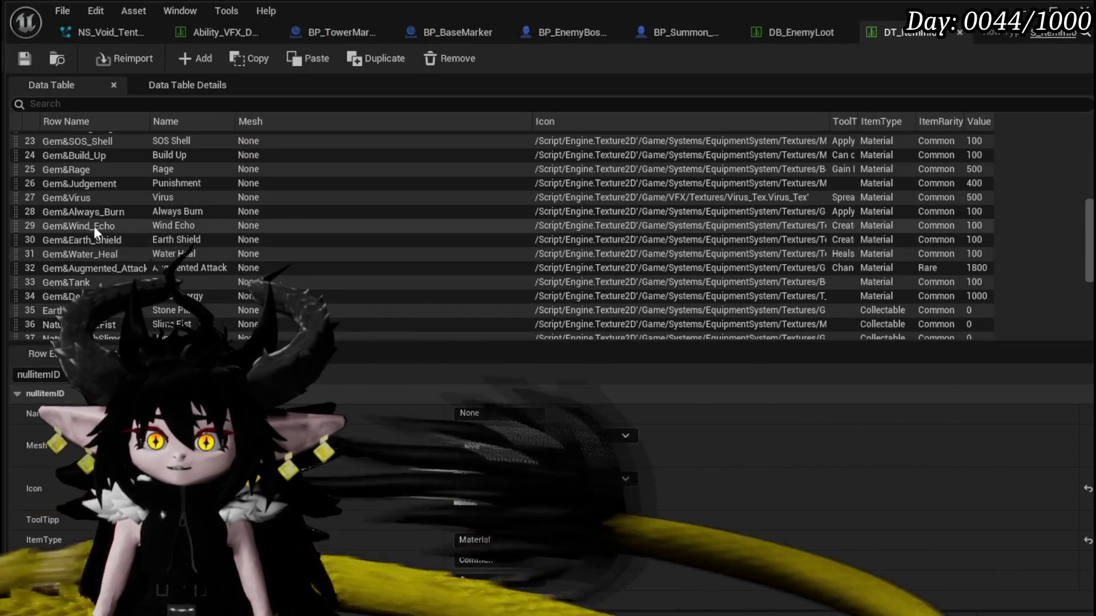
left_click(93, 226)
left_click(94, 226)
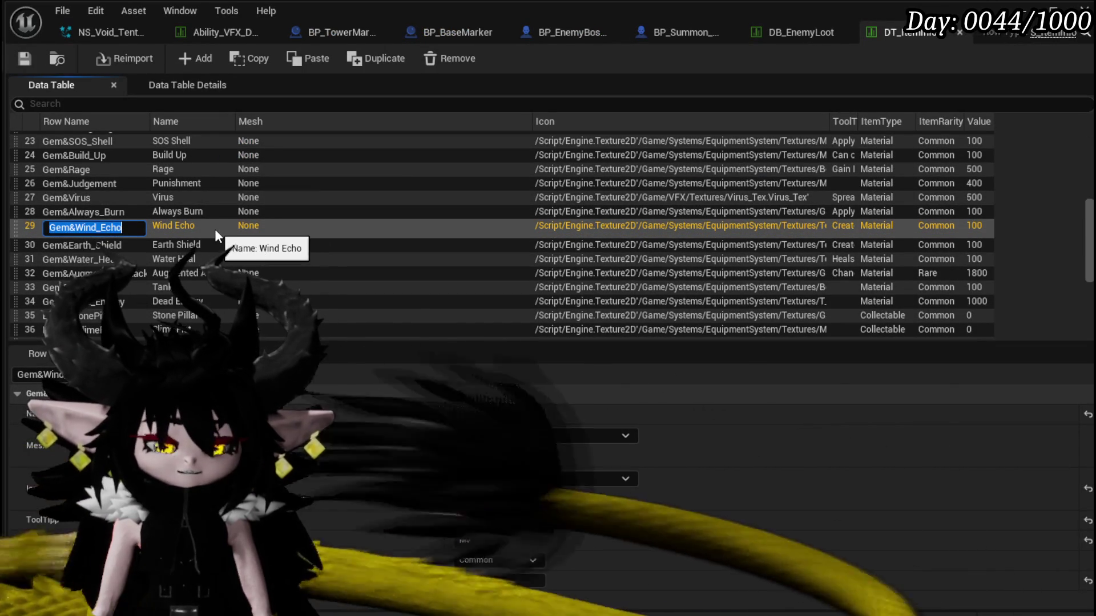
left_click(714, 111)
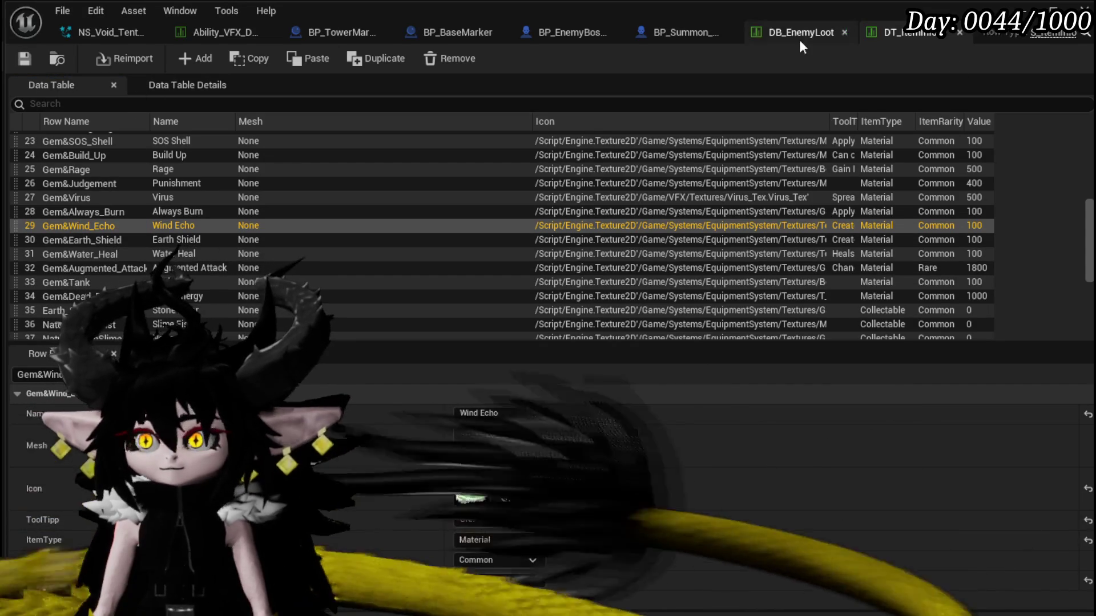
left_click(803, 40)
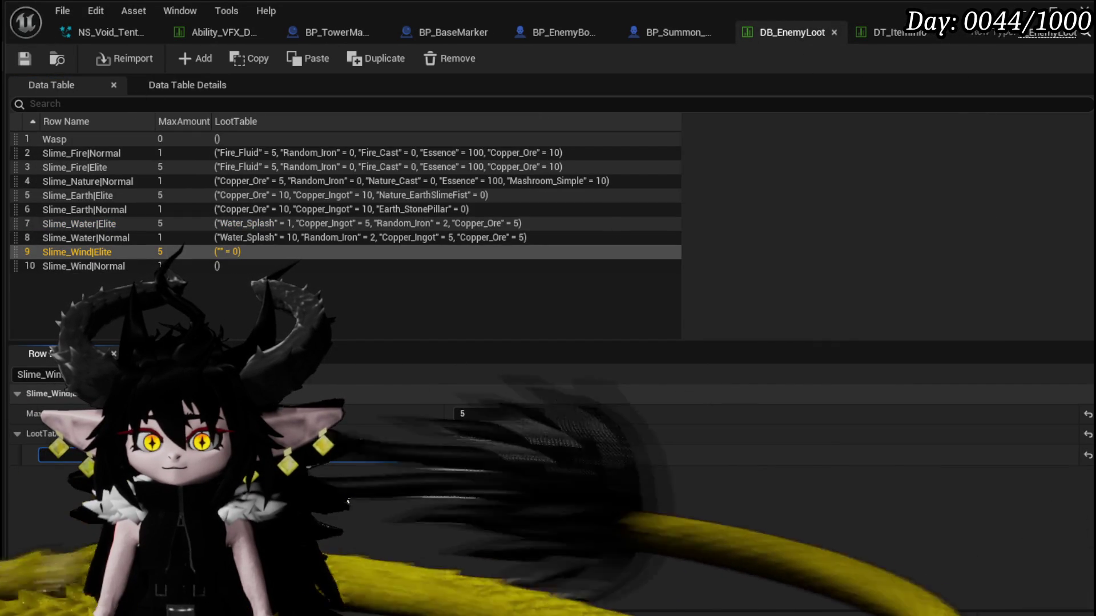
type("Gem&Wind_Echo")
key("Return")
left_click(21, 57)
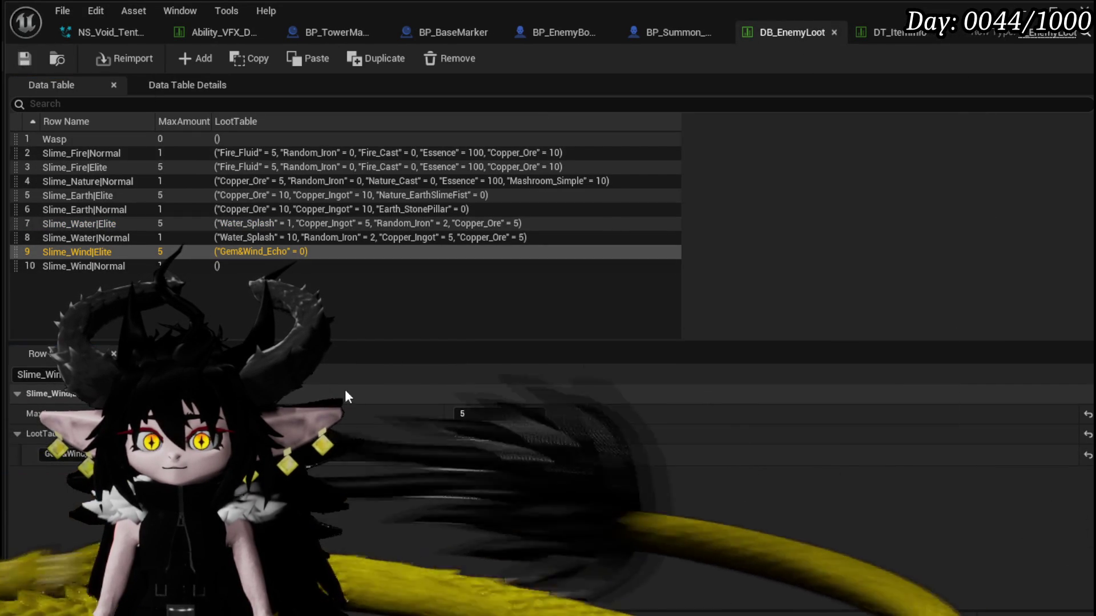
left_click(485, 455)
type("1")
key("Return")
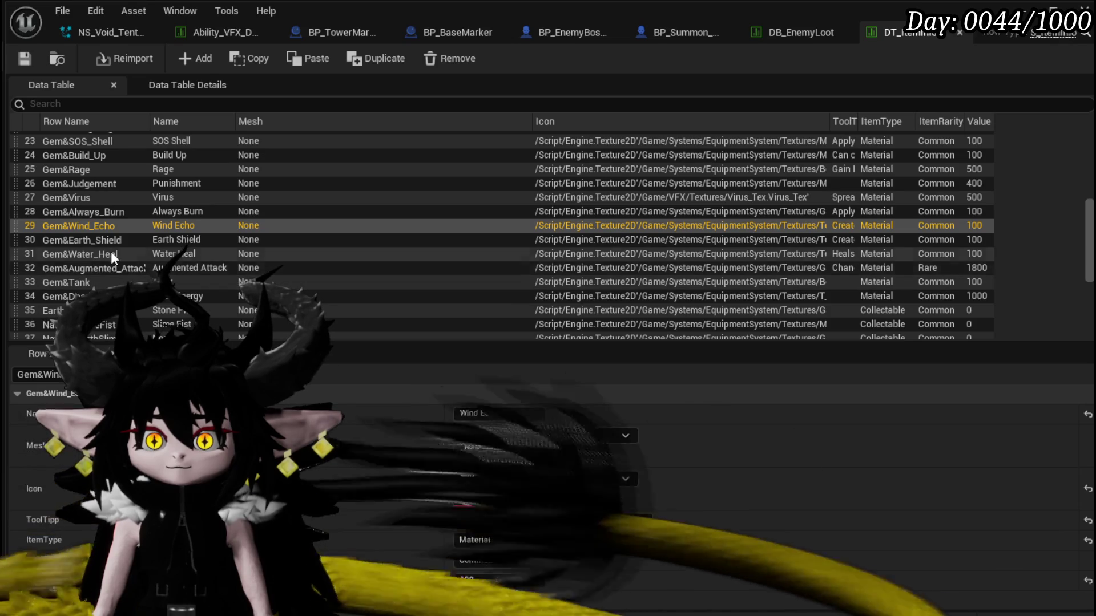
Find the gem rows in the item table and copy the Fast Summon row name.
scroll(110, 251, "down", 2)
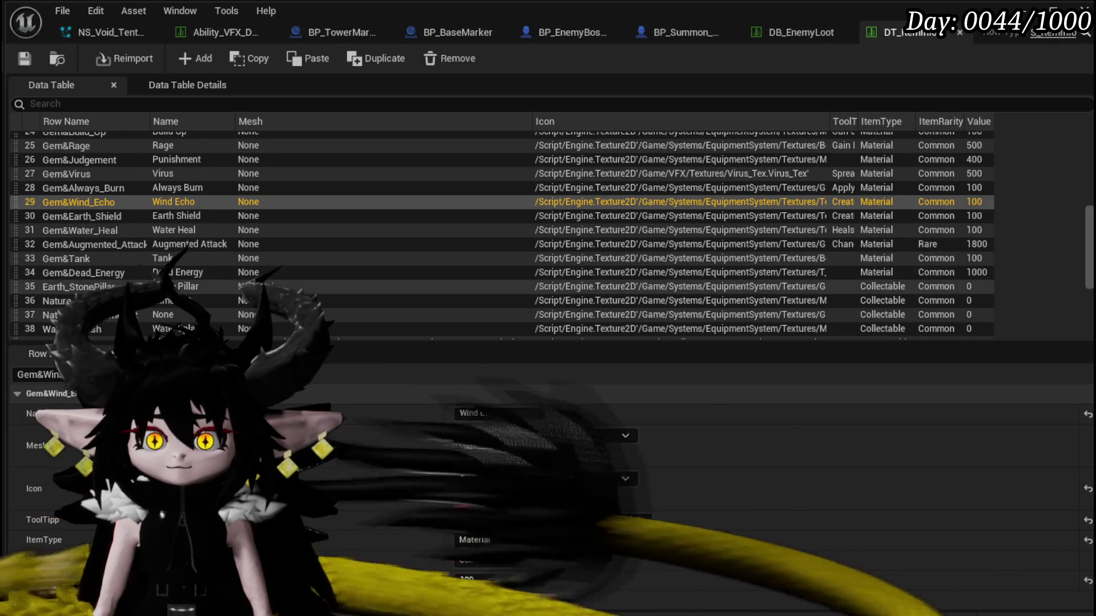
scroll(90, 140, "up", 1)
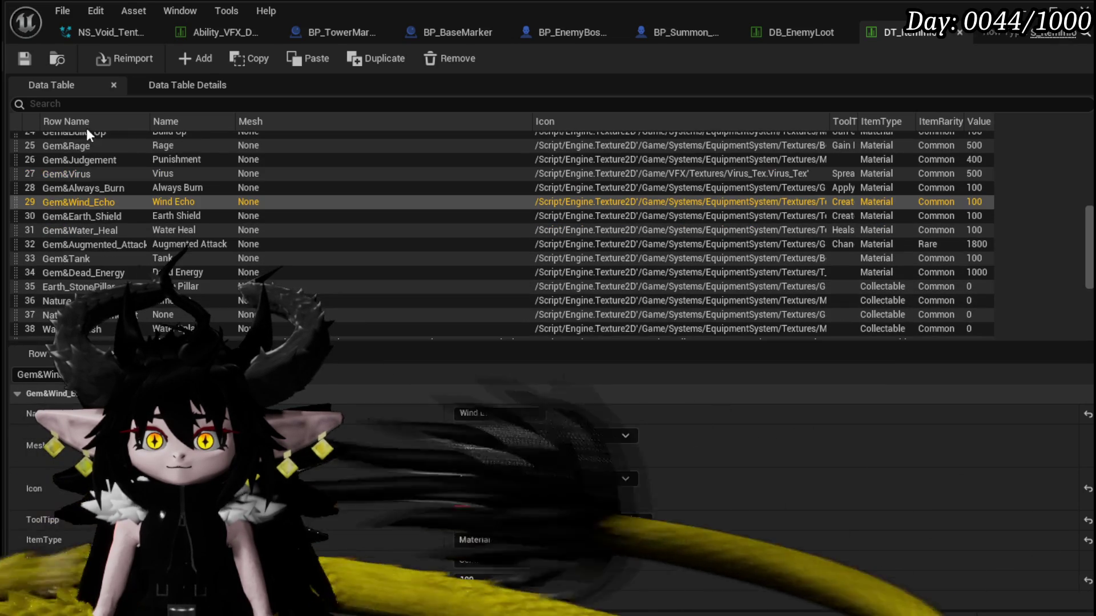
type("Gem")
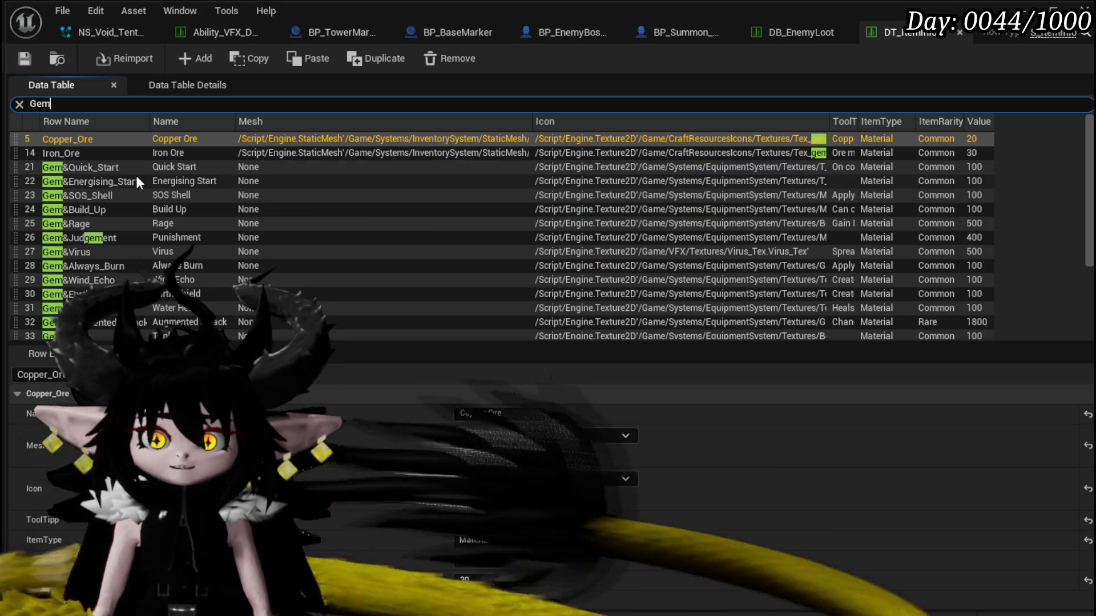
left_click(130, 172)
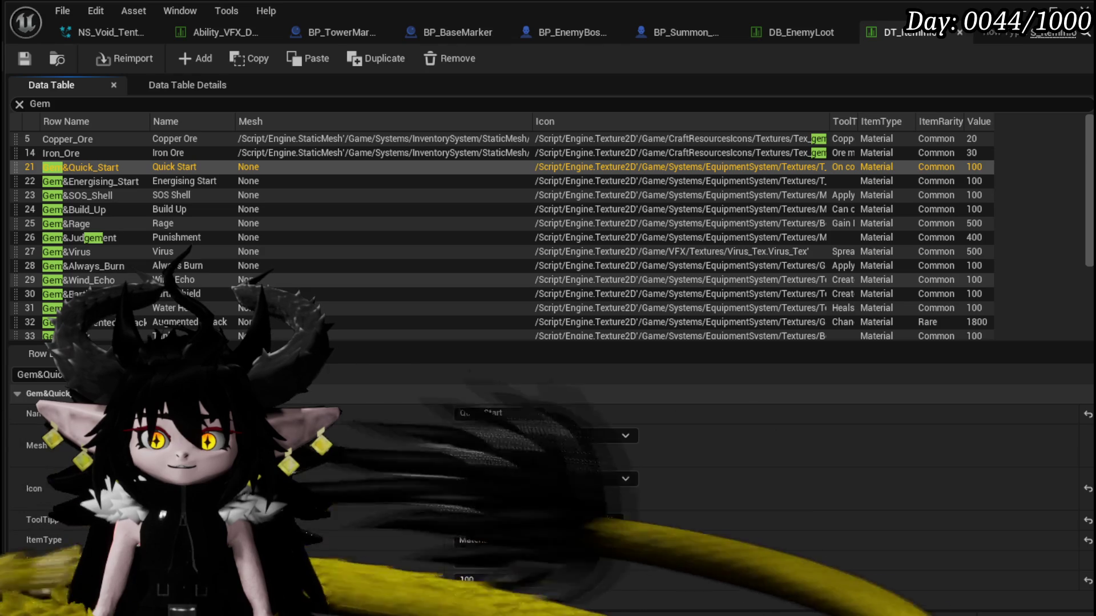
scroll(502, 236, "down", 1)
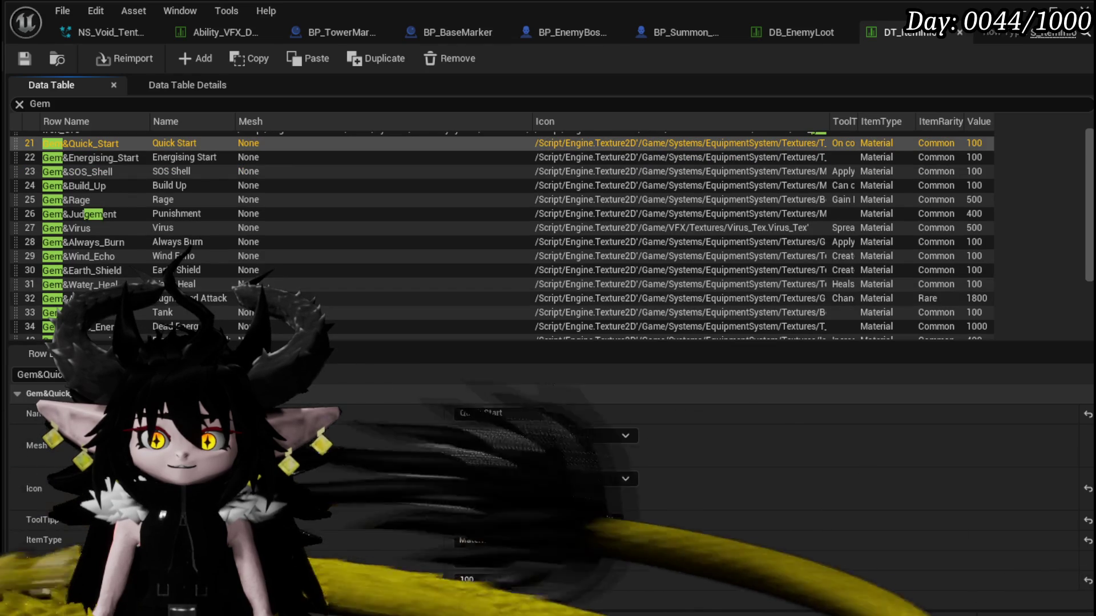
scroll(502, 236, "down", 1)
scroll(165, 290, "down", 3)
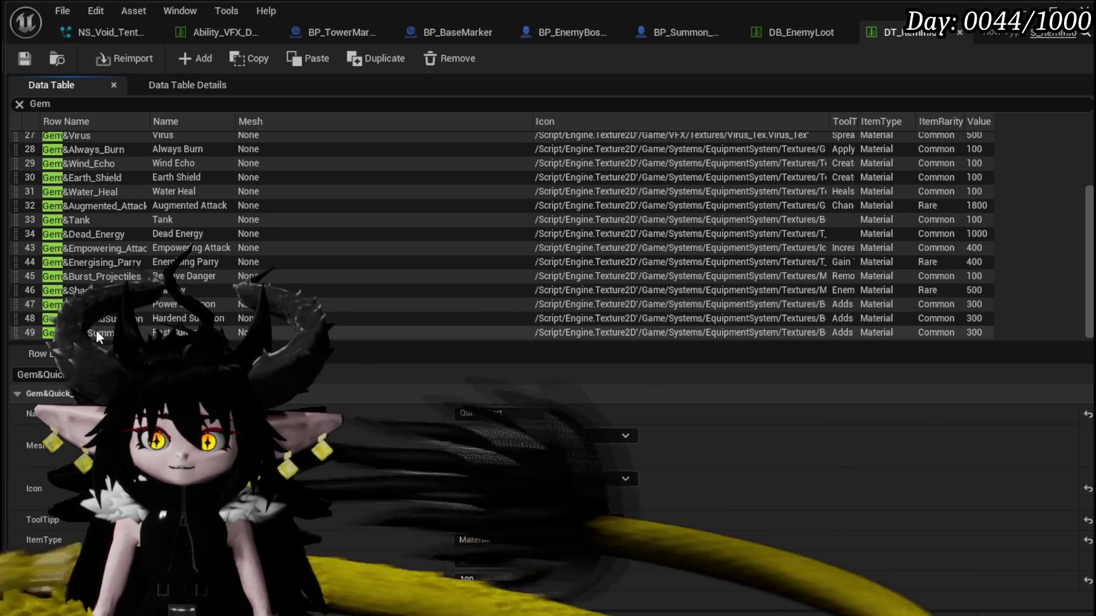
left_click(96, 331)
double_click(97, 333)
key("ctrl+c")
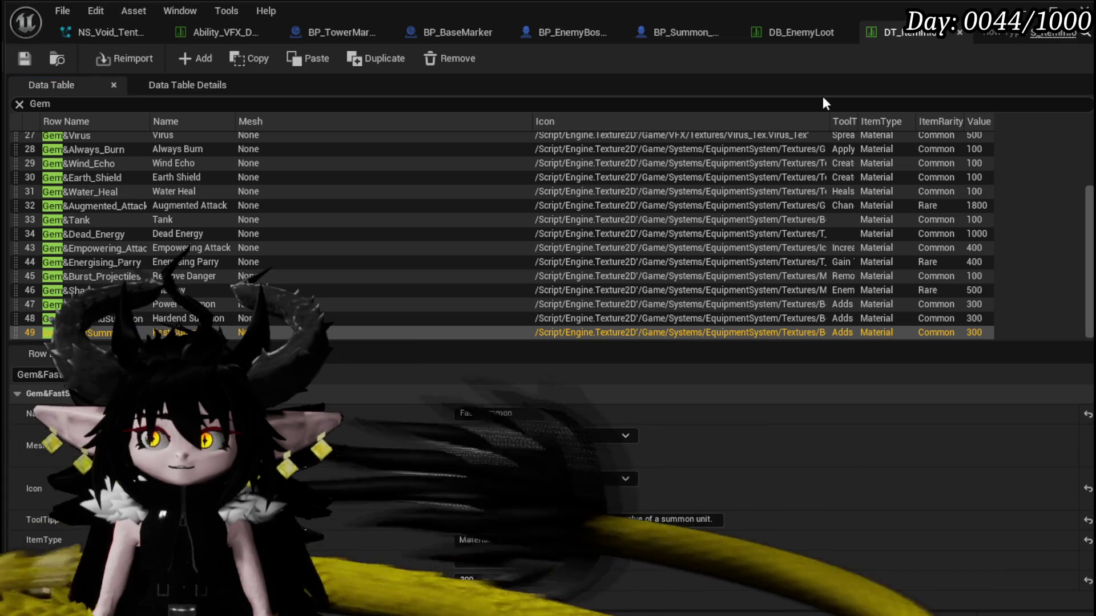
Add Gem&FastSummon with quantity 1 as Slime_Wind|Elite's second loot entry and save.
left_click(791, 32)
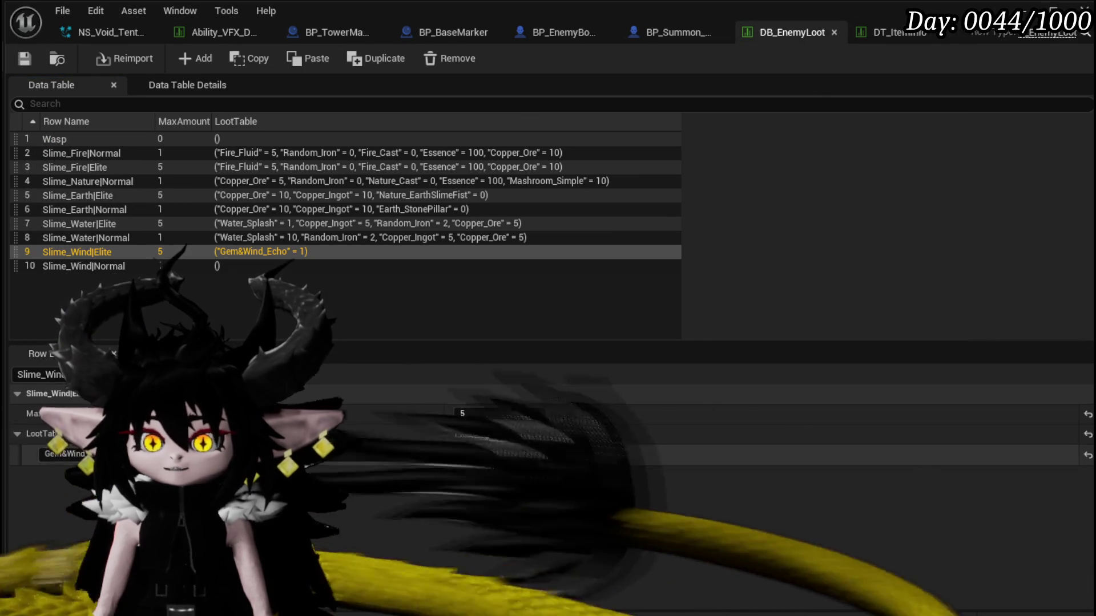
left_click(342, 476)
key("ctrl+v")
left_click(24, 63)
left_click(485, 476)
type("1")
key("Return")
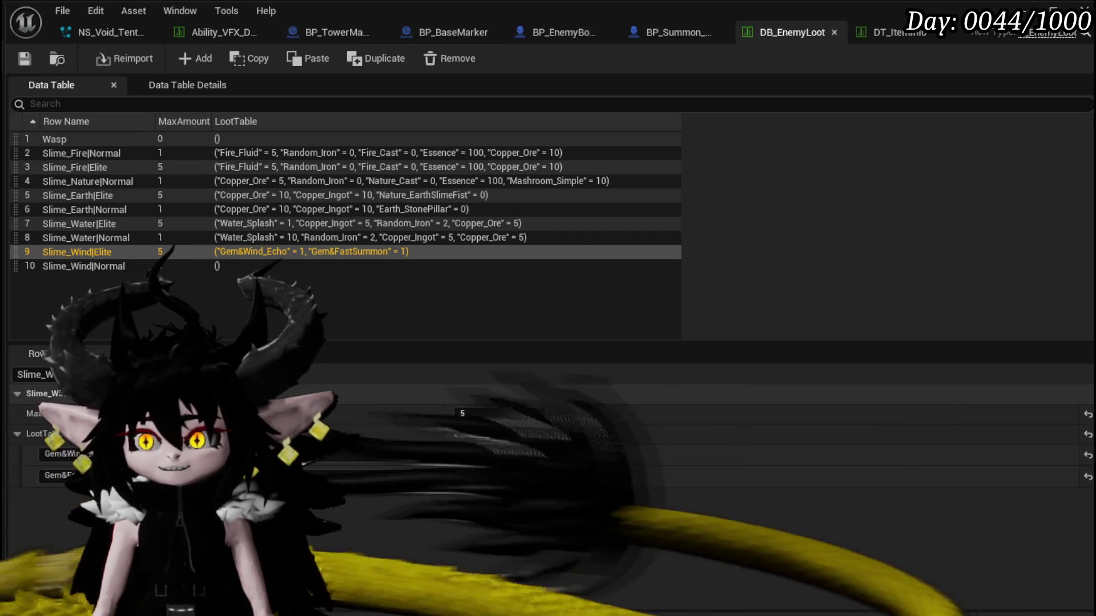
left_click(23, 60)
Add Gem&Quick_Start with quantity 1 as Slime_Wind|Elite's third loot entry and save.
left_click(899, 32)
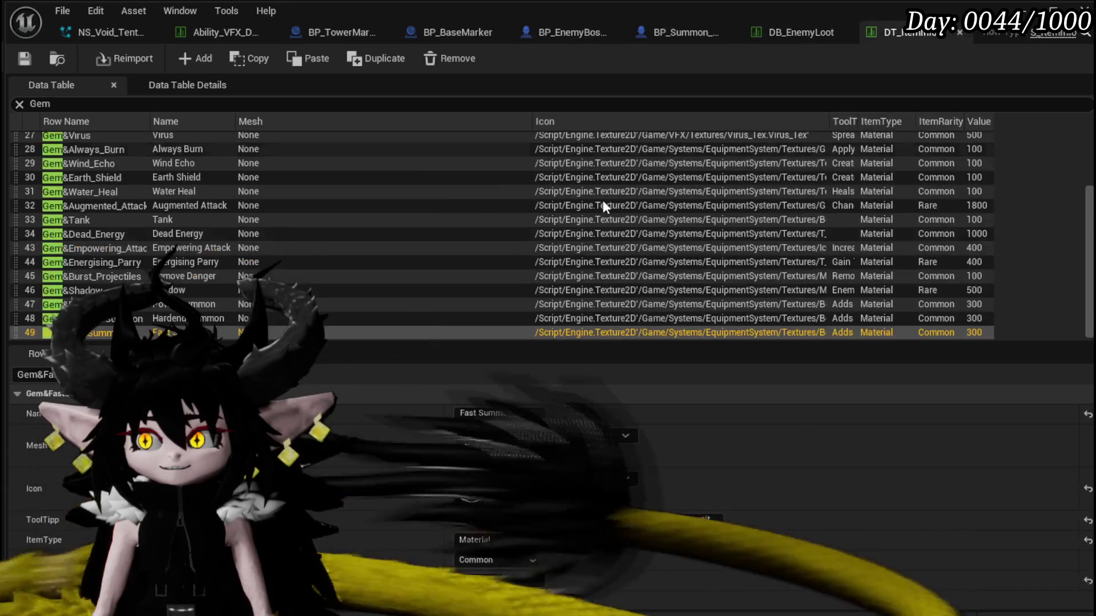
scroll(106, 324, "up", 5)
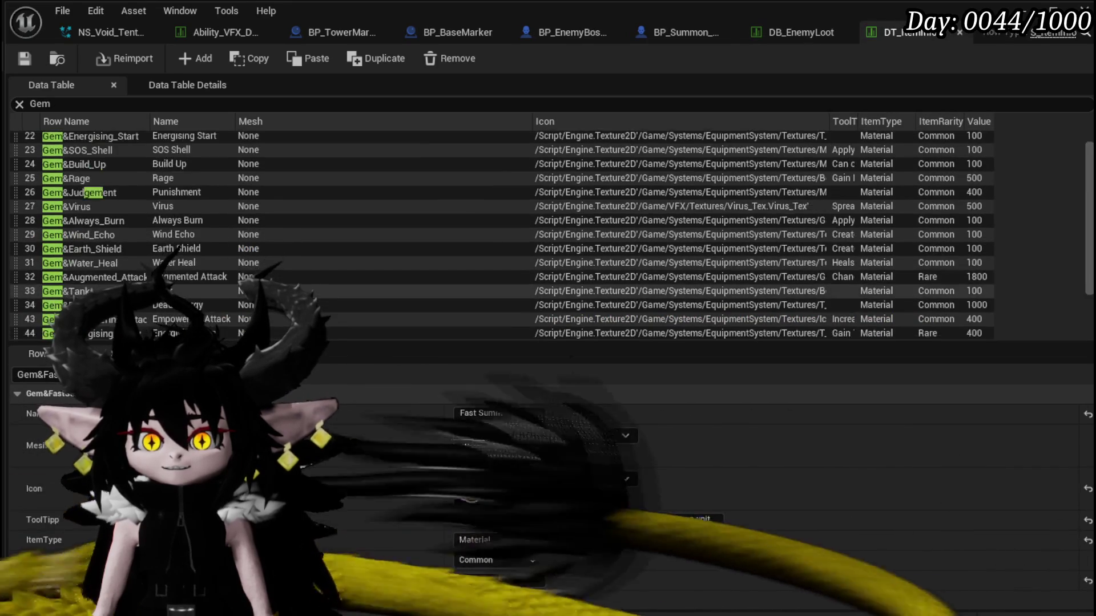
left_click(96, 167)
left_click(96, 167)
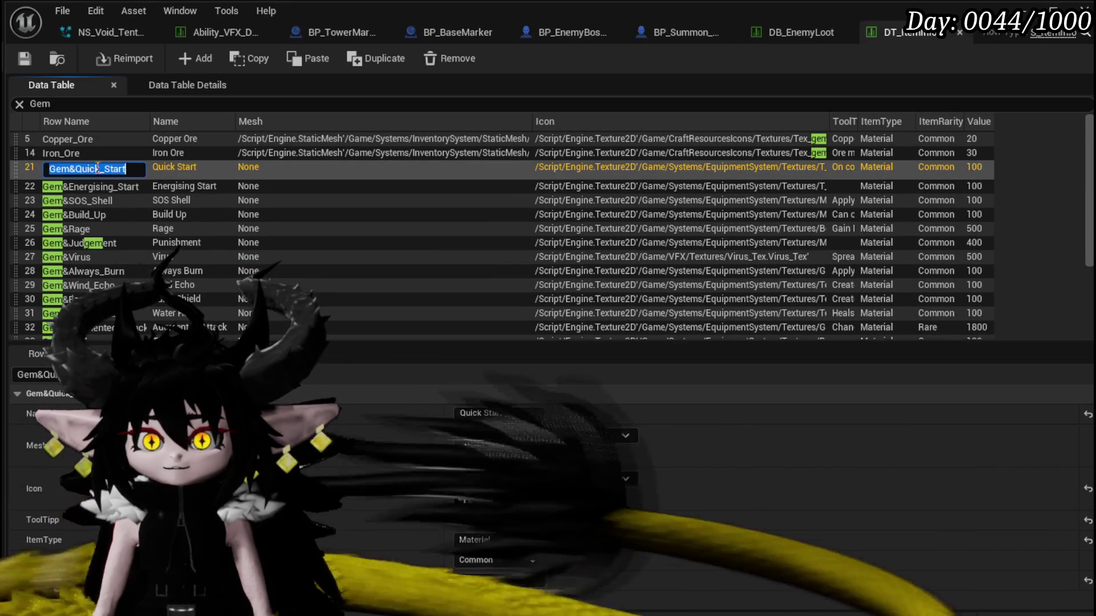
left_click(800, 32)
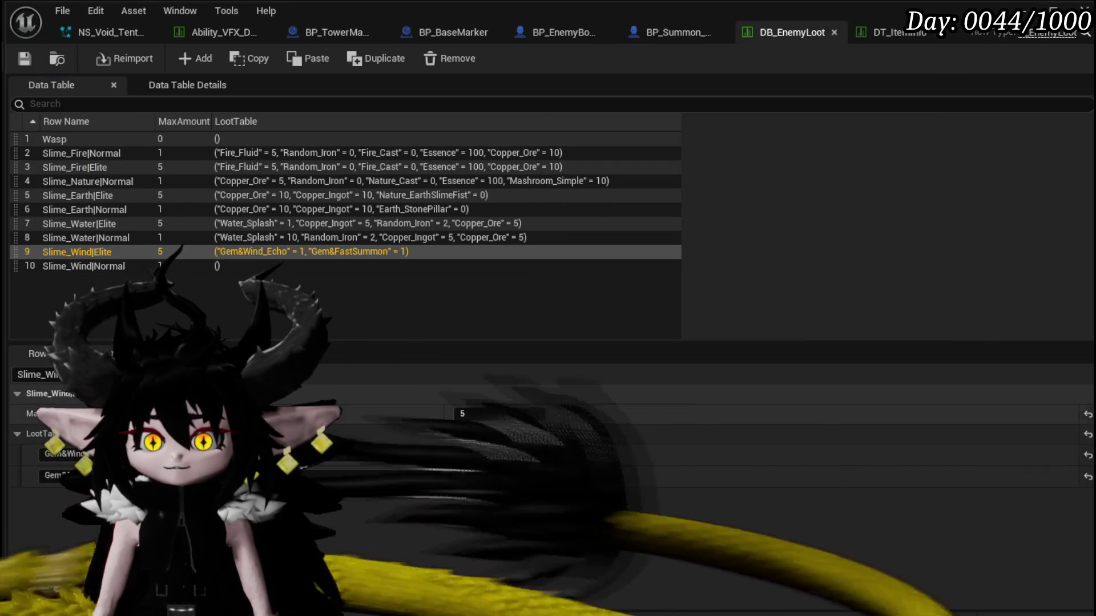
left_click(551, 434)
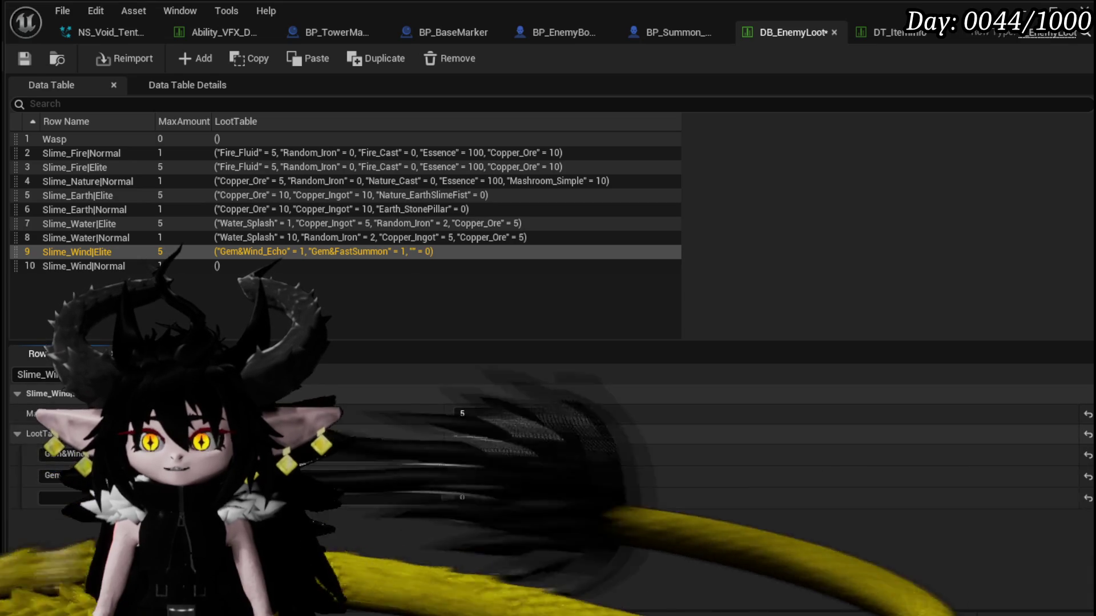
type("Gem&Quick_Start")
key("Return")
left_click(485, 497)
type("1")
key("Return")
key("ctrl+s")
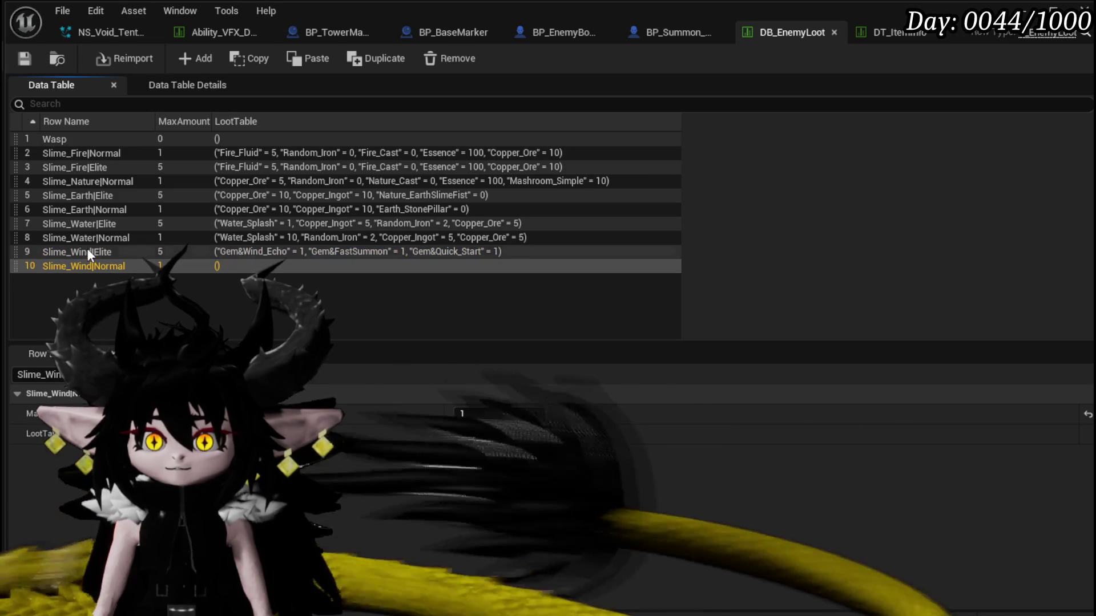
Give Slime_Wind|Normal a Gem&Wind_Echo loot entry with quantity 1.
left_click(172, 455)
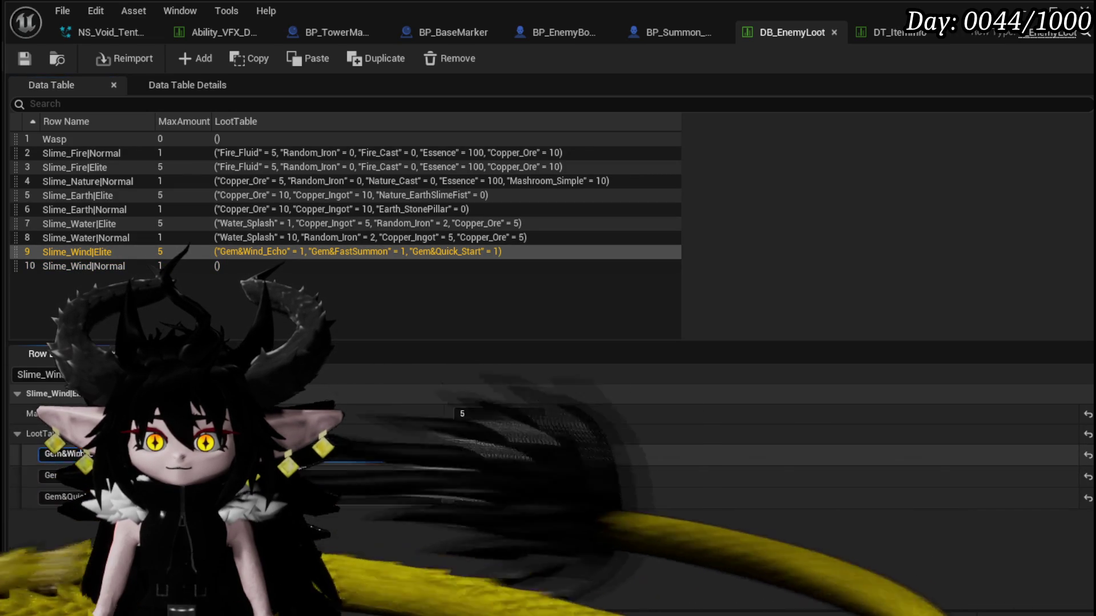
left_click(88, 265)
left_click(552, 434)
left_click(400, 455)
type("Gem&Wind_Echo")
key("Return")
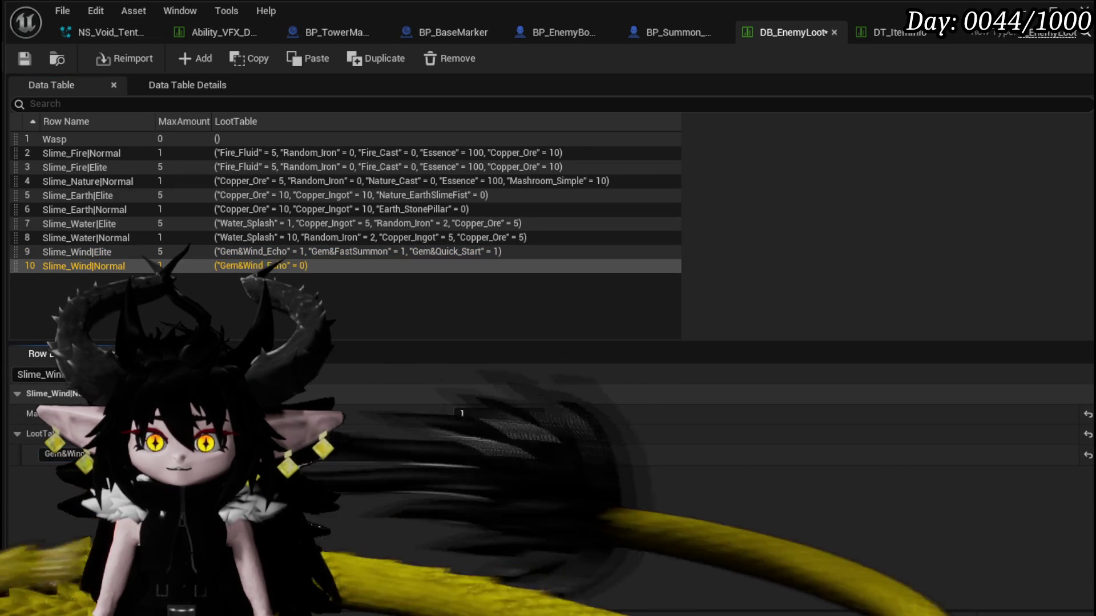
left_click_drag(493, 460, 504, 521)
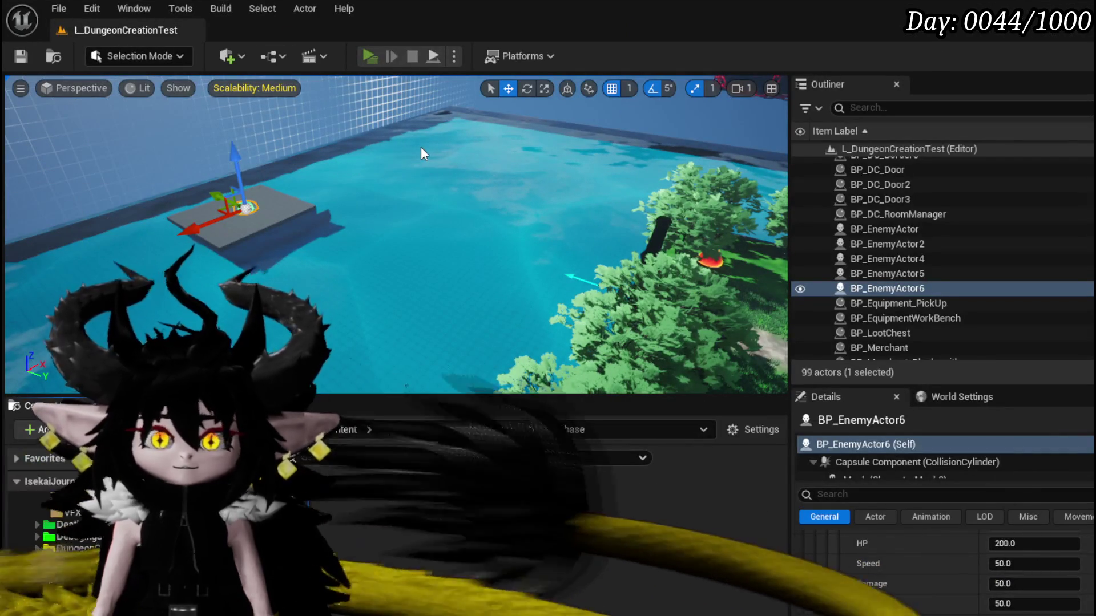
Launch the play preview and run to the floating platform to hit Slime_Wind with water splashes.
key("alt+p")
key("w")
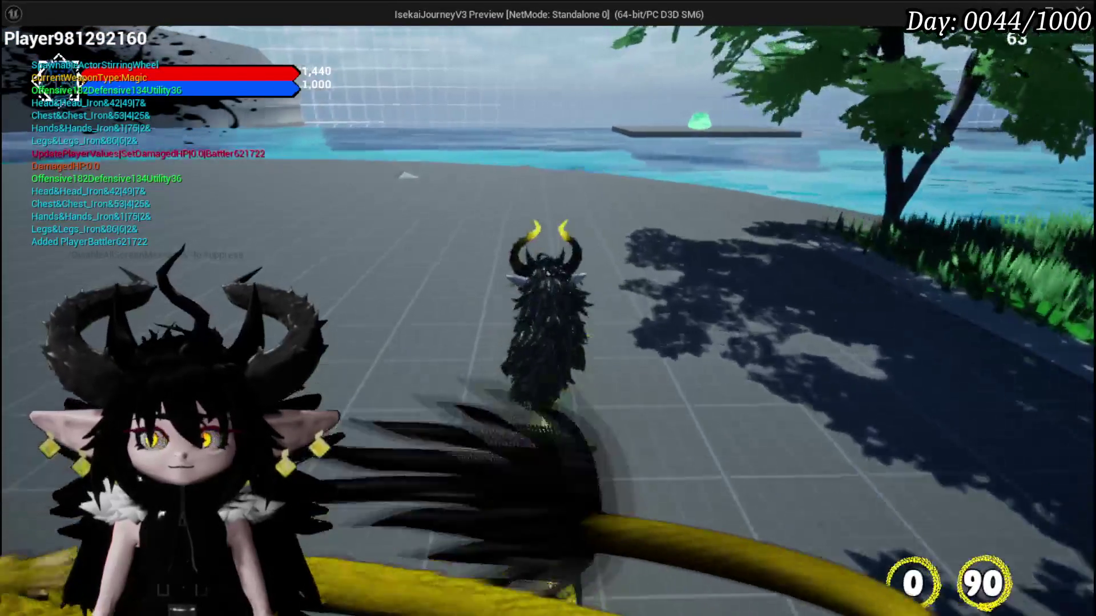
key("w")
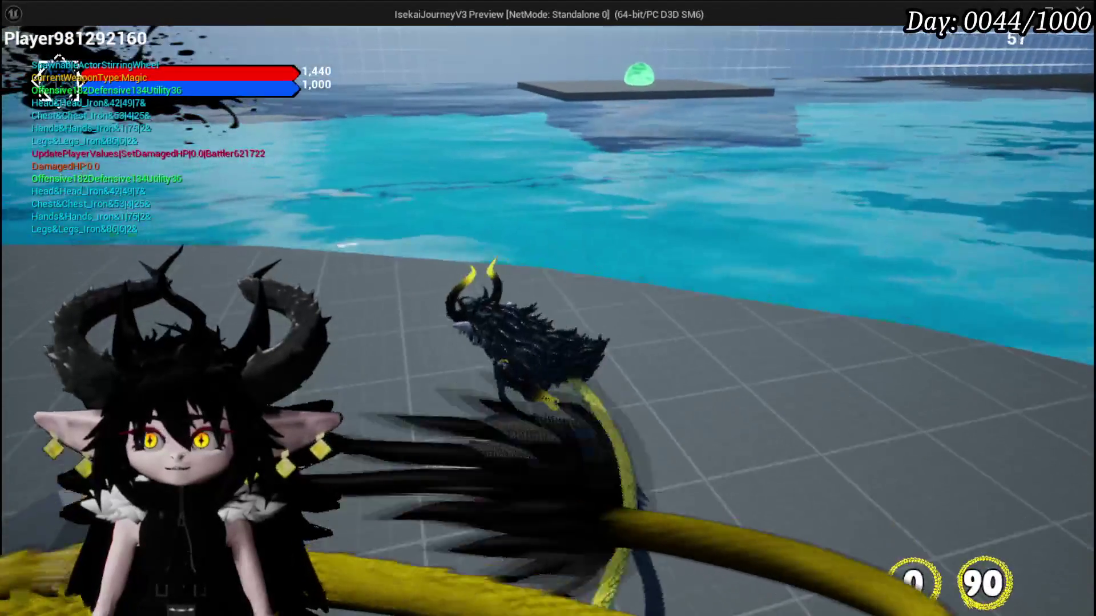
key("w")
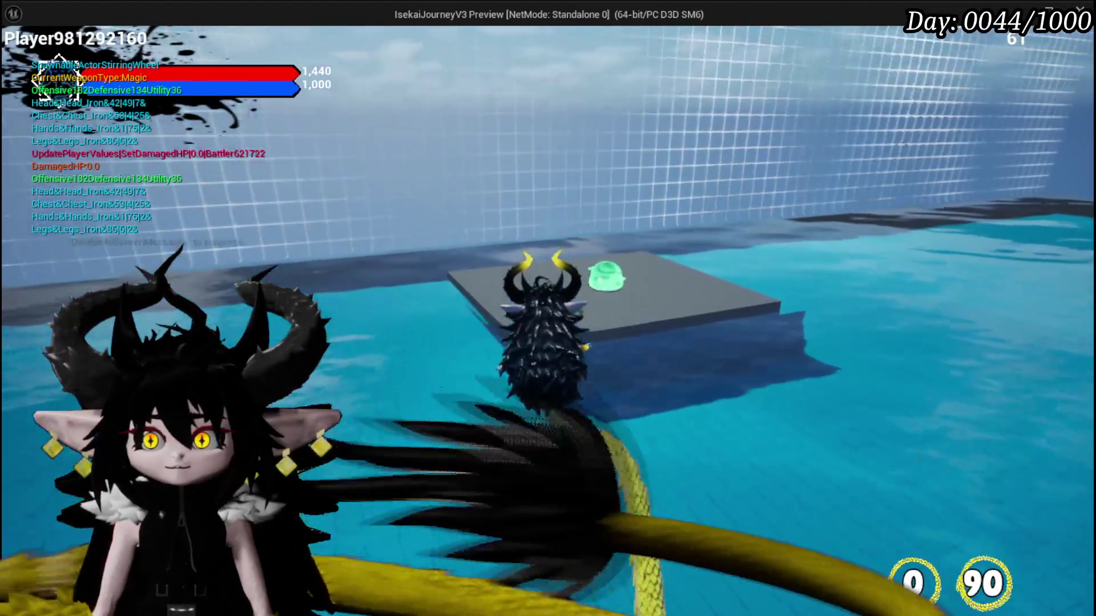
key("w")
key("space")
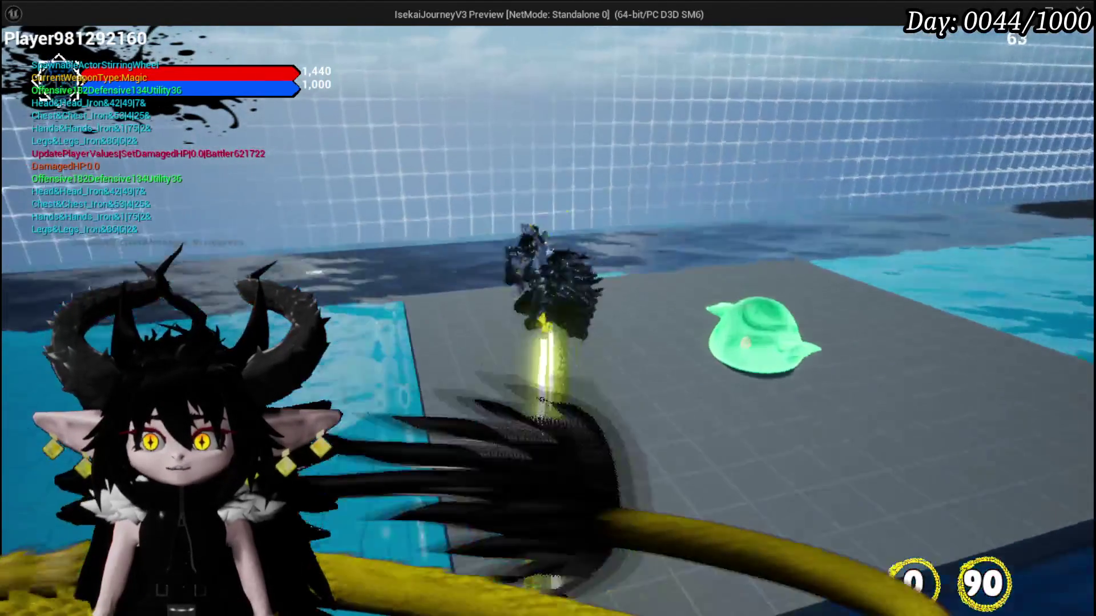
key("w")
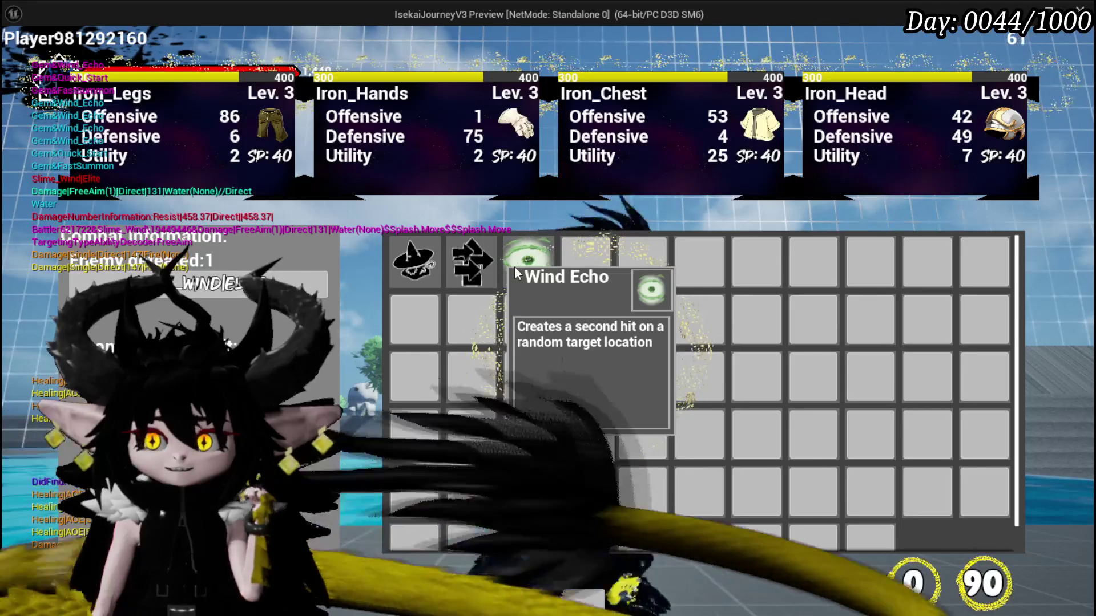
Remove the three gems from the first inventory slot and close the inventory.
left_click(414, 267)
left_click(415, 266)
left_click(418, 265)
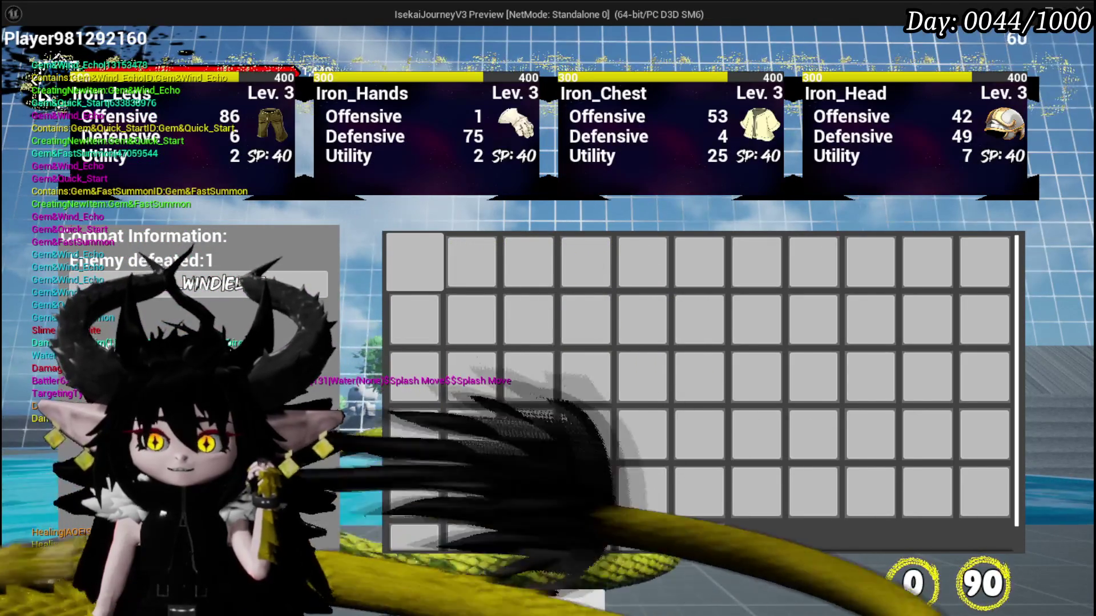
key("i")
Cross the water and the round island to the benches and open the build/upgrade/craft-gem menu.
key("w")
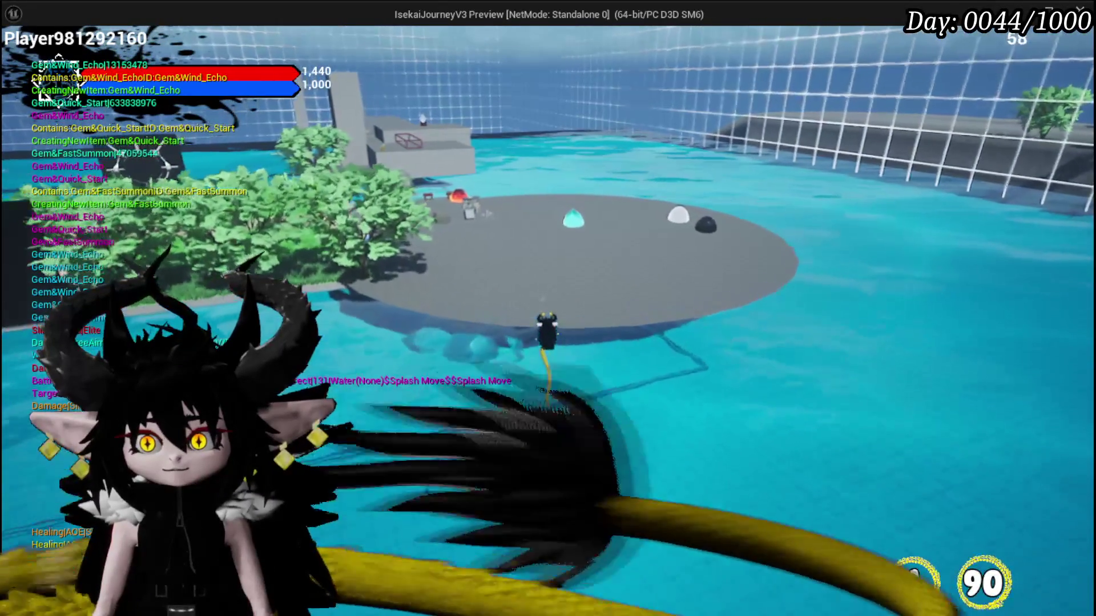
key("w")
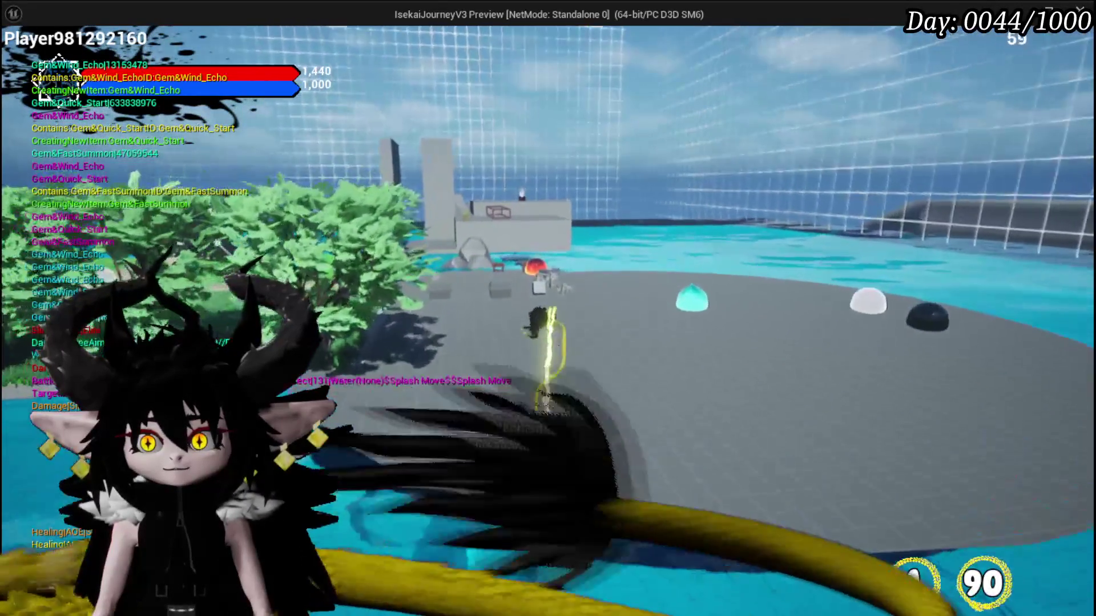
key("w")
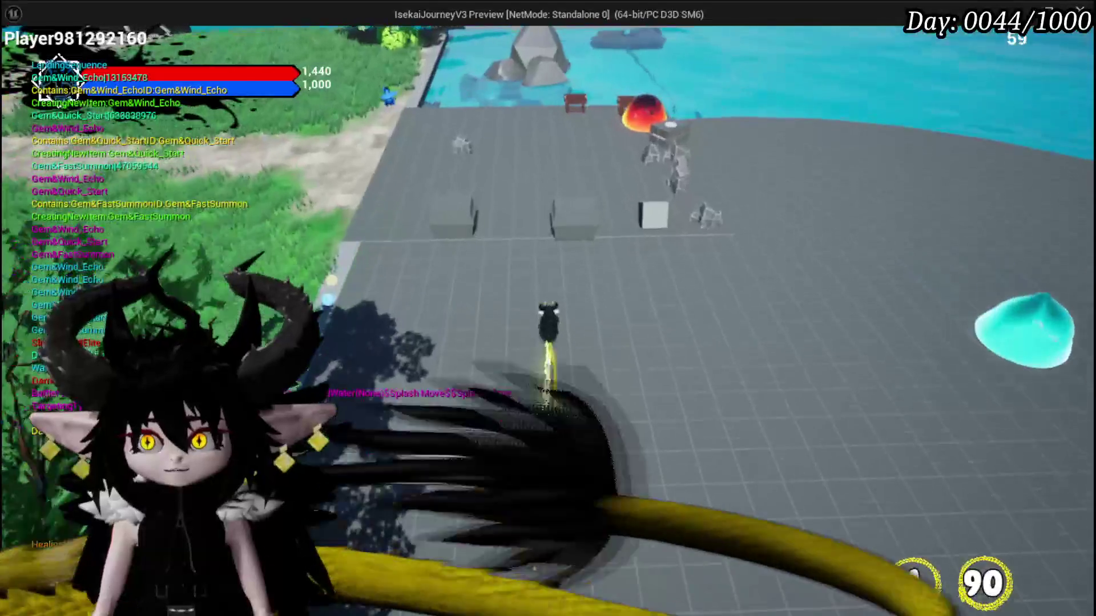
key("w")
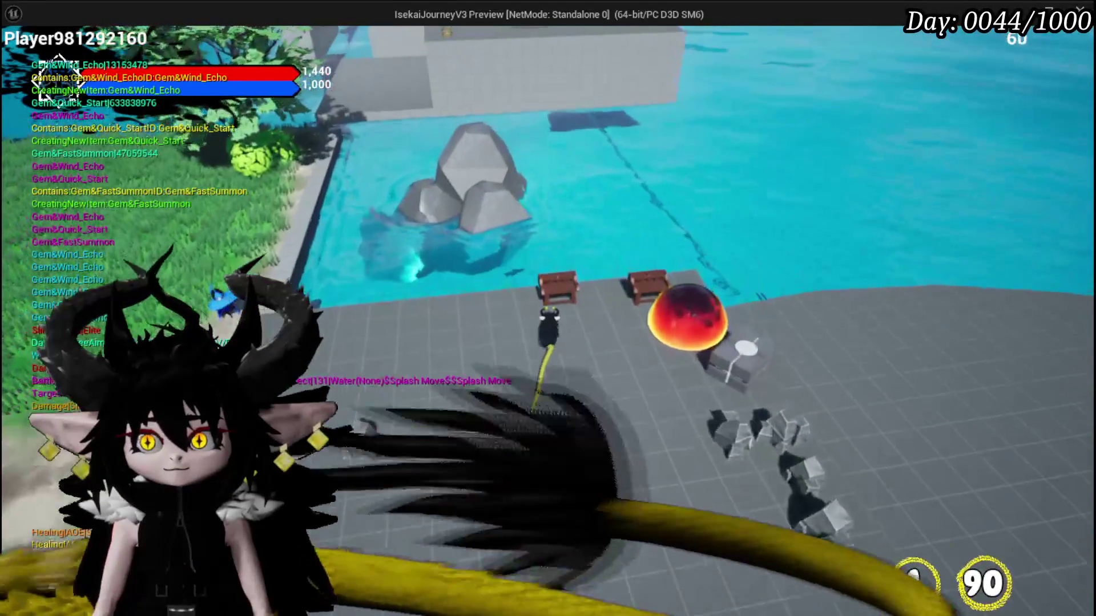
key("b")
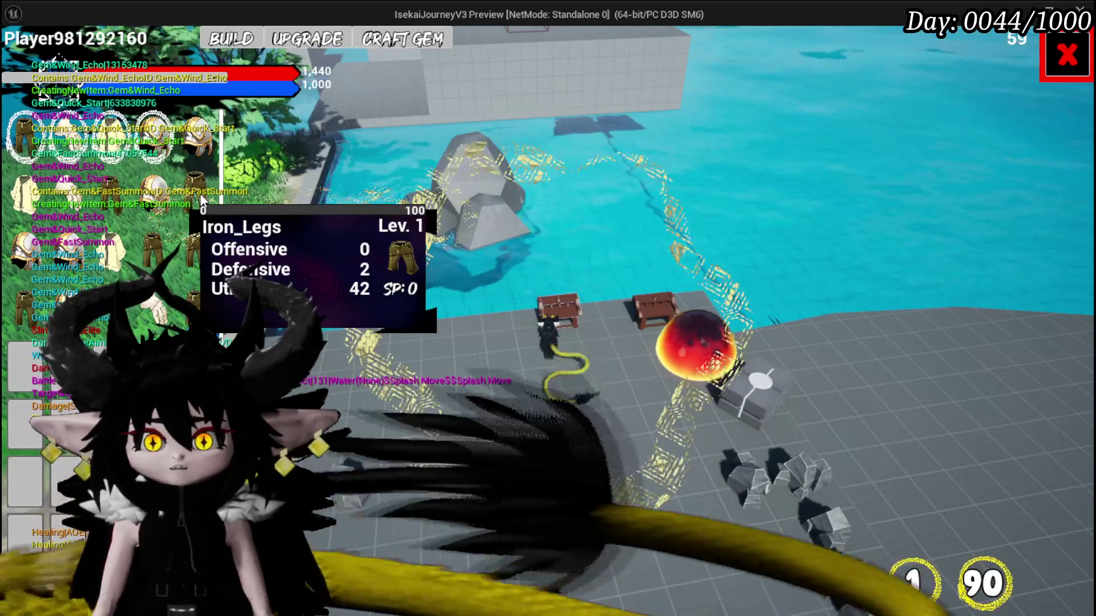
Open the Iron_Legs upgrade panel and its gem inventory grid, then close them.
left_click(199, 241)
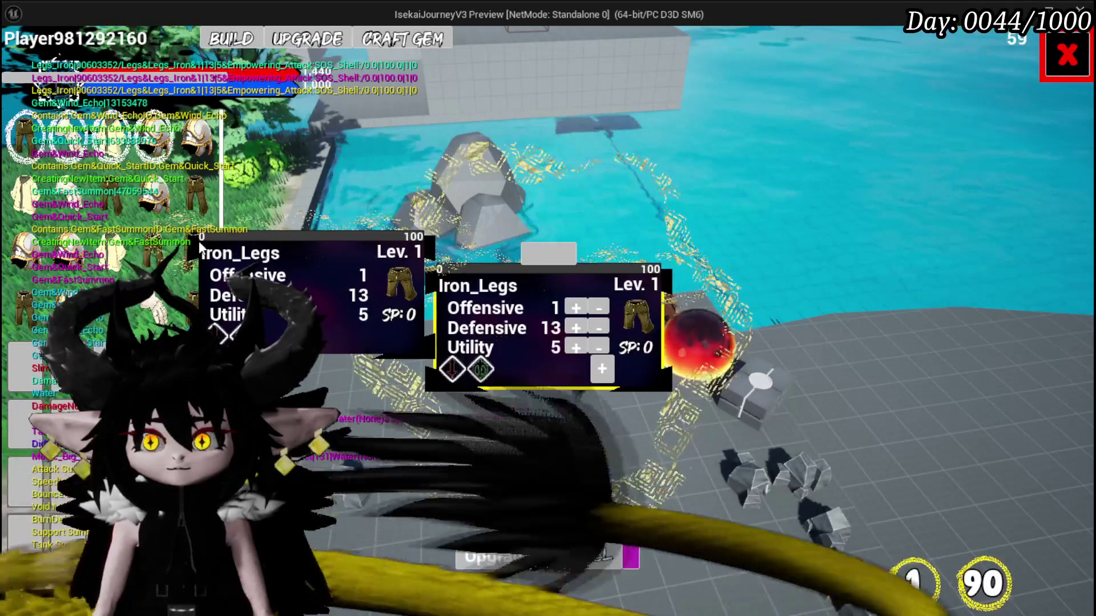
left_click(478, 369)
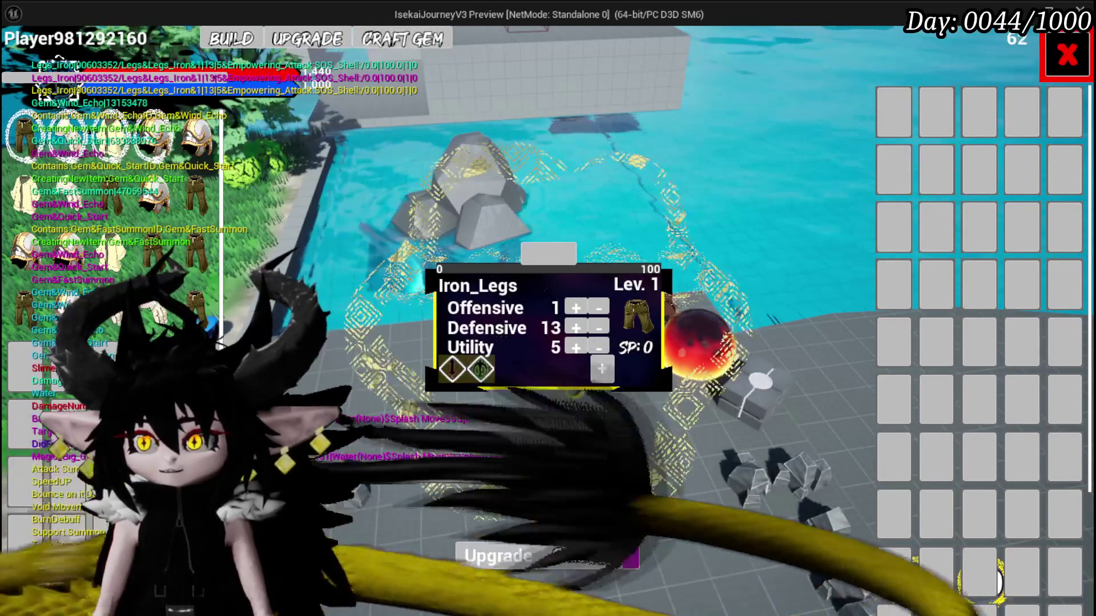
key("Escape")
key("Escape")
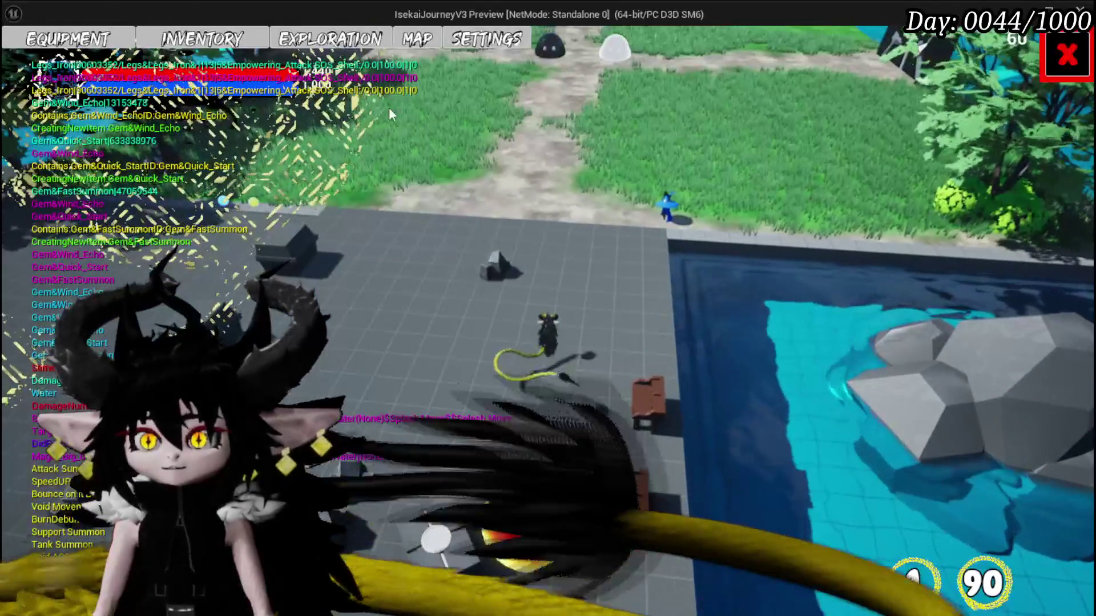
Browse the player inventory's material and equipment items, then close the inventory.
left_click(188, 38)
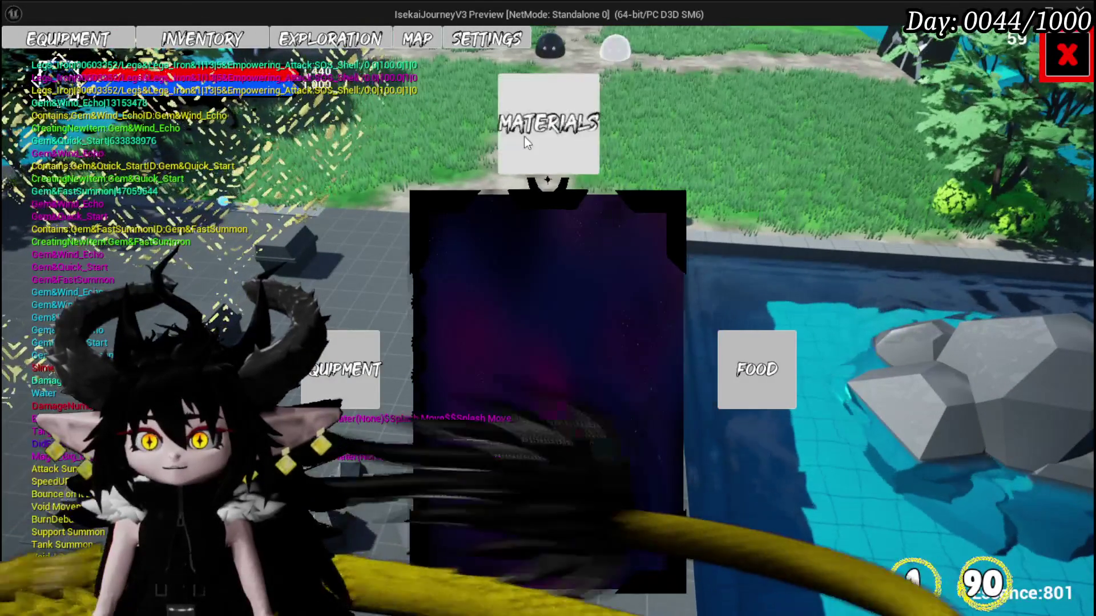
left_click(526, 157)
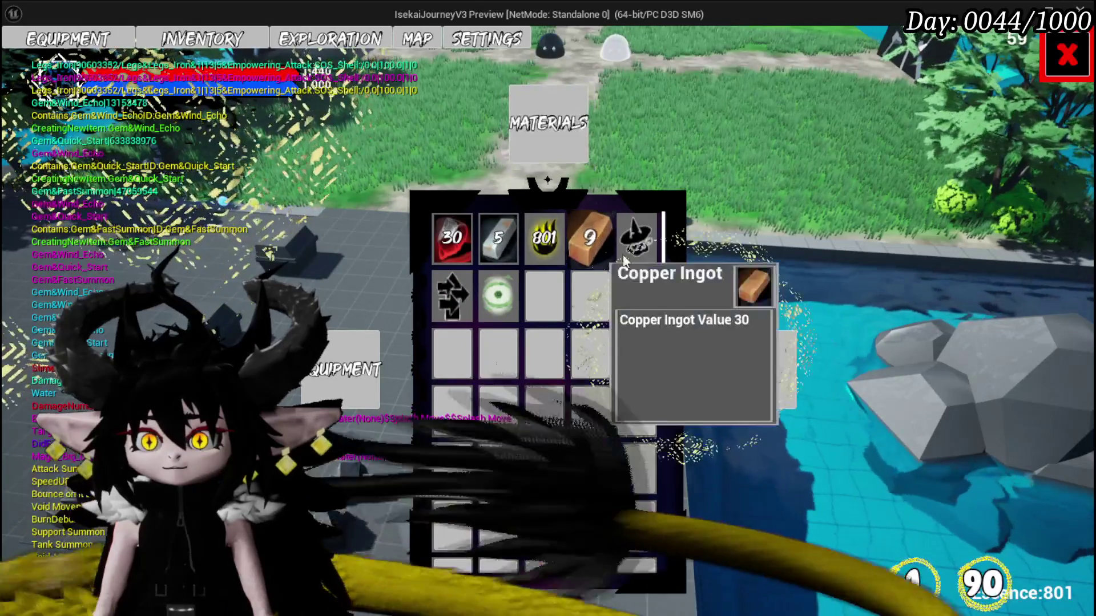
mouse_move(464, 307)
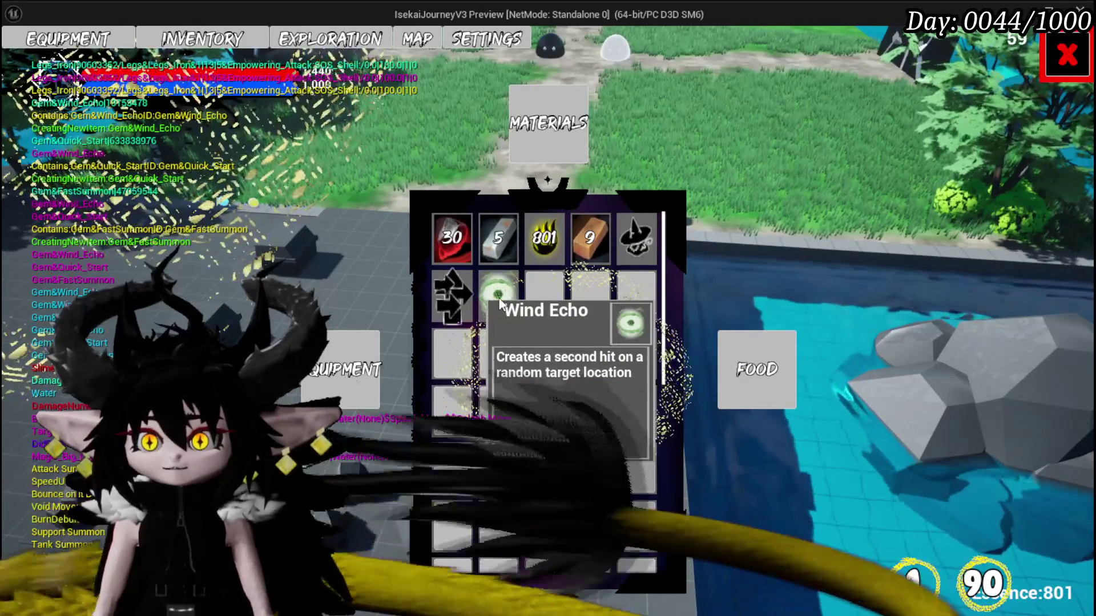
left_click(354, 371)
left_click(546, 114)
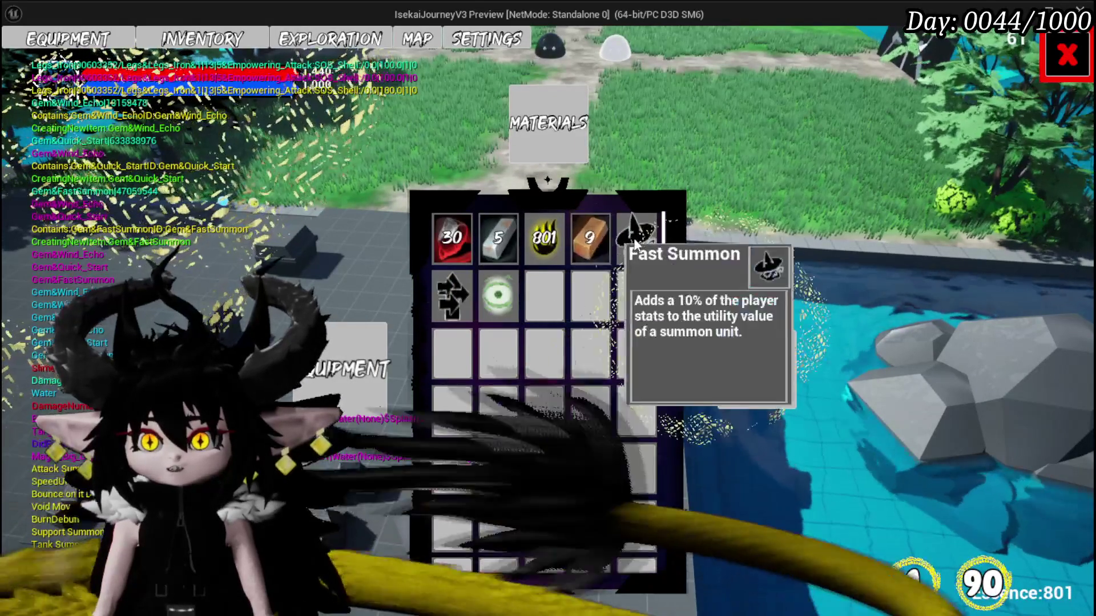
left_click(1066, 59)
Check the settings menu and the build and equipment upgrade tabs, then stop the preview.
key("Escape")
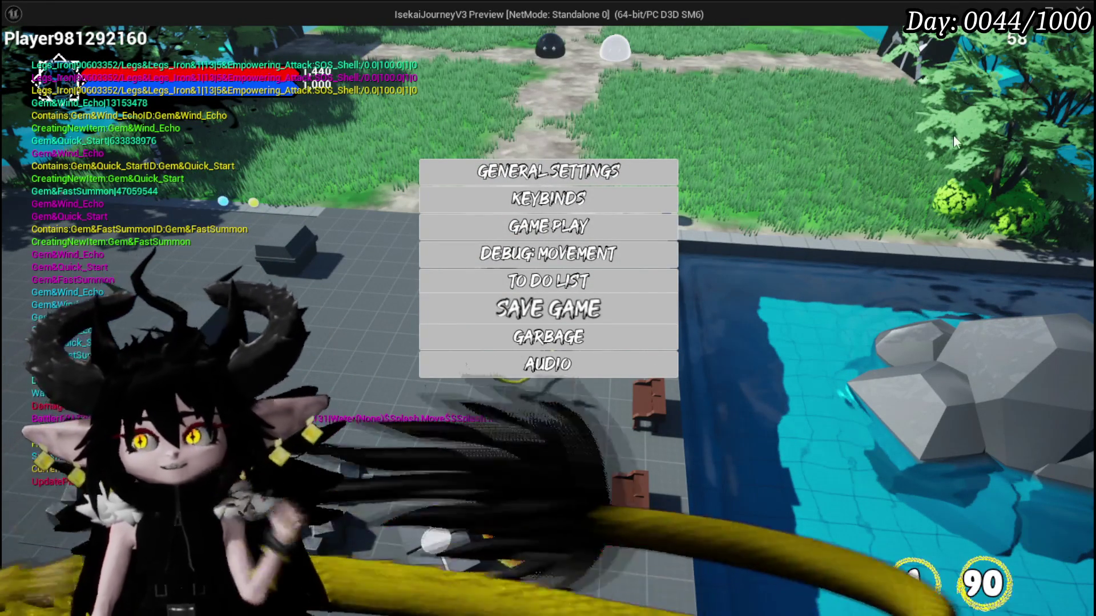
key("Escape")
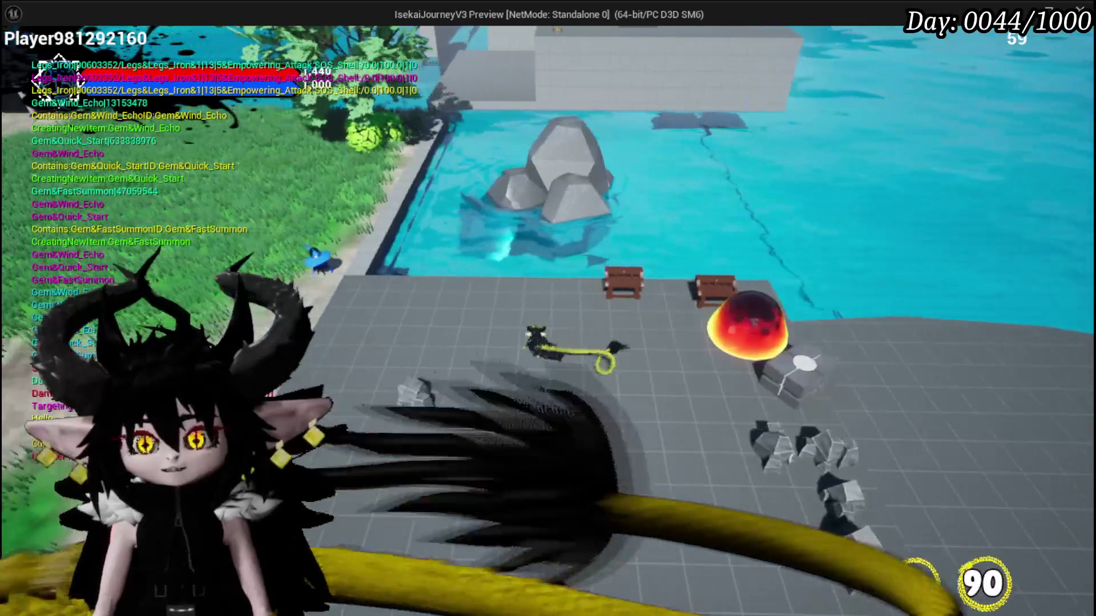
key("Tab")
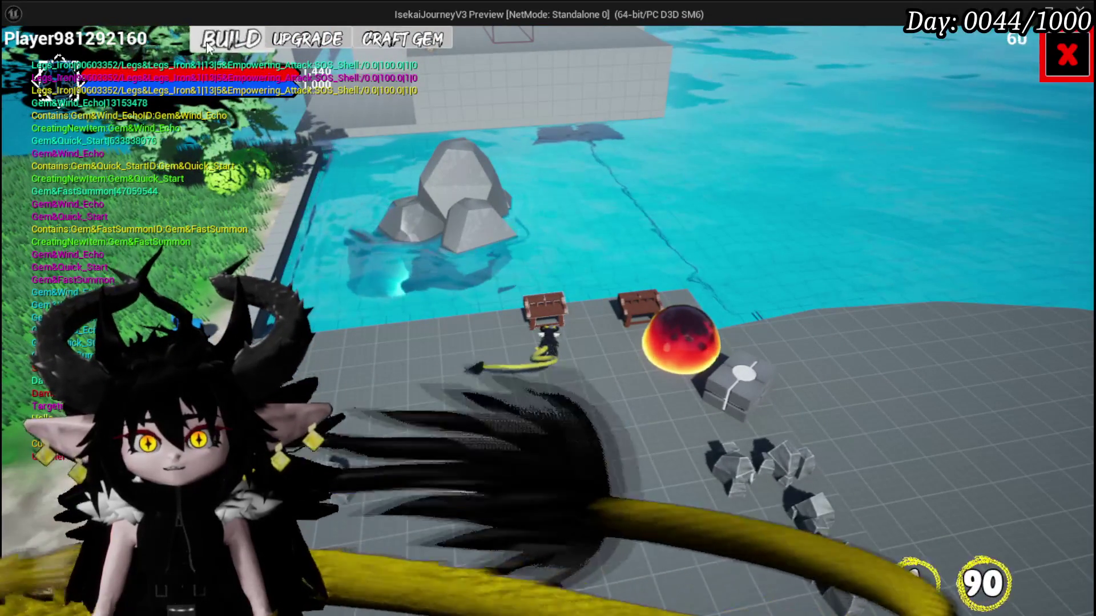
left_click(214, 40)
left_click(323, 45)
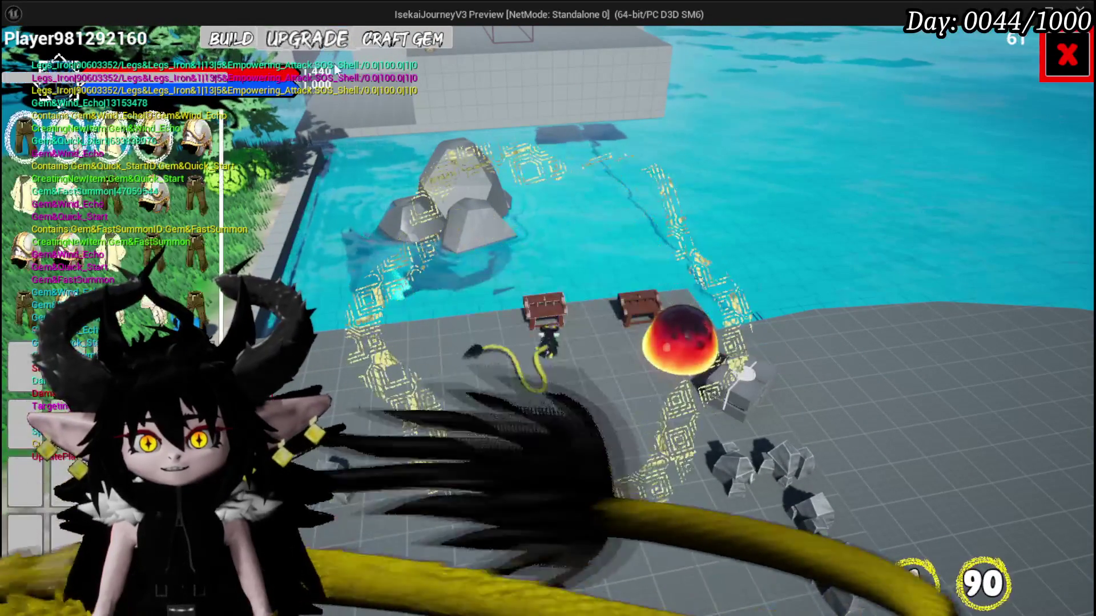
key("Escape")
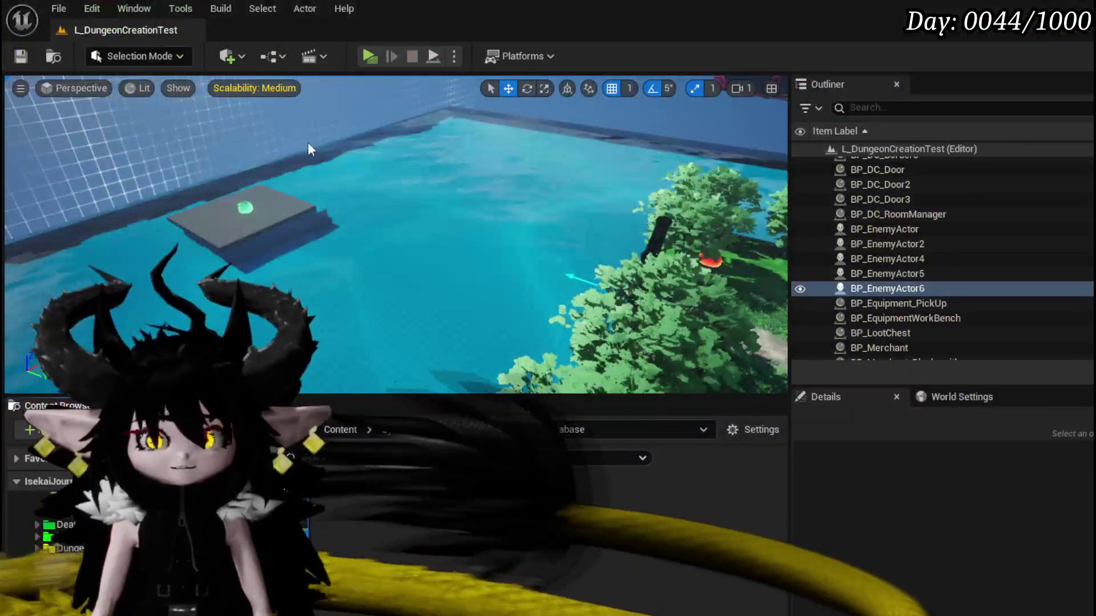
Save the modified packages and navigate the Content Browser into the UniversalWidgets > Border folder.
key("ctrl+s")
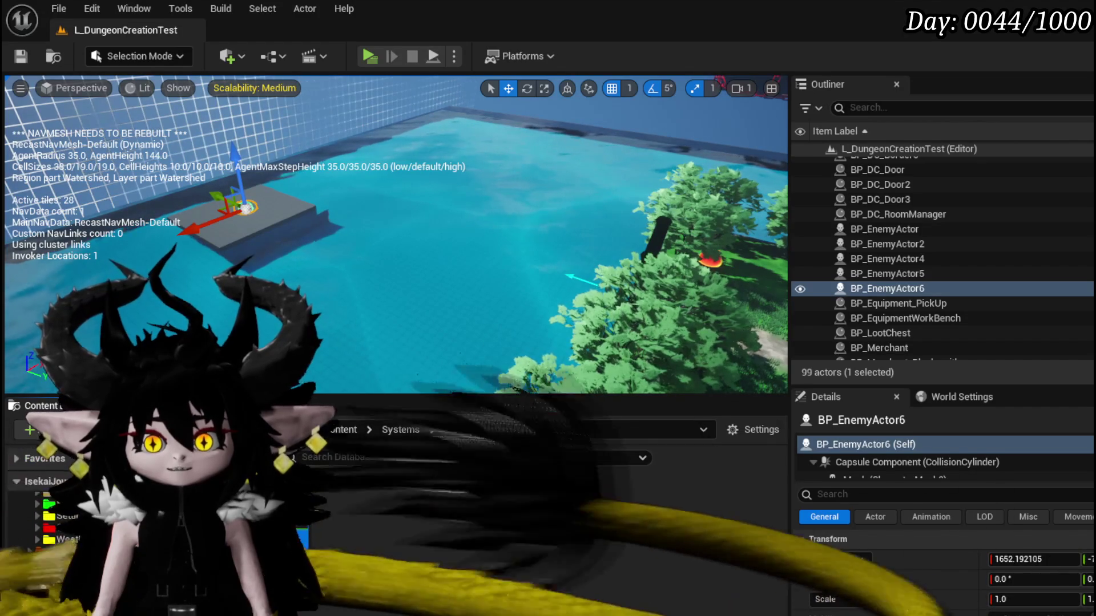
left_click(56, 587)
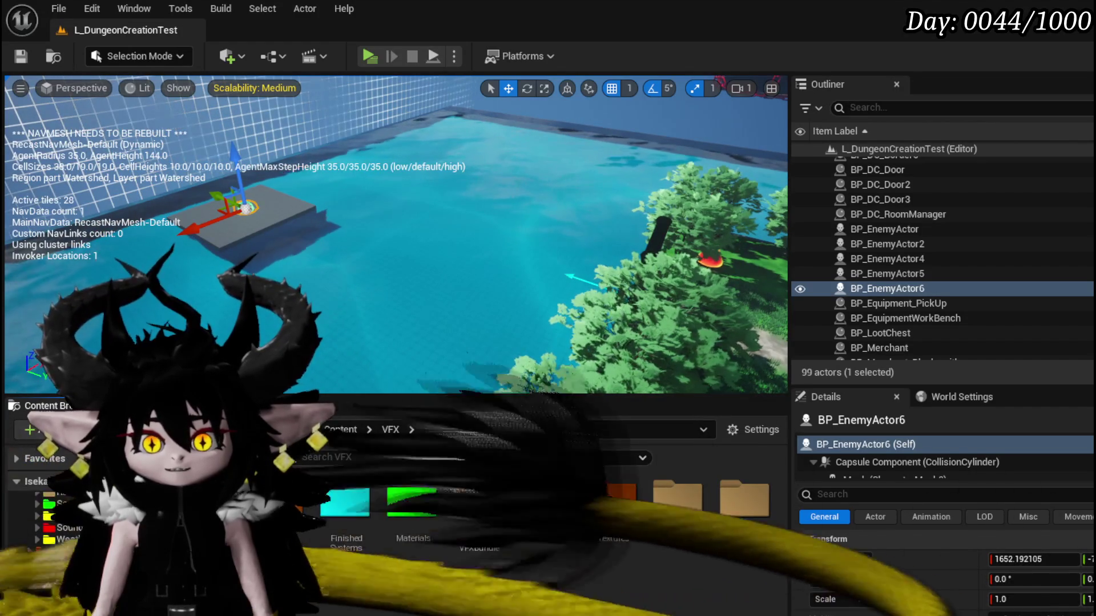
key("p")
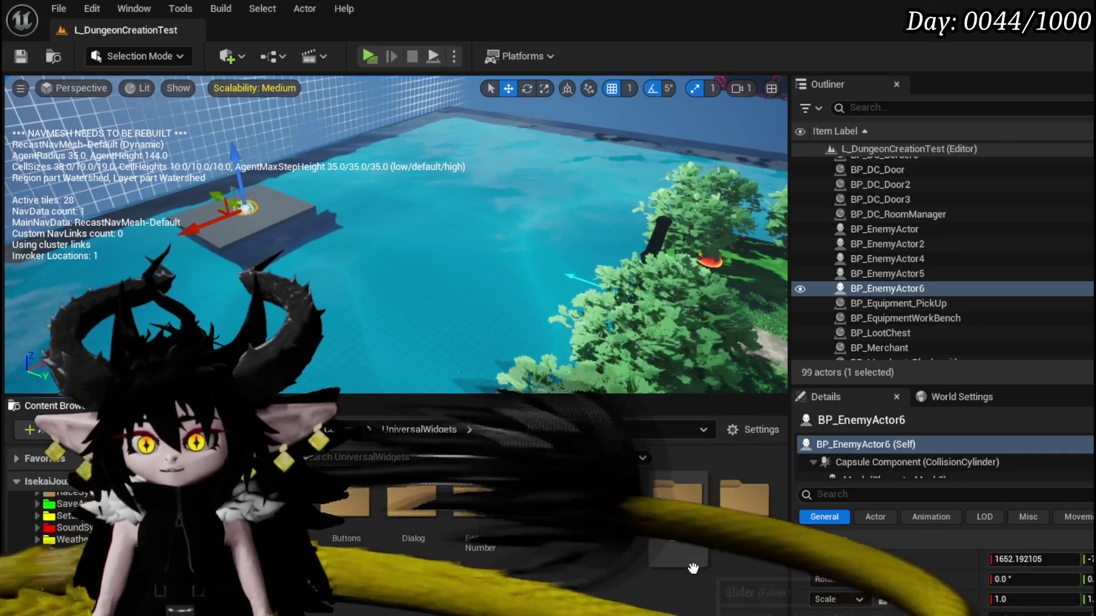
double_click(426, 570)
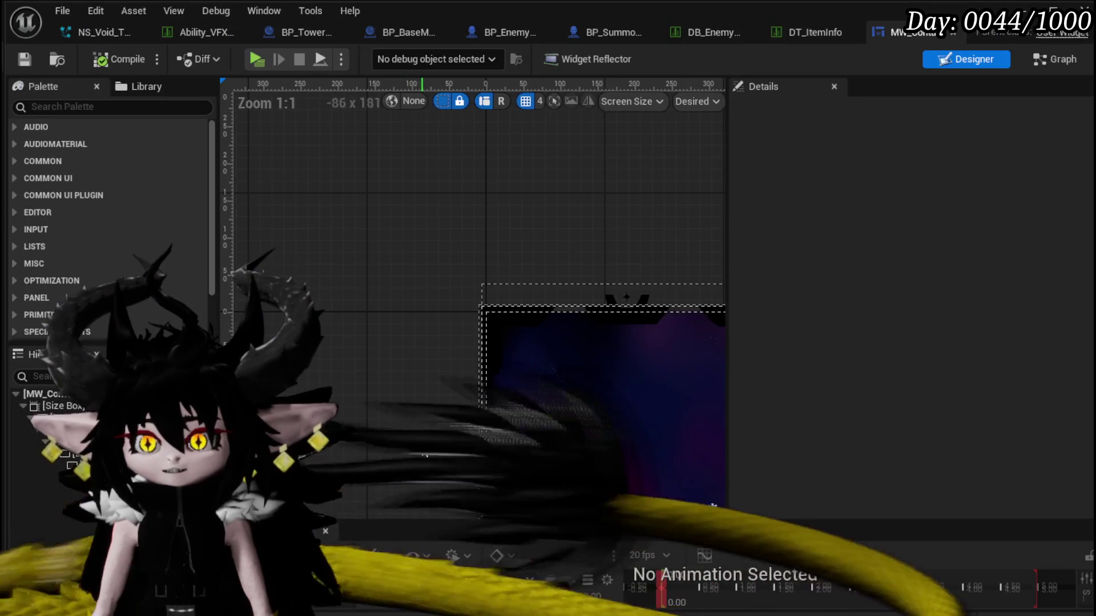
scroll(398, 411, "down", 4)
scroll(331, 264, "up", 3)
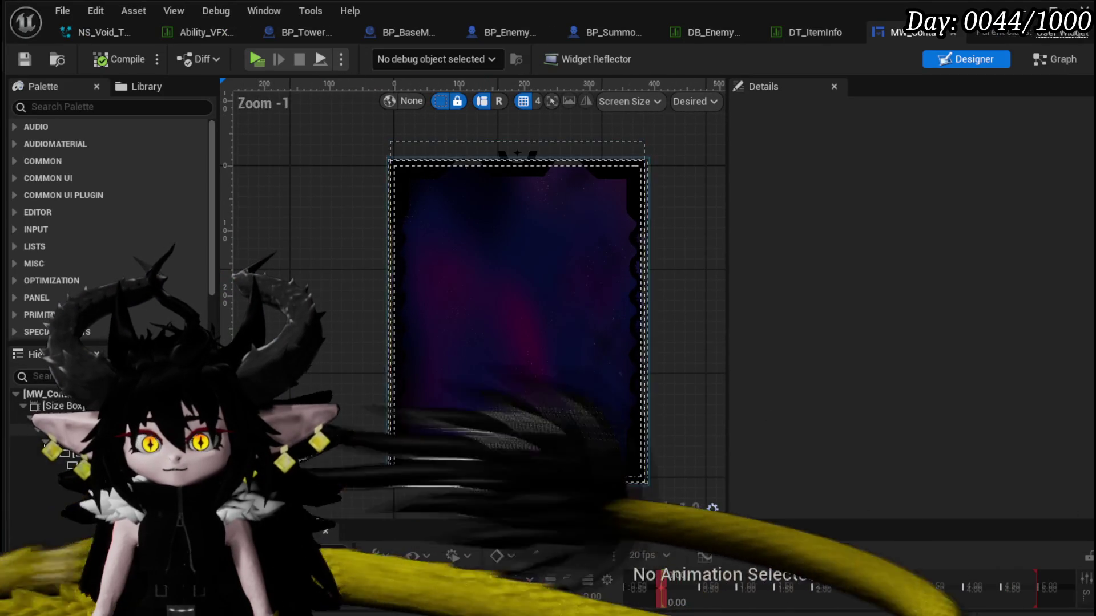
Add a Background Blur from a 'Blur' Palette search into the nebula border, then delete it.
left_click(484, 328)
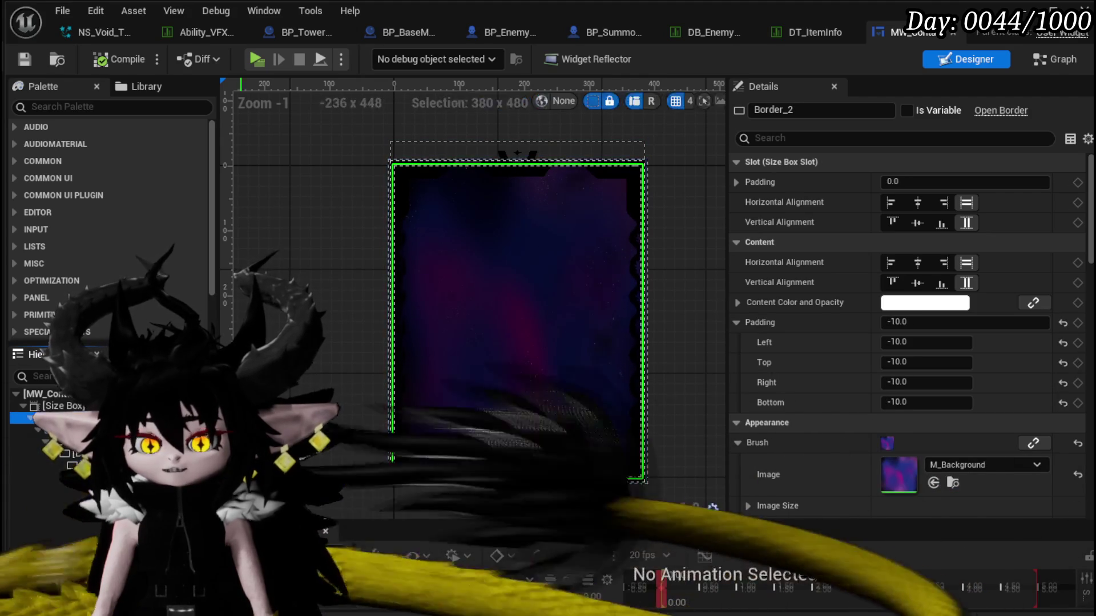
left_click(40, 108)
type("Blur")
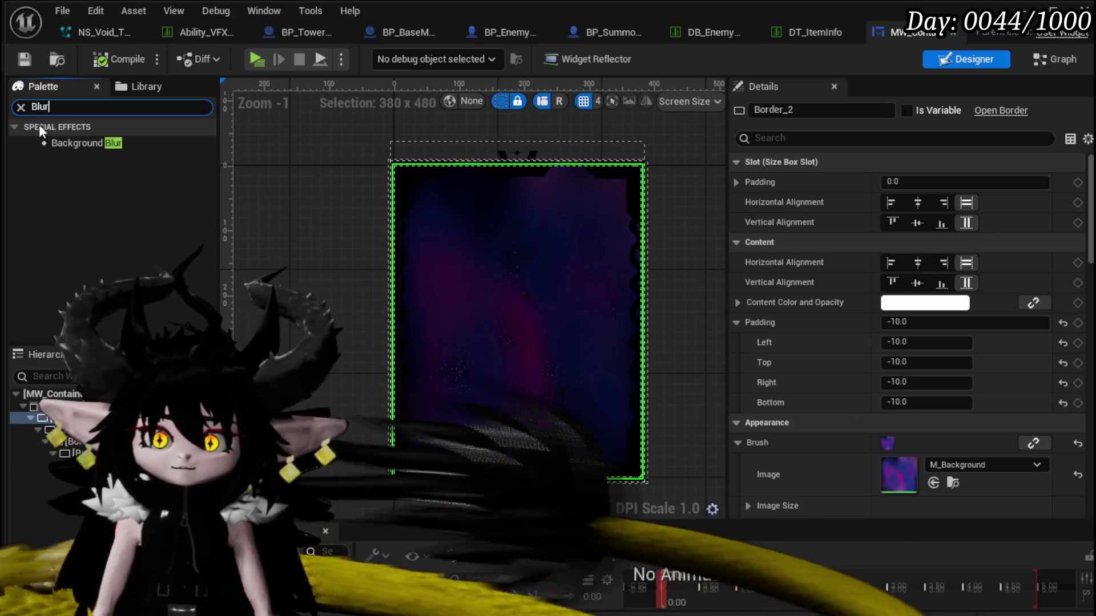
left_click(67, 143)
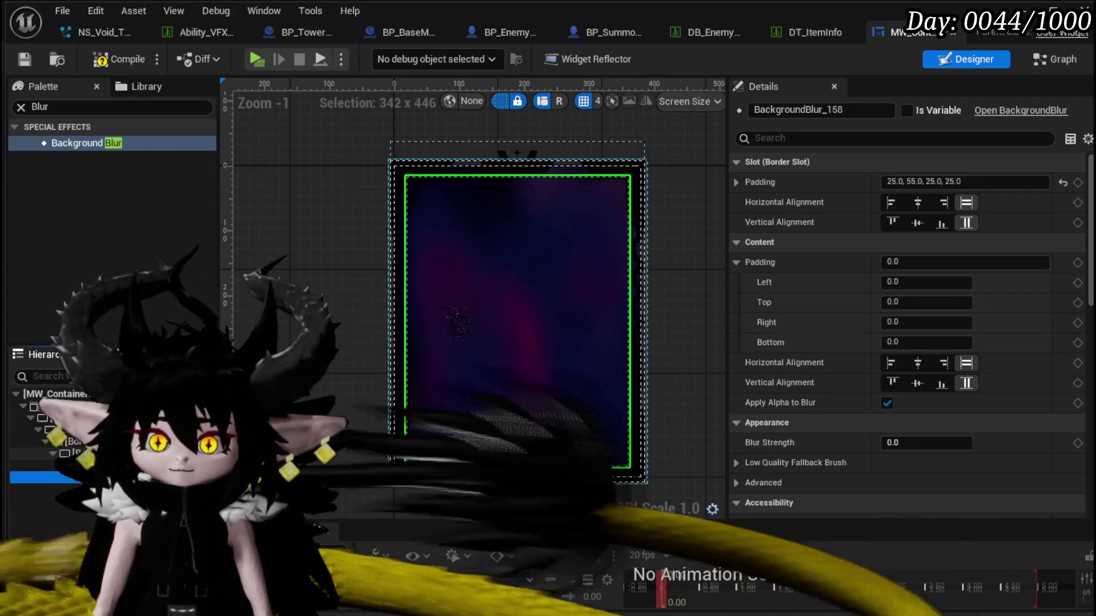
key("Delete")
left_click(518, 321)
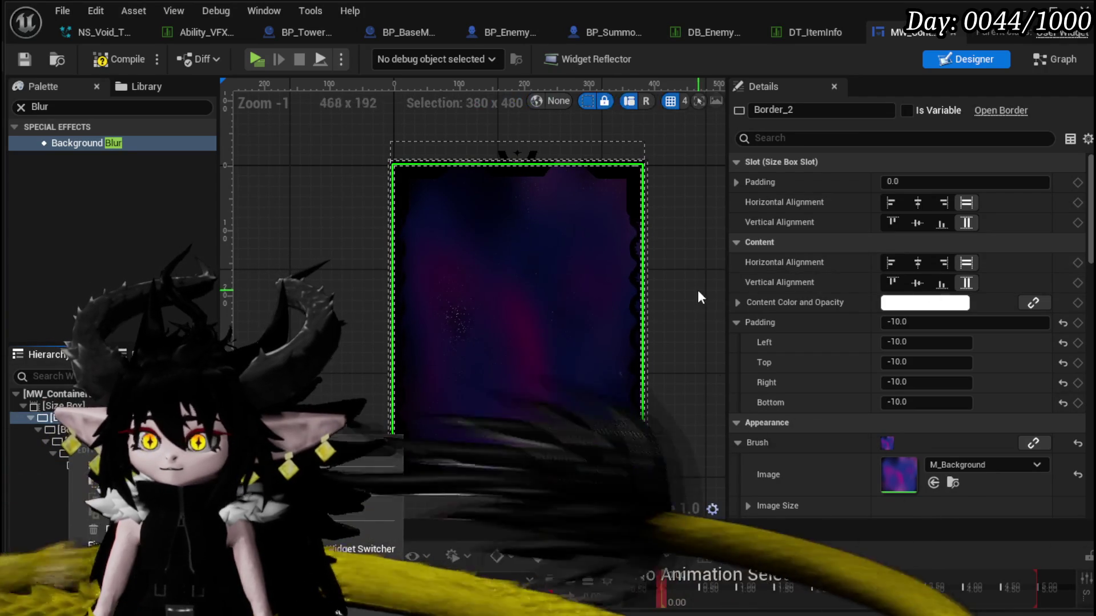
left_click(687, 273)
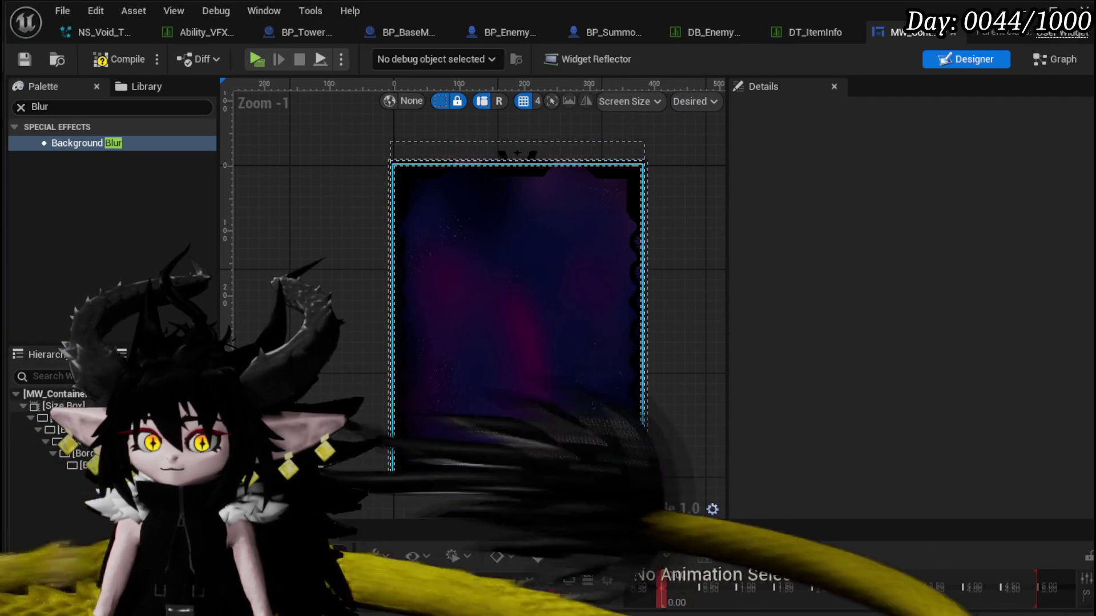
Step through the nebula, star, line and corner border layers to Border_5 and open its M_BorderTop brush material.
left_click(52, 417)
left_click(57, 430)
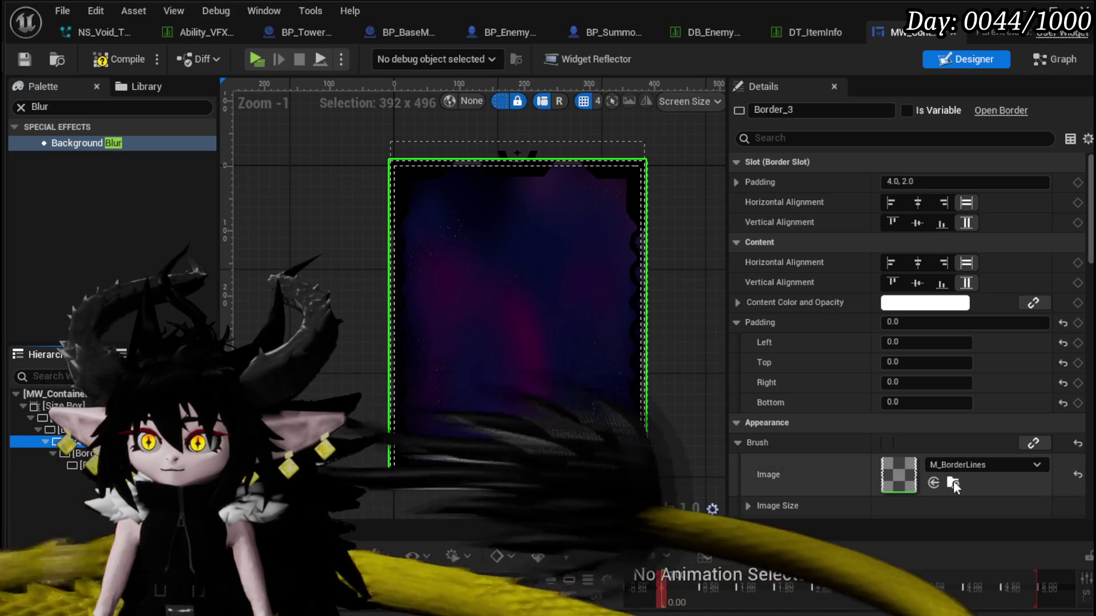
left_click(642, 399)
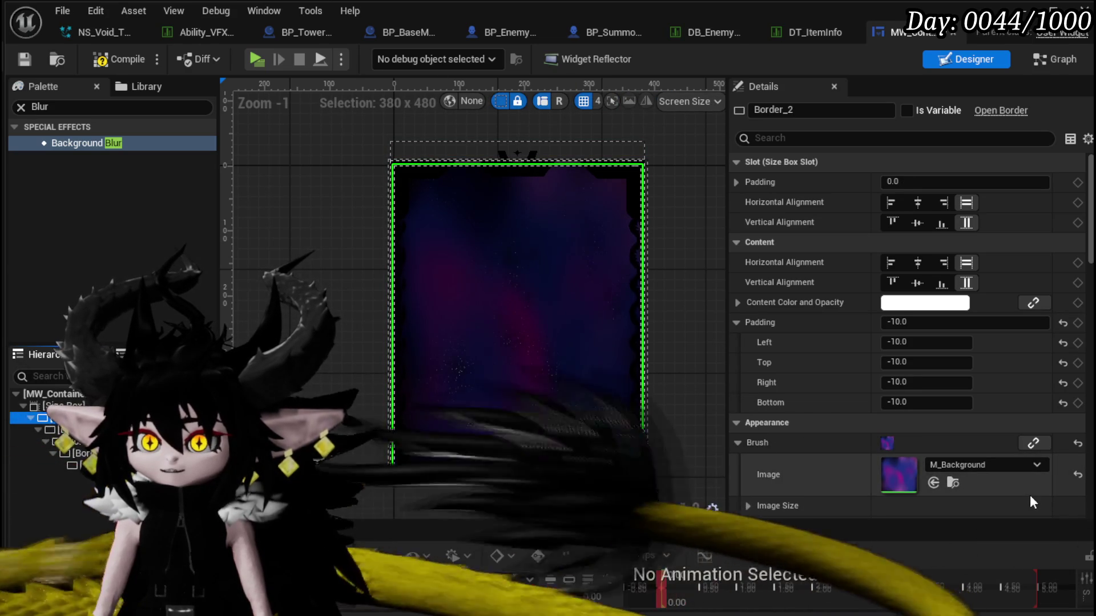
left_click(518, 320)
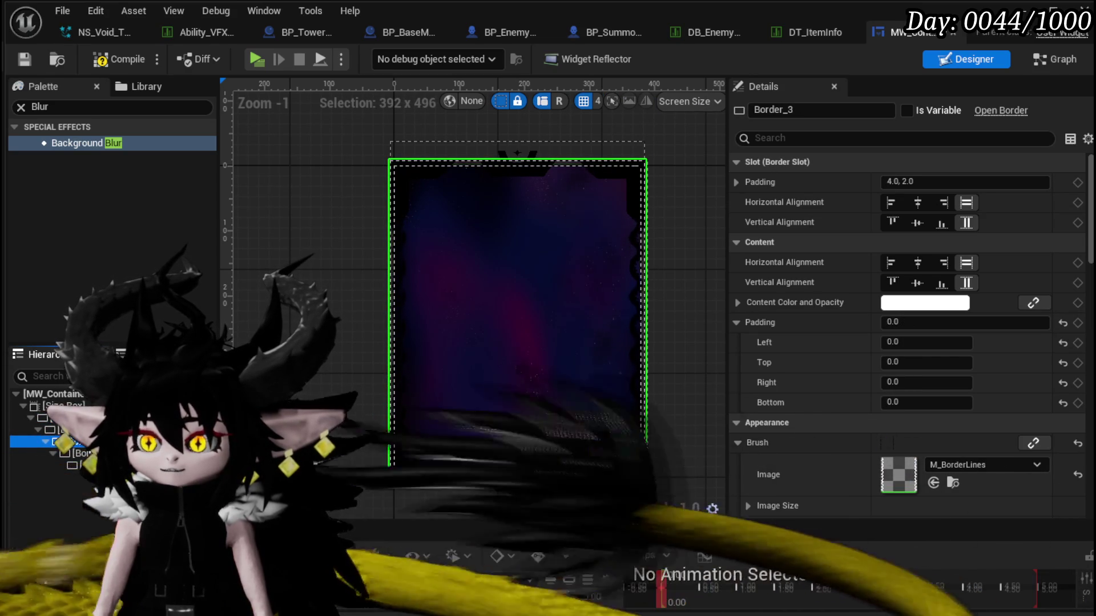
left_click(518, 319)
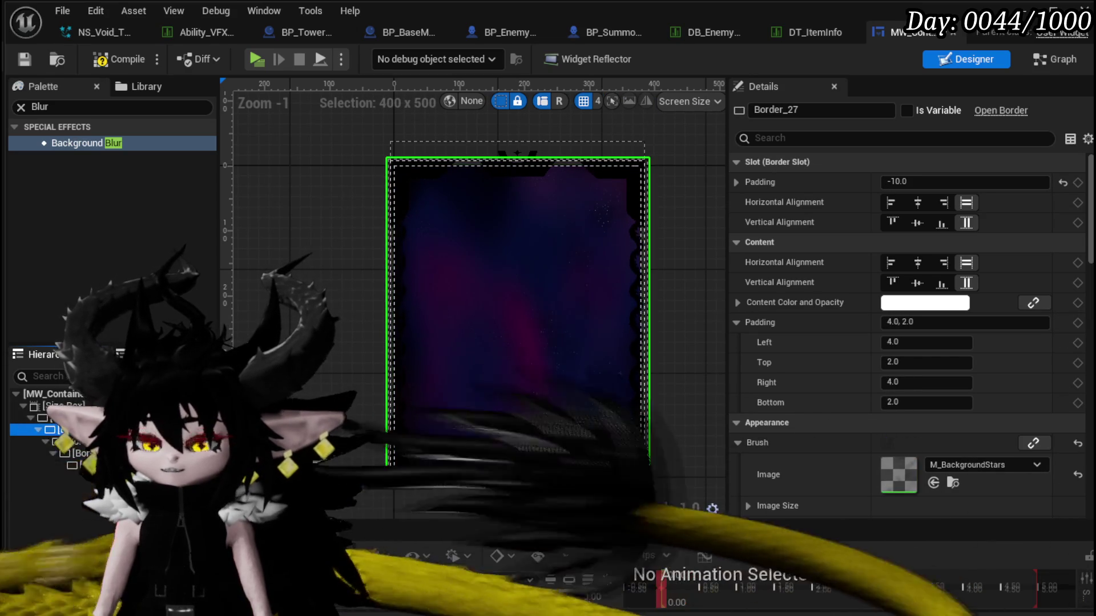
left_click(518, 320)
left_click(518, 319)
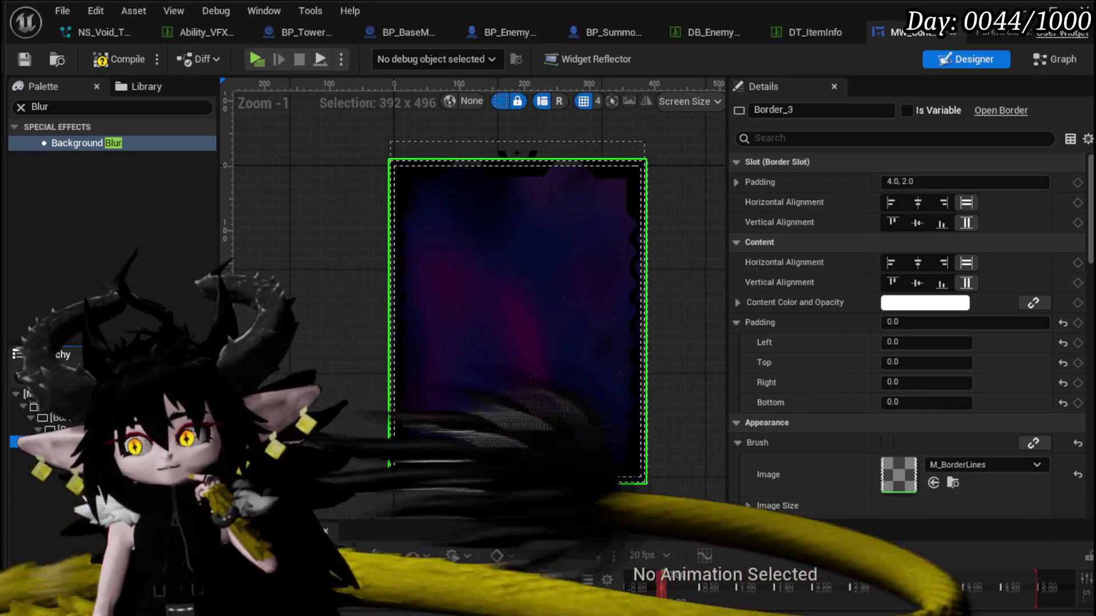
left_click(465, 478)
left_click(45, 466)
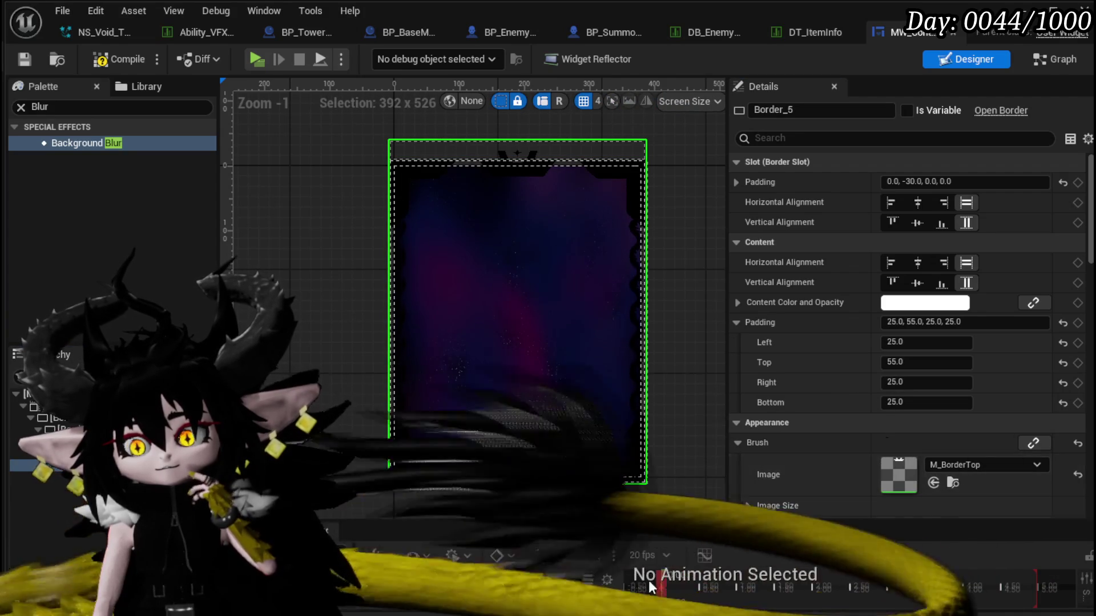
double_click(899, 475)
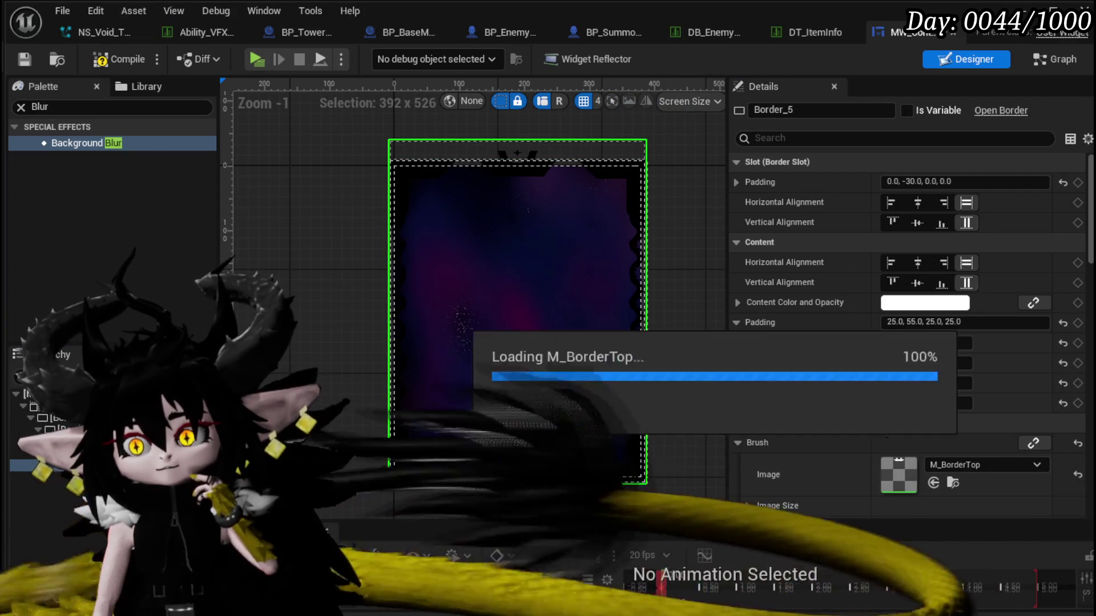
Rearrange the M_BorderTop nodes, moving a Texture Sample lower and the Constant and Multiply nodes left.
scroll(761, 421, "down", 2)
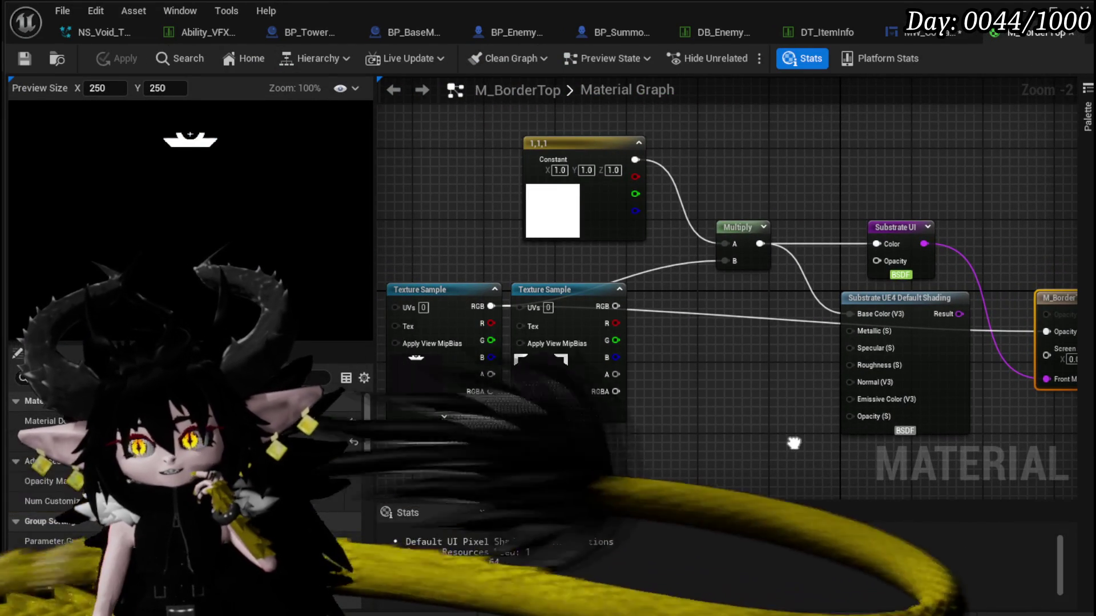
left_click_drag(794, 444, 791, 428)
mouse_move(574, 279)
left_mouse_down()
mouse_move(509, 436)
mouse_move(631, 436)
left_mouse_up()
left_click_drag(642, 355, 612, 441)
mouse_move(440, 152)
left_mouse_down()
mouse_move(717, 318)
mouse_move(567, 284)
left_mouse_up()
mouse_move(878, 303)
left_mouse_down()
mouse_move(867, 285)
mouse_move(937, 285)
mouse_move(888, 294)
left_mouse_up()
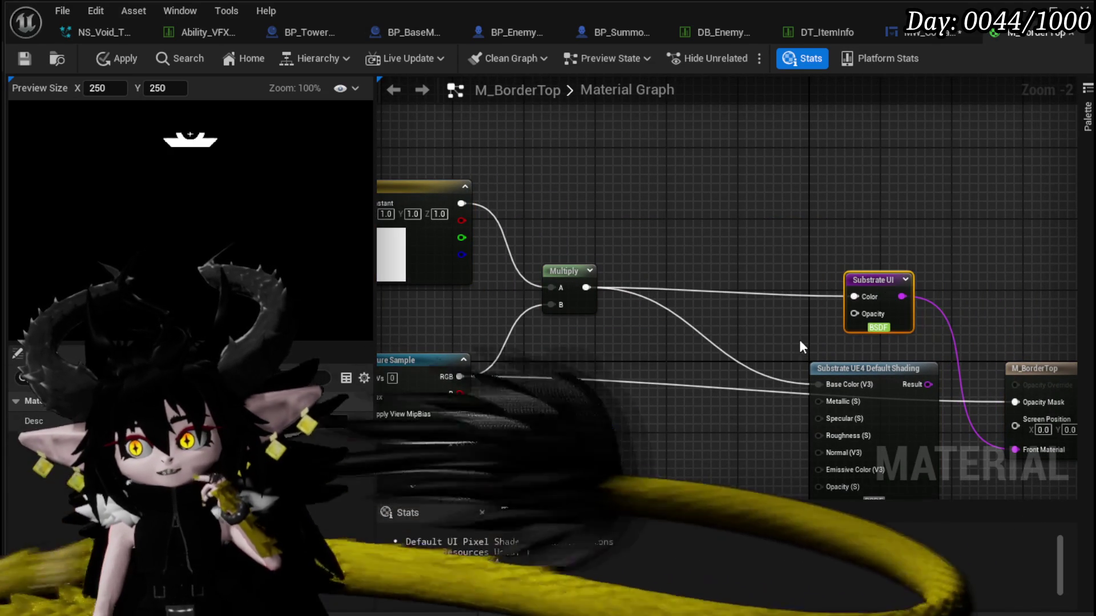
Delete the Substrate UE4 Default Shading node, save M_BorderTop, and go back to MW_Container.
left_click(856, 368)
key("Delete")
left_click_drag(463, 313, 411, 340)
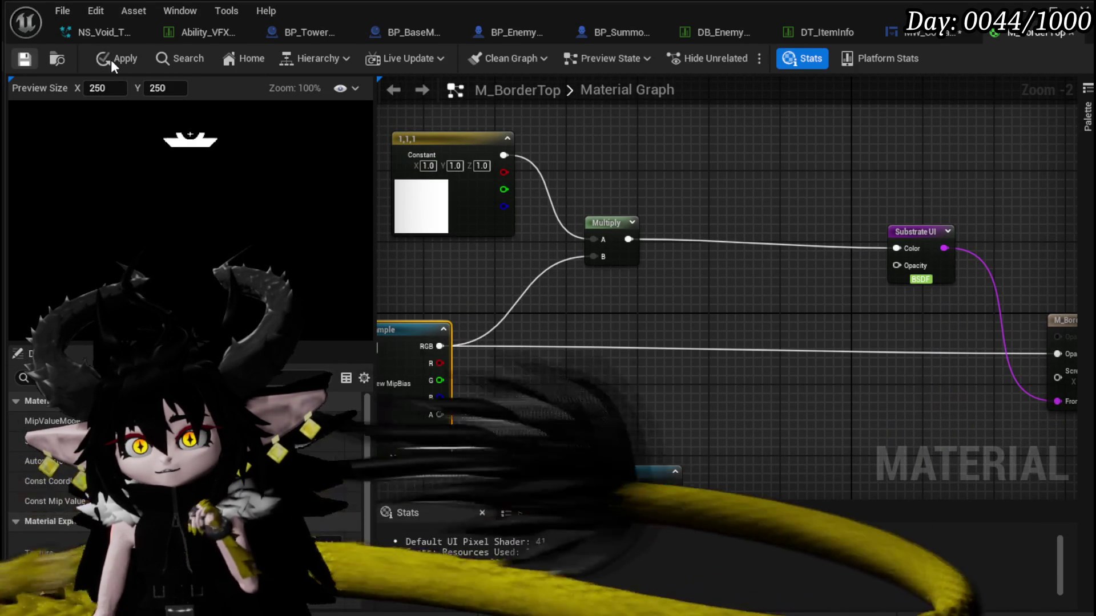
key("ctrl+s")
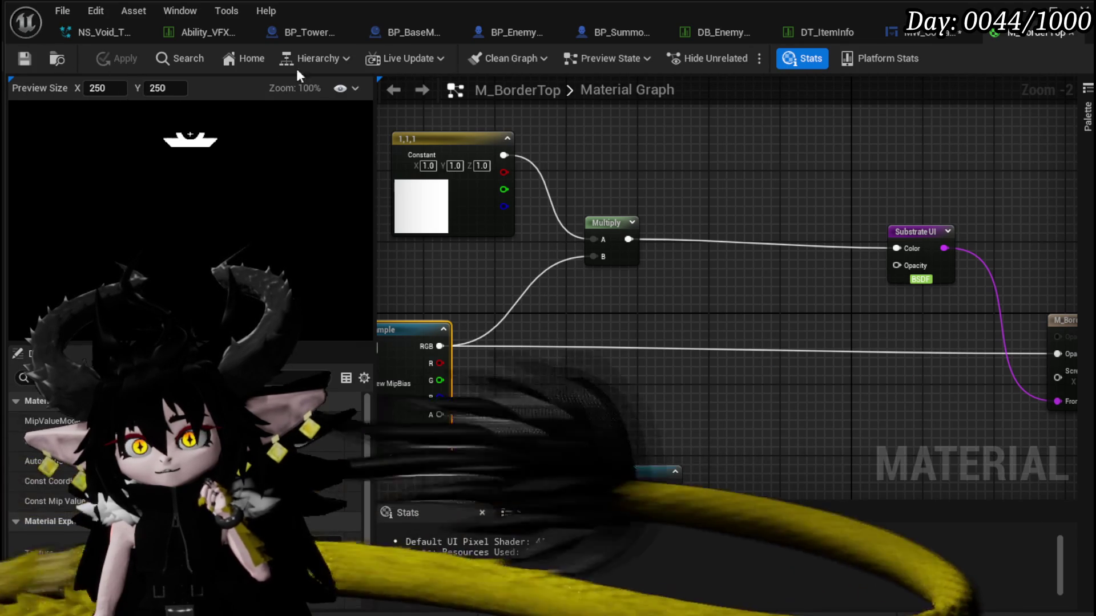
left_click(882, 35)
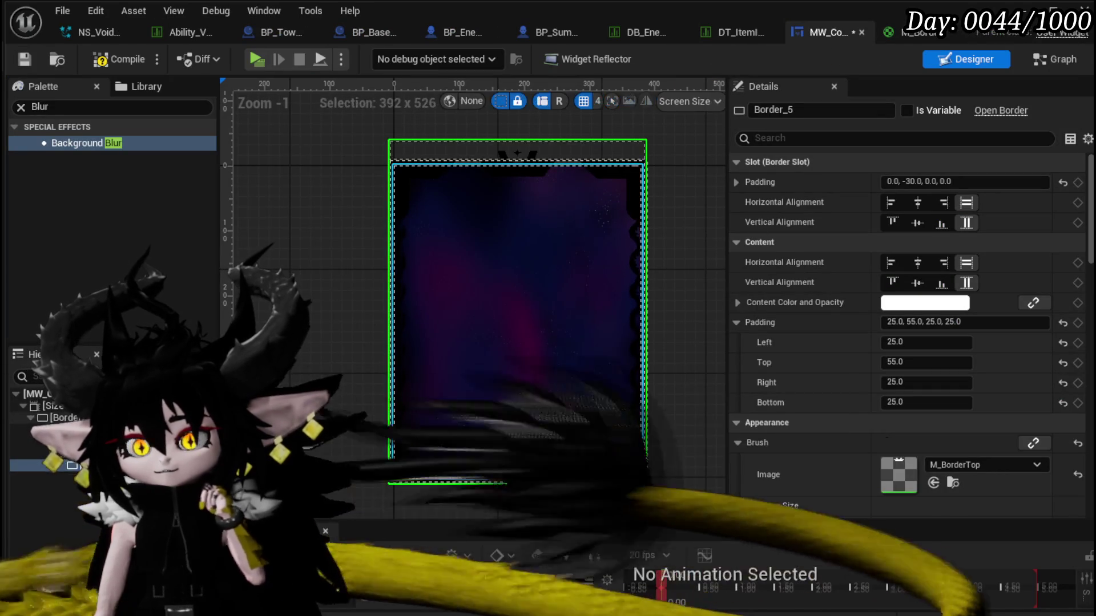
Select the nebula background border and open its M_Background material.
left_click(54, 406)
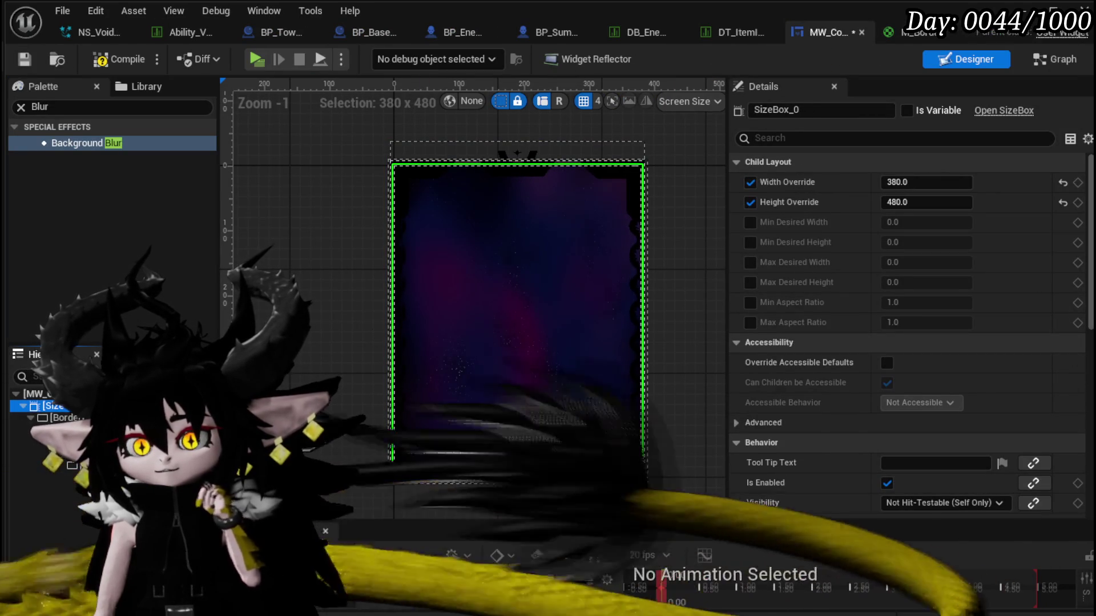
left_click(63, 418)
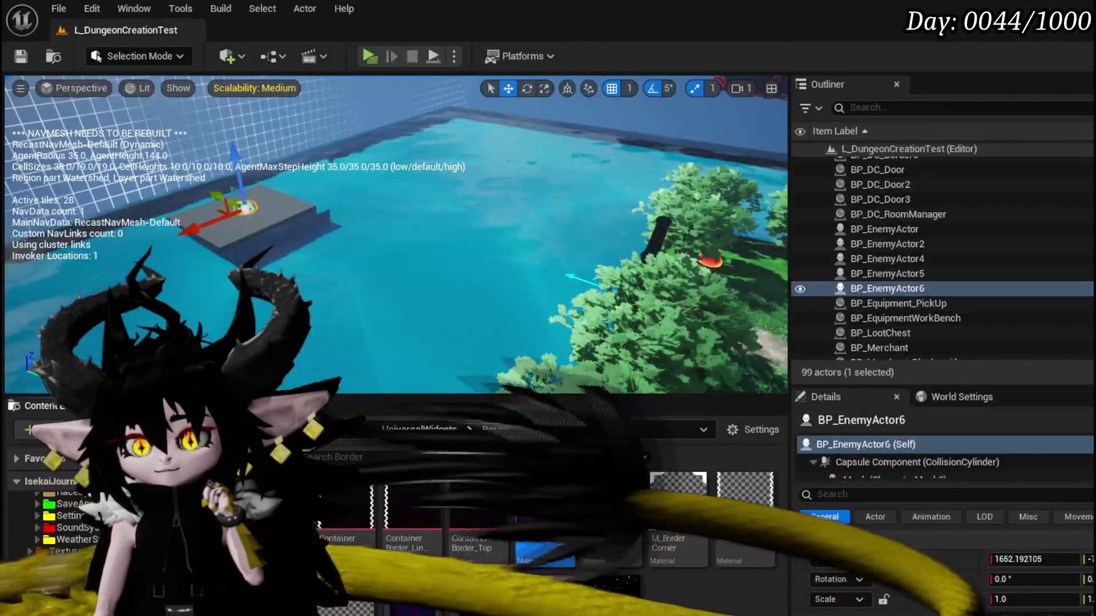
double_click(549, 503)
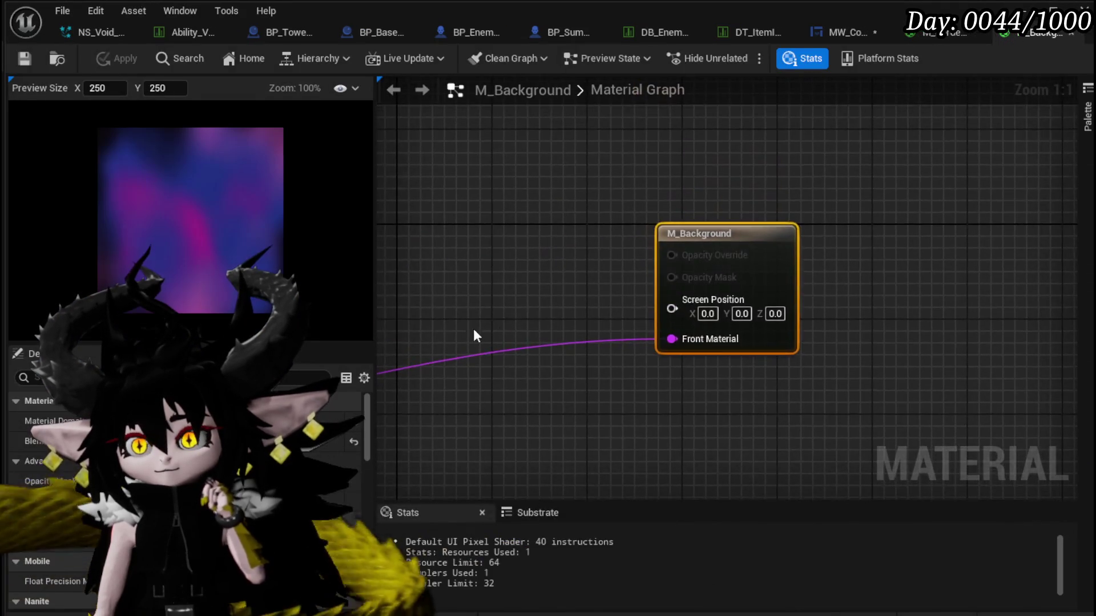
scroll(922, 290, "down", 4)
left_click_drag(922, 290, 977, 291)
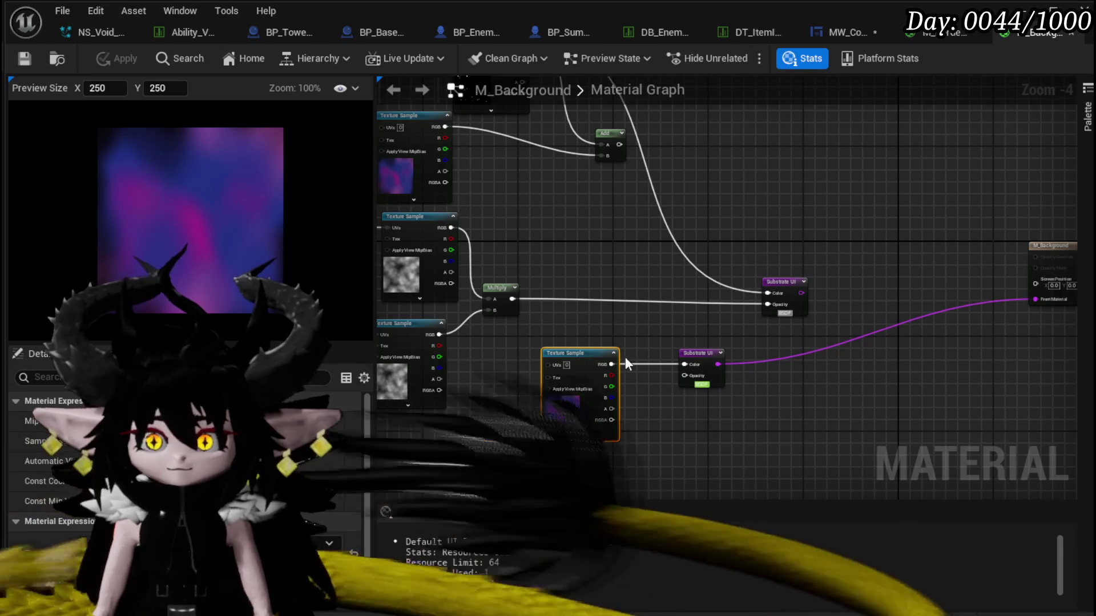
Paste the nebula Texture Sample from M_Background into the M_BorderTop graph.
left_click(854, 35)
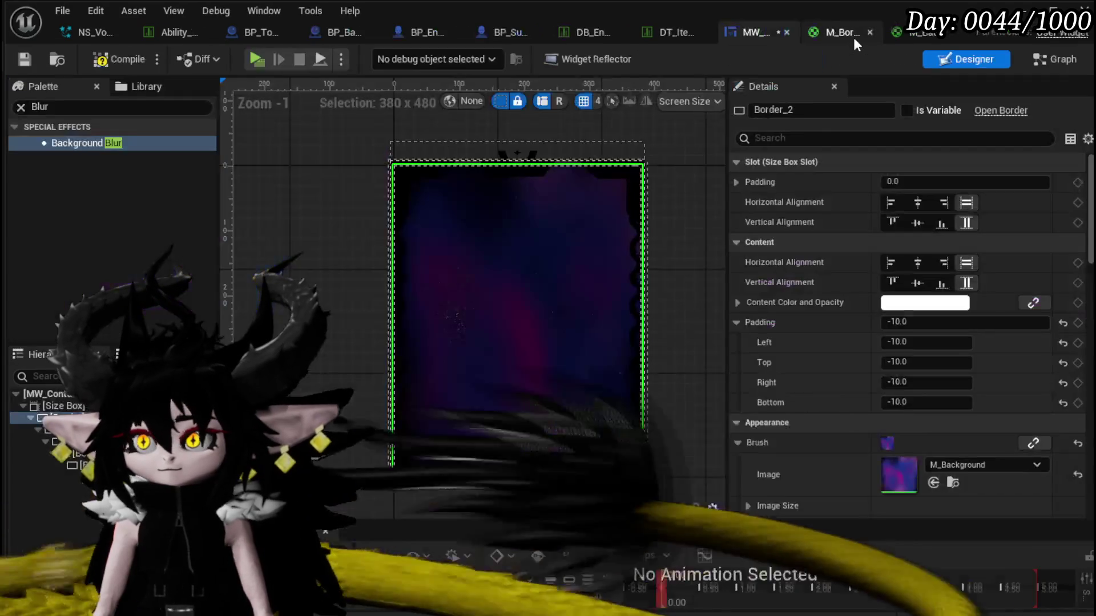
left_click(842, 33)
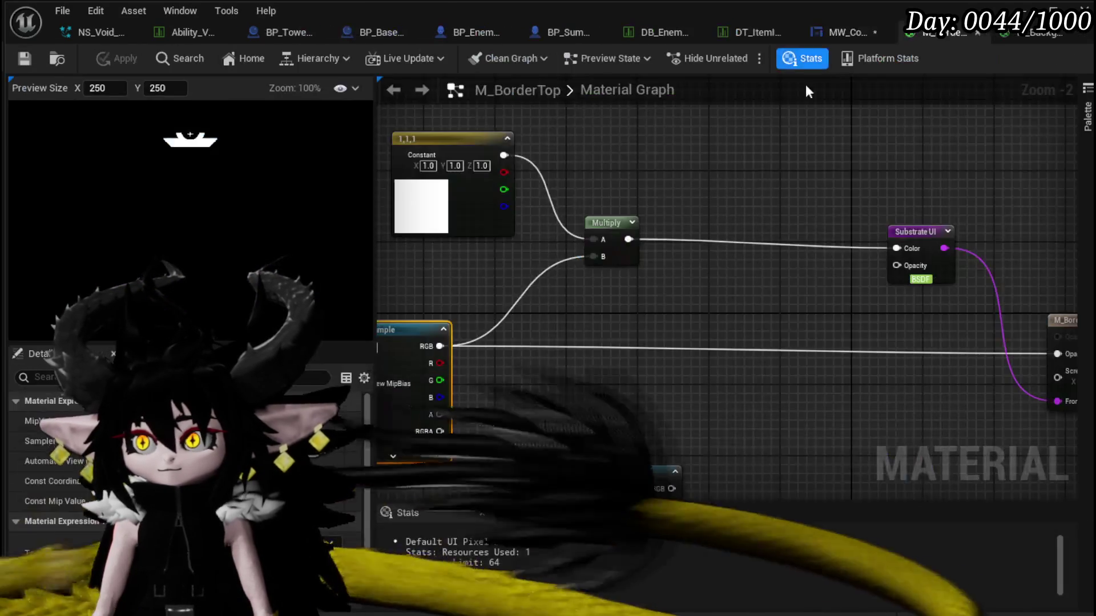
key("ctrl+v")
Connect the nebula Texture Sample RGB to the Multiply node, apply and save, then compile MW_Container.
left_click_drag(522, 190, 784, 366)
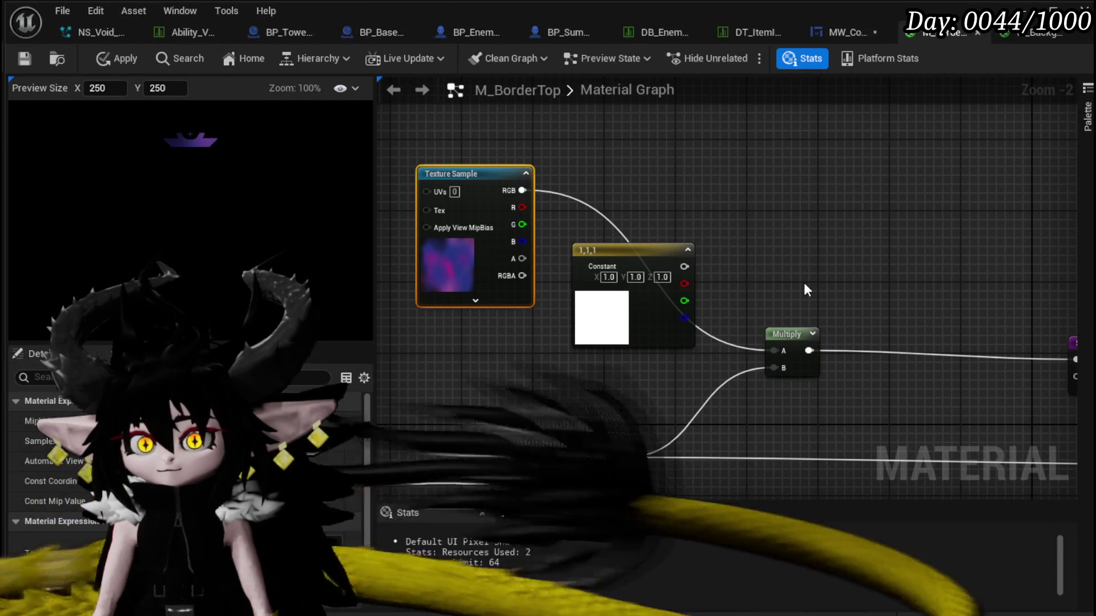
left_click(109, 60)
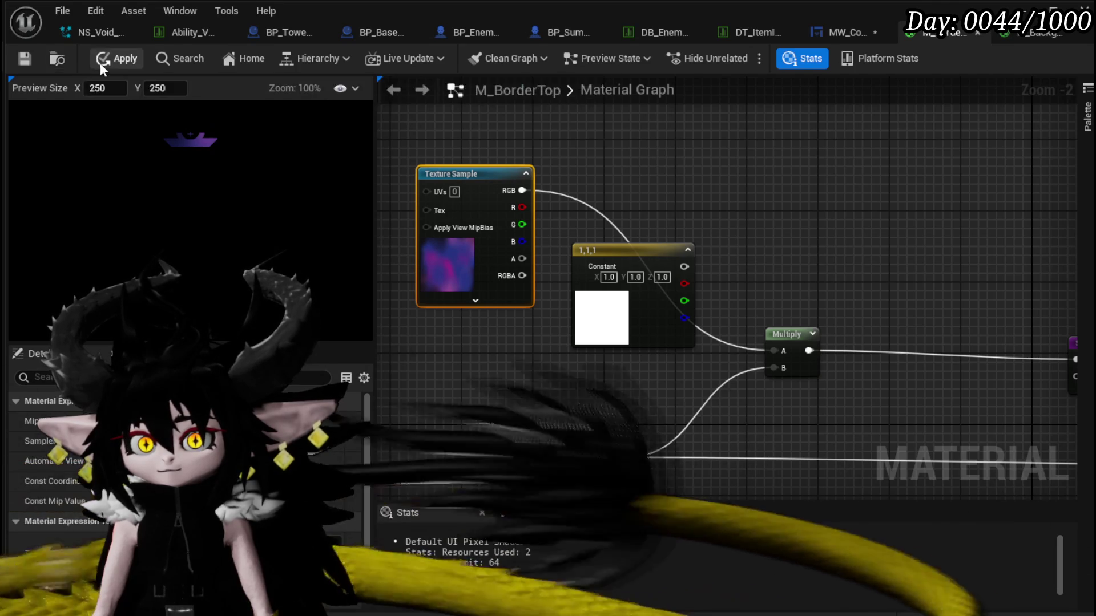
left_click(24, 59)
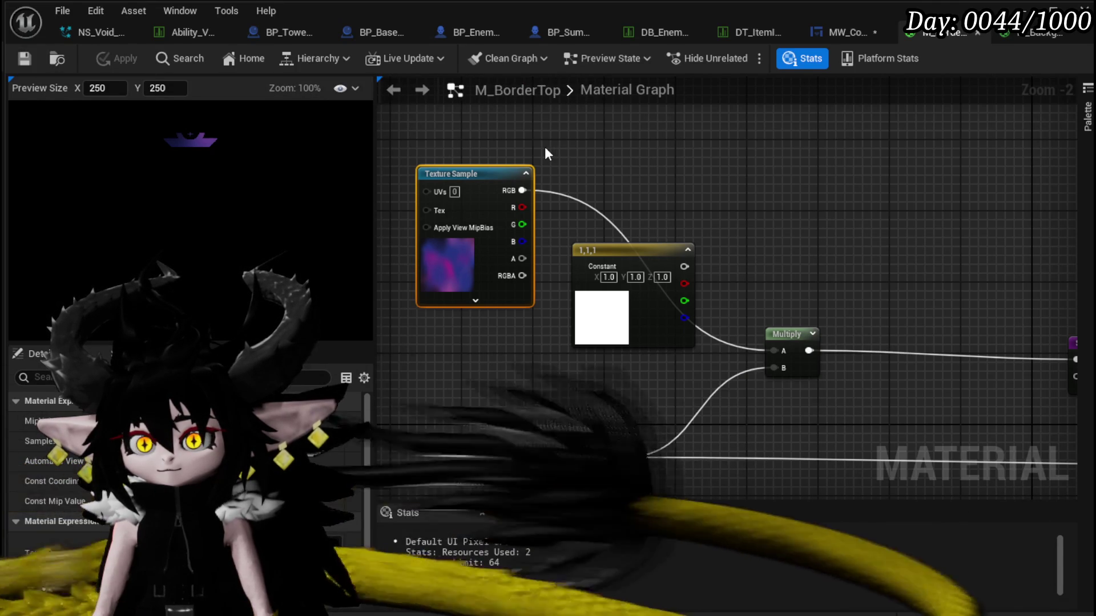
left_click_drag(458, 169, 387, 98)
left_click(845, 32)
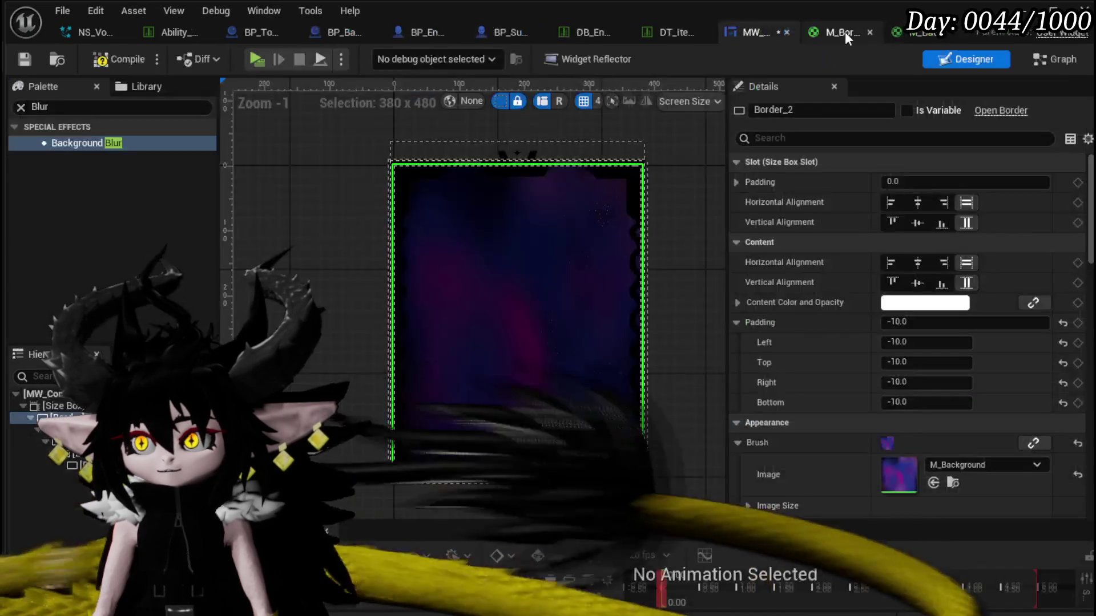
left_click(111, 60)
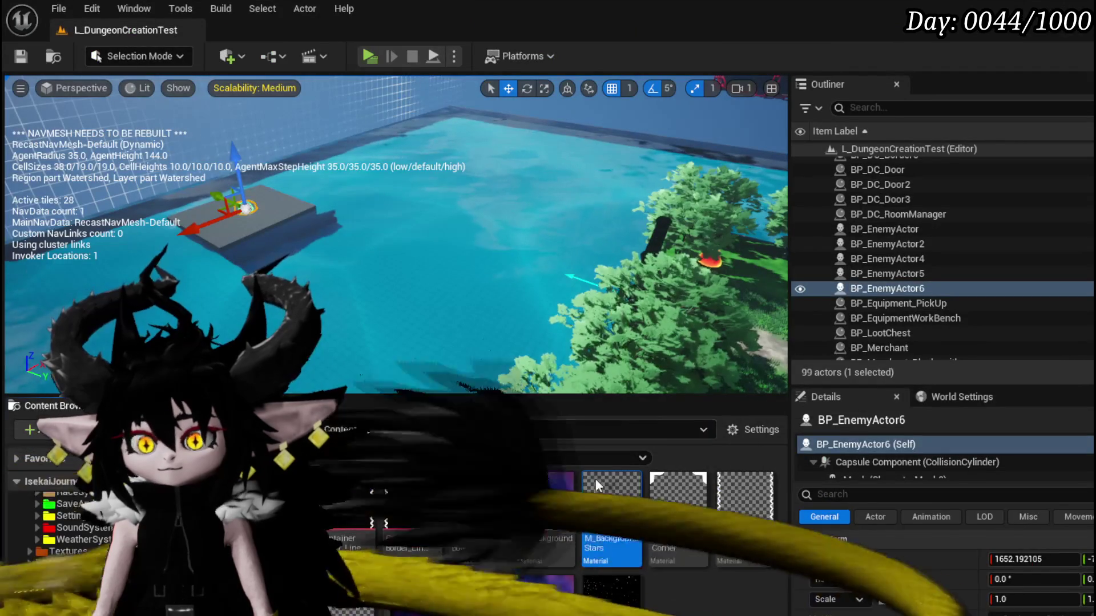
Open M_BackgroundStars to inspect its panner and star nodes, then return to M_BorderTop.
double_click(595, 478)
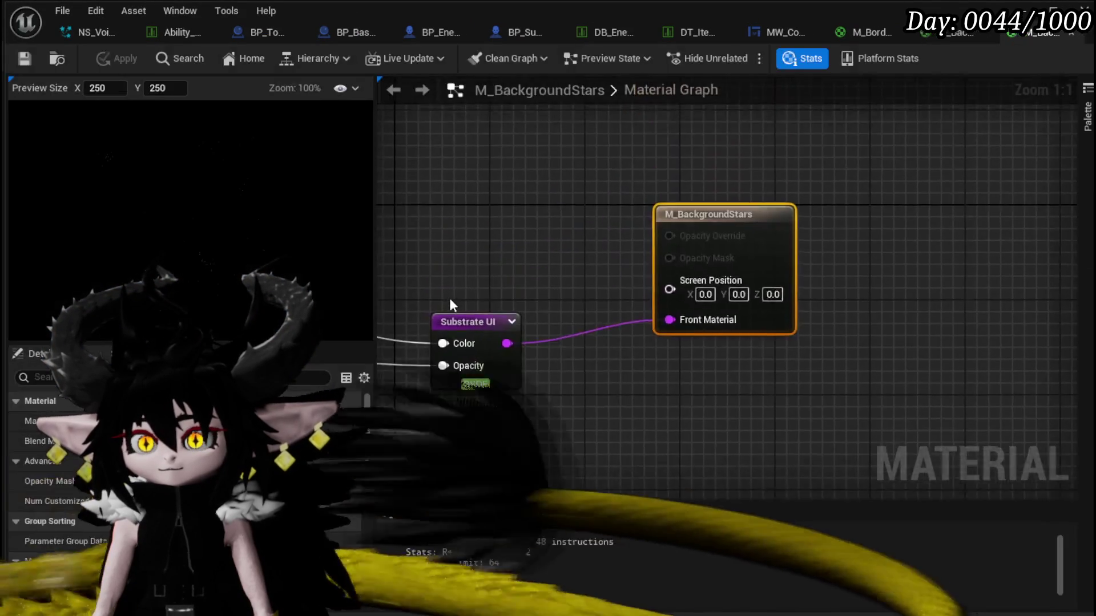
scroll(642, 288, "down", 3)
left_click_drag(707, 336, 868, 276)
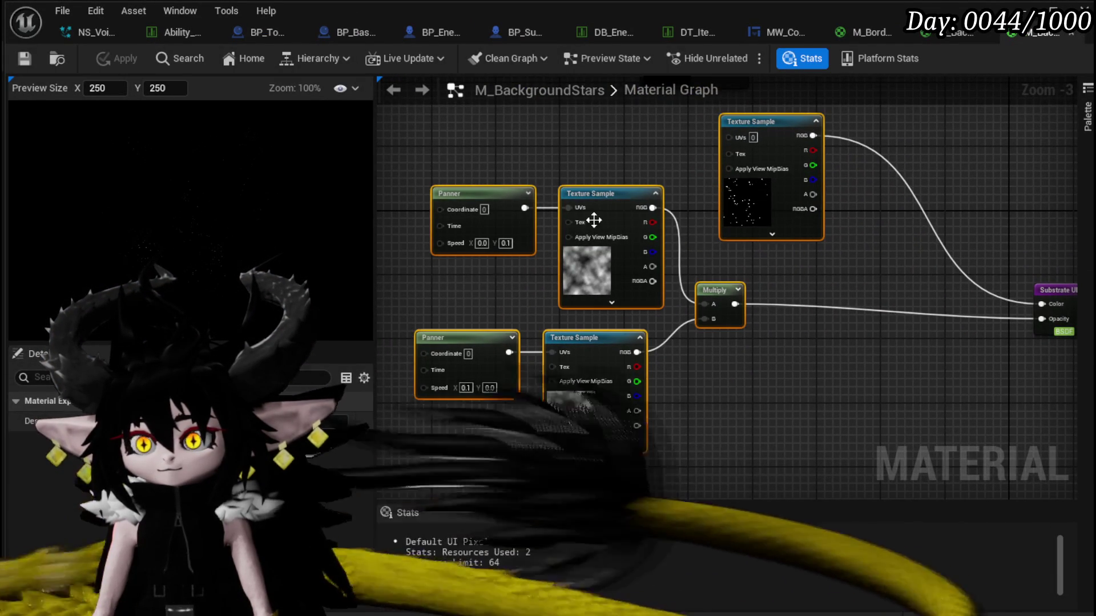
mouse_move(796, 331)
left_mouse_down()
mouse_move(705, 362)
mouse_move(759, 347)
left_mouse_up()
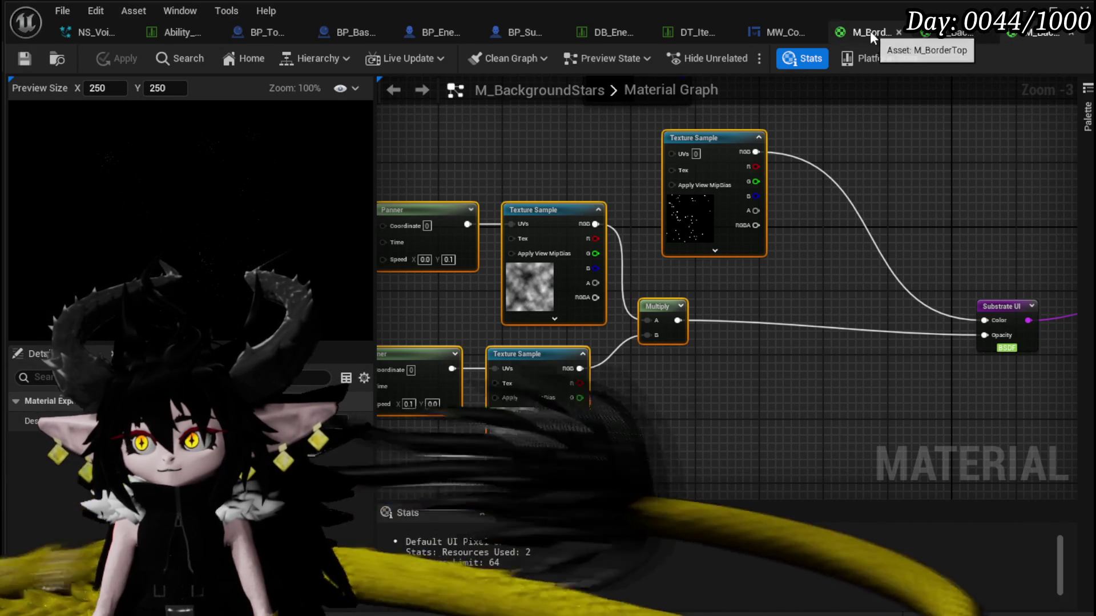
left_click(870, 31)
scroll(744, 208, "down", 1)
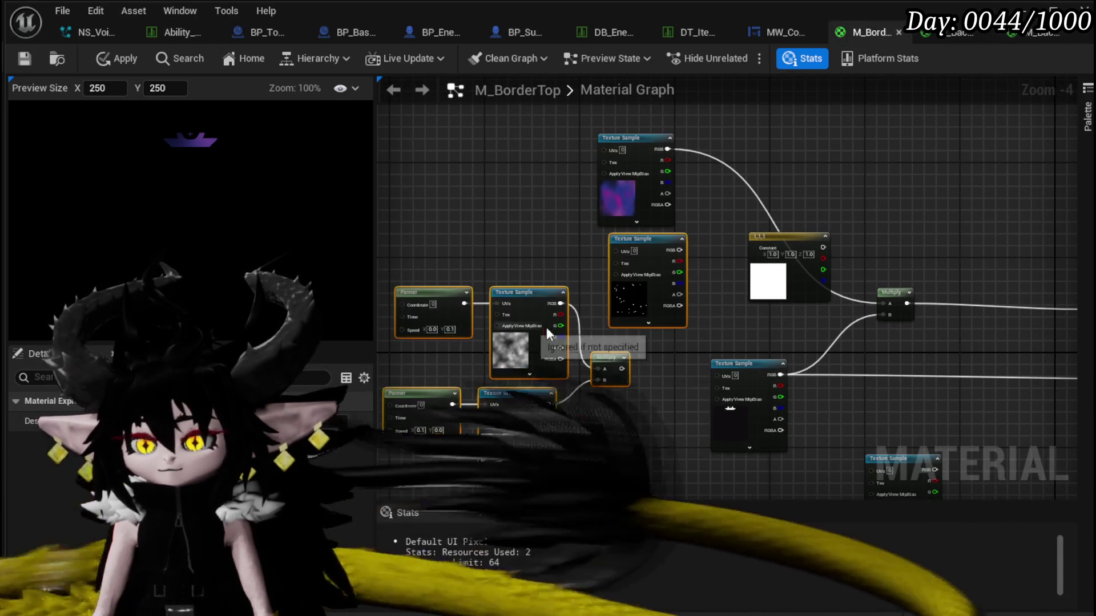
Multiply the nebula RGB by the star texture and feed the result into the final Multiply's A.
scroll(705, 200, "up", 1)
left_click_drag(789, 285, 791, 287)
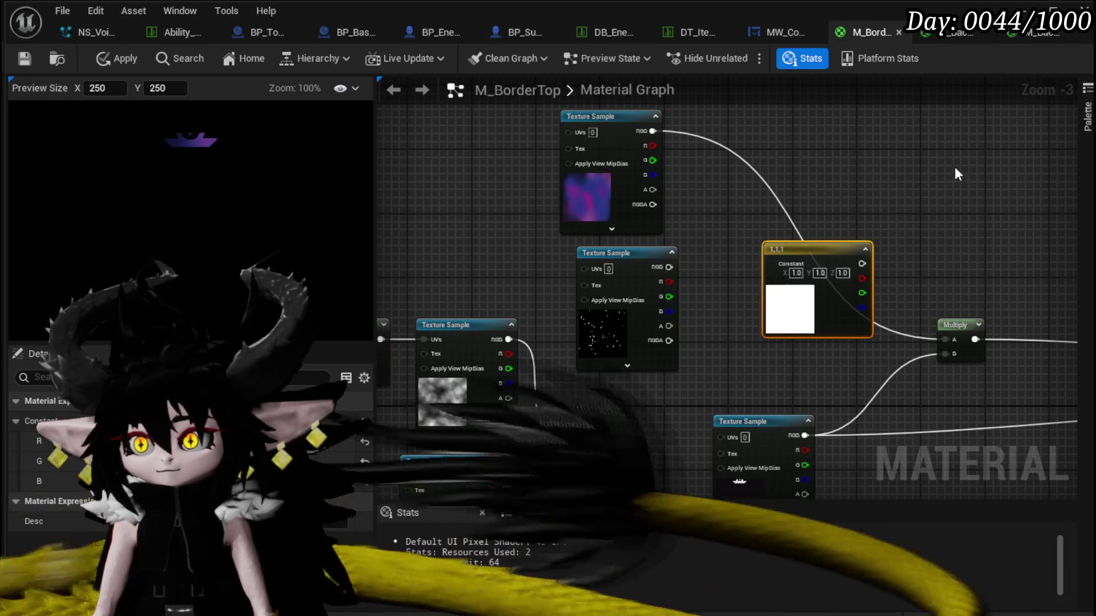
left_click_drag(798, 246, 979, 145)
left_click_drag(655, 131, 757, 222)
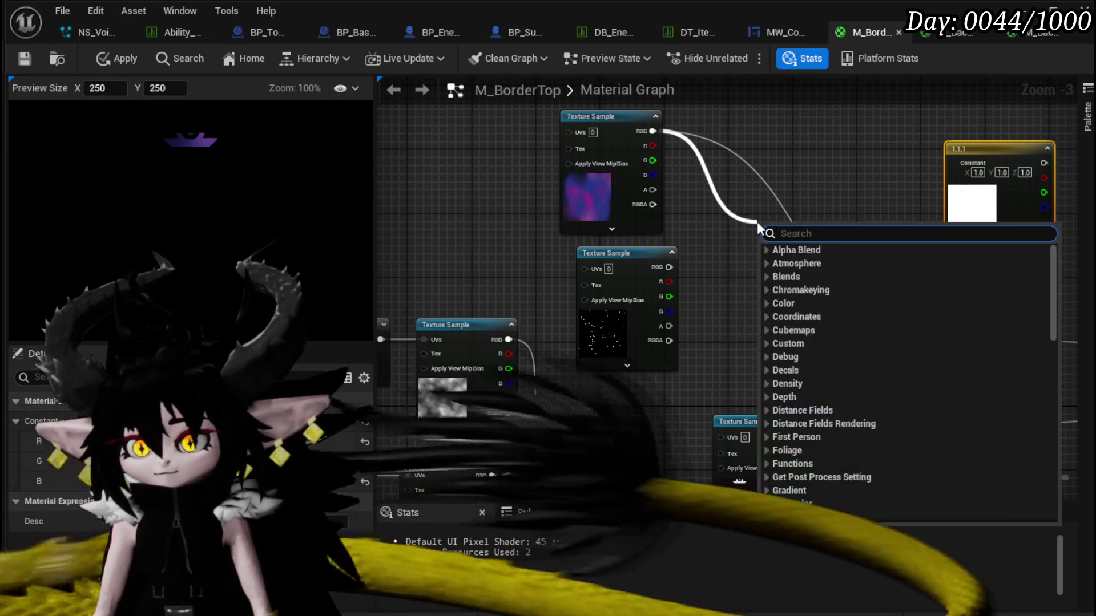
left_click_drag(653, 132, 738, 194)
mouse_move(669, 267)
left_mouse_down()
mouse_move(696, 261)
mouse_move(724, 231)
left_mouse_up()
left_click_drag(807, 238, 948, 340)
Branch an RG ComponentMask off the star Texture Sample's RGB output.
left_click_drag(775, 359, 770, 253)
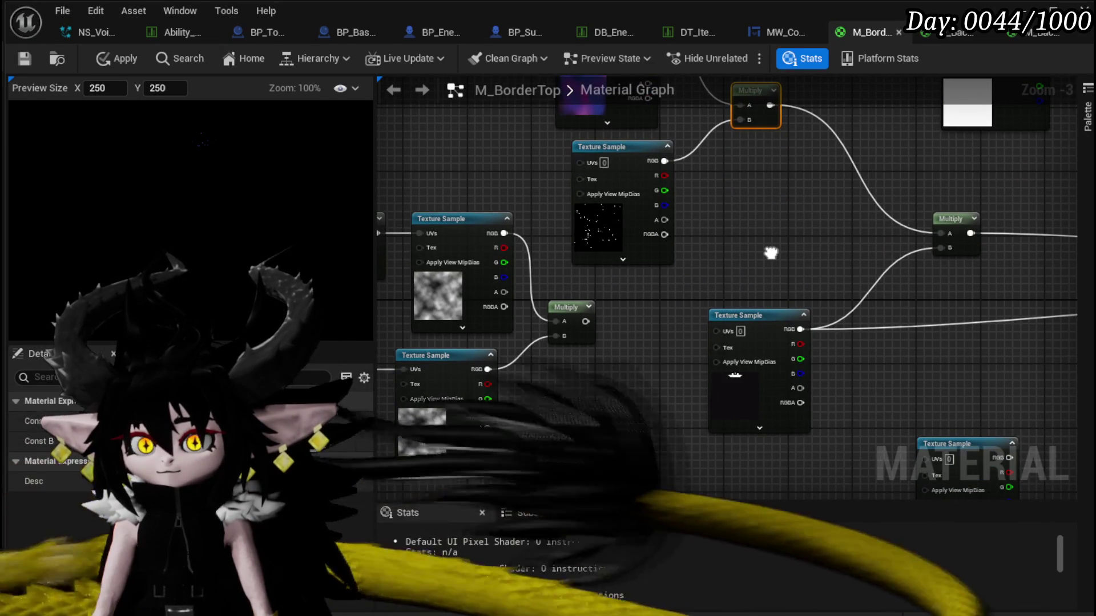
scroll(189, 147, "up", 2)
scroll(212, 139, "down", 3)
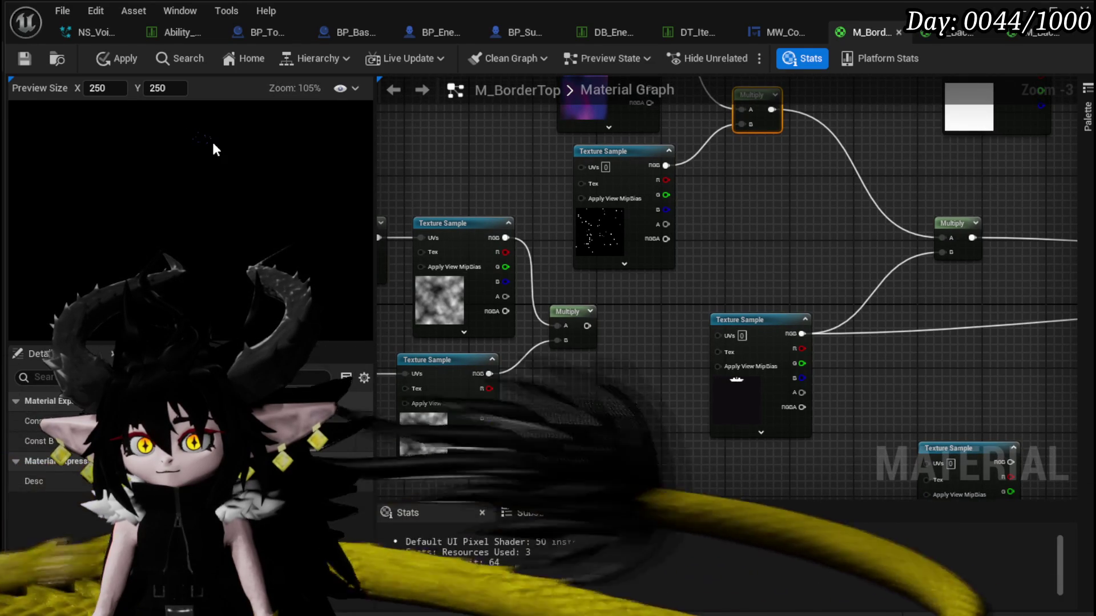
mouse_move(791, 226)
left_mouse_down()
mouse_move(746, 235)
mouse_move(656, 297)
mouse_move(687, 297)
mouse_move(707, 323)
left_mouse_up()
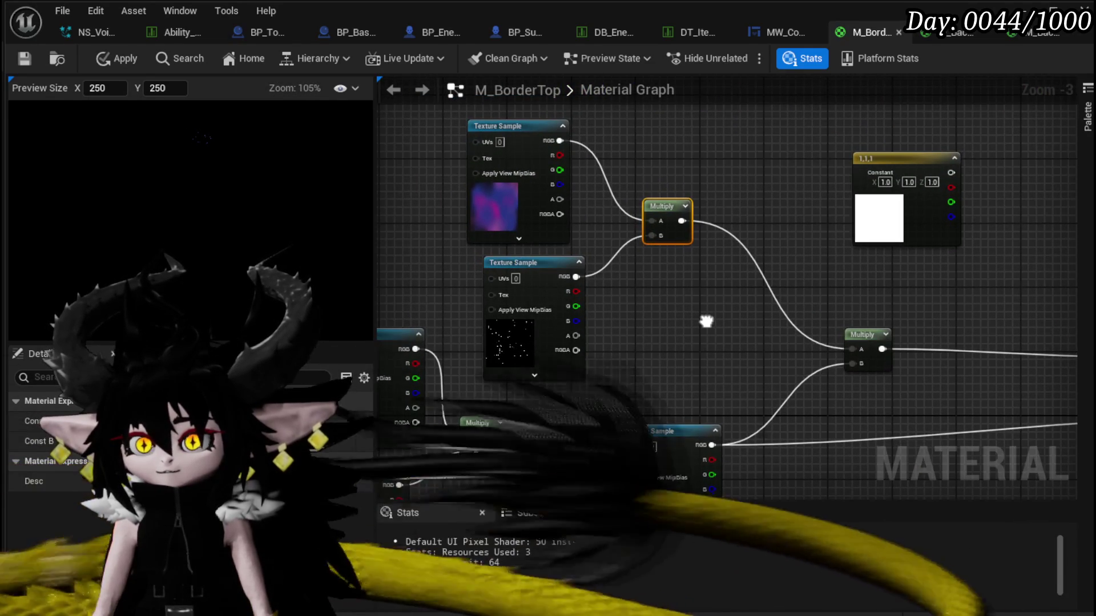
left_click(541, 268)
left_click_drag(541, 268, 533, 269)
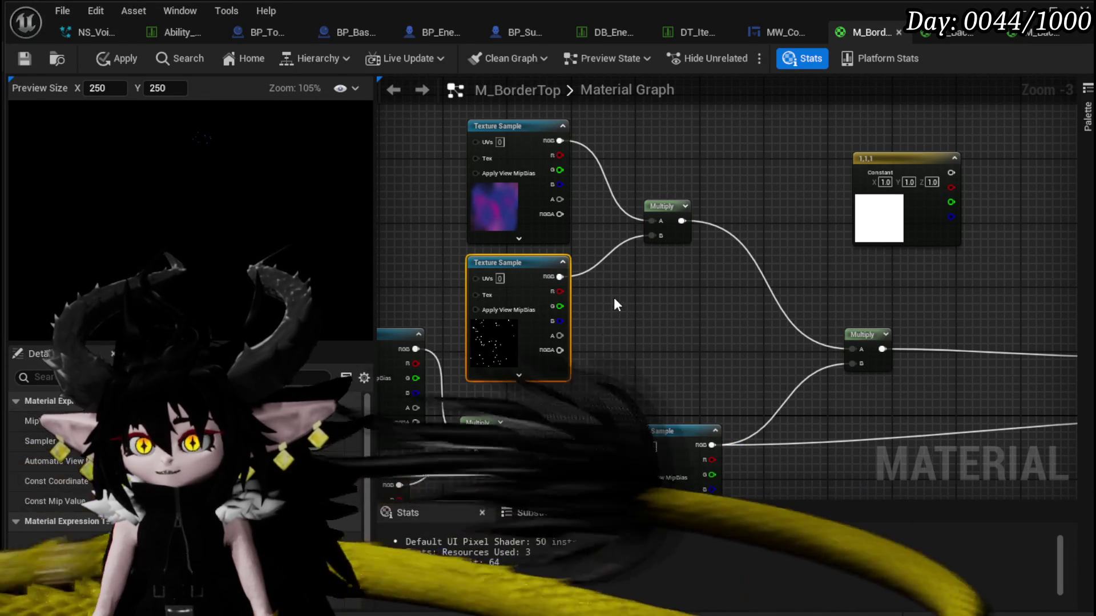
left_click_drag(560, 276, 655, 294)
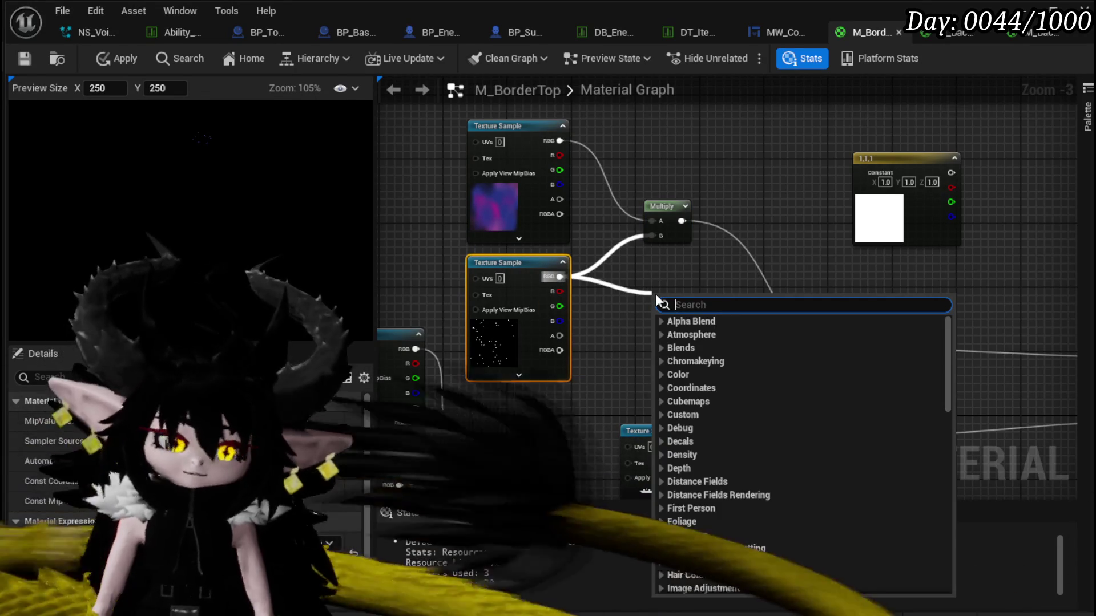
type("mask")
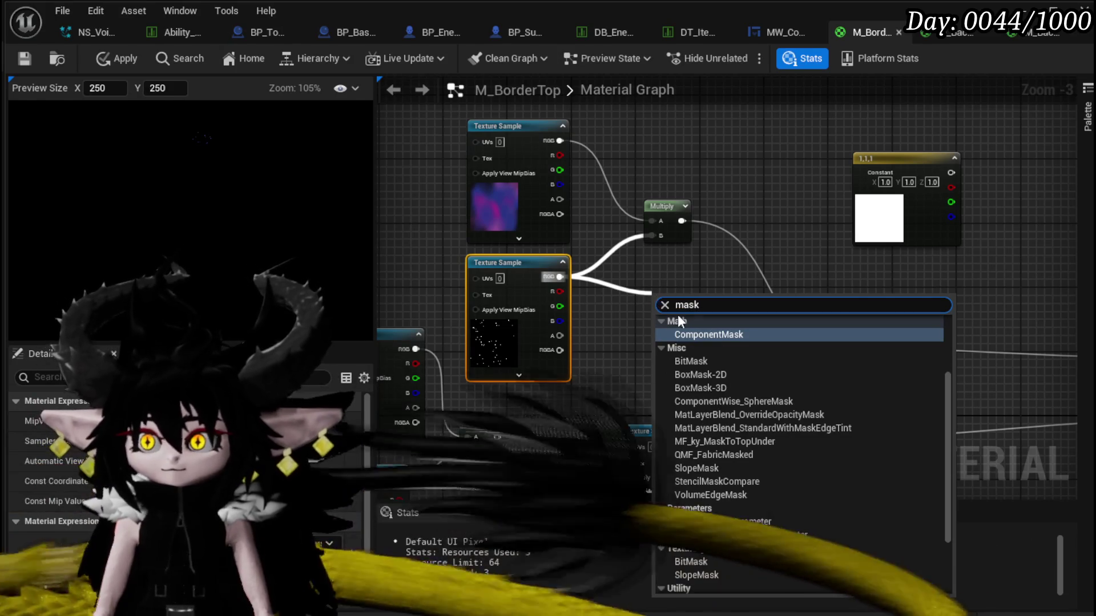
left_click(715, 335)
scroll(619, 310, "up", 3)
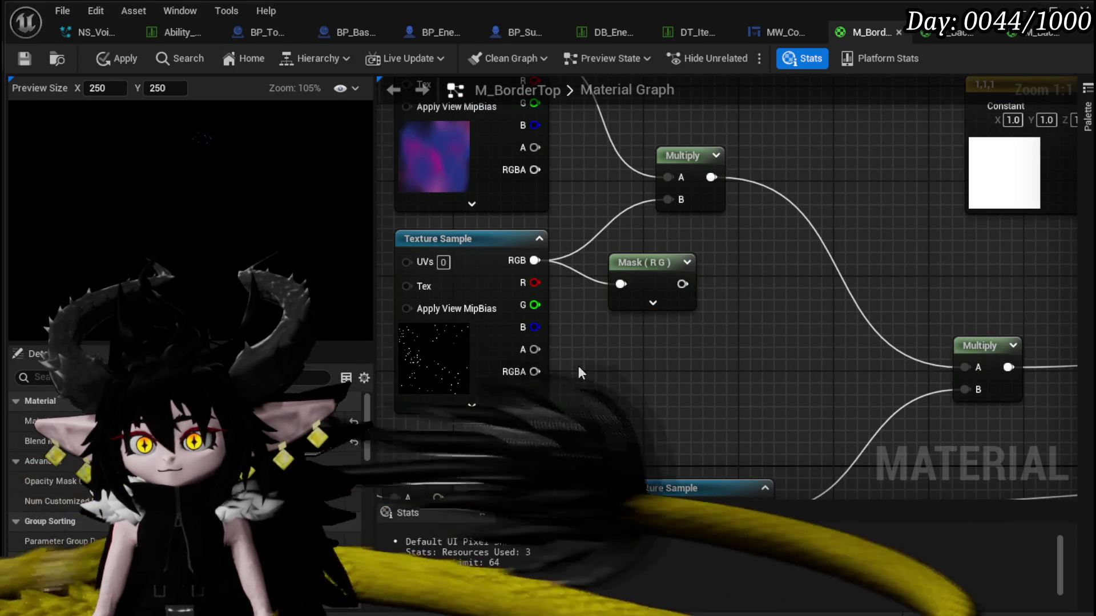
mouse_move(530, 354)
left_mouse_down()
mouse_move(555, 329)
mouse_move(532, 382)
mouse_move(528, 371)
mouse_move(659, 192)
mouse_move(668, 199)
left_mouse_up()
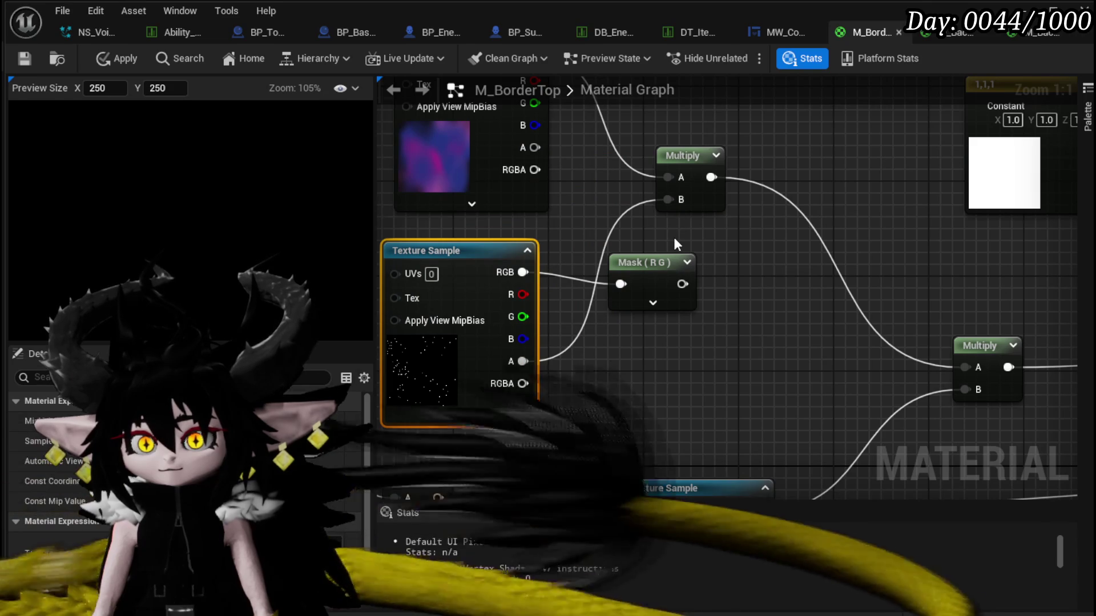
Invert the star texture's alpha with a OneMinus node wired into the nebula Multiply's B.
left_click_drag(535, 364, 628, 366)
type("one m")
key("BackSpace")
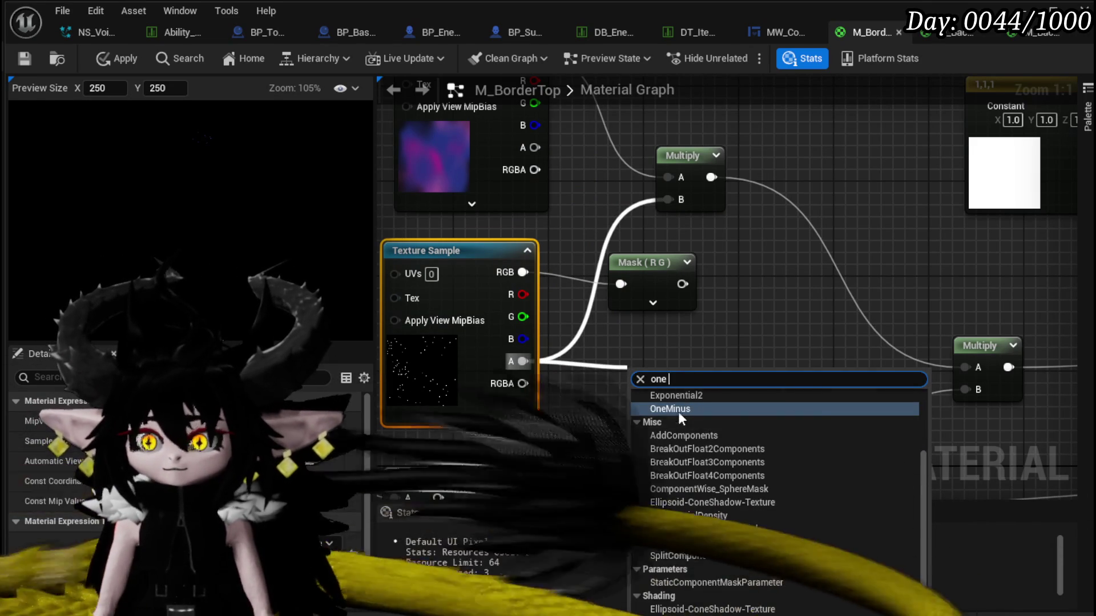
left_click(685, 409)
mouse_move(670, 400)
left_mouse_down()
mouse_move(699, 282)
mouse_move(678, 198)
left_mouse_up()
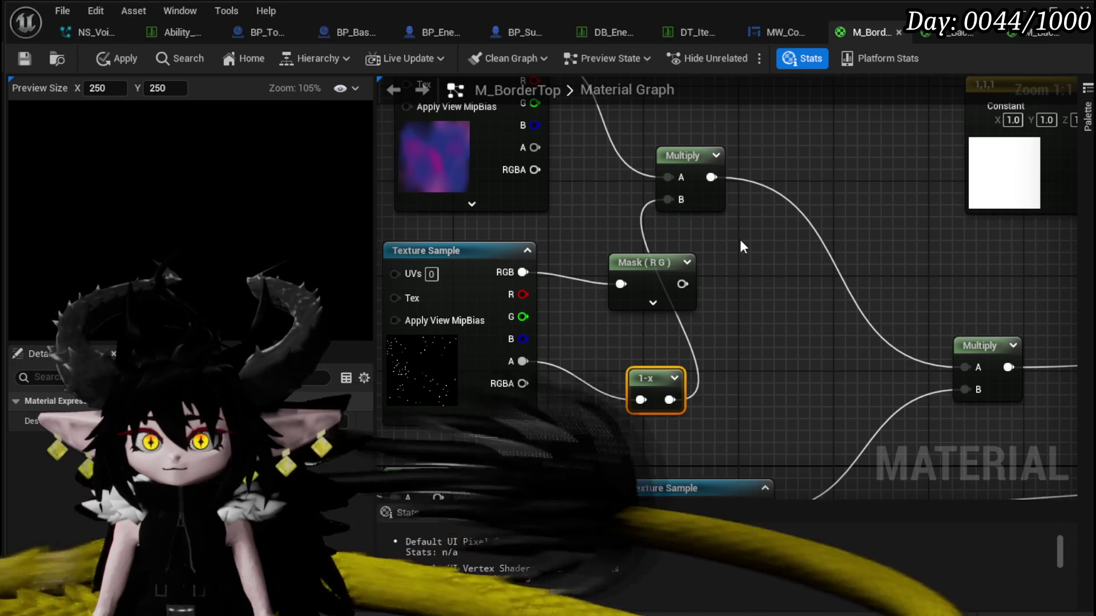
scroll(209, 138, "up", 5)
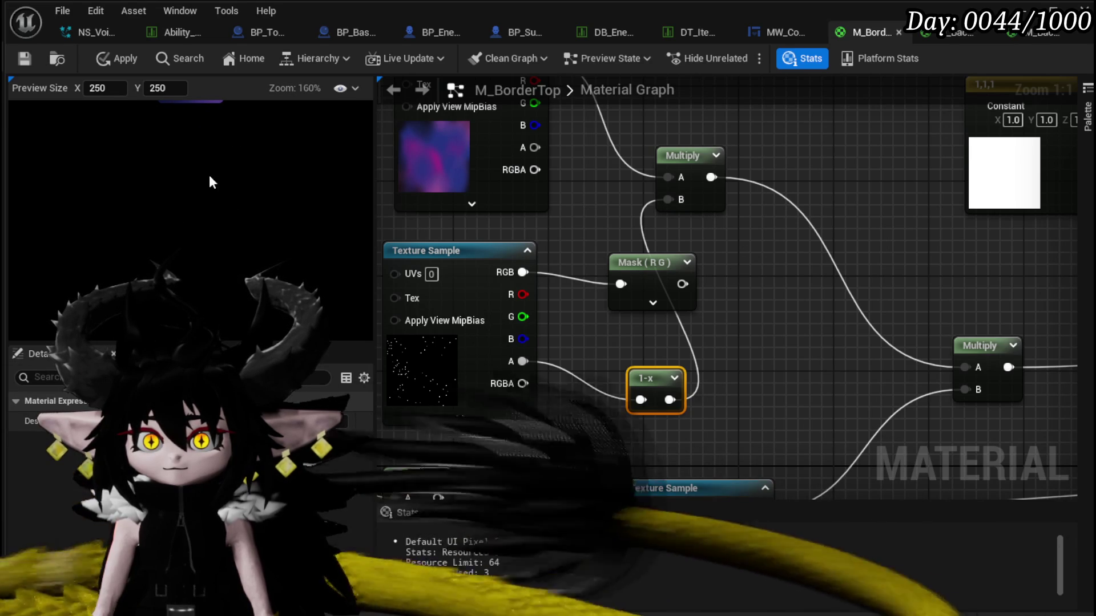
Add a Multiply after the nebula Multiply, with the panning noise result in its B input.
left_click_drag(197, 151, 217, 114)
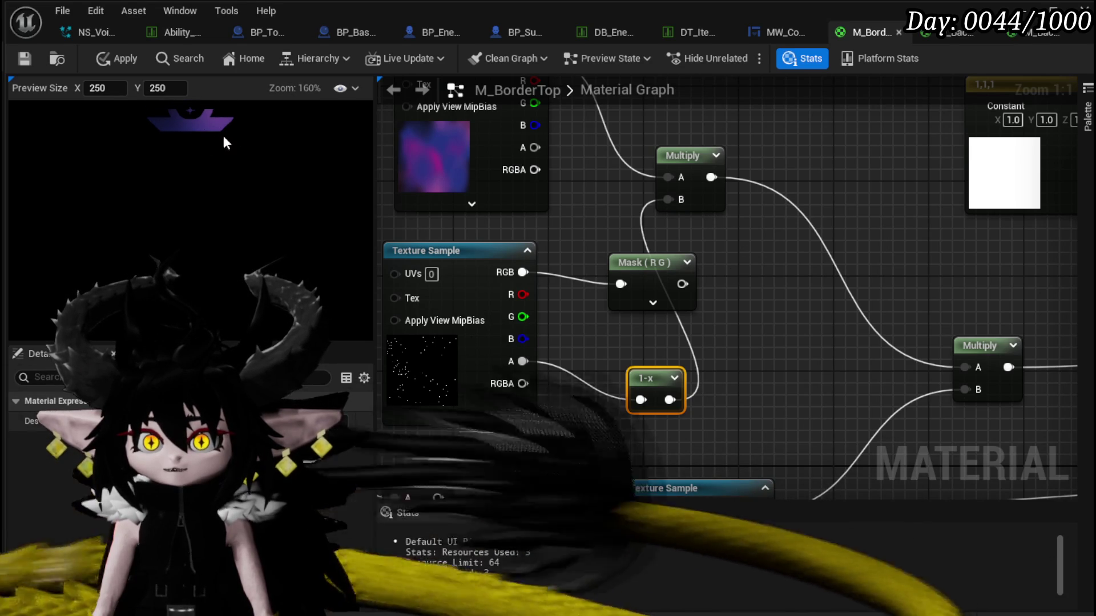
left_click_drag(652, 266, 640, 242)
mouse_move(652, 395)
left_mouse_down()
mouse_move(642, 371)
mouse_move(620, 363)
left_mouse_up()
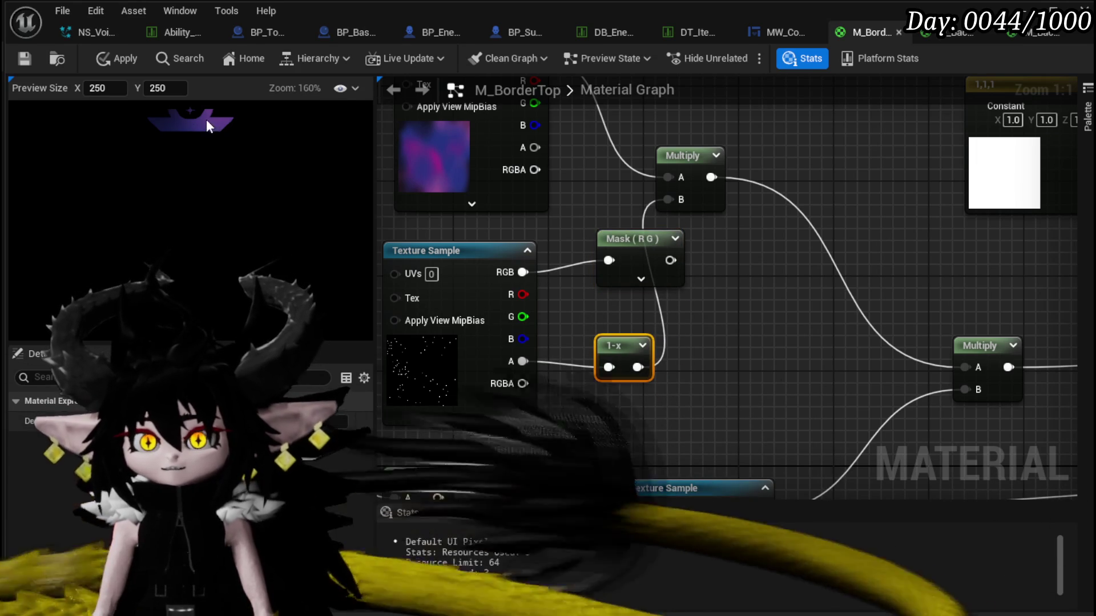
scroll(782, 314, "down", 3)
mouse_move(782, 314)
left_mouse_down()
mouse_move(773, 197)
mouse_move(821, 217)
mouse_move(738, 261)
left_mouse_up()
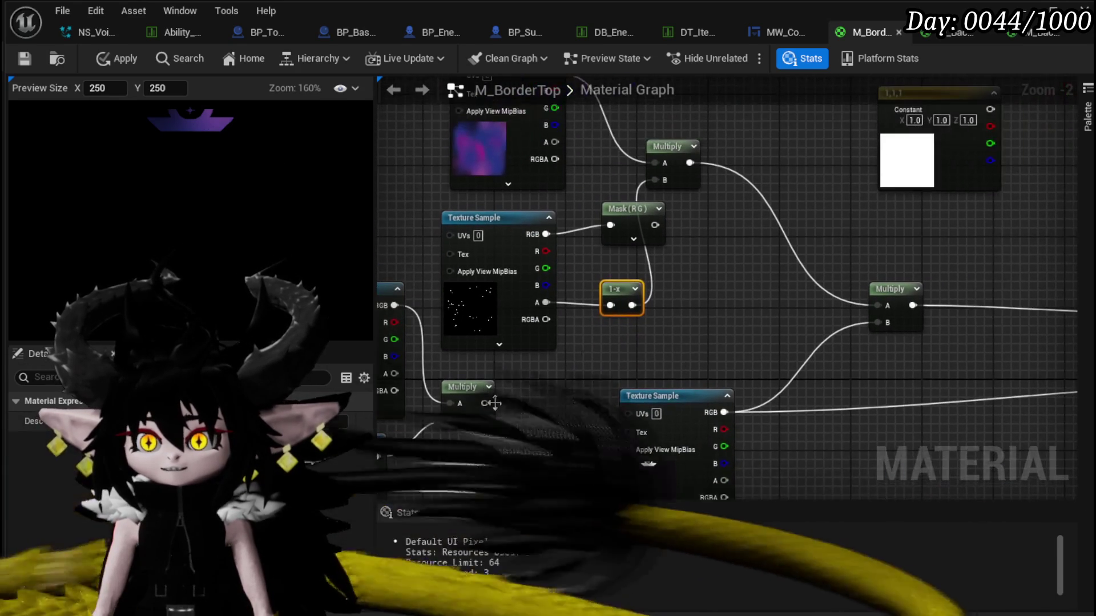
left_click_drag(689, 163, 741, 215)
key("m")
mouse_move(485, 403)
left_mouse_down()
mouse_move(737, 232)
mouse_move(863, 313)
mouse_move(879, 308)
left_mouse_up()
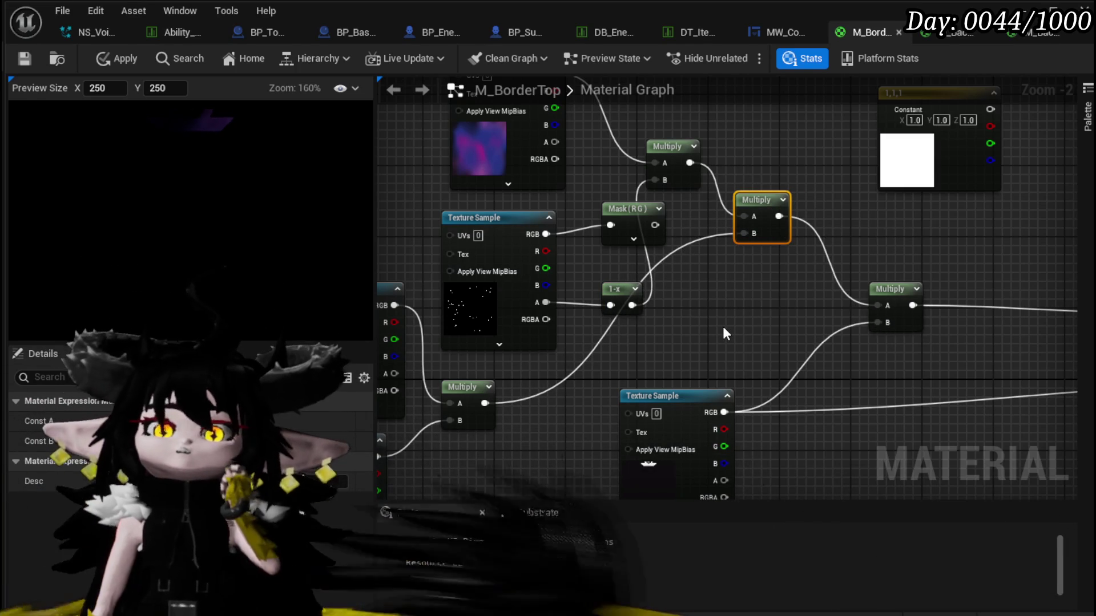
mouse_move(616, 270)
left_mouse_down()
mouse_move(854, 243)
mouse_move(849, 204)
mouse_move(834, 314)
mouse_move(720, 282)
mouse_move(700, 313)
left_mouse_up()
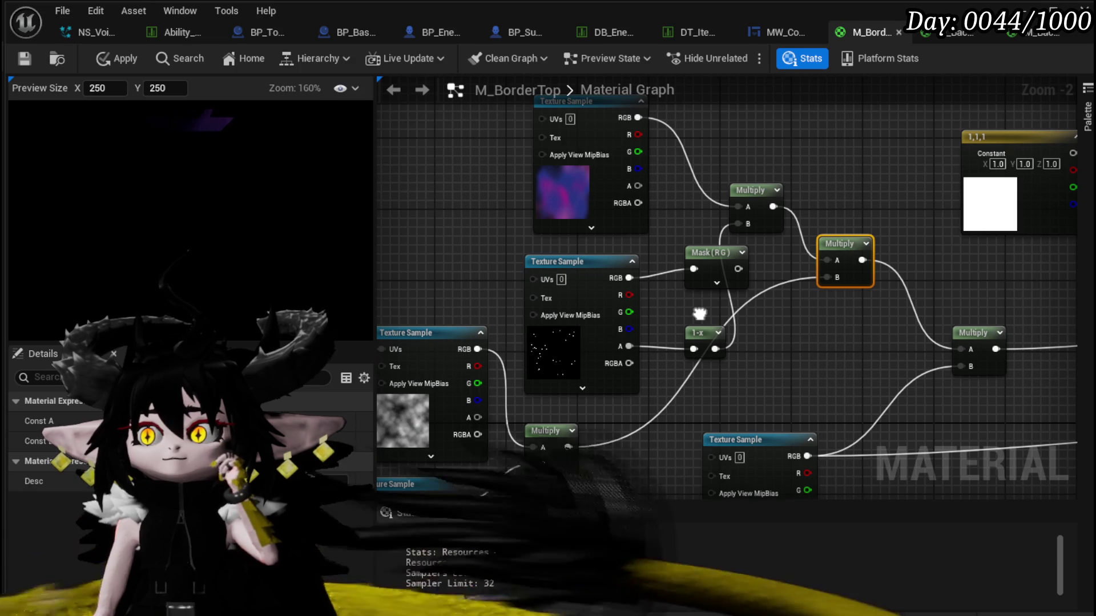
Add an Add node off the upper Multiply into the final Multiply's A and delete the middle Multiply.
left_click_drag(700, 313, 694, 326)
left_click_drag(798, 342, 786, 400)
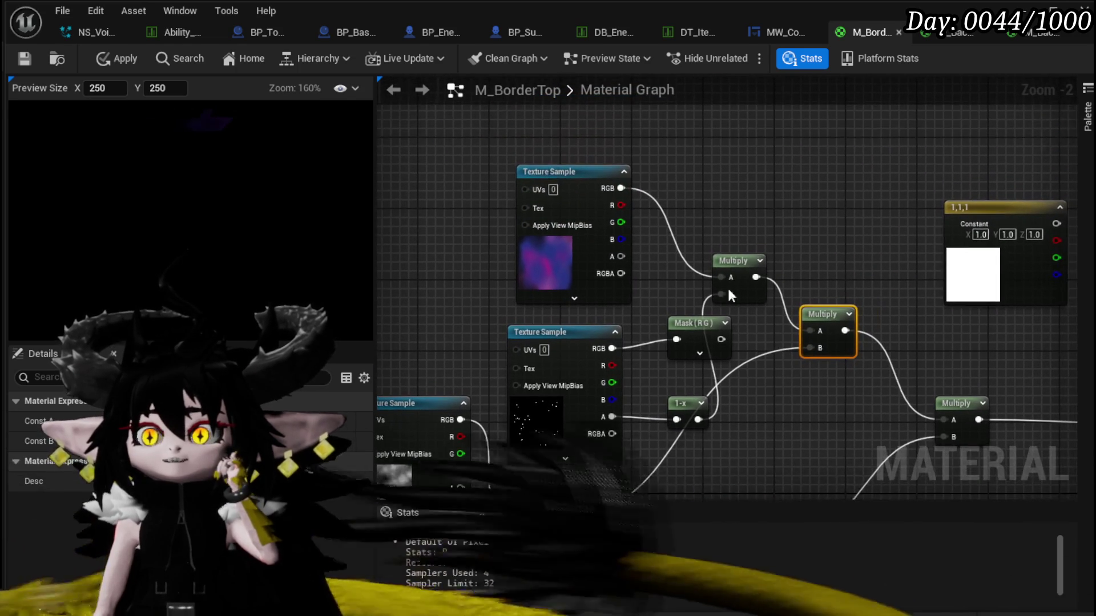
left_click_drag(566, 166, 653, 102)
left_click_drag(653, 172, 553, 100)
mouse_move(651, 188)
left_mouse_down()
mouse_move(782, 163)
mouse_move(741, 169)
left_mouse_up()
left_click_drag(739, 255, 744, 300)
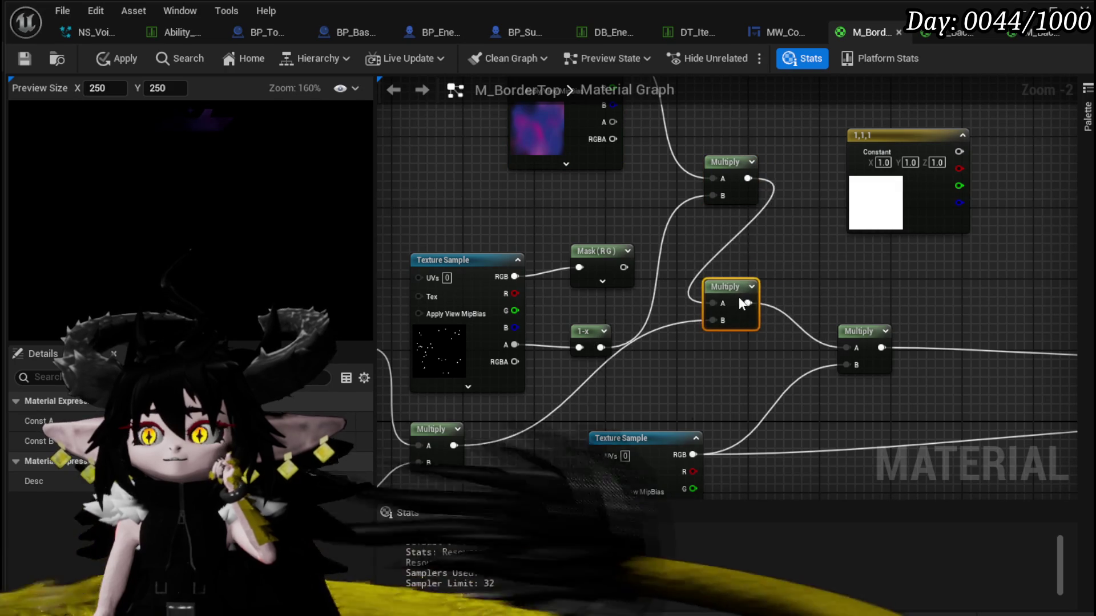
mouse_move(748, 179)
left_mouse_down()
mouse_move(743, 249)
mouse_move(782, 234)
mouse_move(720, 323)
mouse_move(767, 267)
mouse_move(851, 357)
mouse_move(847, 348)
left_mouse_up()
type("add")
left_click(787, 323)
left_click(724, 286)
key("Delete")
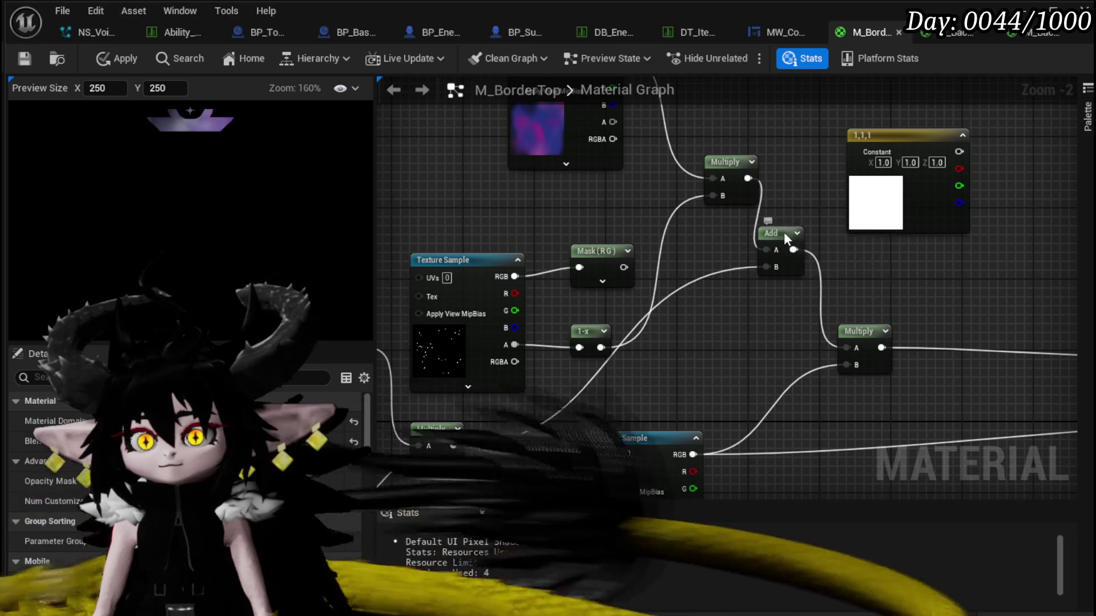
Create an Add node from the nebula RGB and place the star Texture Sample beside it.
left_click_drag(771, 236, 745, 271)
mouse_move(683, 249)
left_mouse_down()
mouse_move(964, 222)
mouse_move(875, 213)
left_mouse_up()
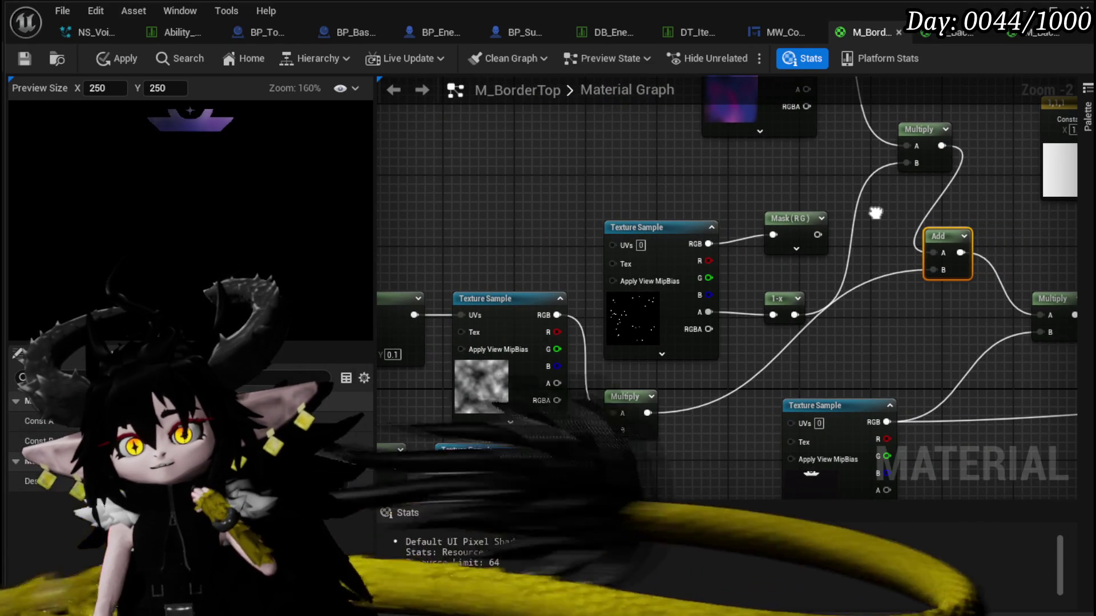
left_click_drag(875, 212, 708, 229)
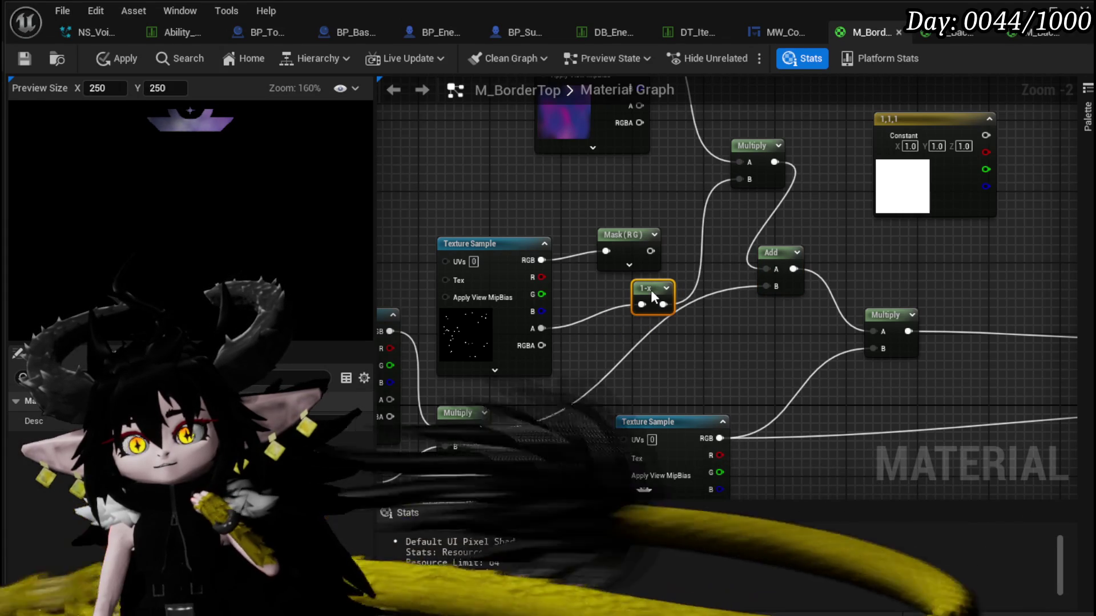
left_click_drag(673, 136, 673, 248)
left_click_drag(630, 154, 706, 175)
type("add")
left_click(754, 257)
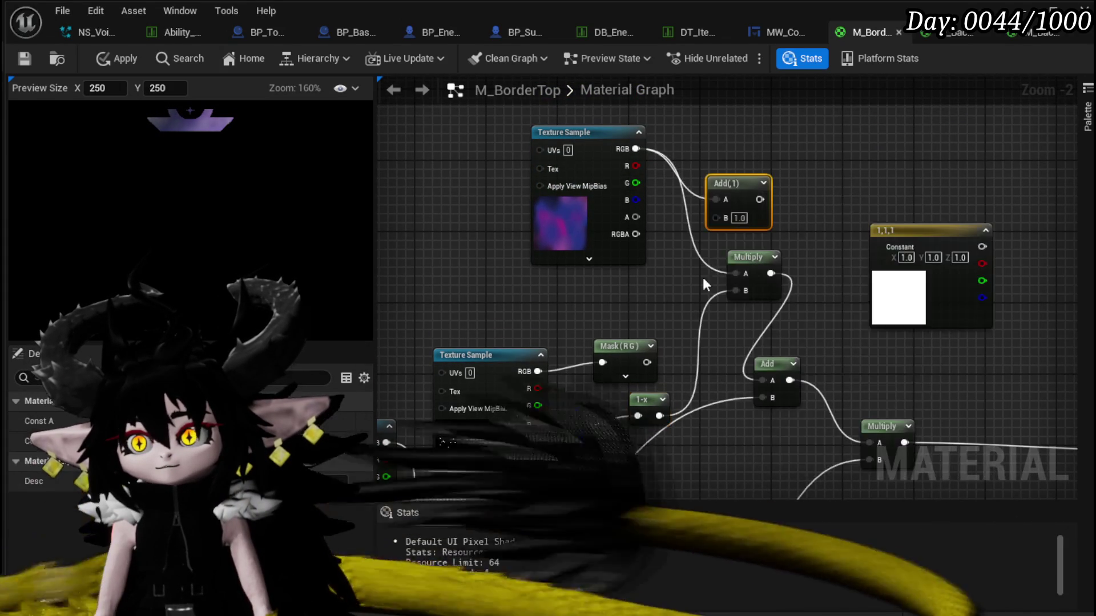
mouse_move(525, 358)
left_mouse_down()
mouse_move(507, 288)
mouse_move(716, 216)
mouse_move(762, 380)
left_mouse_up()
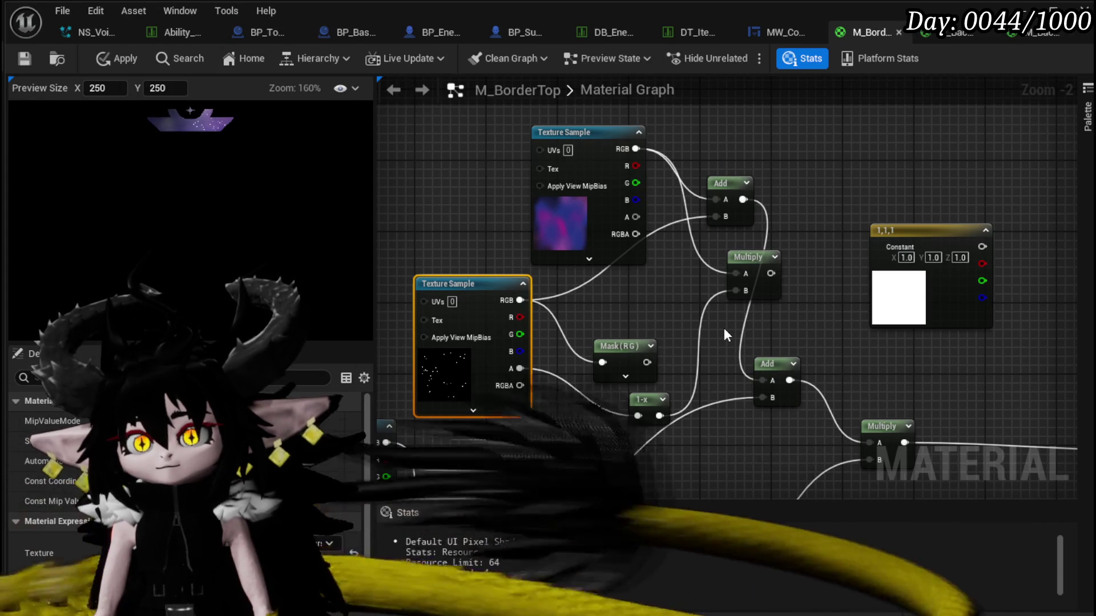
left_click_drag(724, 327, 696, 308)
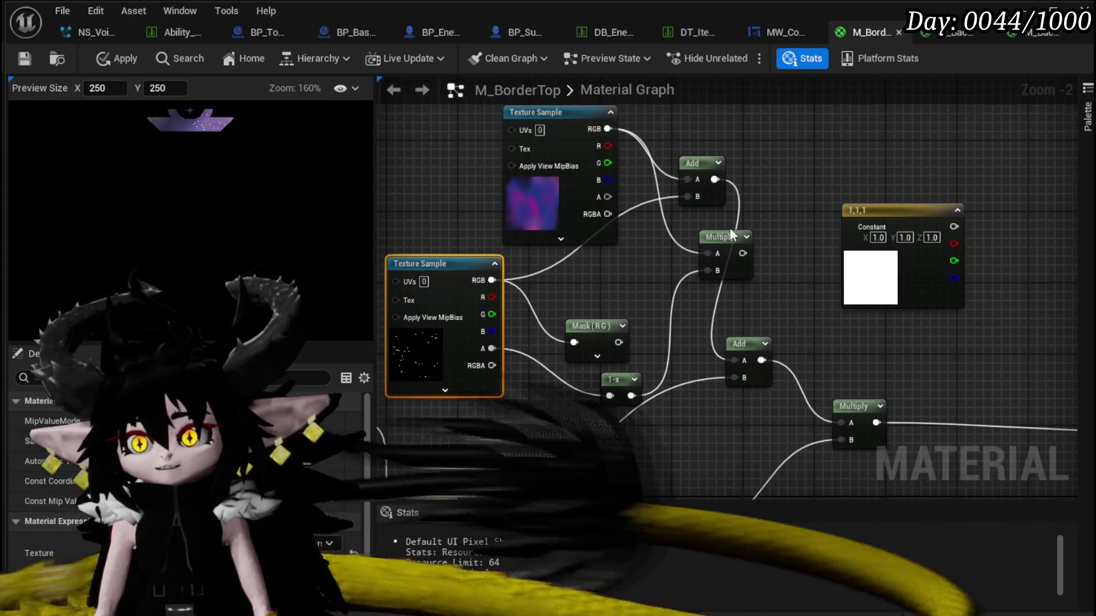
Delete the leftover Multiply, Mask (RG) and 1-x nodes.
left_click(720, 236)
key("Delete")
left_click_drag(619, 352, 646, 437)
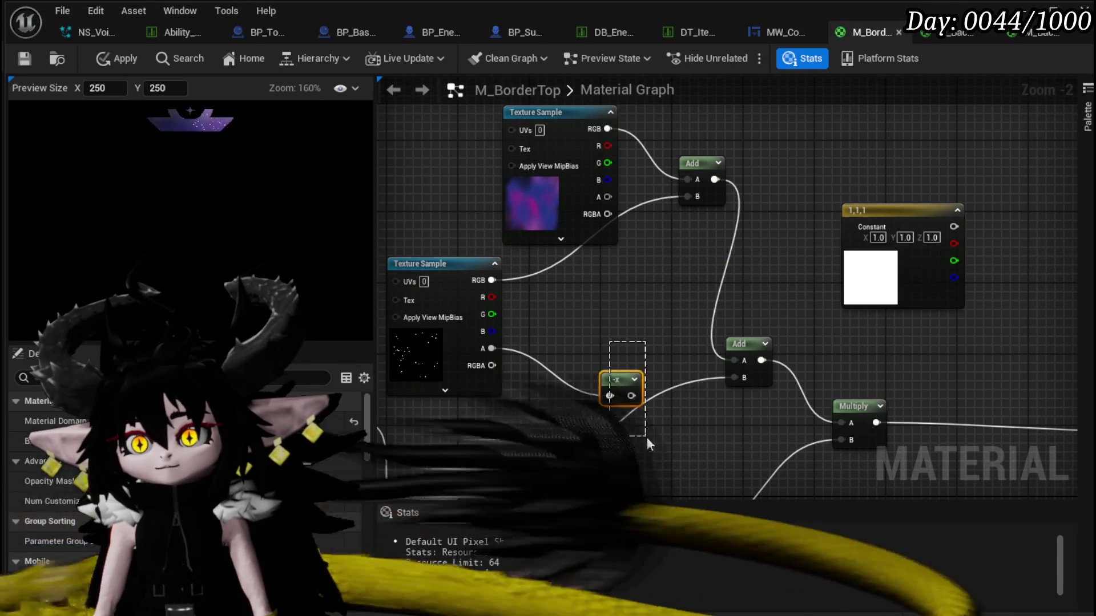
key("Delete")
mouse_move(452, 279)
left_mouse_down()
mouse_move(513, 316)
mouse_move(509, 295)
left_mouse_up()
mouse_move(600, 306)
left_mouse_down()
mouse_move(695, 284)
mouse_move(908, 178)
mouse_move(1042, 149)
left_mouse_up()
Duplicate the existing Panner node with copy and paste.
left_click(502, 251)
key("ctrl+c")
key("ctrl+v")
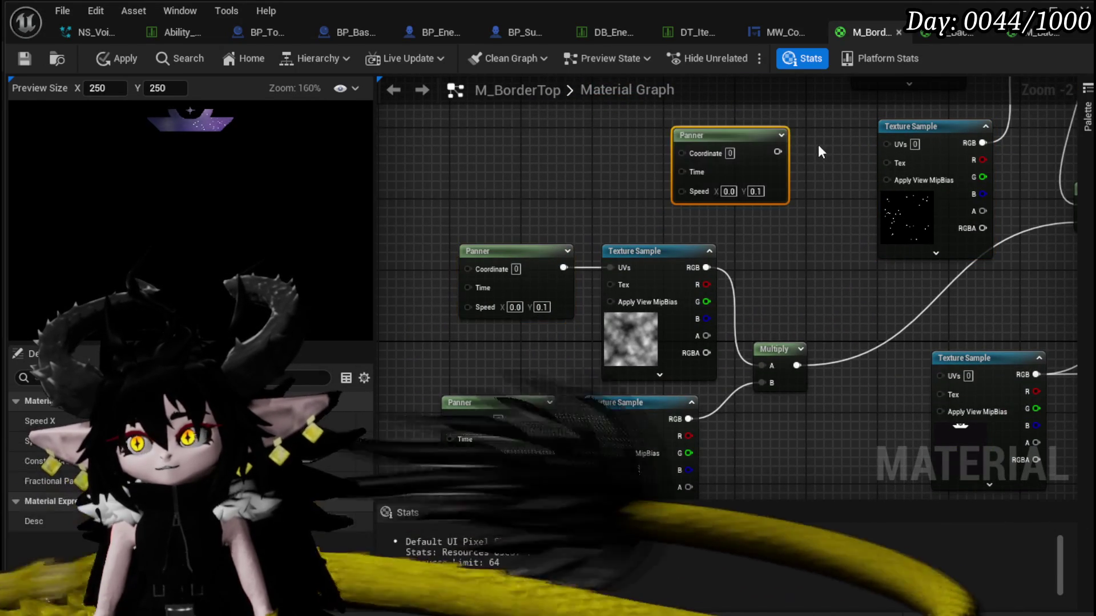
Wire the duplicated Panner into the star texture's UVs and set its Speed Y to 0.01.
left_click_drag(777, 152, 886, 144)
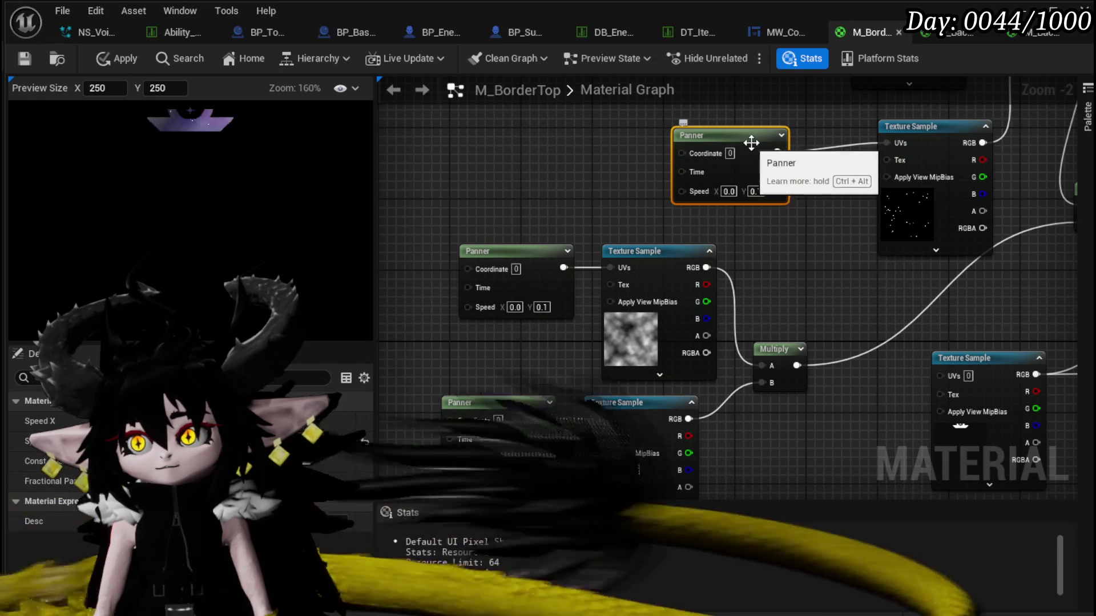
left_click_drag(796, 241, 614, 314)
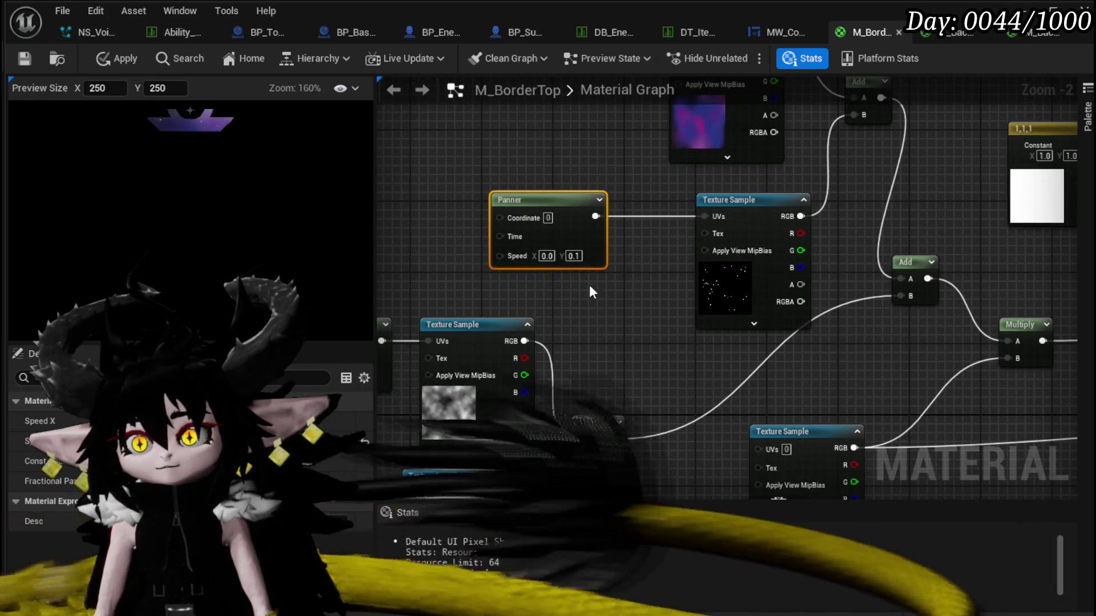
scroll(580, 254, "up", 2)
left_click(575, 254)
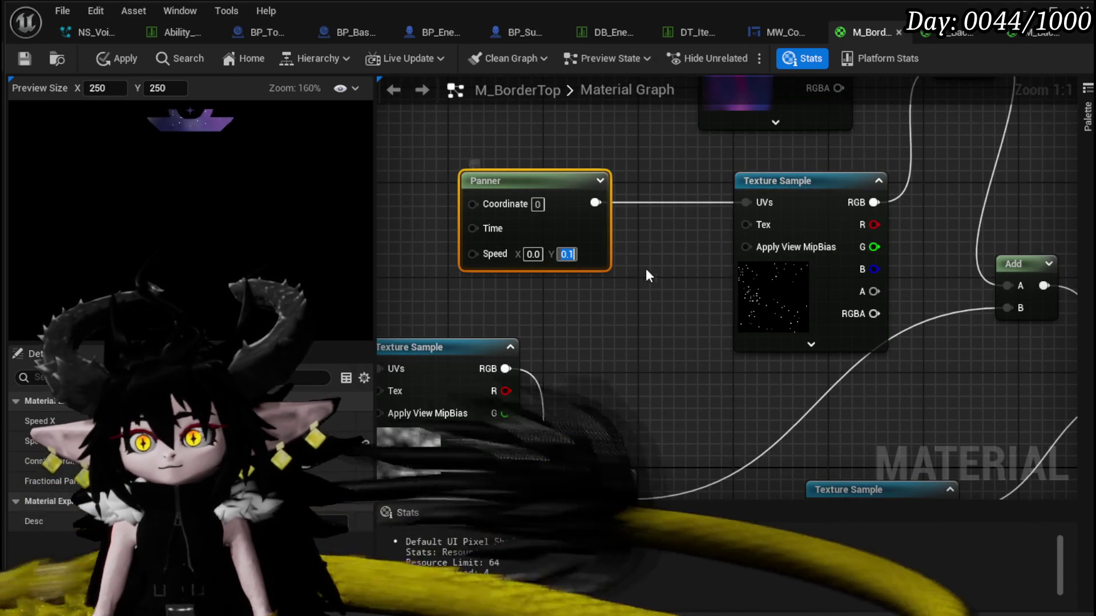
type("0.01")
key("Return")
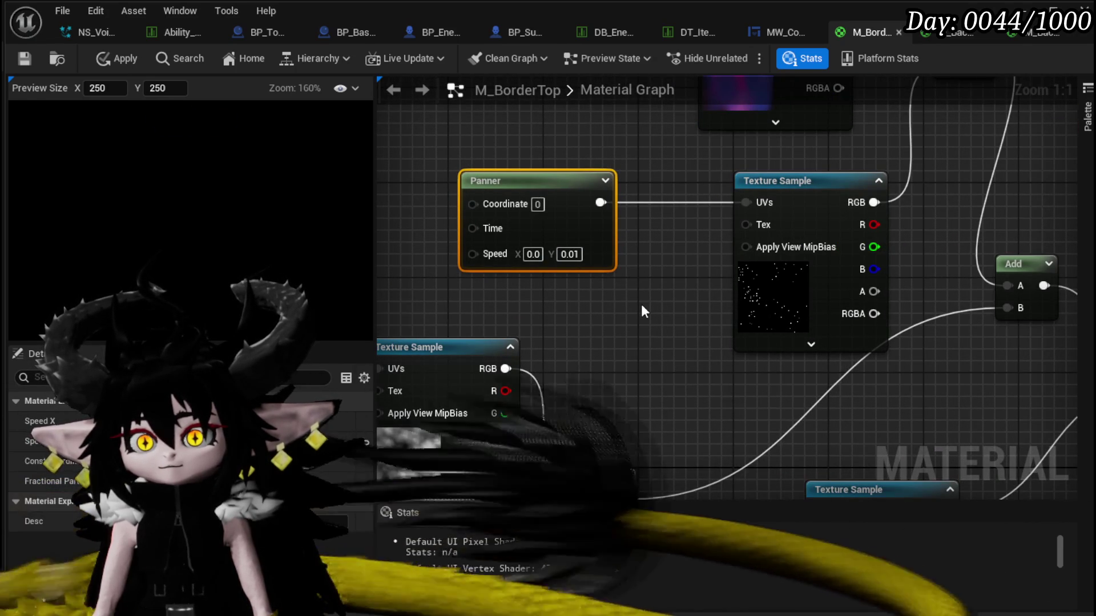
left_click(641, 304)
scroll(628, 311, "down", 2)
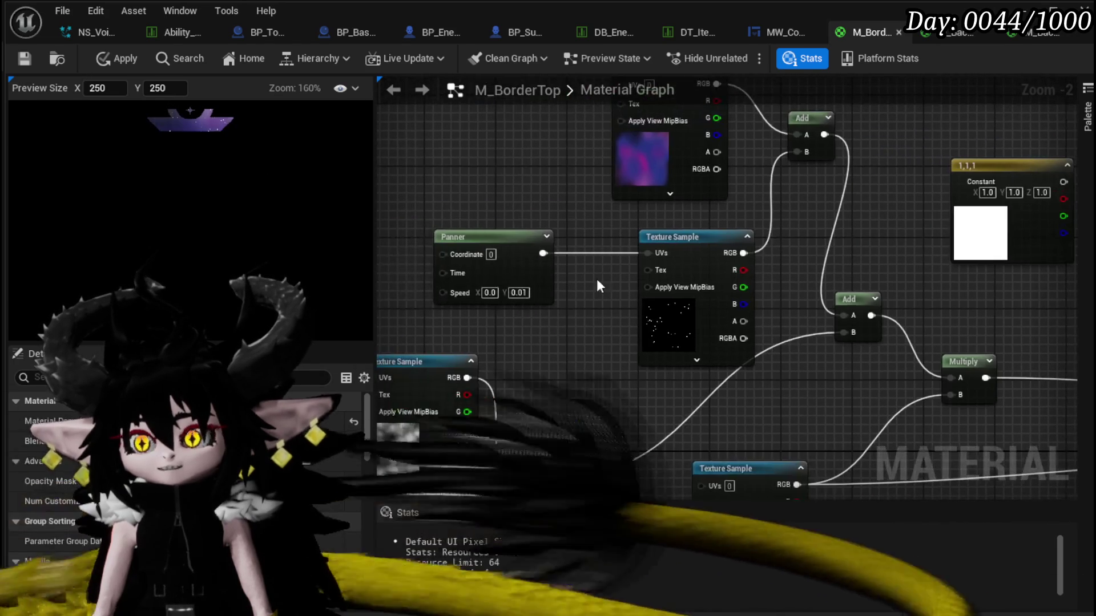
Create a ComponentMask node off the lower Multiply's output.
mouse_move(529, 342)
left_mouse_down()
mouse_move(724, 238)
mouse_move(671, 229)
left_mouse_up()
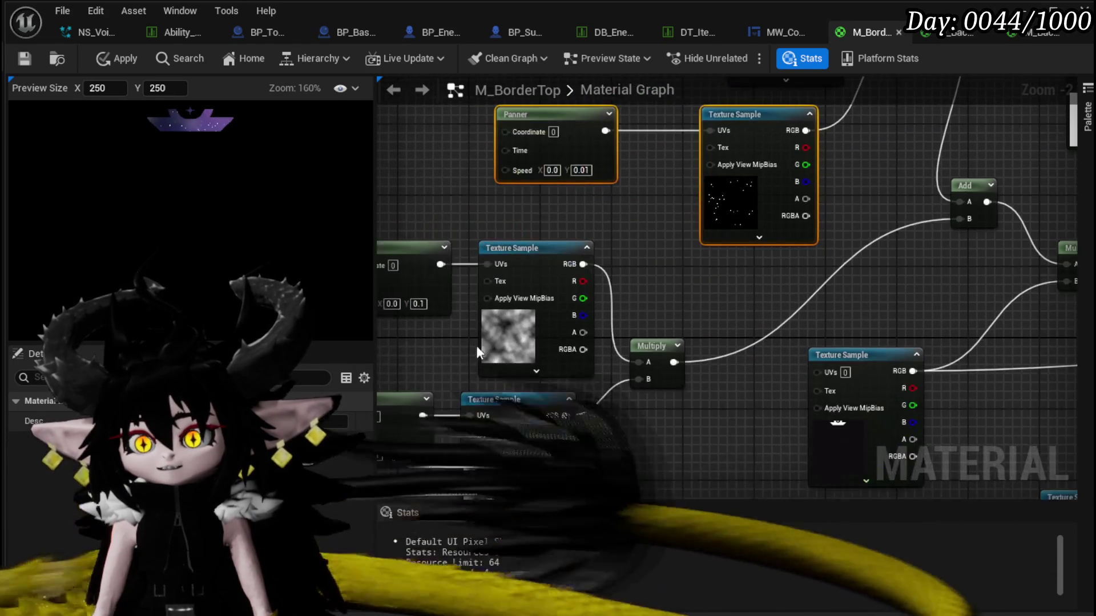
mouse_move(722, 323)
left_mouse_down()
mouse_move(482, 349)
mouse_move(742, 257)
mouse_move(569, 257)
left_mouse_up()
left_click_drag(673, 294, 673, 365)
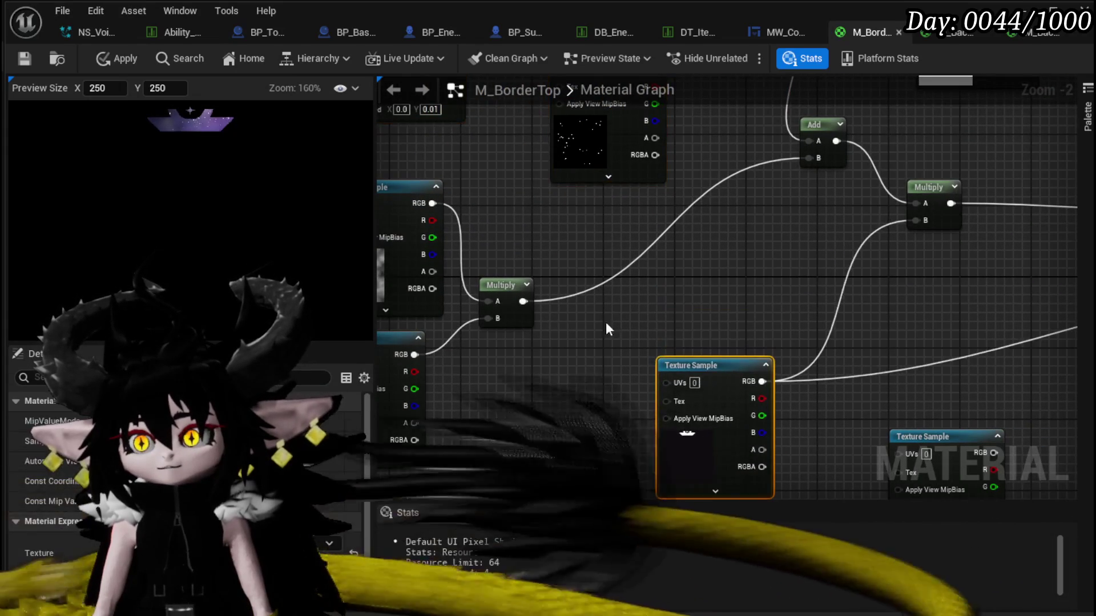
left_click_drag(523, 302, 673, 265)
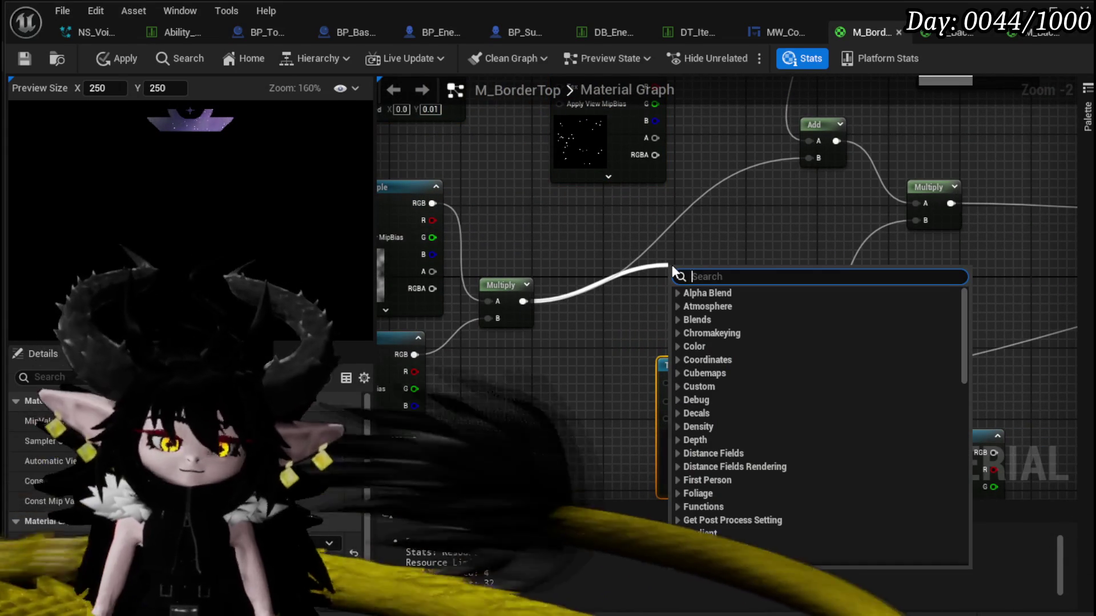
type("maks")
key("BackSpace")
key("BackSpace")
type("sk")
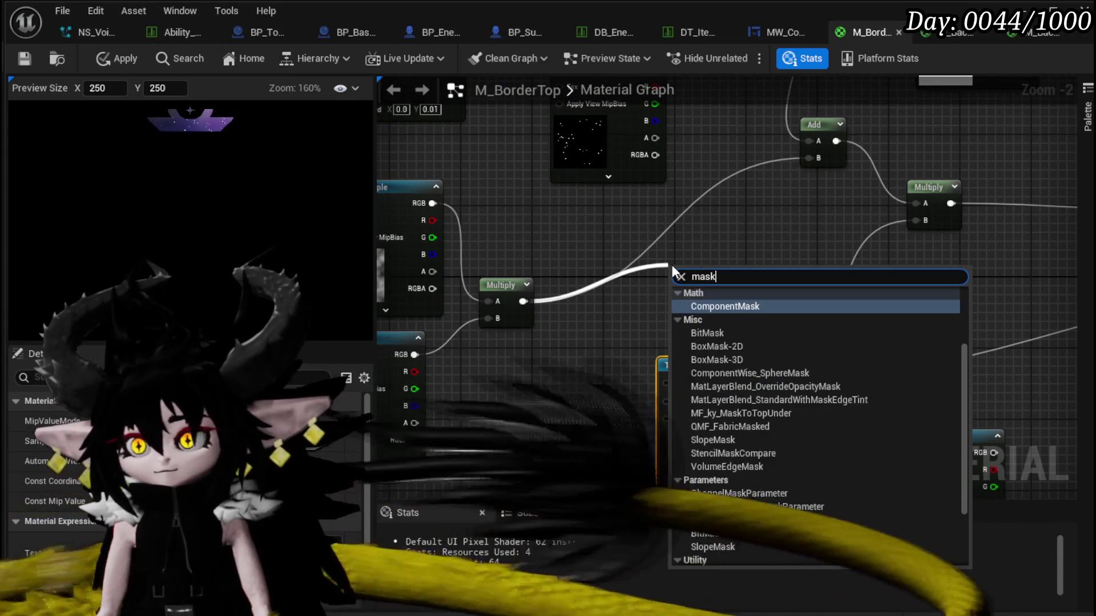
left_click(722, 306)
mouse_move(721, 301)
left_mouse_down()
mouse_move(694, 271)
mouse_move(685, 219)
left_mouse_up()
left_click_drag(756, 275, 608, 326)
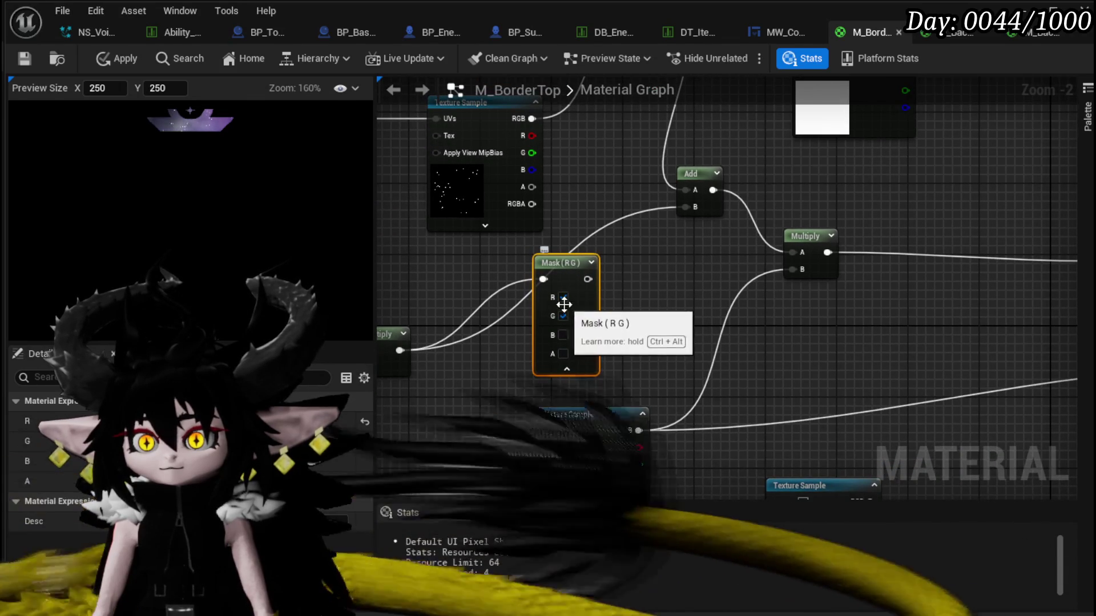
Wire the ComponentMask output into the Add node's B input.
left_click(563, 298)
left_click(564, 315)
left_click(564, 354)
left_click_drag(582, 279, 627, 251)
left_click_drag(697, 206, 695, 208)
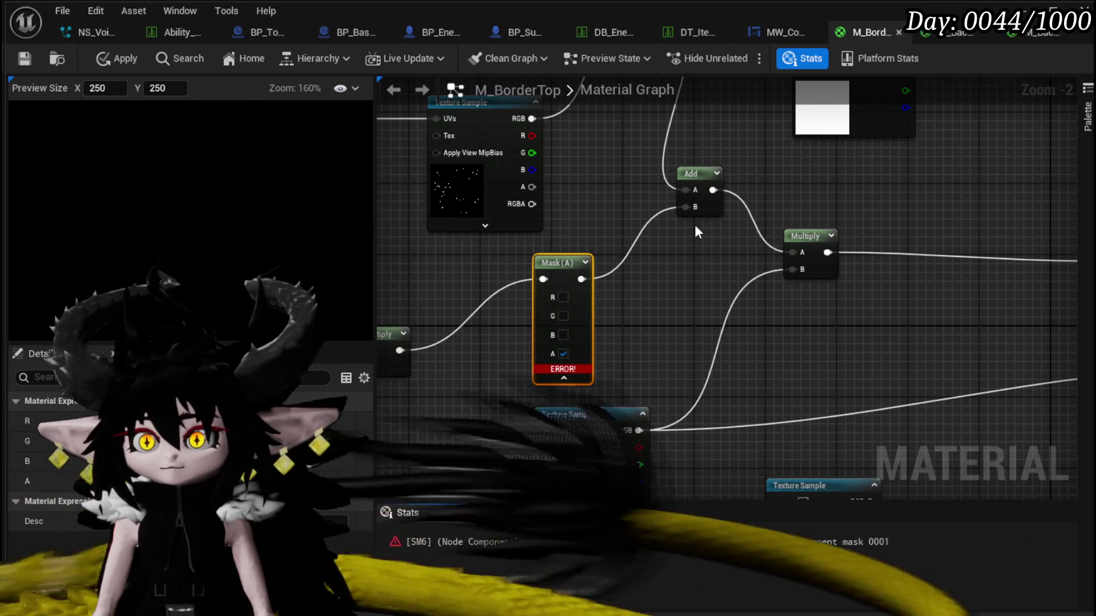
Settle the mask on the R, G and B channels, then delete the mask node.
left_click(563, 355)
left_click(563, 298)
left_click(564, 315)
left_click(564, 335)
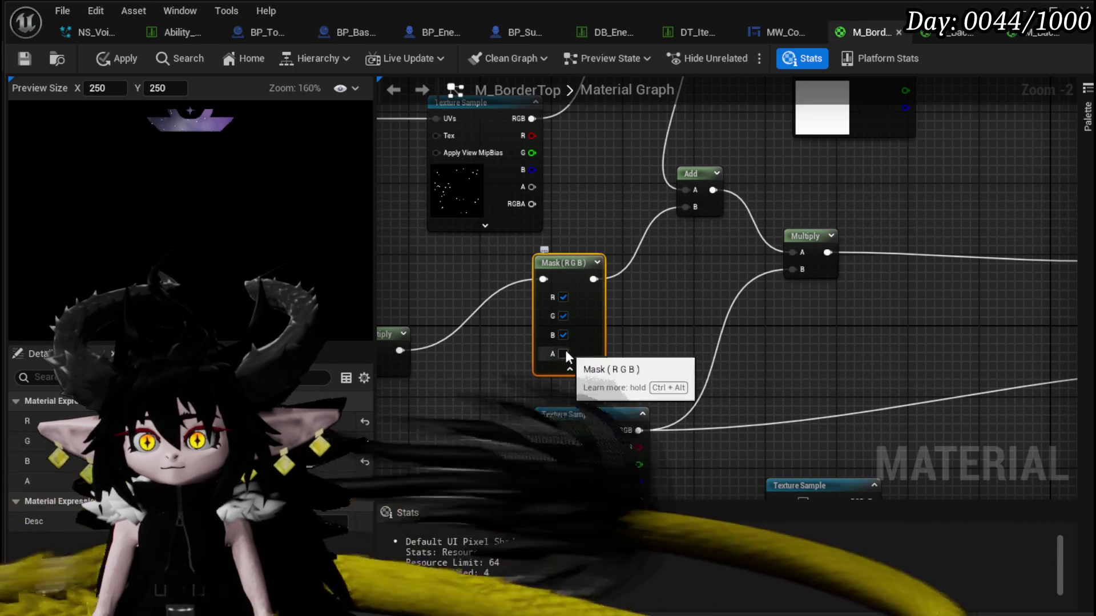
left_click(563, 354)
left_click(564, 354)
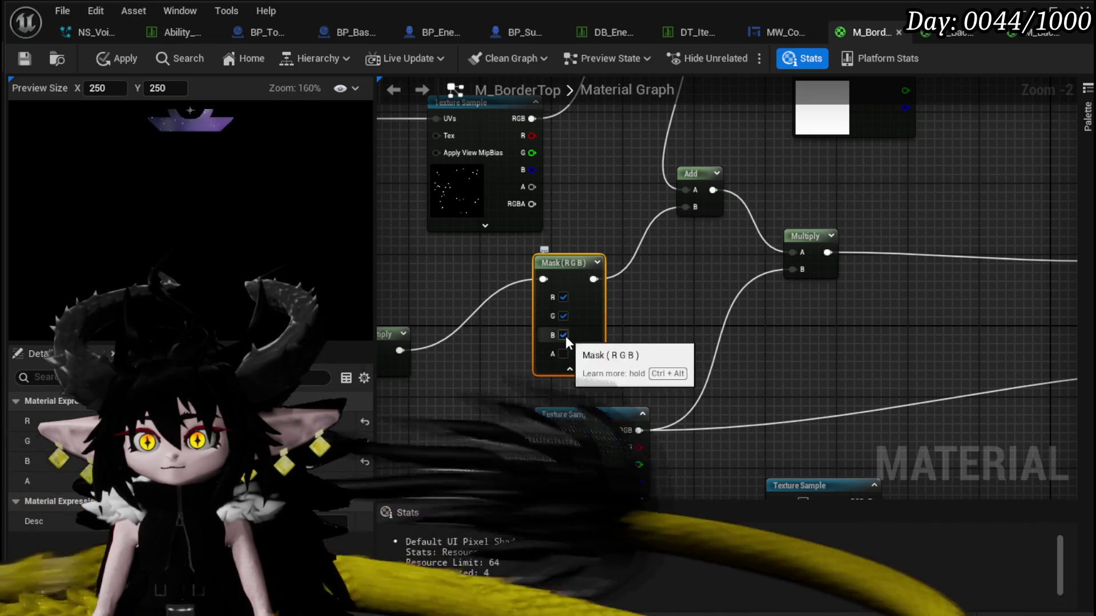
left_click(564, 335)
left_click(563, 335)
mouse_move(684, 333)
left_mouse_down()
mouse_move(961, 289)
mouse_move(930, 306)
mouse_move(757, 331)
left_mouse_up()
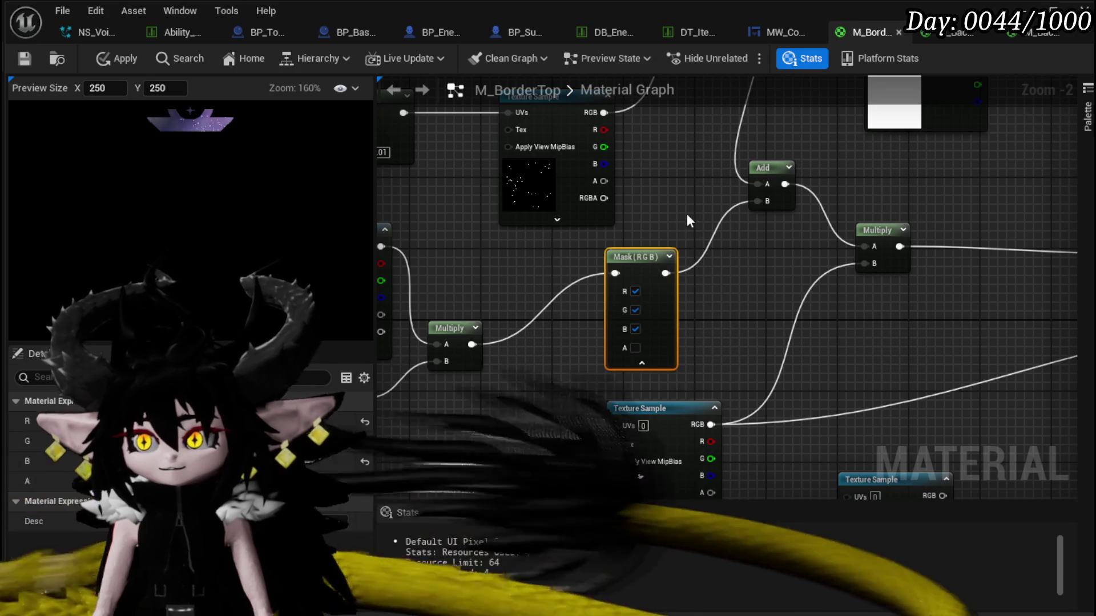
key("Delete")
Insert a Multiply taking the combined textures in A and the left Multiply result in B.
mouse_move(469, 344)
left_mouse_down()
mouse_move(724, 238)
mouse_move(661, 262)
left_mouse_up()
left_click_drag(409, 413, 659, 324)
mouse_move(700, 255)
left_mouse_down()
mouse_move(658, 306)
mouse_move(804, 316)
left_mouse_up()
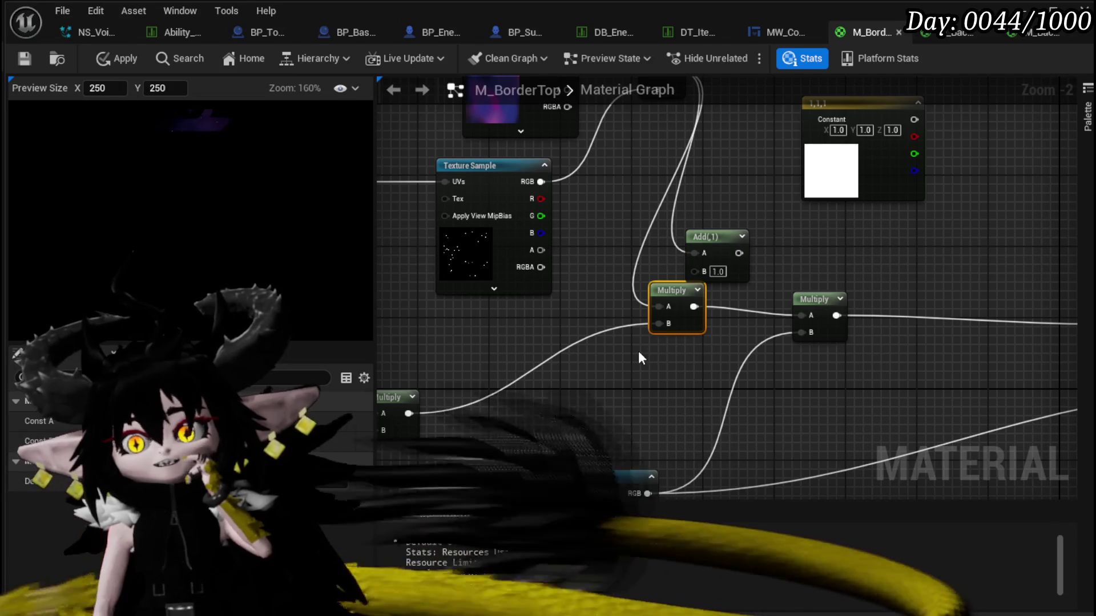
mouse_move(564, 269)
left_mouse_down()
mouse_move(552, 346)
mouse_move(547, 72)
mouse_move(585, 245)
mouse_move(588, 201)
mouse_move(434, 299)
mouse_move(510, 301)
left_mouse_up()
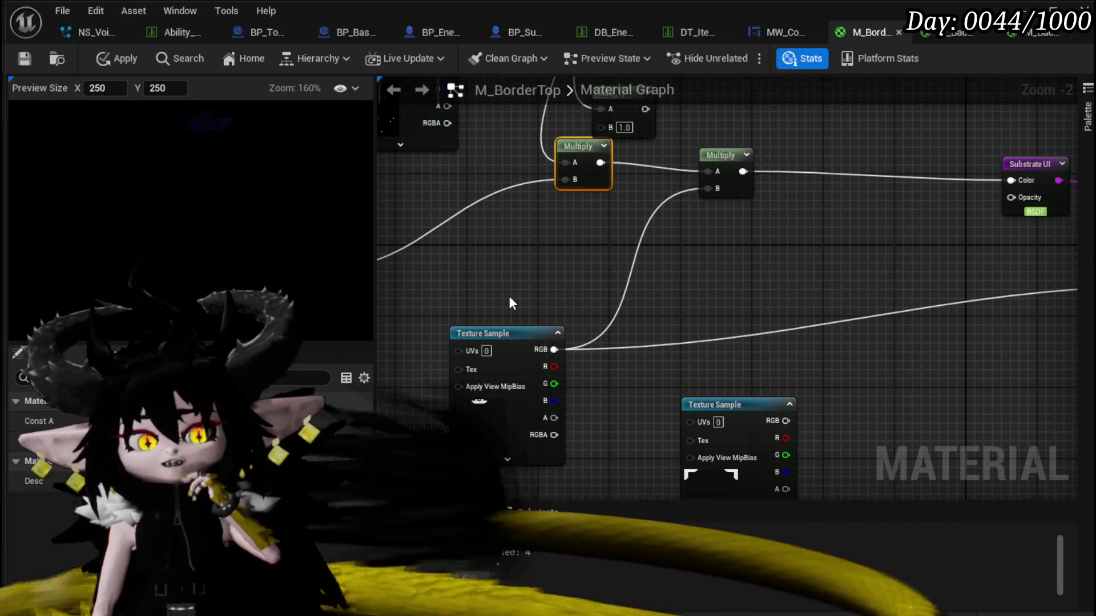
left_click(489, 350)
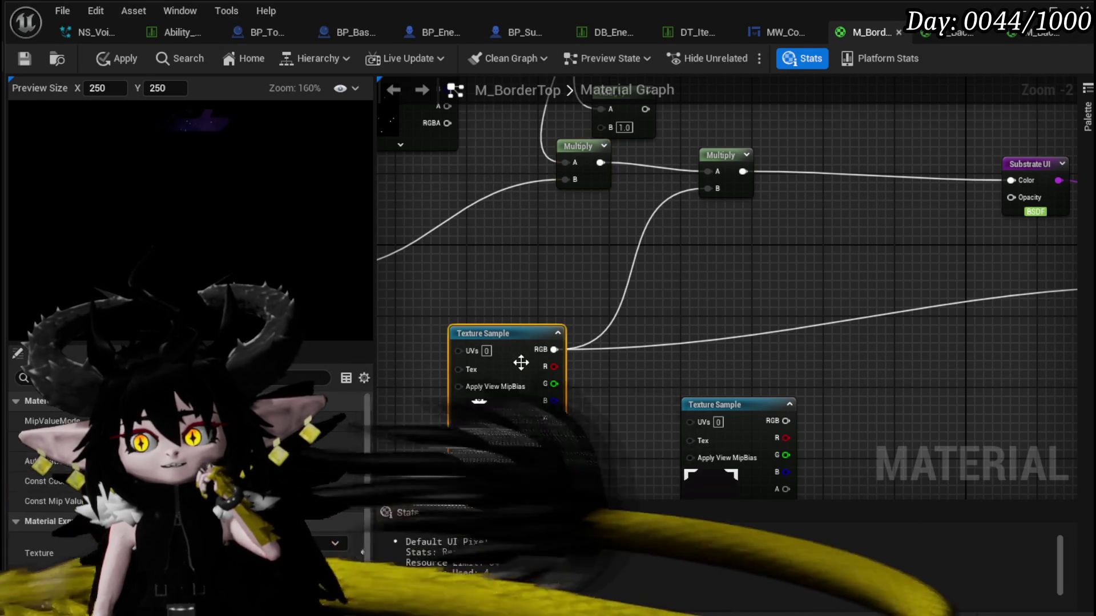
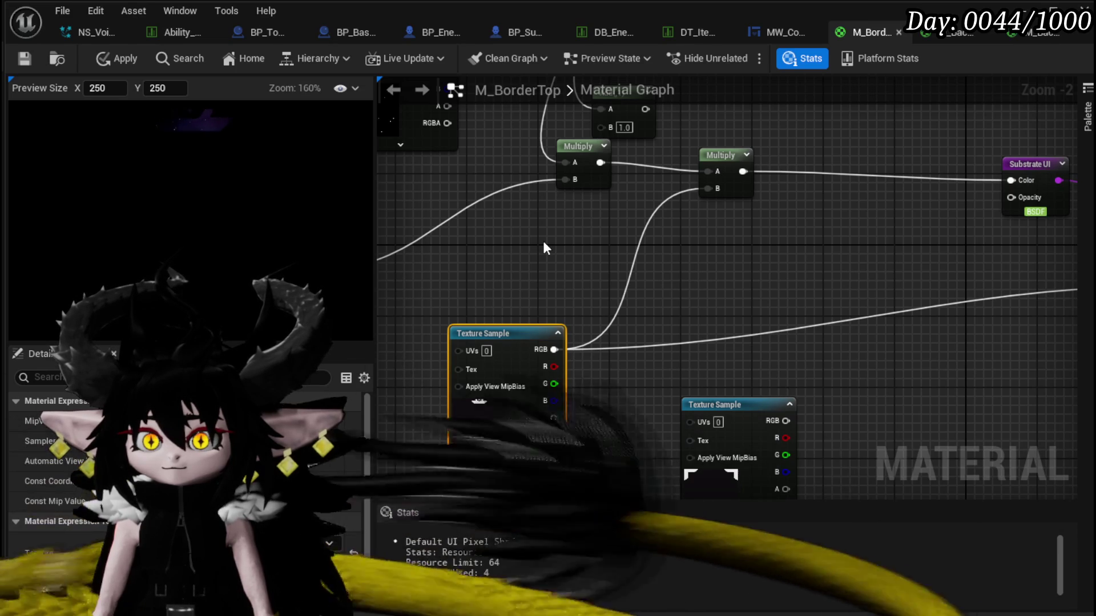
Duplicate the Texture Sample node and spread the texture samples apart.
left_click(503, 261)
left_click(483, 333)
key("ctrl+c")
key("ctrl+v")
mouse_move(602, 397)
left_mouse_down()
mouse_move(613, 412)
mouse_move(745, 424)
left_mouse_up()
mouse_move(598, 257)
left_mouse_down()
mouse_move(538, 255)
mouse_move(562, 256)
left_mouse_up()
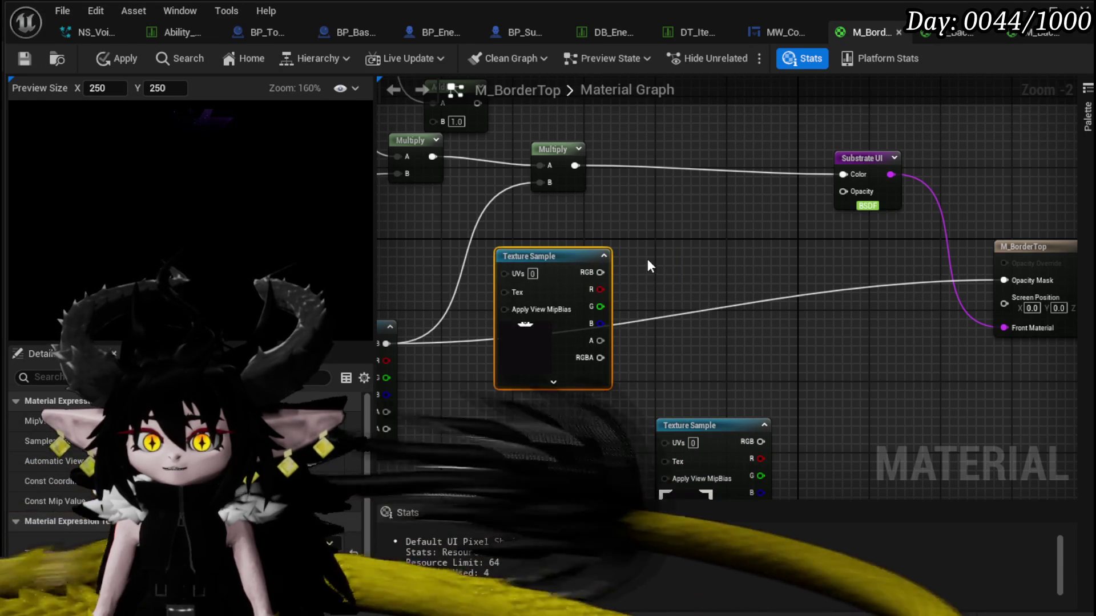
scroll(183, 485, "down", 2)
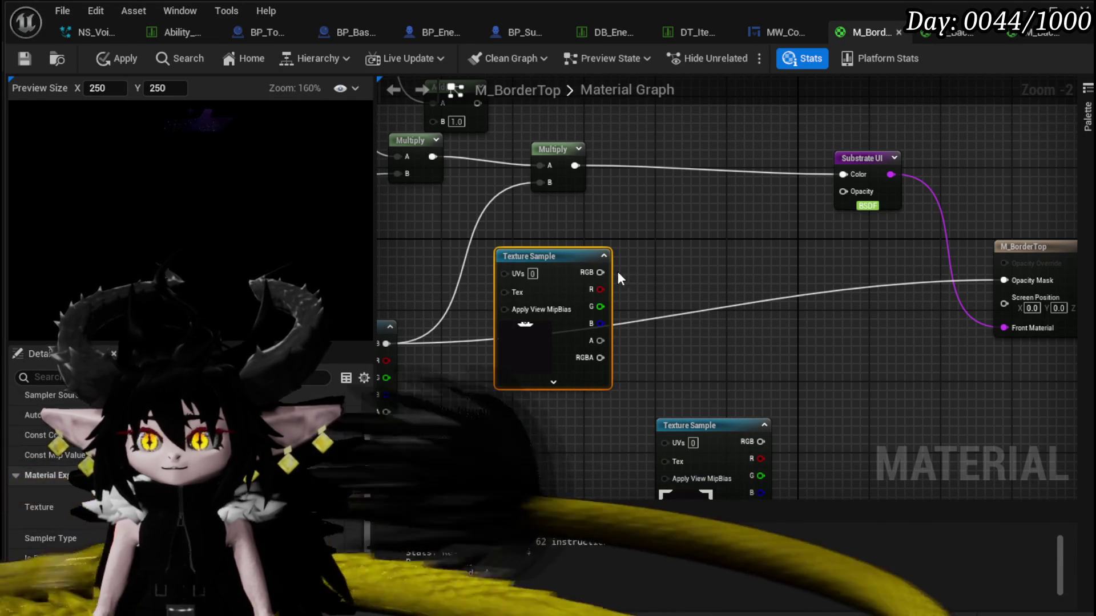
Add a Fresnel node to the M_BorderTop graph and arrange the nearby nodes.
right_click(673, 265)
type("fresnel")
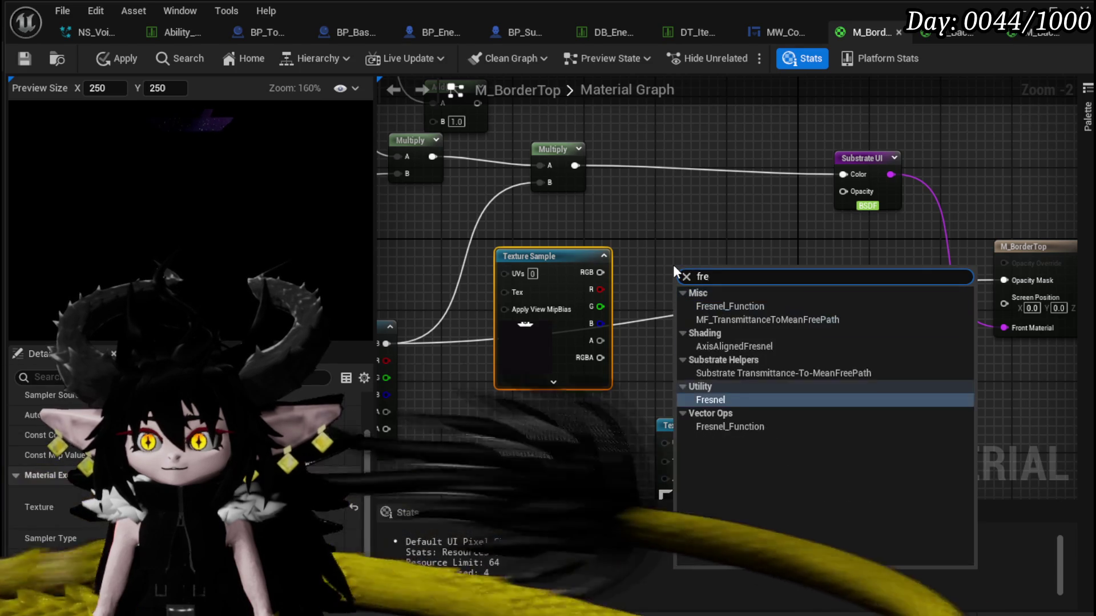
left_click(720, 360)
left_click_drag(714, 273, 680, 239)
mouse_move(547, 267)
left_mouse_down()
mouse_move(520, 347)
mouse_move(529, 361)
left_mouse_up()
mouse_move(571, 289)
left_mouse_down()
mouse_move(624, 290)
mouse_move(676, 311)
left_mouse_up()
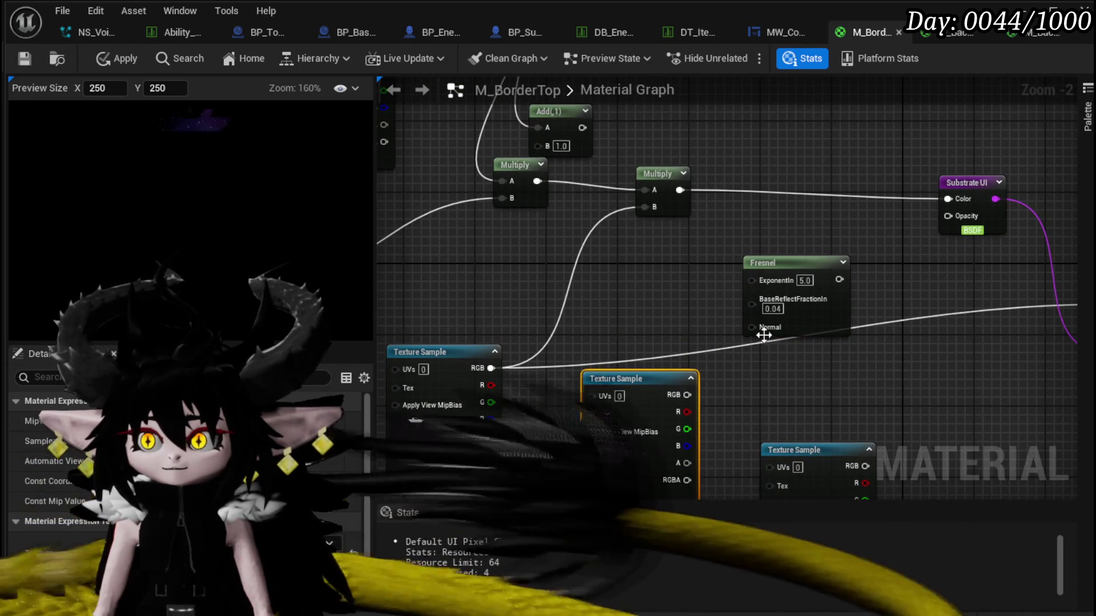
Add a Lerp node from the Fresnel and place it beside the Fresnel.
left_click_drag(751, 327, 670, 341)
type("lerp")
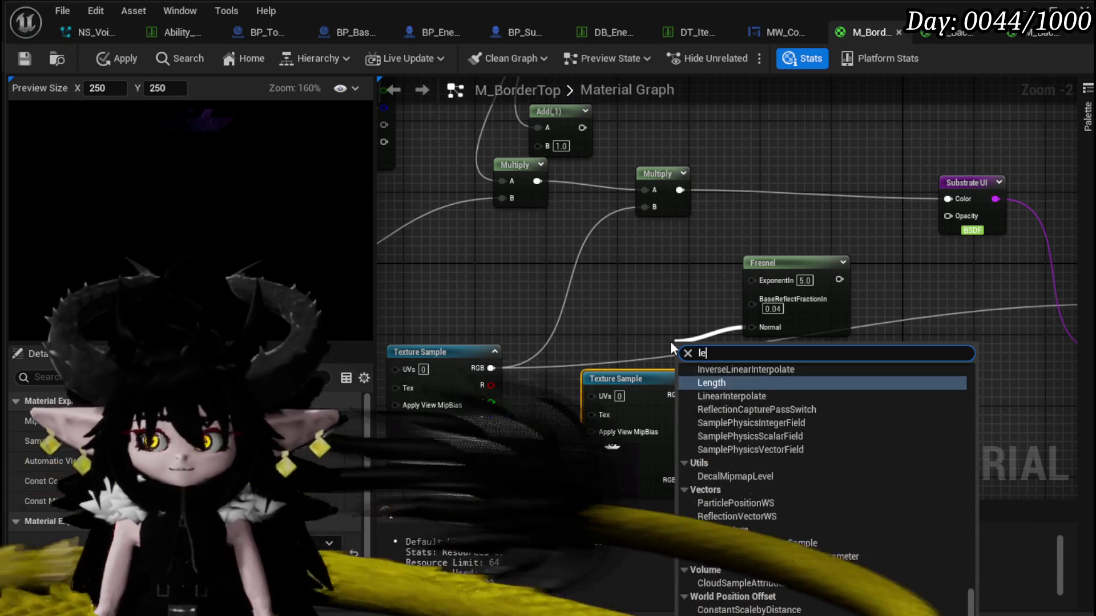
key("Return")
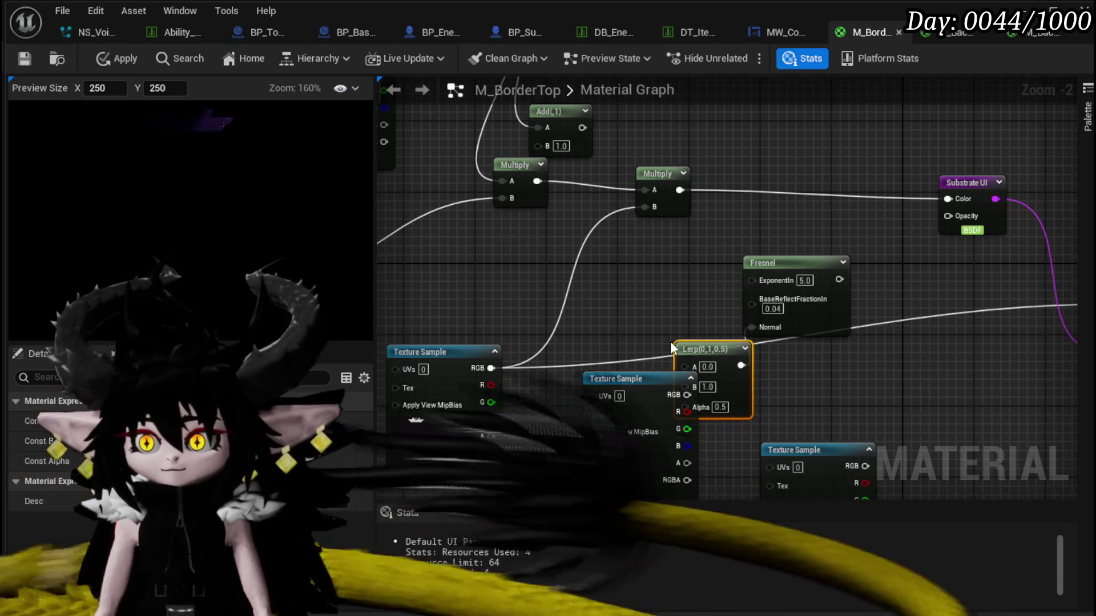
left_click_drag(670, 341, 649, 239)
mouse_move(574, 303)
left_mouse_down()
mouse_move(611, 335)
mouse_move(601, 324)
left_mouse_up()
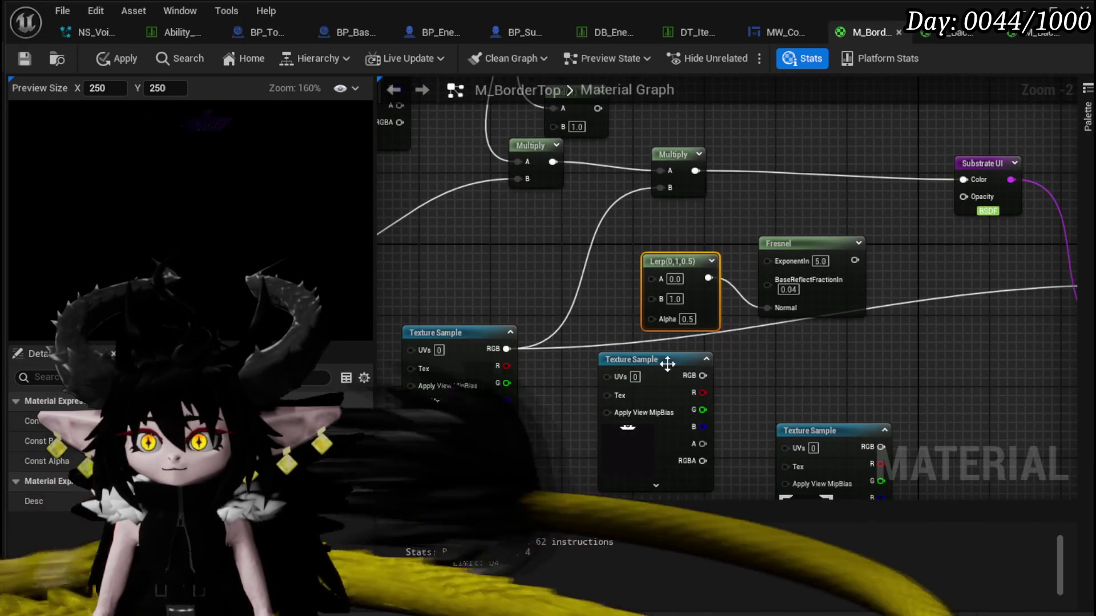
mouse_move(662, 363)
left_mouse_down()
mouse_move(601, 409)
mouse_move(631, 310)
mouse_move(590, 392)
left_mouse_up()
left_click_drag(743, 271, 720, 236)
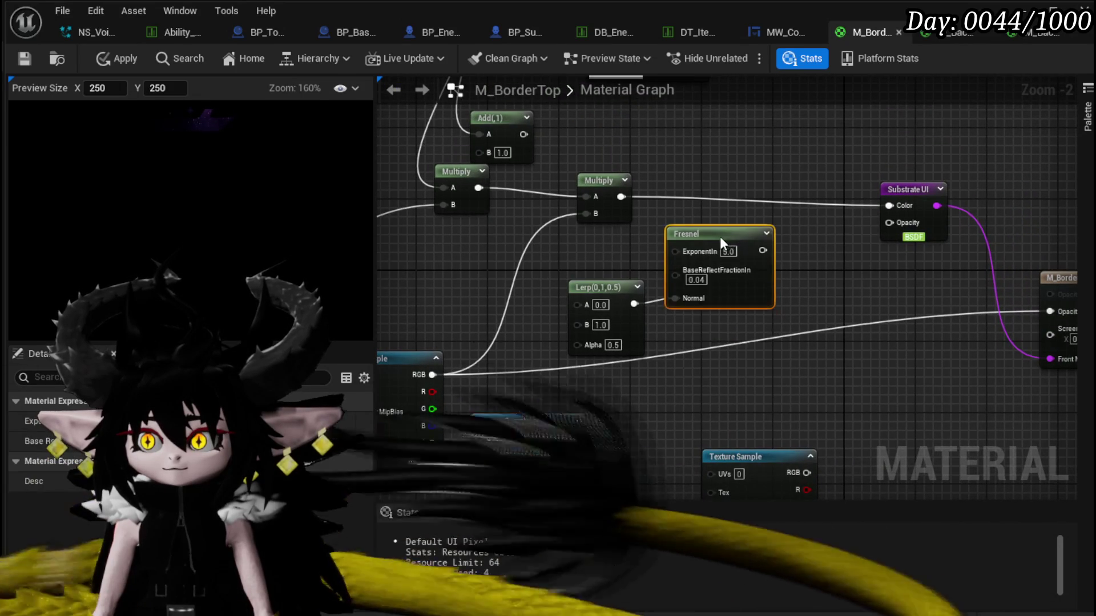
left_click_drag(789, 283, 701, 297)
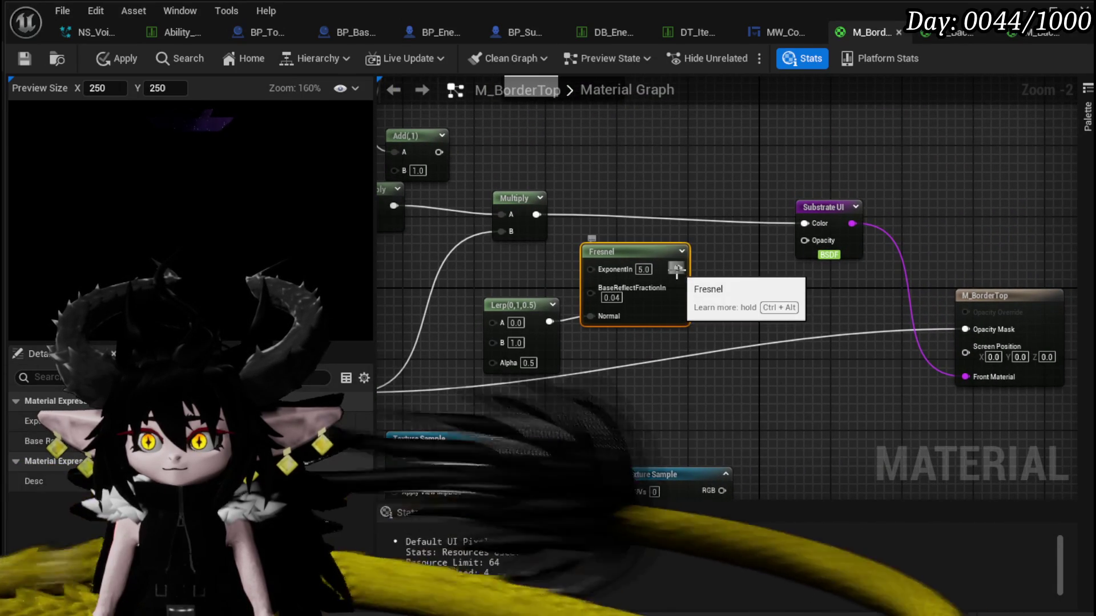
mouse_move(522, 275)
left_mouse_down()
mouse_move(641, 263)
mouse_move(612, 272)
left_mouse_up()
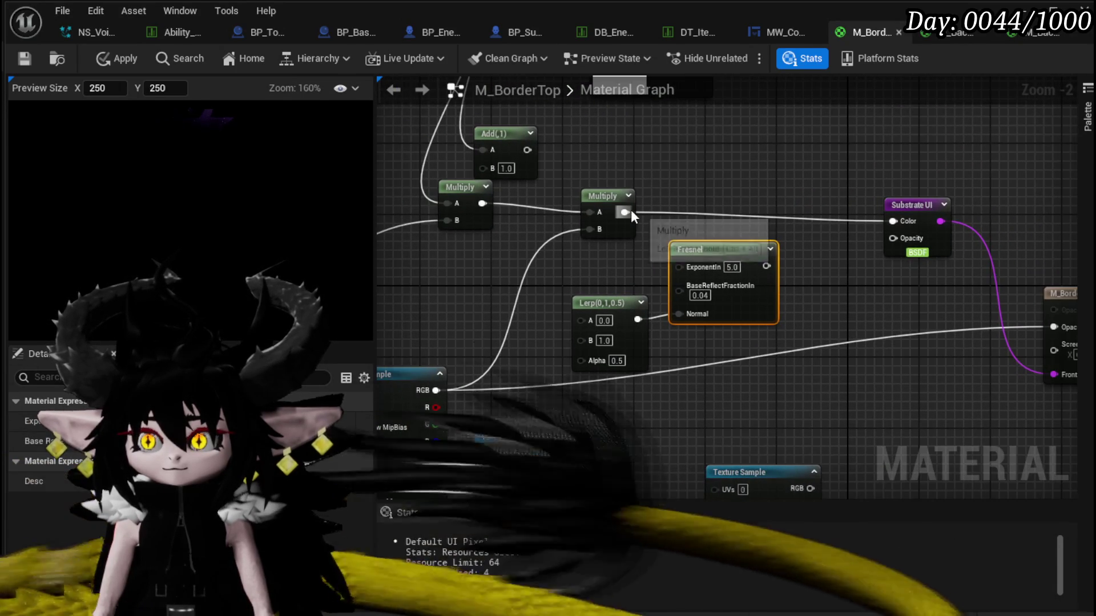
Wire Multiply into Lerp A, Fresnel into Substrate UI Color, and set Lerp alpha 0.2.
mouse_move(625, 212)
left_mouse_down()
mouse_move(569, 327)
mouse_move(582, 321)
left_mouse_up()
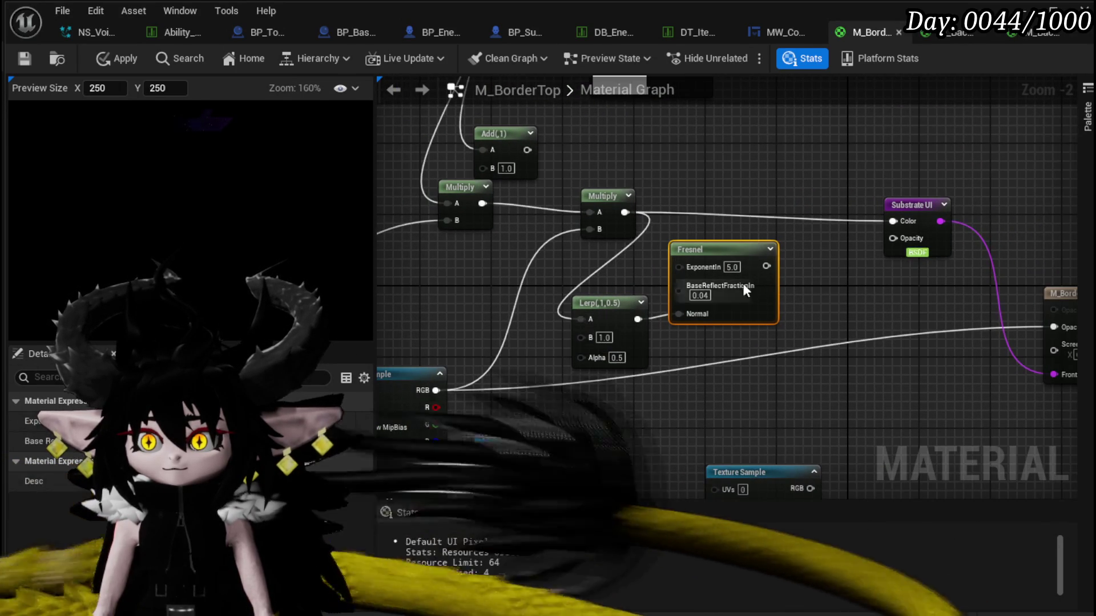
left_click_drag(767, 266, 893, 221)
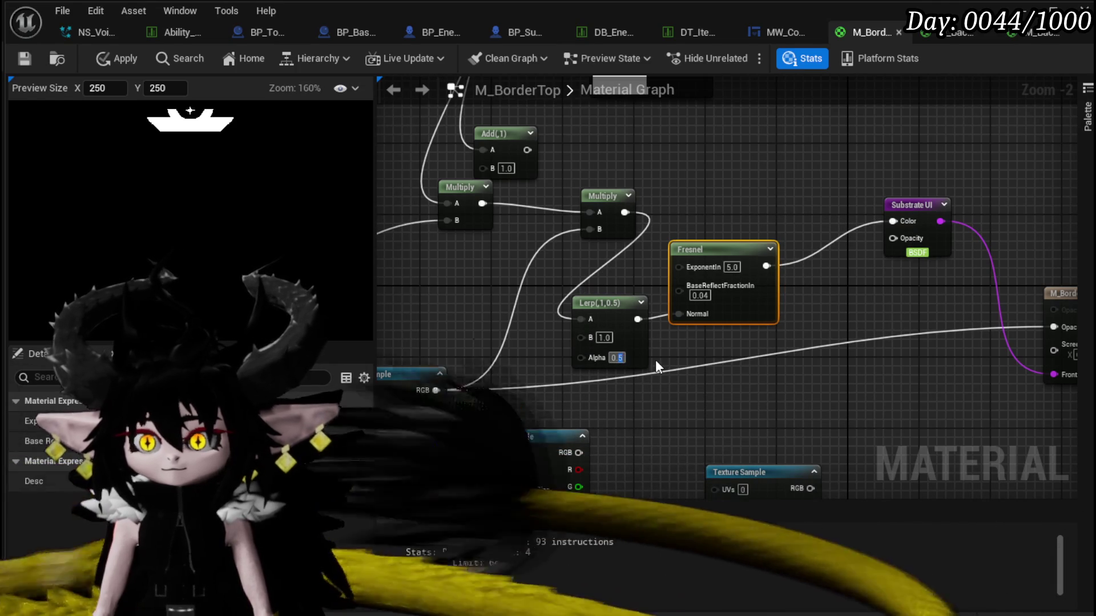
type("0.2")
key("Return")
Try Lerp alpha 1.0 and 0.0, then reconnect Multiply to Substrate UI Color and delete Fresnel.
left_click_drag(623, 358, 703, 356)
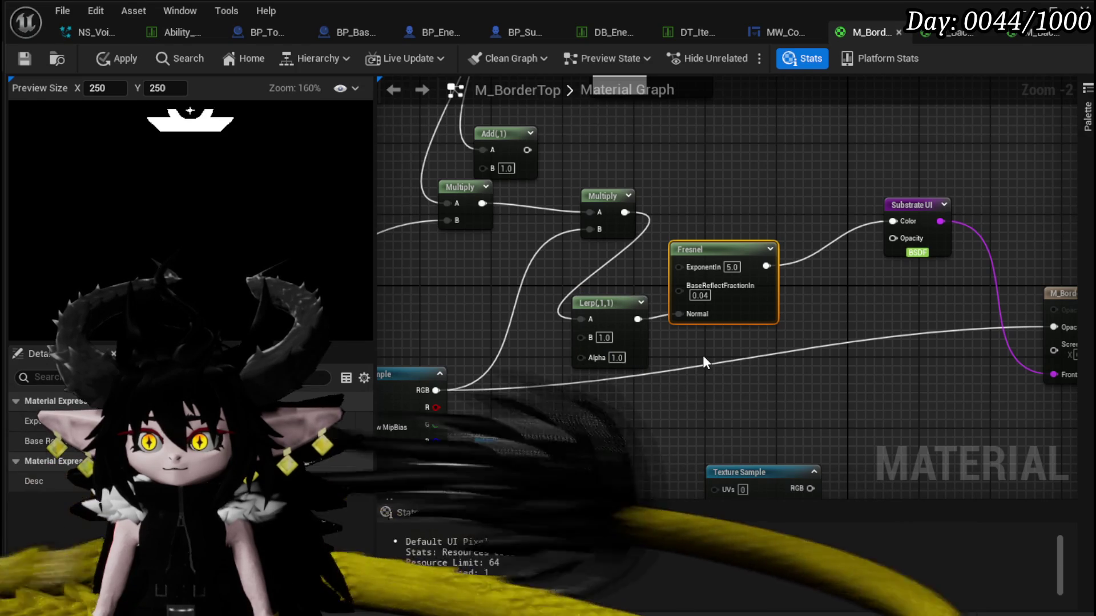
left_click_drag(628, 358, 594, 358)
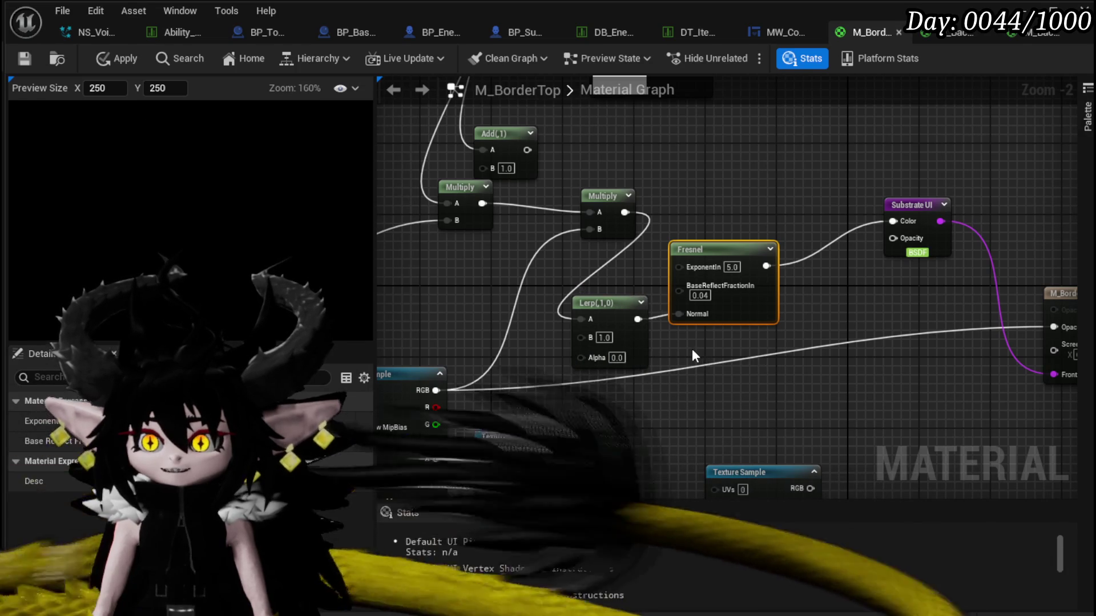
mouse_move(625, 212)
left_mouse_down()
mouse_move(634, 224)
mouse_move(899, 221)
left_mouse_up()
key("Delete")
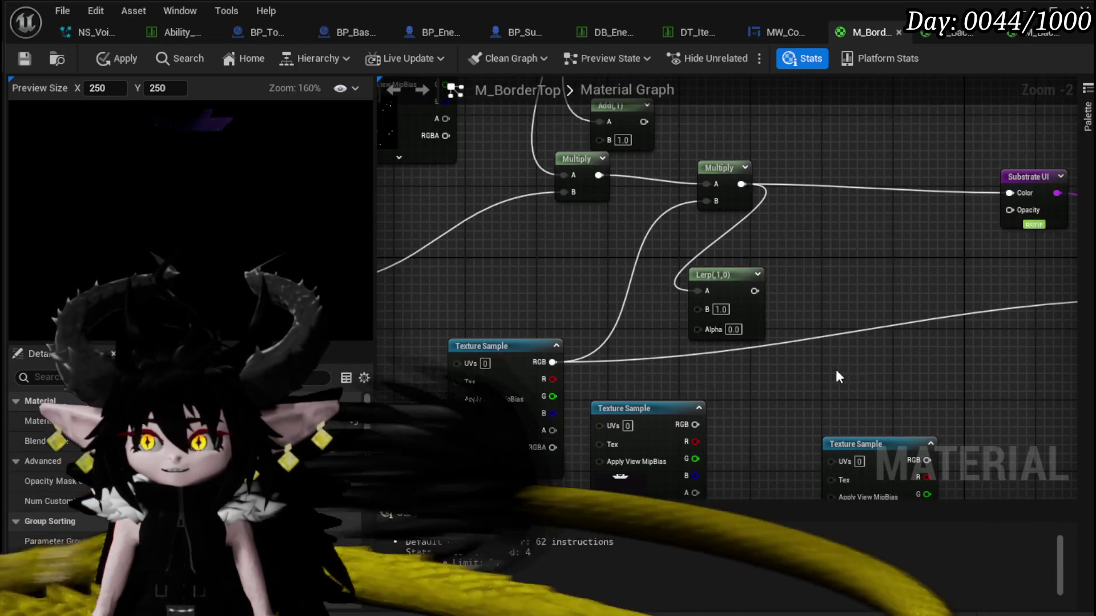
Apply and save the M_BorderTop material.
left_click_drag(838, 374, 796, 307)
left_click_drag(795, 228, 776, 261)
left_click_drag(677, 148, 668, 156)
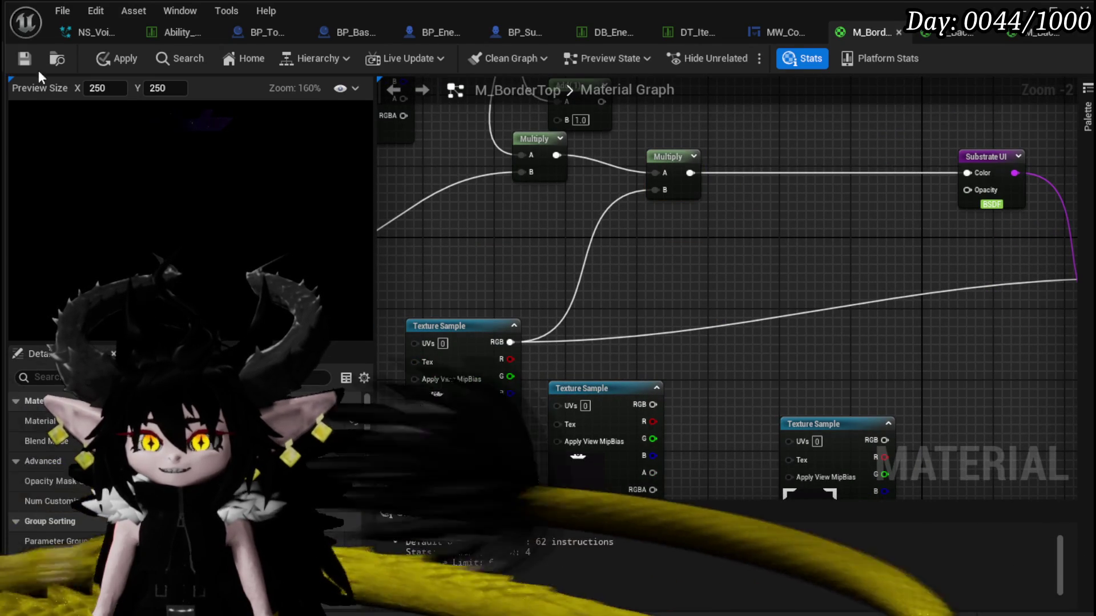
left_click(113, 64)
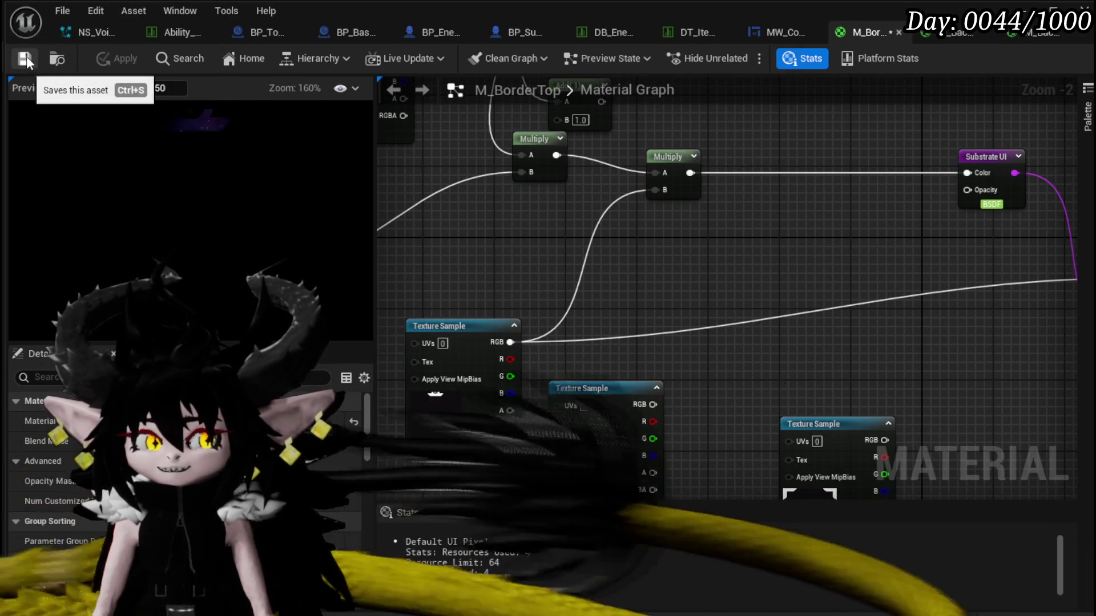
left_click(24, 57)
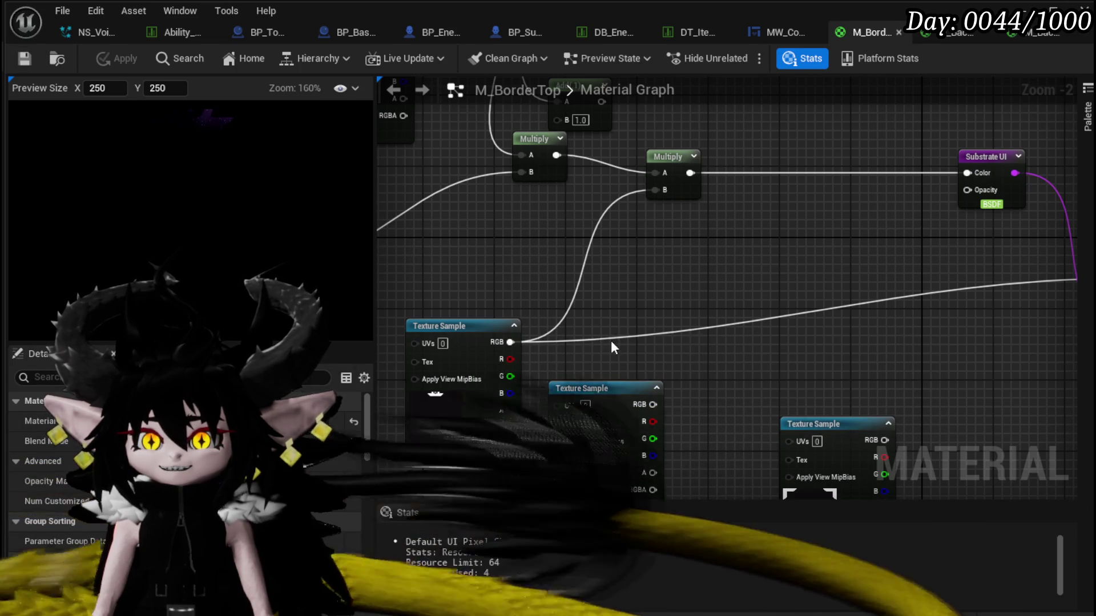
Add a Multiply after the existing Multiply and feed the Texture Sample RGB into it.
mouse_move(649, 387)
left_mouse_down()
mouse_move(738, 330)
mouse_move(704, 249)
left_mouse_up()
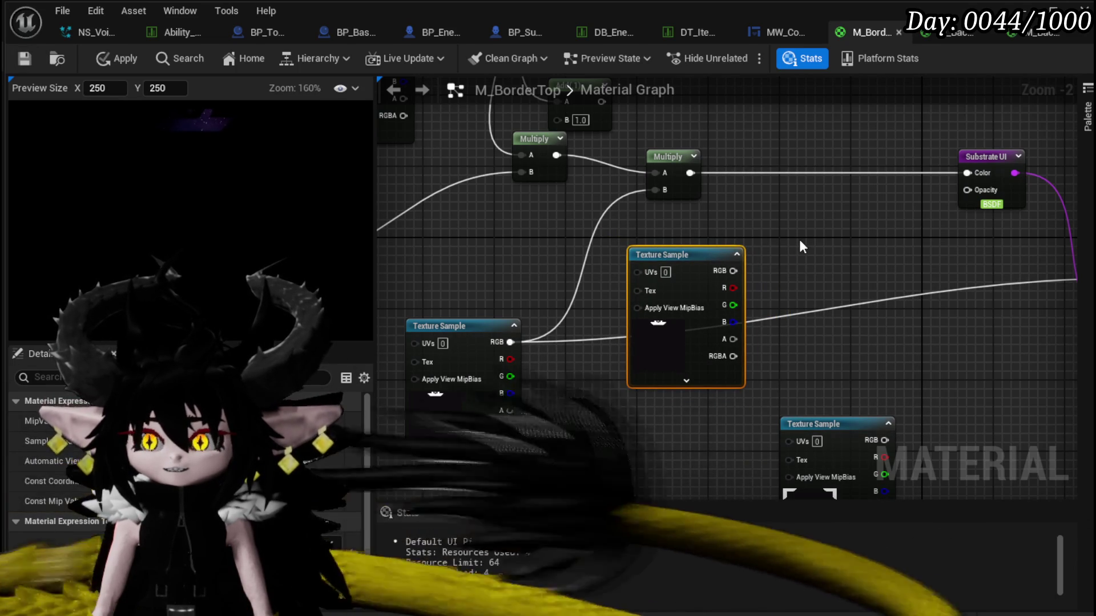
mouse_move(800, 240)
left_mouse_down()
mouse_move(529, 281)
mouse_move(692, 276)
left_mouse_up()
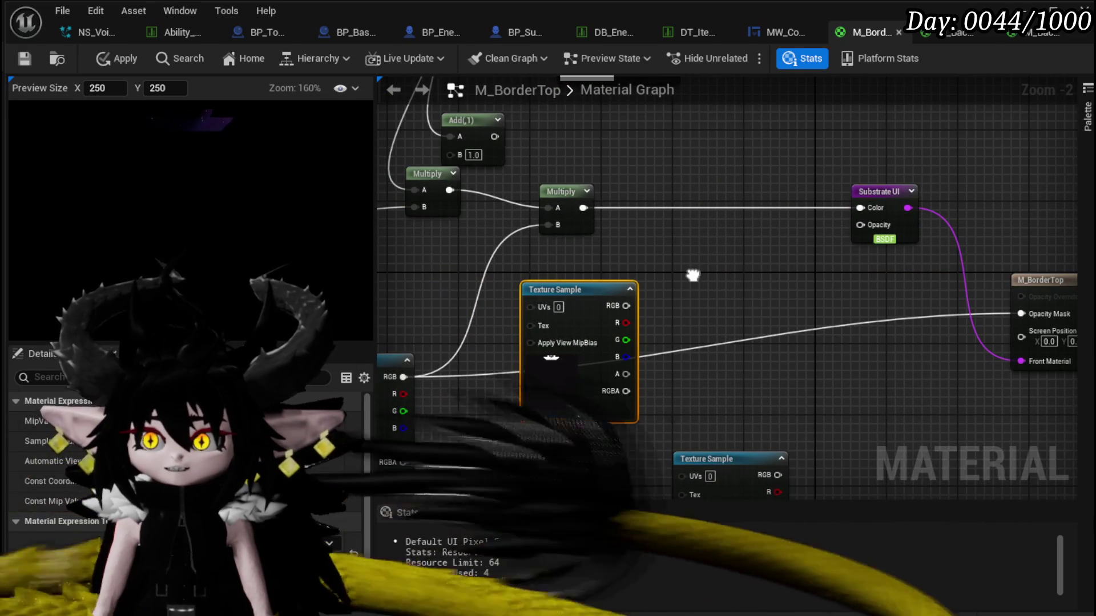
left_click_drag(583, 208, 664, 235)
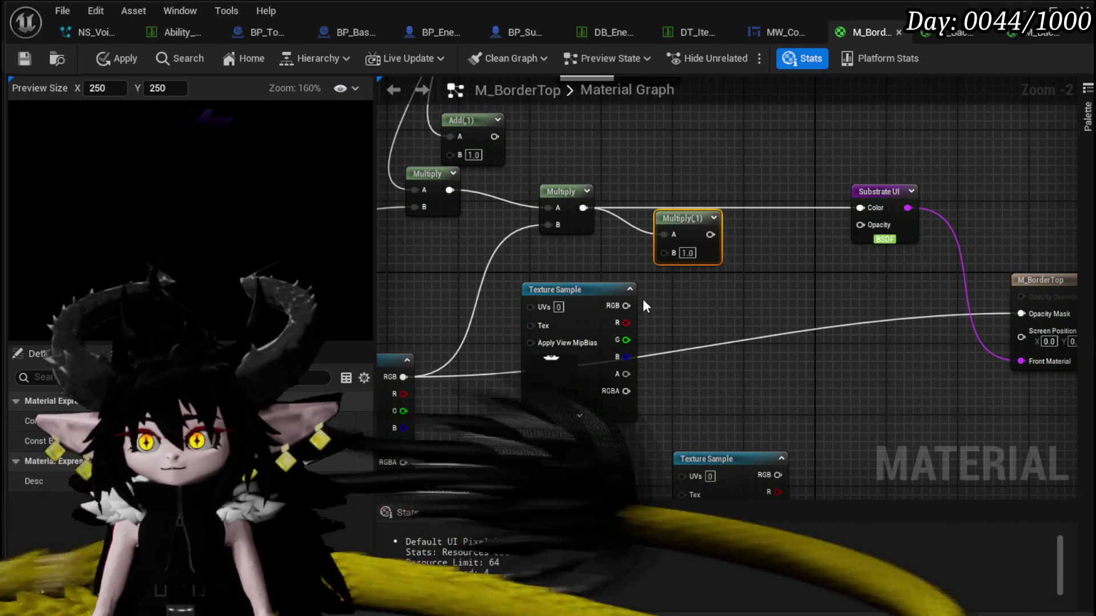
mouse_move(627, 306)
left_mouse_down()
mouse_move(675, 255)
mouse_move(784, 216)
mouse_move(859, 207)
left_mouse_up()
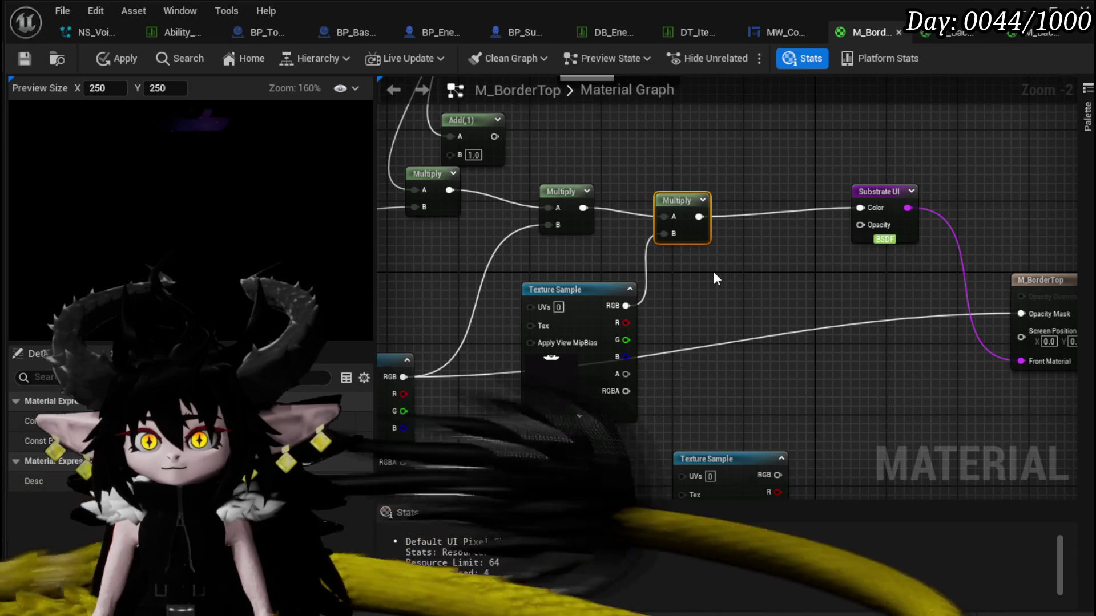
left_click_drag(713, 272, 815, 255)
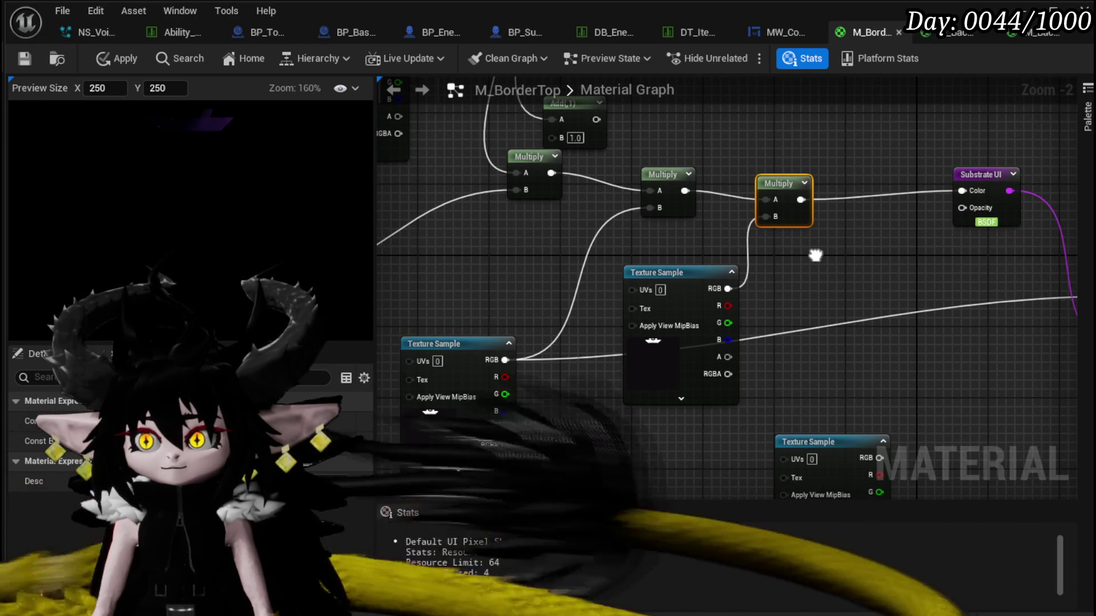
Try UV channel 2 on the middle Texture Sample, then revert it to 0.
mouse_move(683, 260)
left_mouse_down()
mouse_move(637, 249)
mouse_move(659, 261)
left_mouse_up()
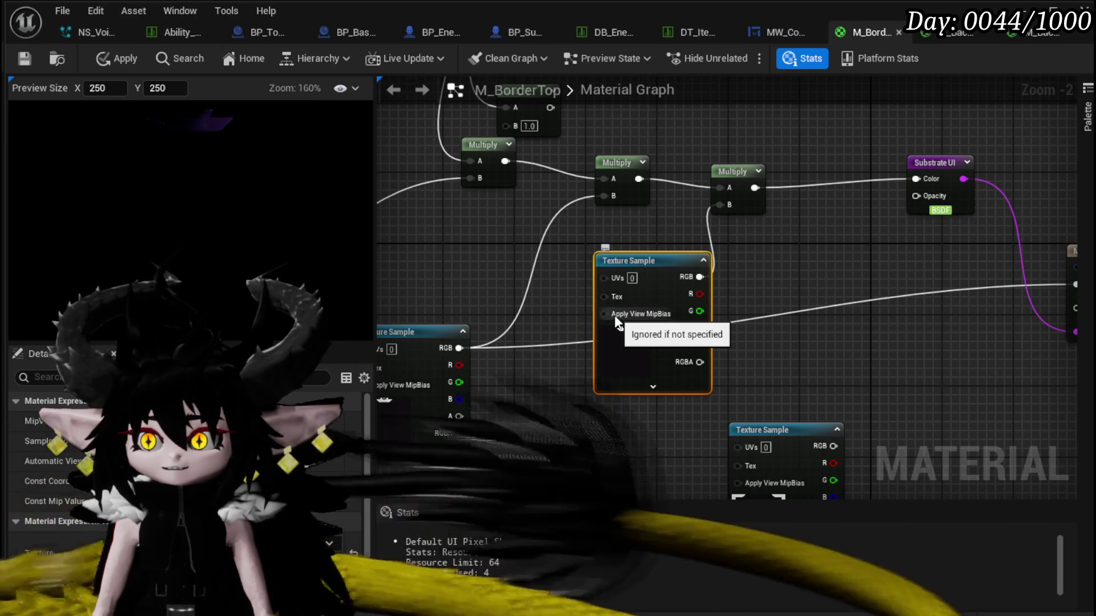
type("2")
key("Return")
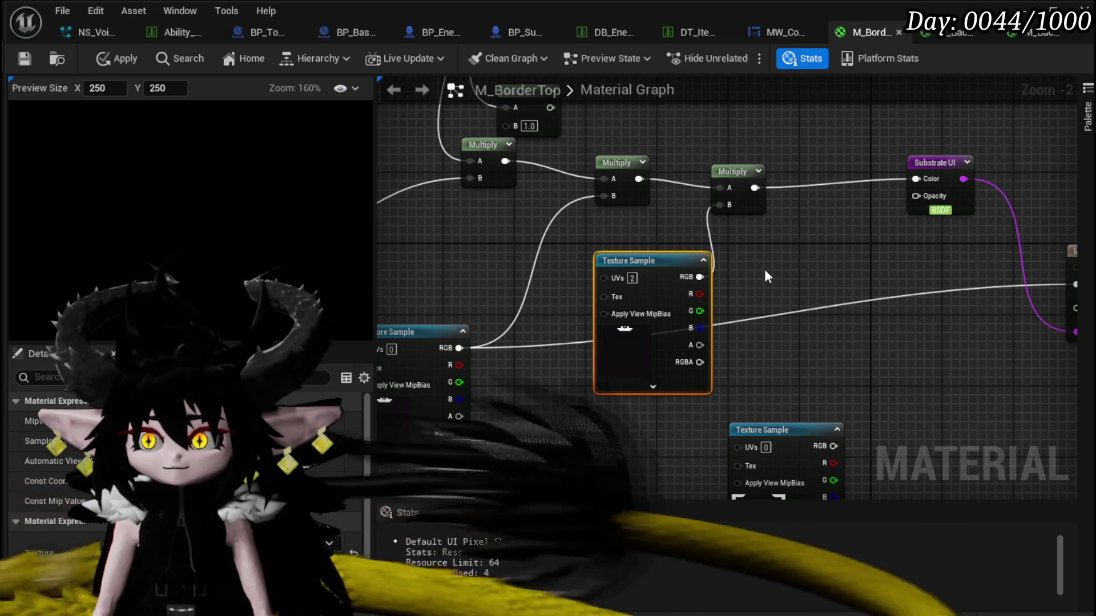
key("ctrl+z")
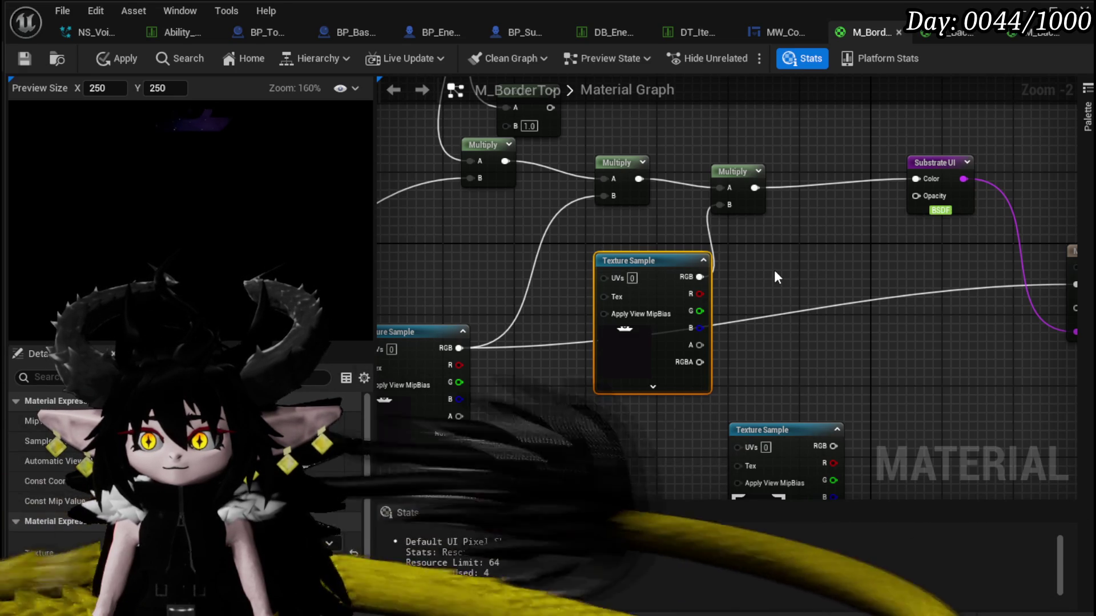
Add a ViewSize node feeding the Texture Sample UVs, then delete it.
right_click(577, 290)
left_click_drag(576, 290, 458, 307)
left_click_drag(620, 300, 690, 290)
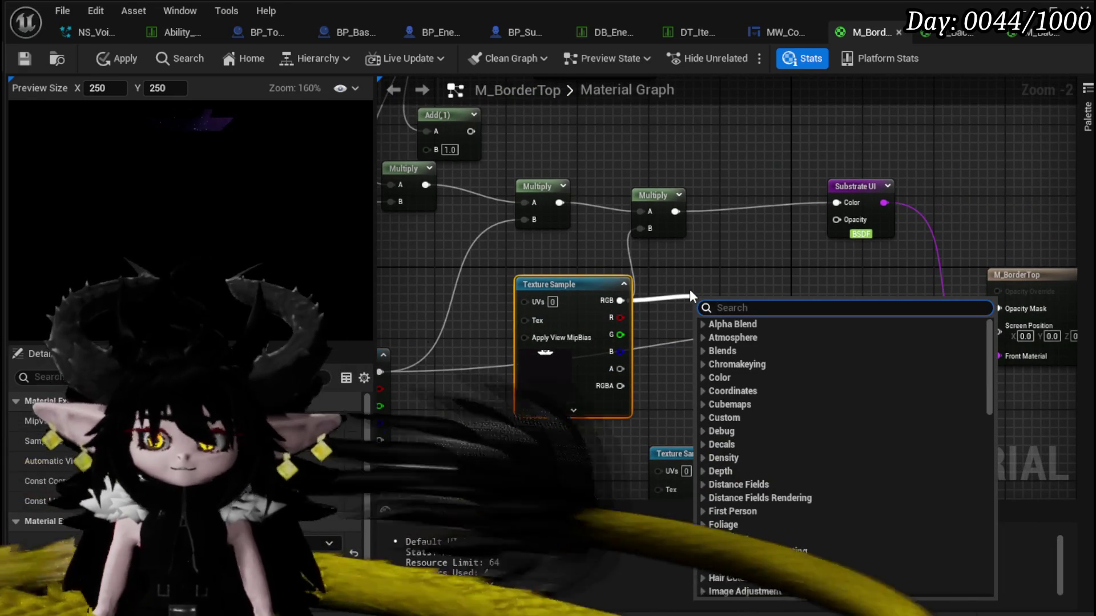
left_click_drag(524, 302, 480, 298)
type("size")
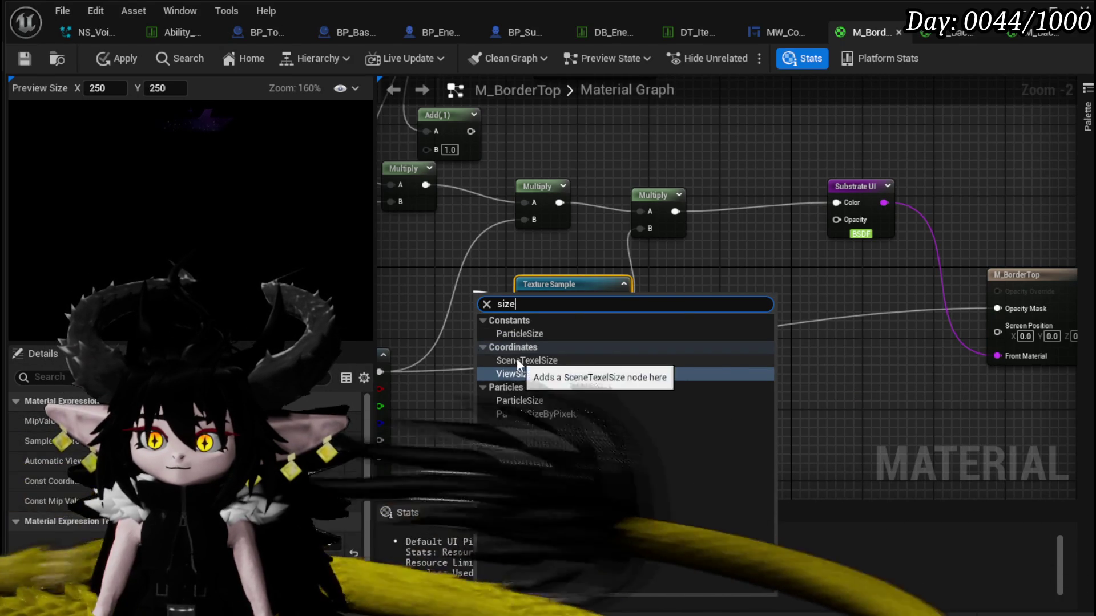
left_click(547, 373)
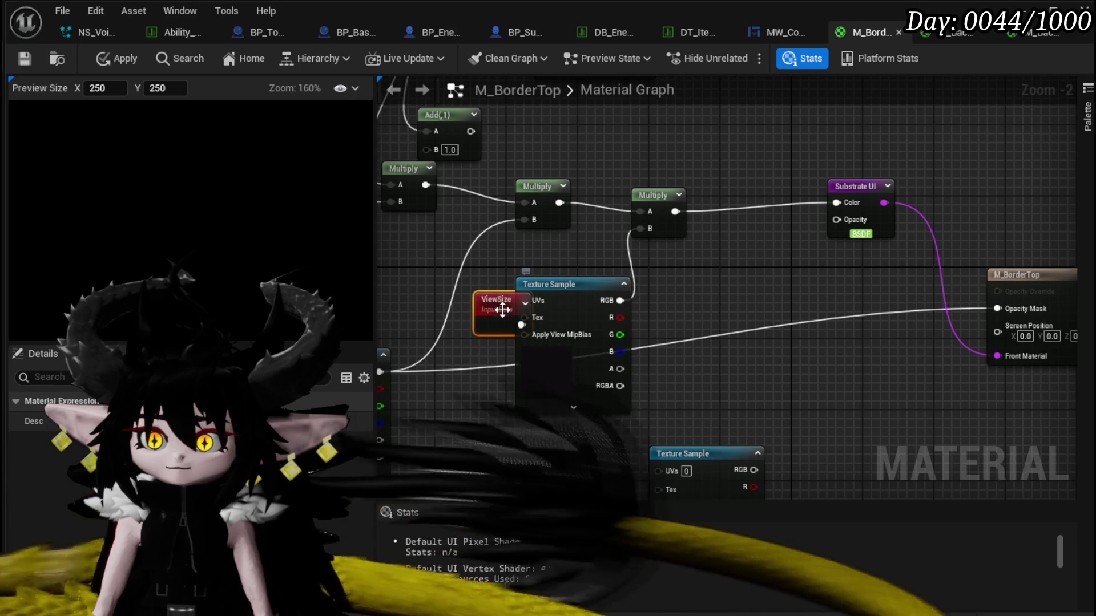
left_click_drag(498, 313, 432, 288)
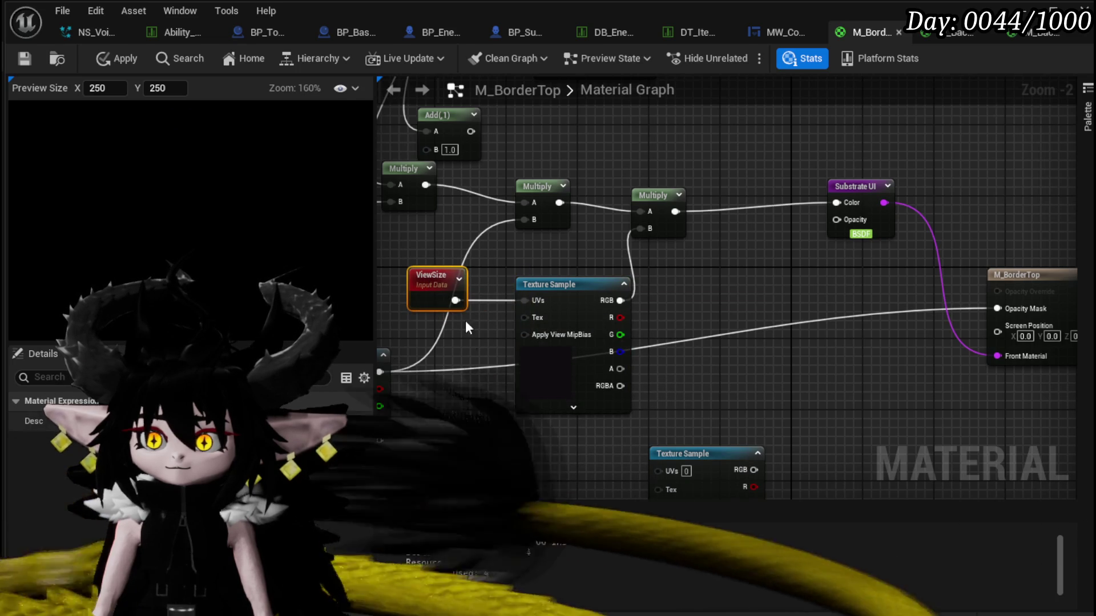
key("Delete")
Connect the first Multiply to Substrate UI Color, the lower Multiply to Add, and save.
mouse_move(482, 345)
left_mouse_down()
mouse_move(606, 240)
mouse_move(468, 309)
left_mouse_up()
left_click_drag(509, 261, 785, 268)
mouse_move(521, 374)
left_mouse_down()
mouse_move(845, 417)
mouse_move(1008, 379)
left_mouse_up()
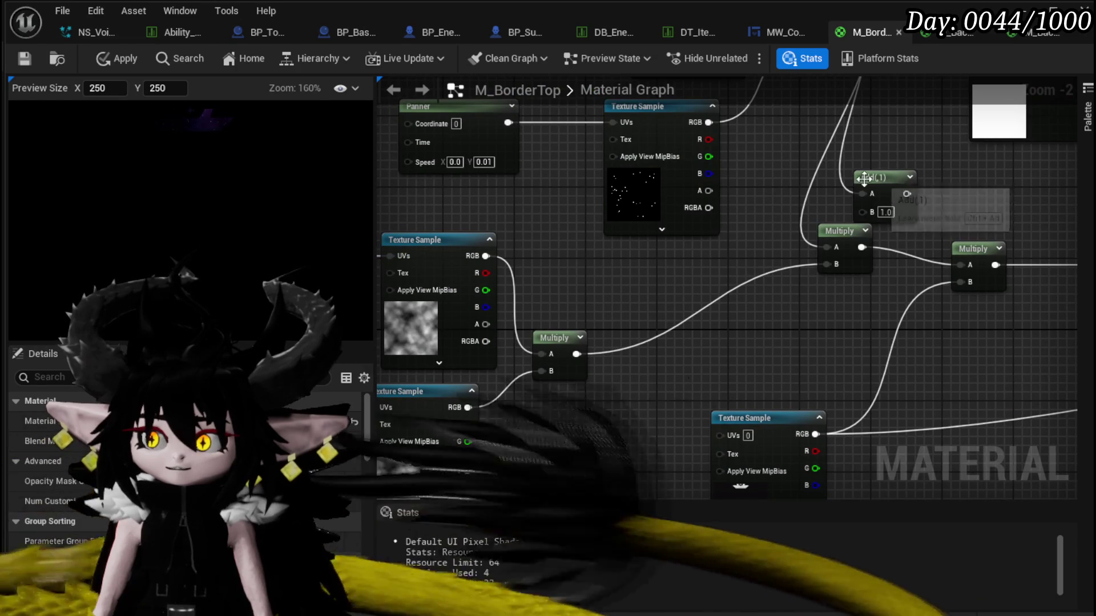
mouse_move(577, 354)
left_mouse_down()
mouse_move(866, 227)
mouse_move(862, 211)
mouse_move(961, 265)
left_mouse_up()
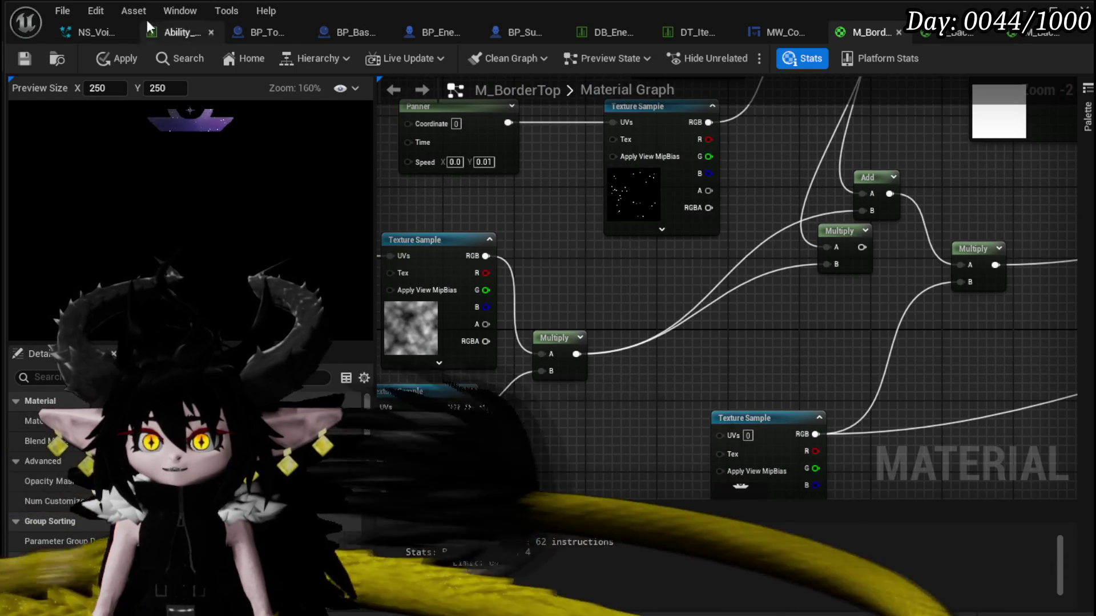
left_click(24, 58)
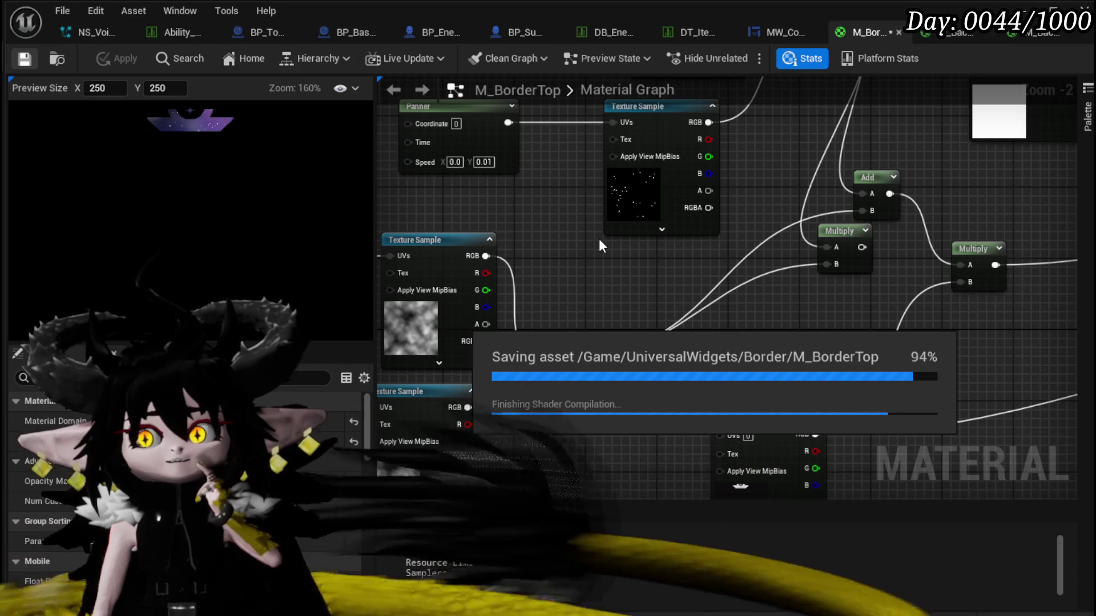
Locate and select the mask Texture Sample node in the M_BorderTop graph.
scroll(598, 238, "down", 2)
mouse_move(599, 239)
left_mouse_down()
mouse_move(568, 292)
mouse_move(582, 264)
mouse_move(582, 195)
mouse_move(434, 183)
mouse_move(519, 293)
mouse_move(118, 357)
left_mouse_up()
scroll(523, 289, "up", 3)
left_click(575, 306)
left_click_drag(650, 445, 742, 327)
scroll(742, 327, "down", 3)
mouse_move(711, 267)
left_mouse_down()
mouse_move(790, 284)
mouse_move(637, 379)
left_mouse_up()
scroll(611, 274, "up", 3)
Convert the Texture Sample to a parameter named MaskTexture and save the material.
right_click(562, 257)
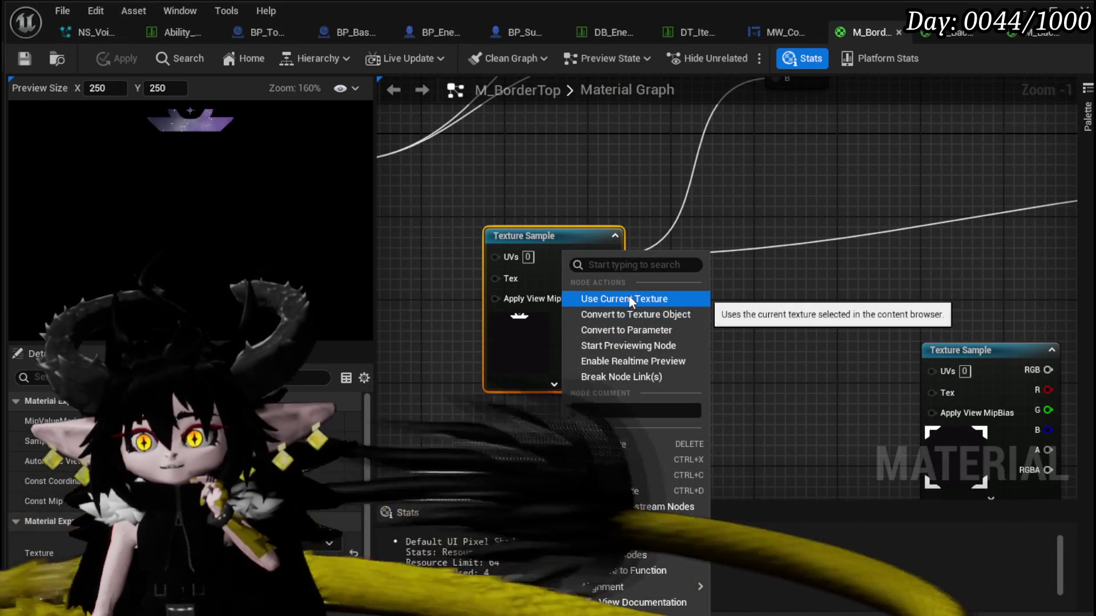
left_click(628, 330)
type("Mas")
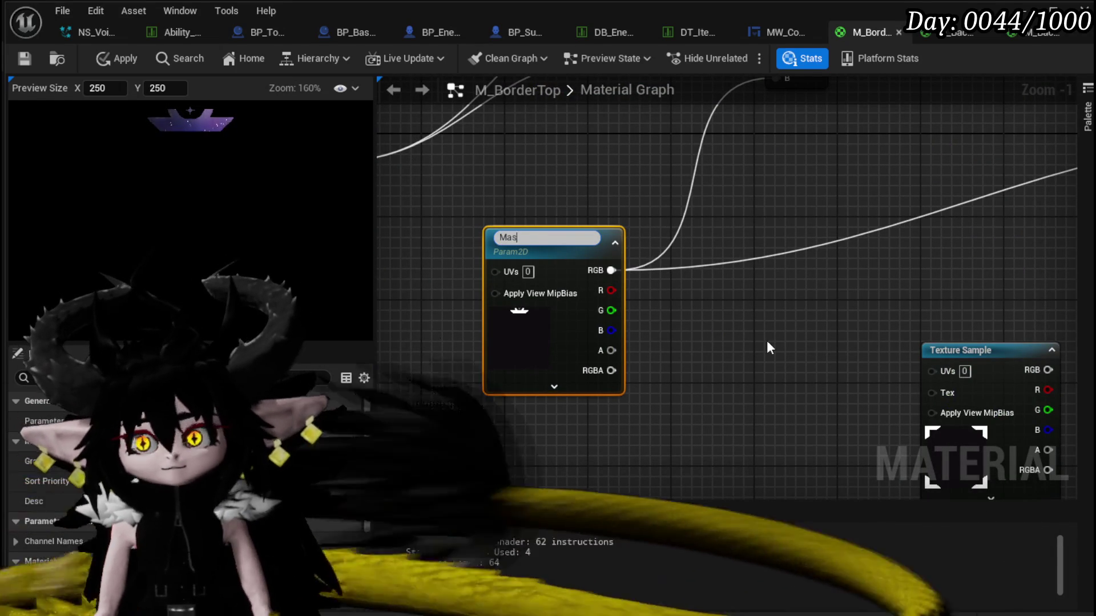
type("kTexture")
key("Return")
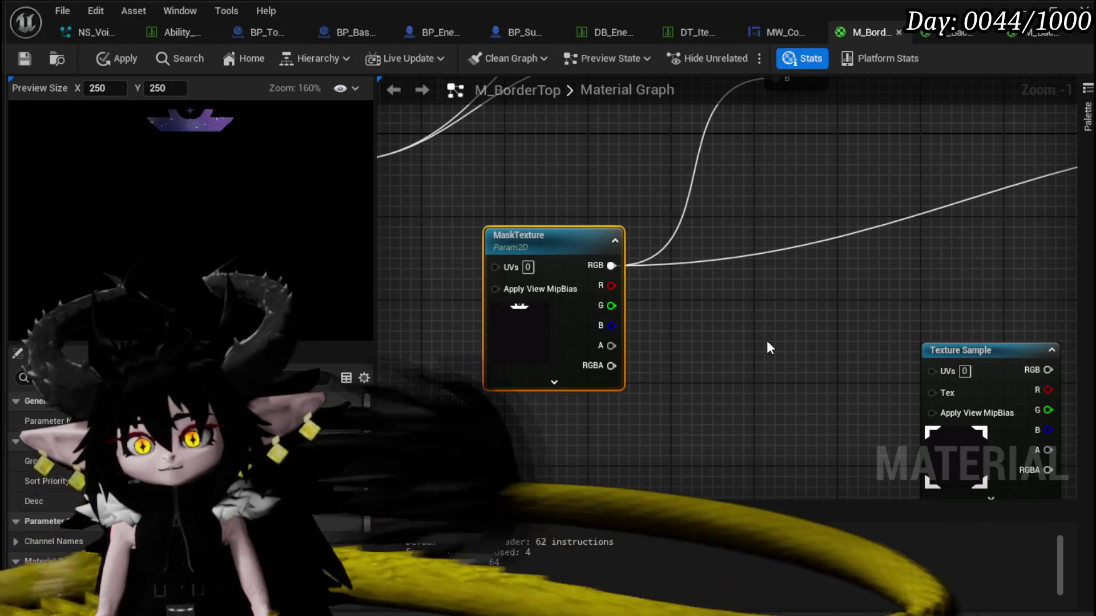
left_click(24, 58)
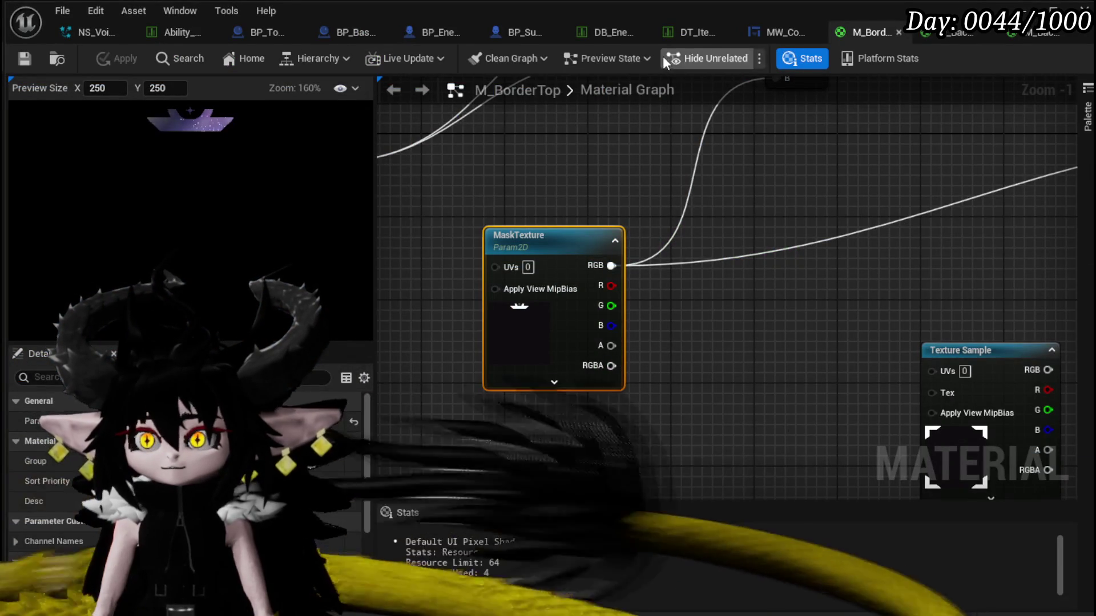
left_click(755, 32)
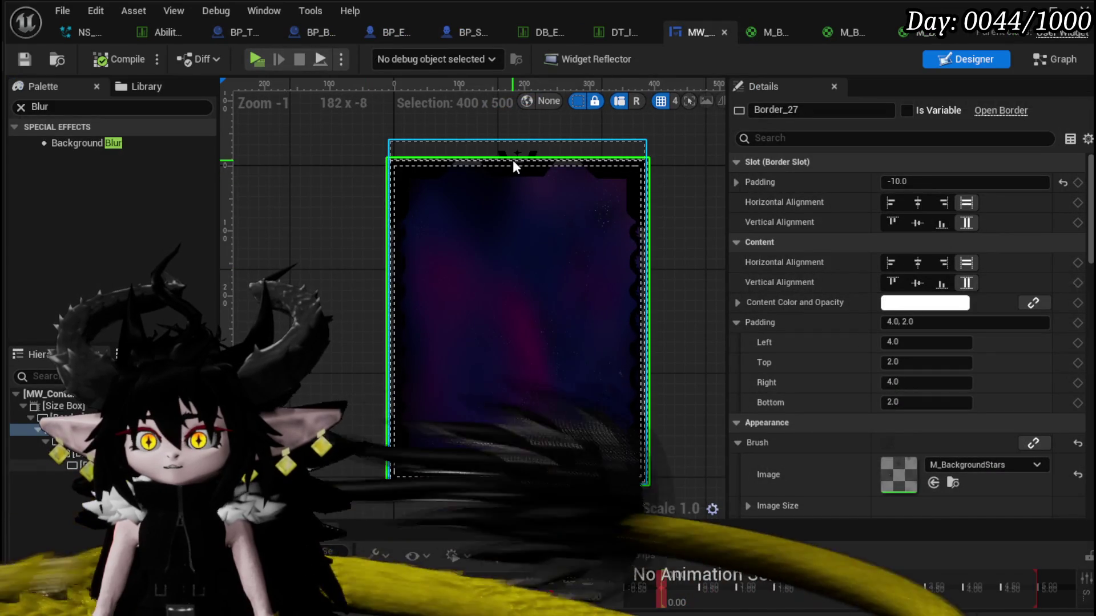
Set the top border Border_5's tint to white and compile the widget blueprint.
left_click(43, 465)
key("Up")
key("Up")
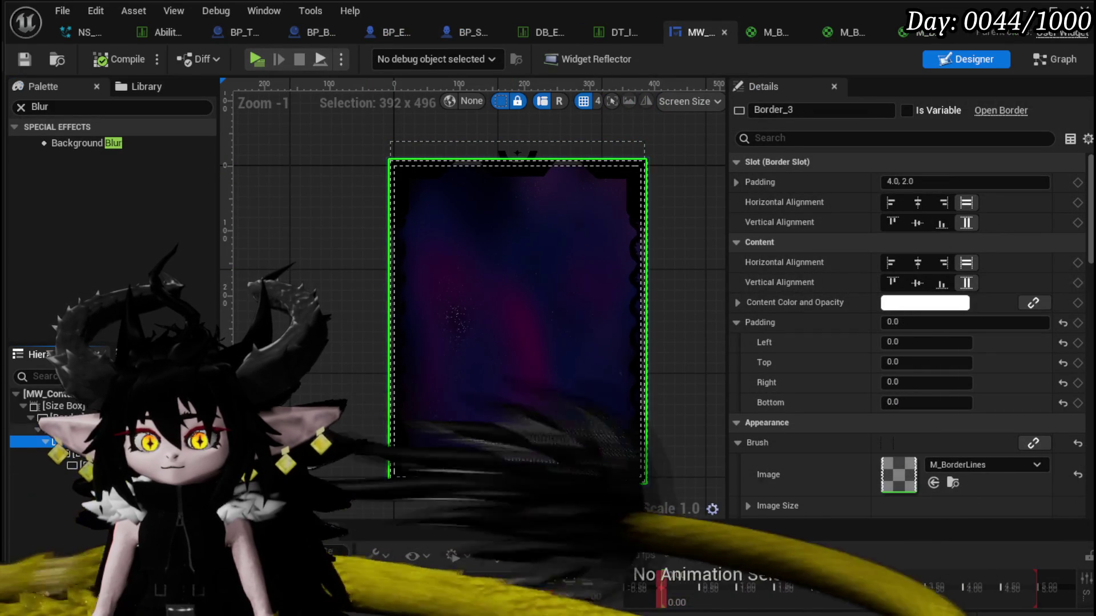
key("Up")
left_click(69, 465)
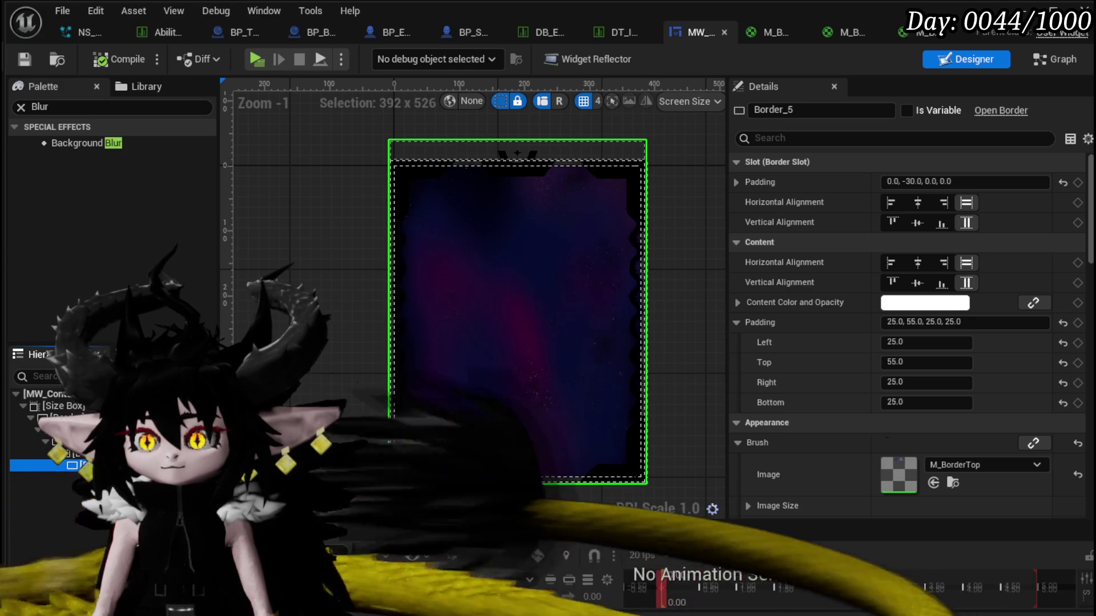
scroll(912, 353, "down", 5)
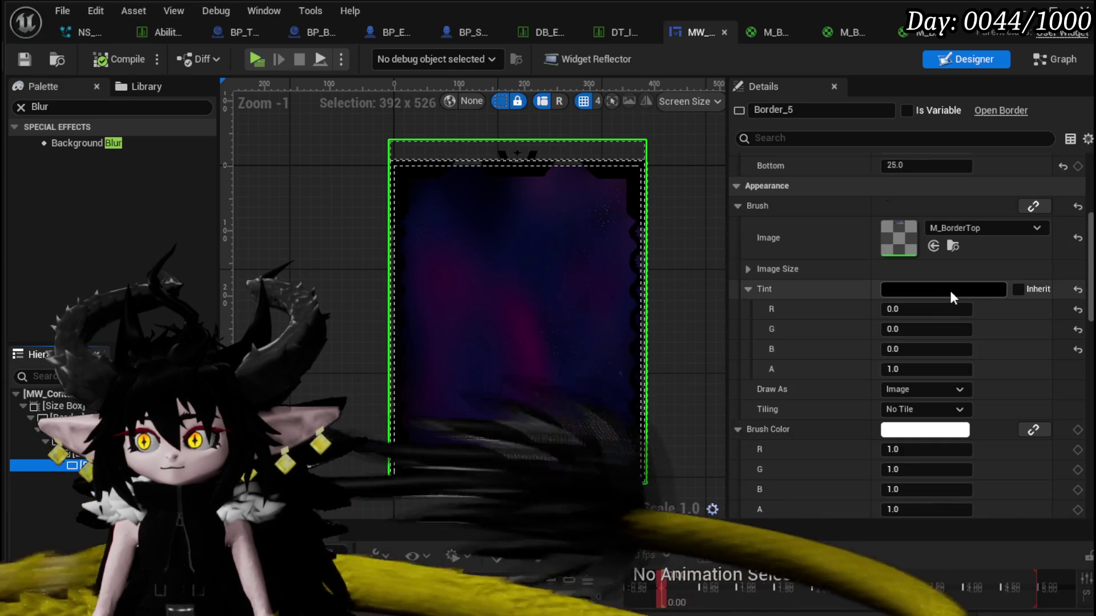
left_click(950, 289)
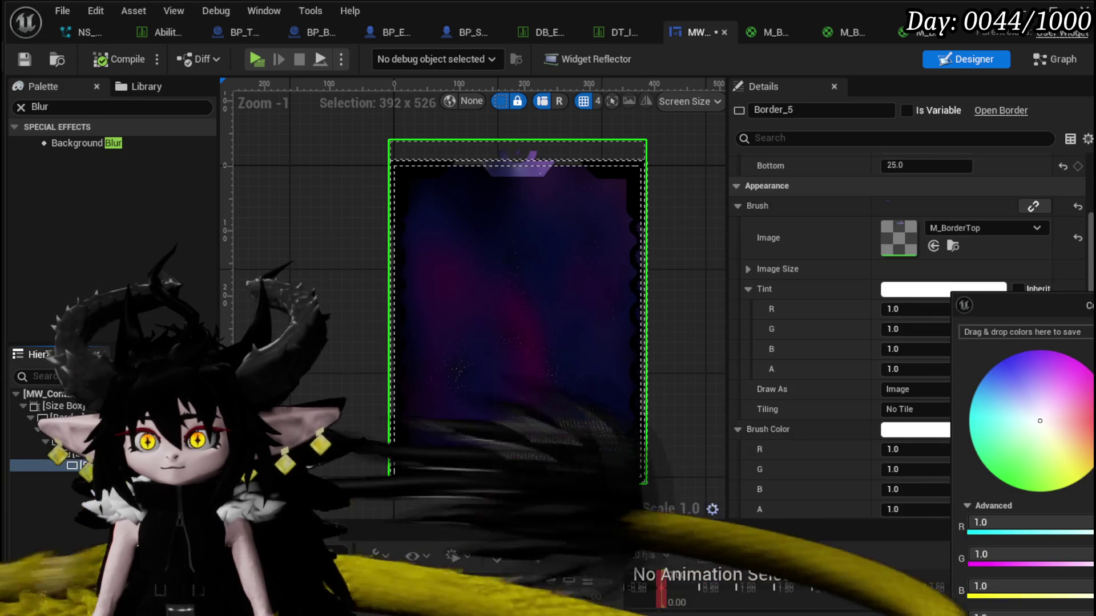
left_click(420, 279)
left_click(112, 57)
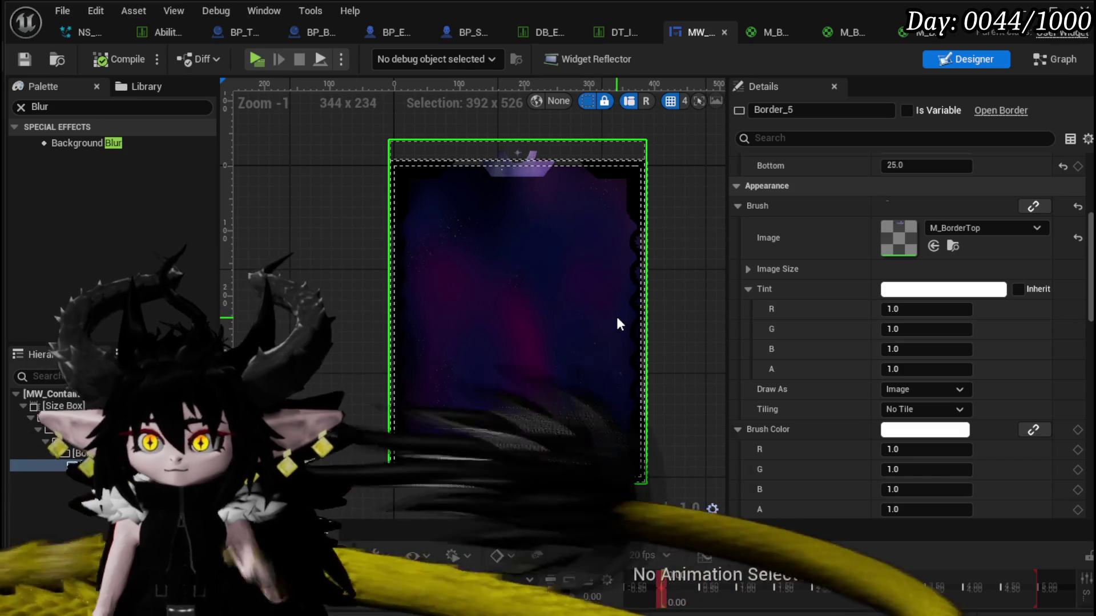
scroll(854, 276, "down", 8)
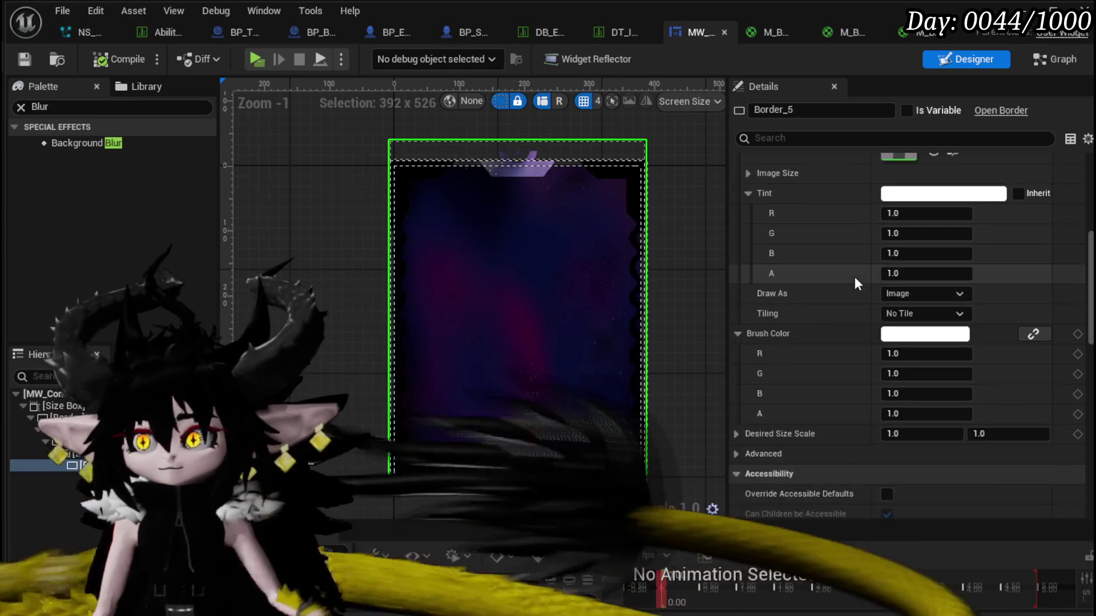
Inspect the other border widgets, Border_27 and Border_0.
left_click(608, 484)
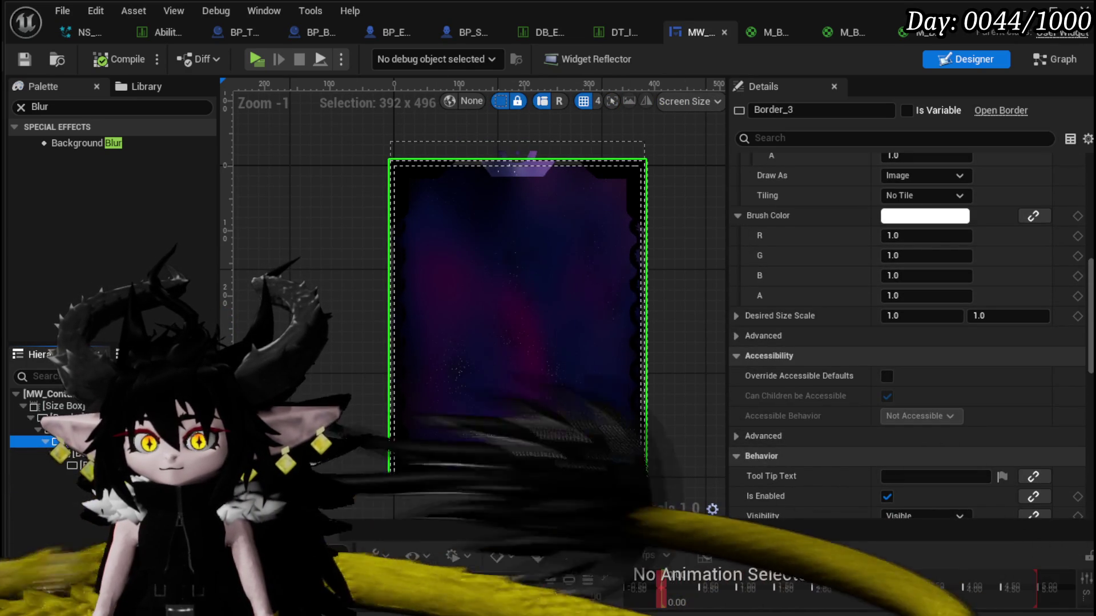
scroll(971, 360, "down", 15)
scroll(972, 362, "down", 3)
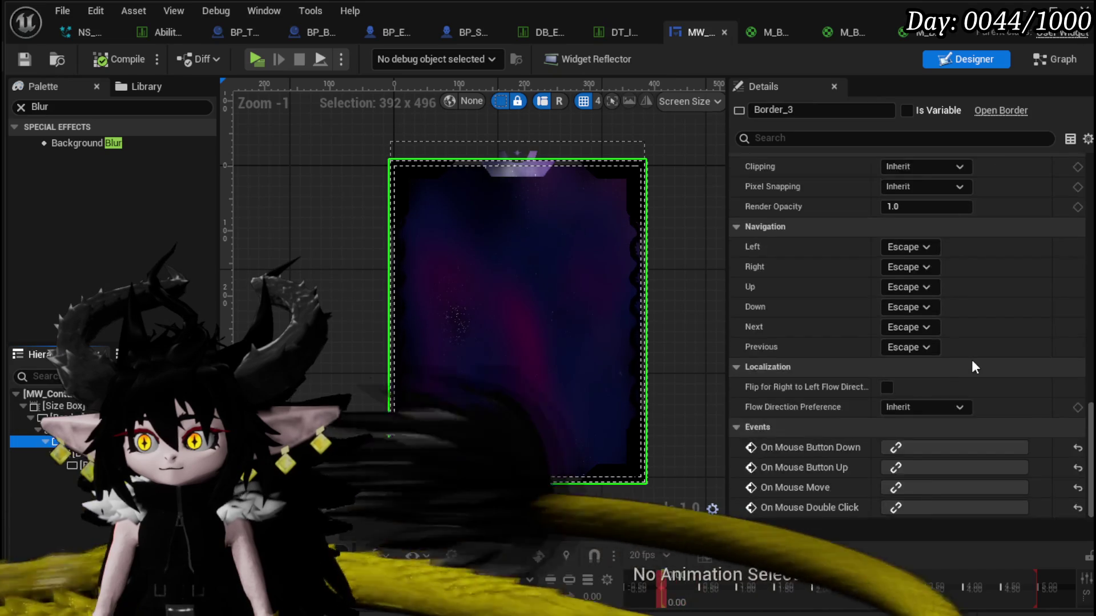
scroll(972, 361, "up", 15)
scroll(972, 360, "up", 5)
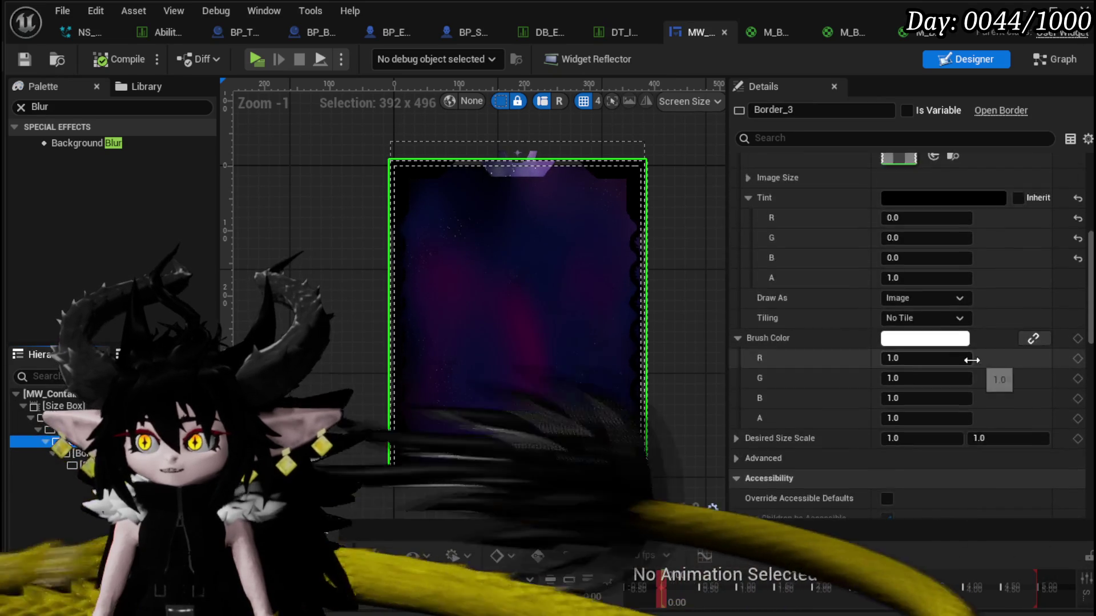
left_click(51, 430)
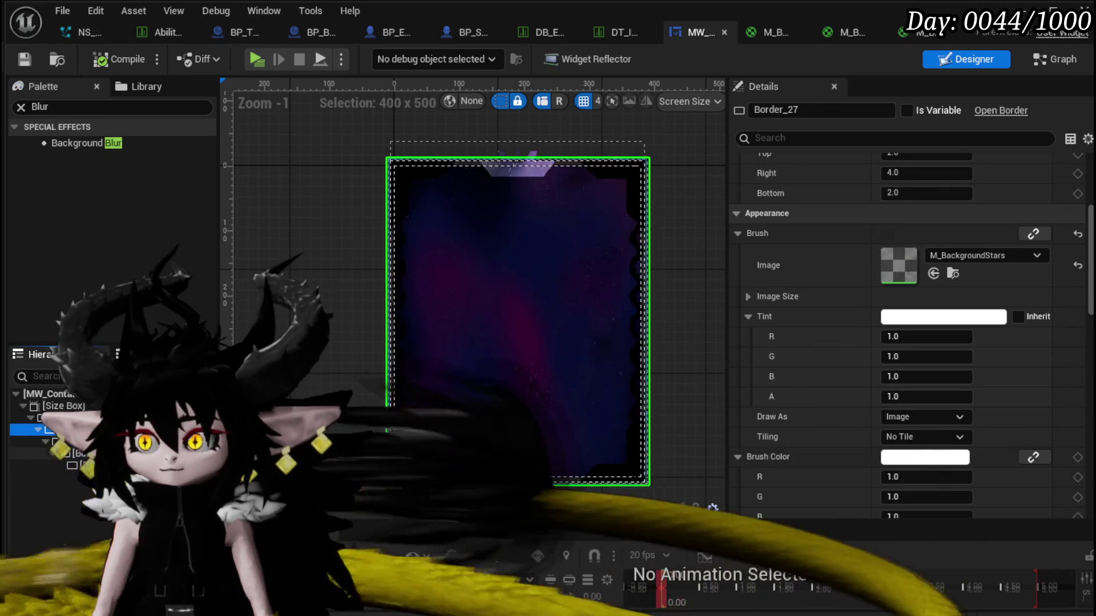
left_click(57, 453)
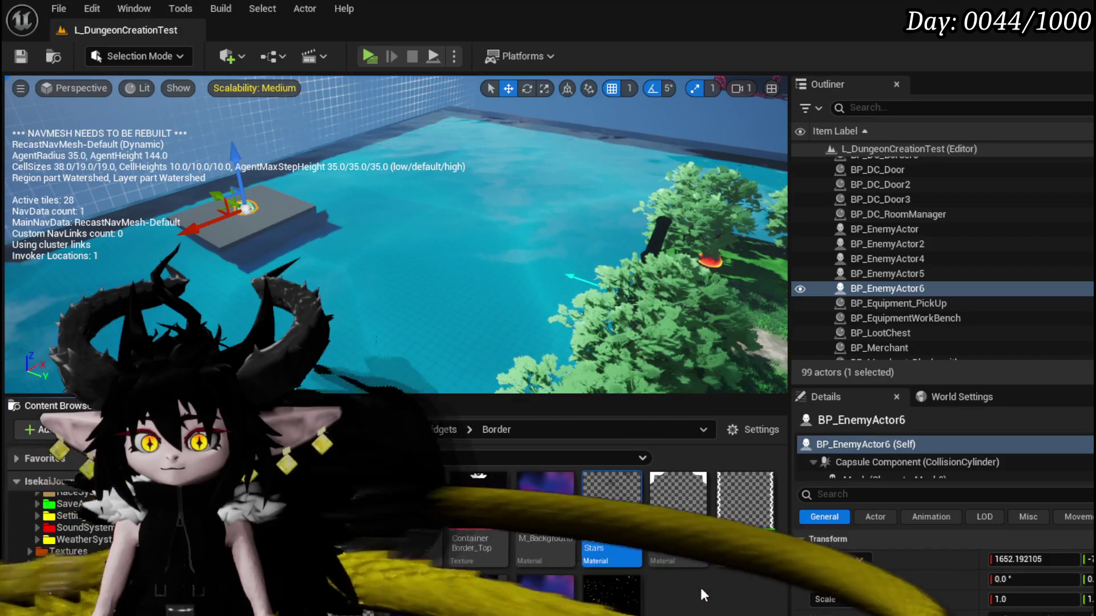
Create a material instance of M_Border_Mask and save it.
right_click(349, 591)
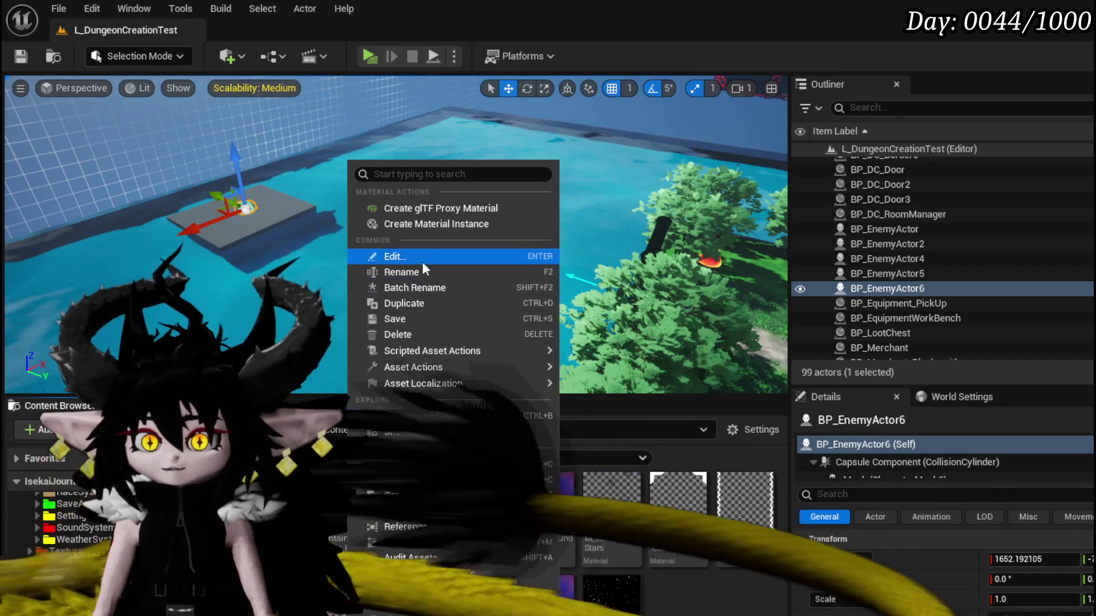
left_click(745, 608)
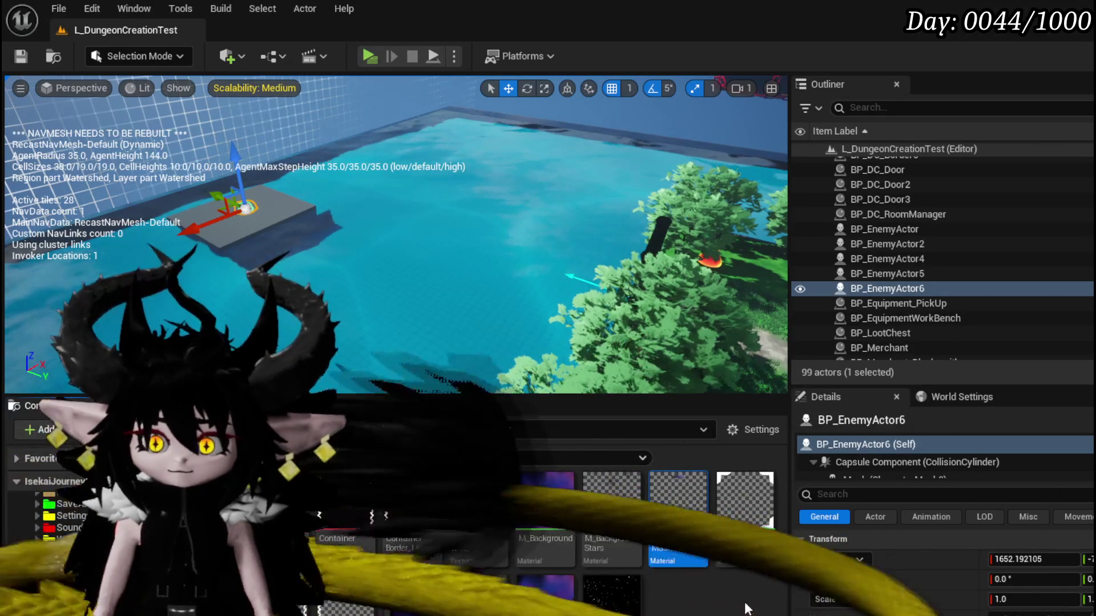
right_click(675, 532)
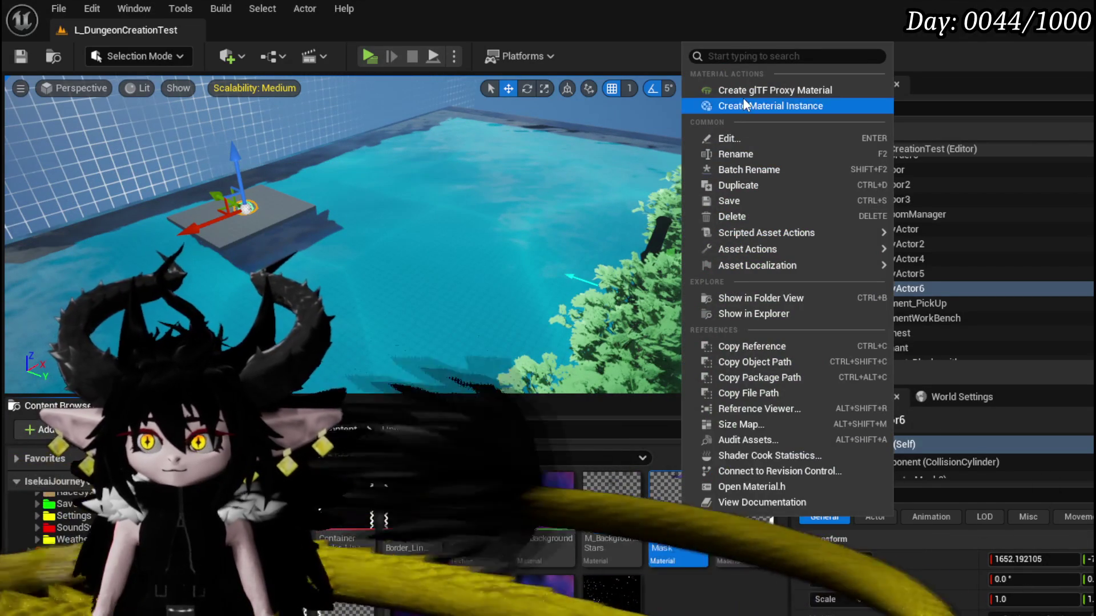
left_click(745, 105)
key("End")
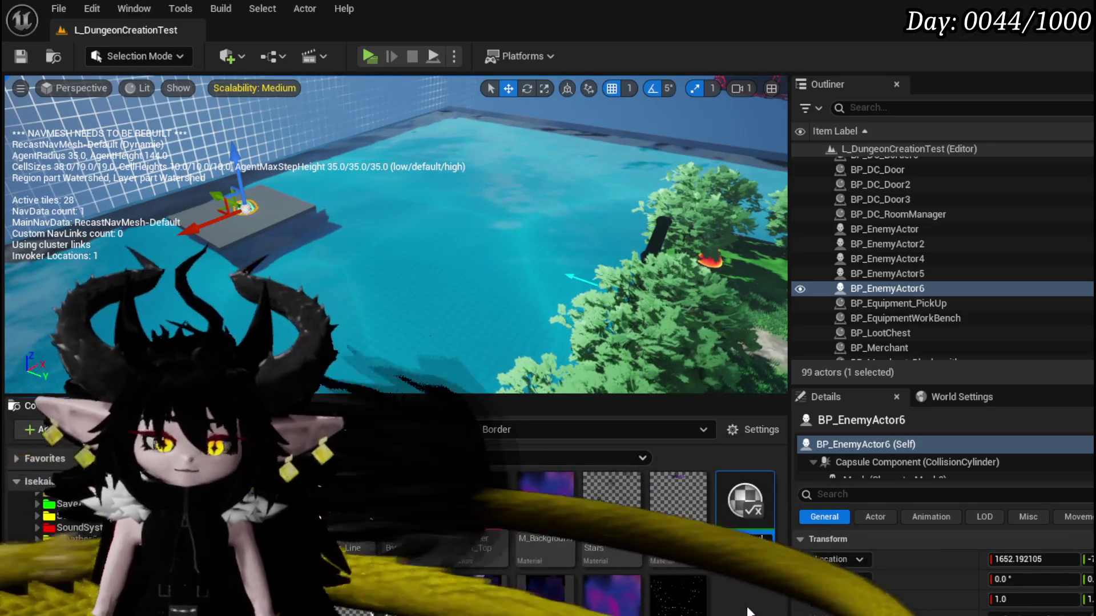
key("Return")
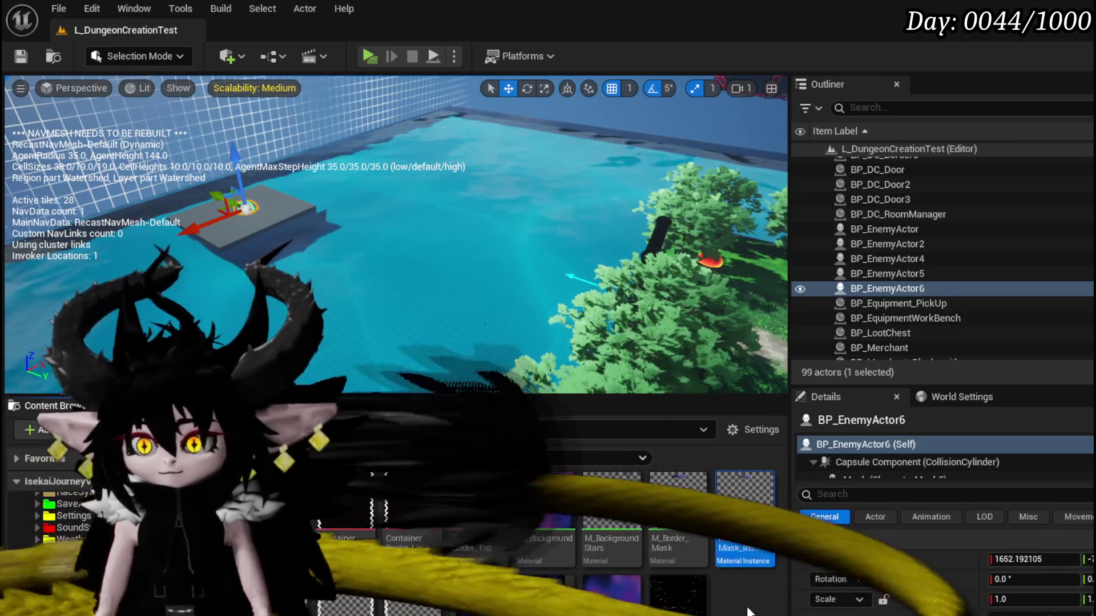
key("ctrl+shift+s")
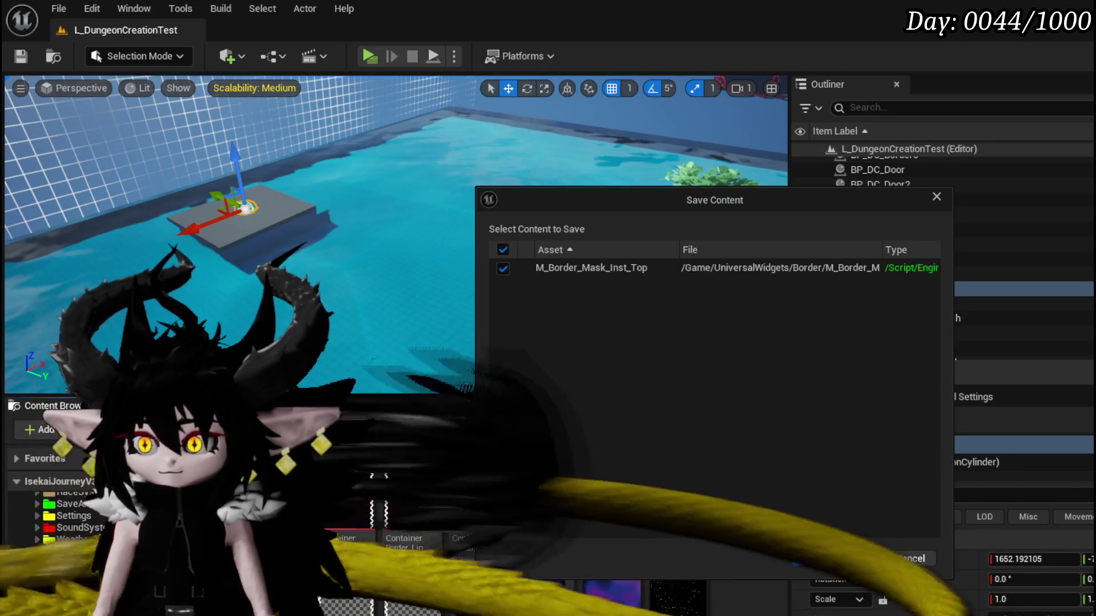
left_click(834, 558)
Create a second M_Border_Mask instance, rename it with the _Corner suffix, and open it.
right_click(678, 502)
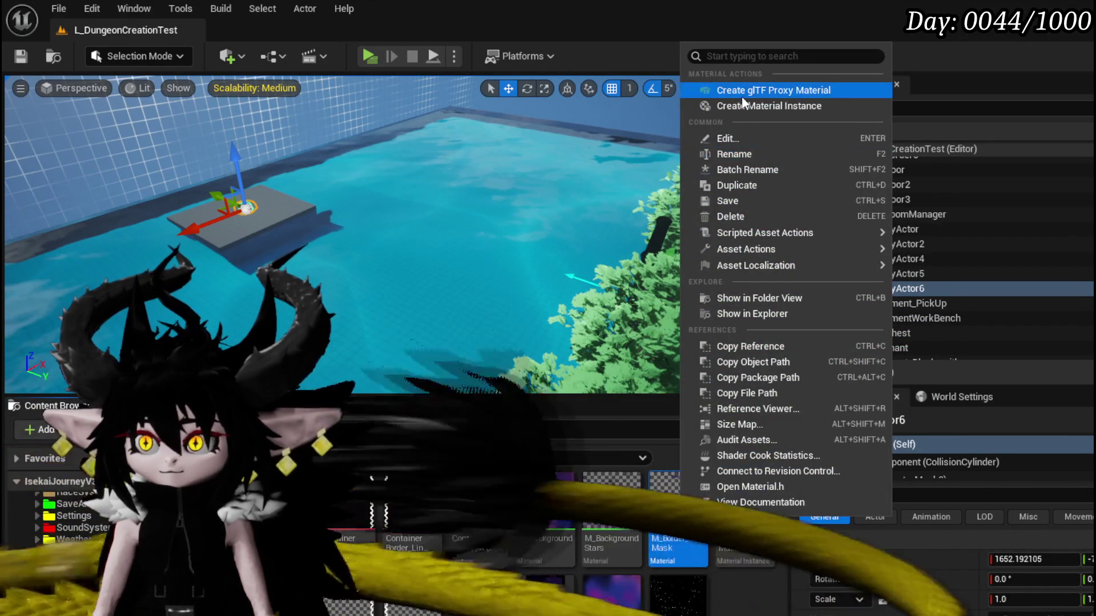
left_click(742, 107)
key("Return")
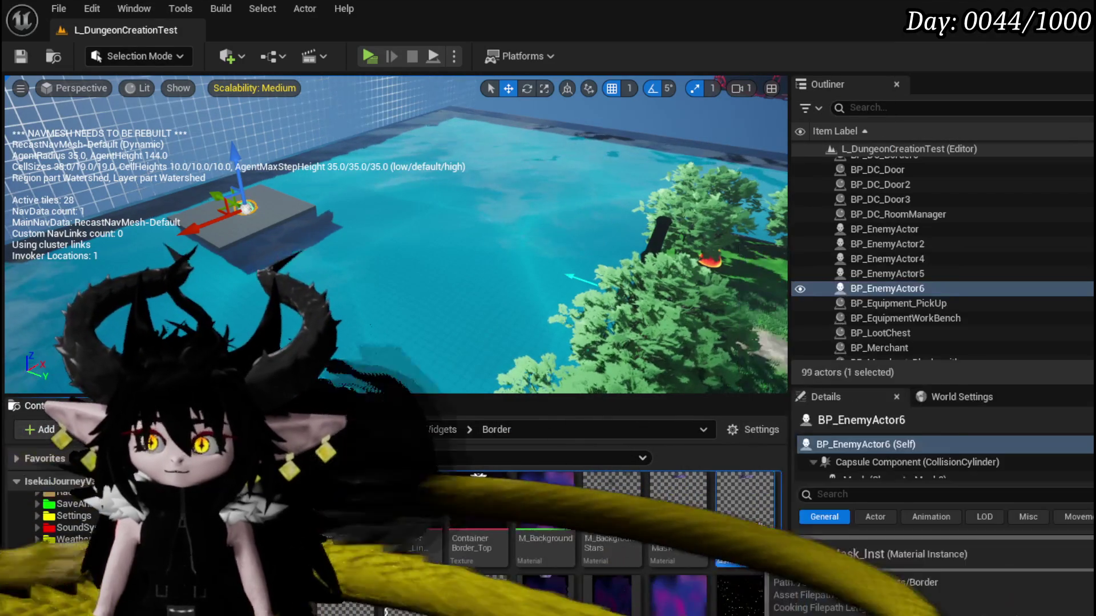
right_click(733, 514)
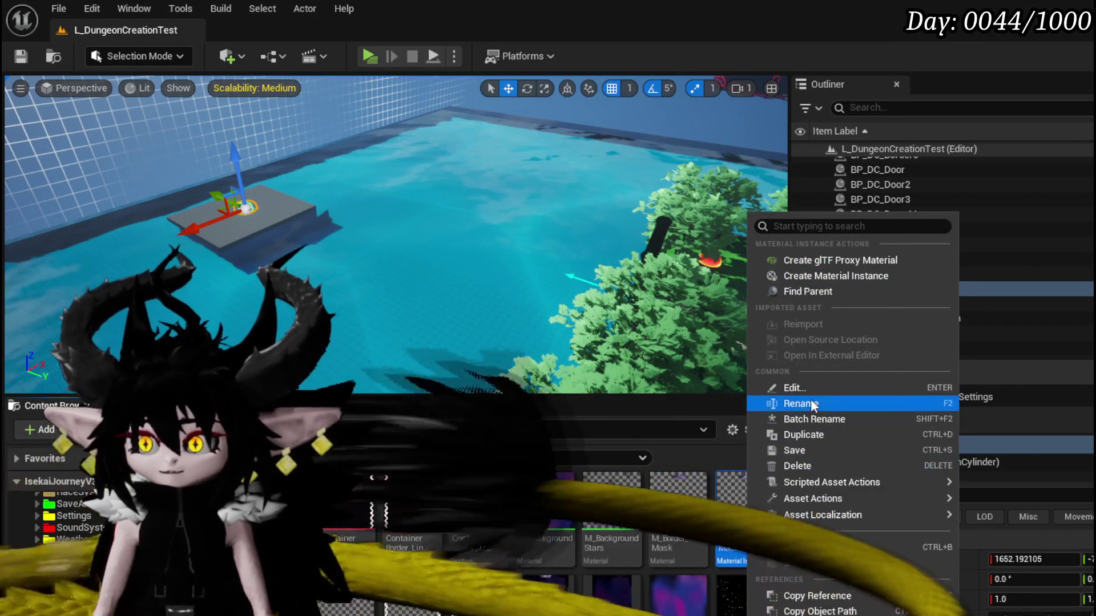
left_click(801, 404)
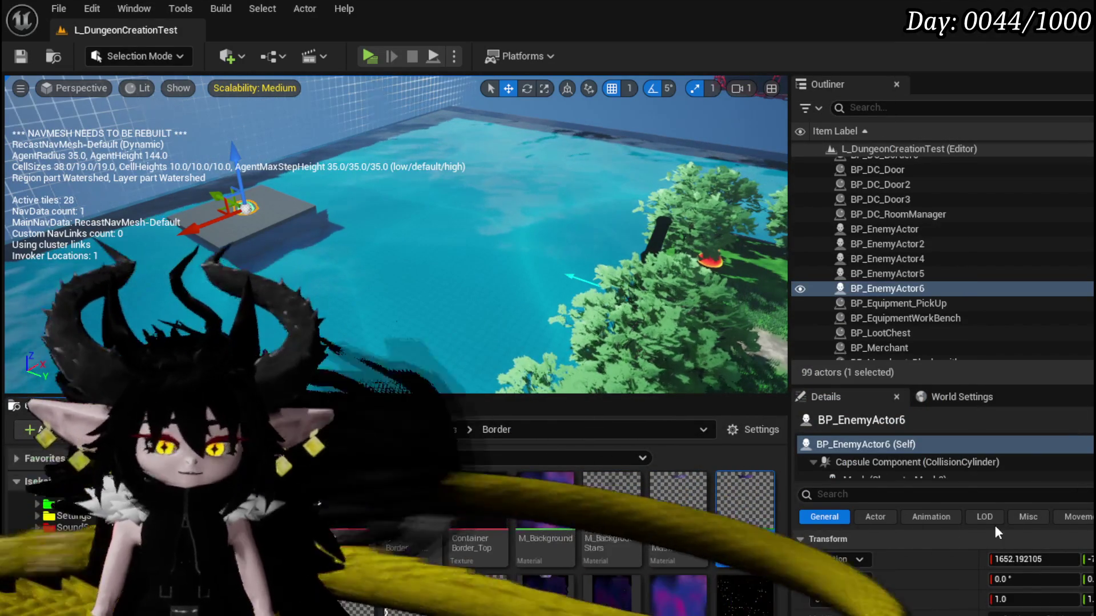
type("_")
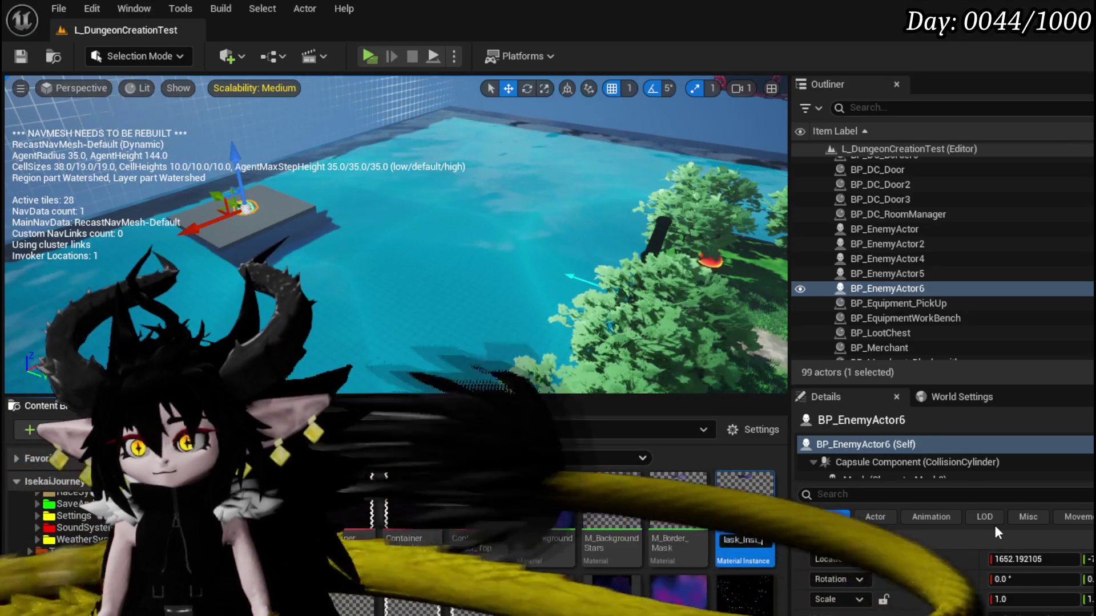
type("Corner")
key("Return")
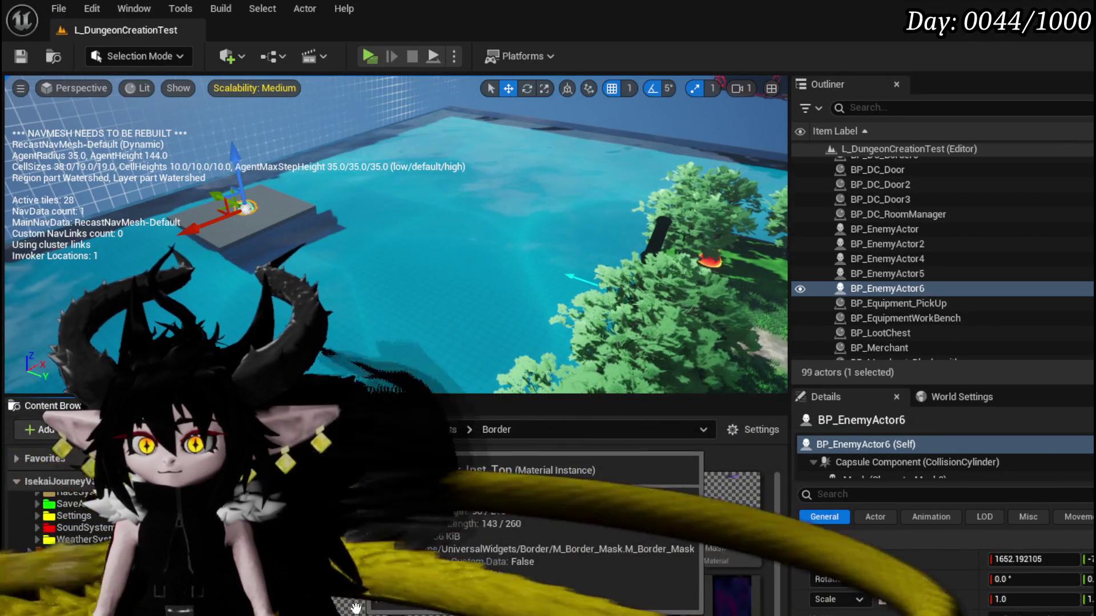
double_click(296, 503)
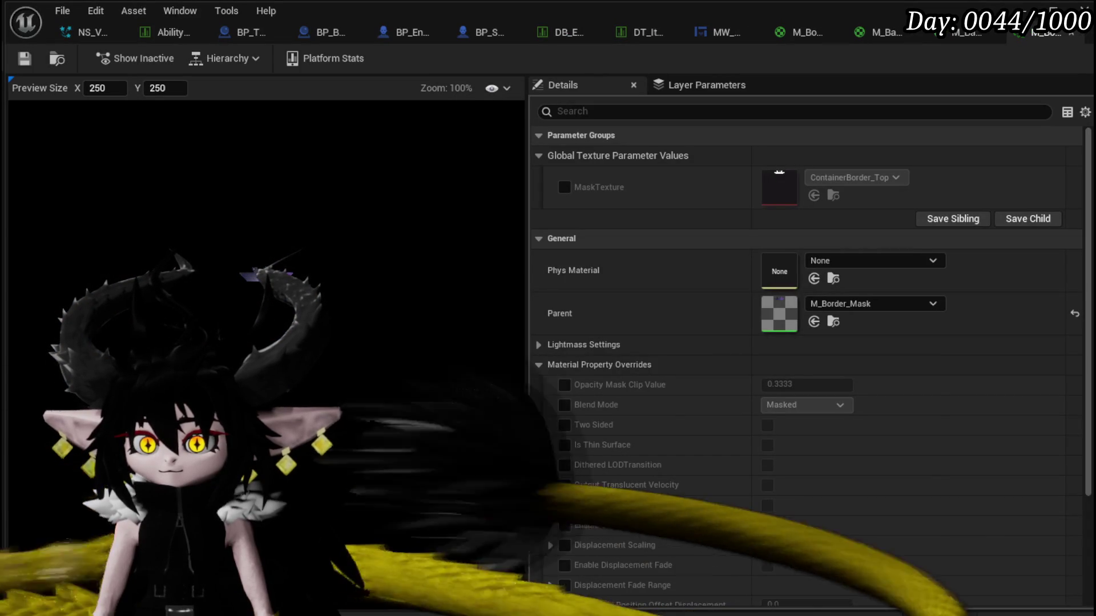
Override MaskTexture on M_Border_Mask_Inst_Corner with ContainerBorder_Corners and save the instance.
key("ctrl+space")
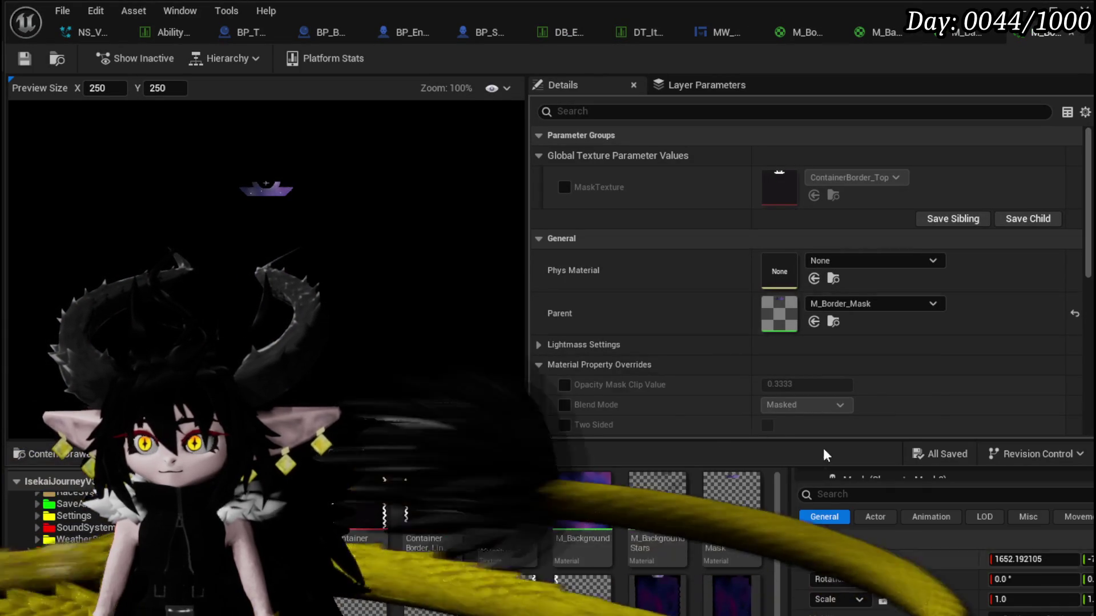
left_click(564, 187)
left_click_drag(354, 502, 794, 205)
left_click(25, 59)
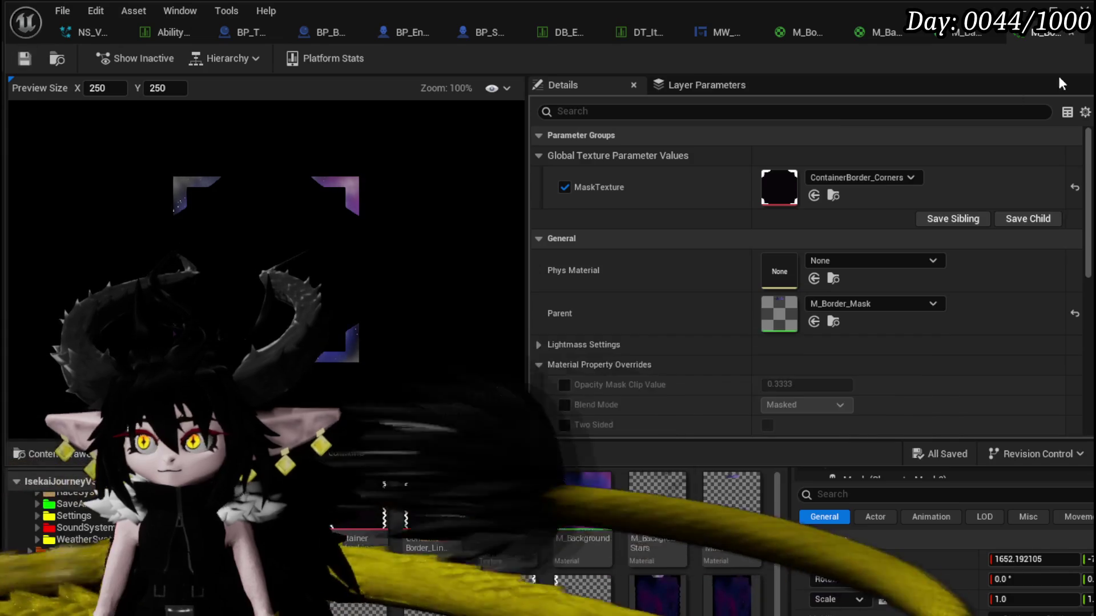
left_click(725, 33)
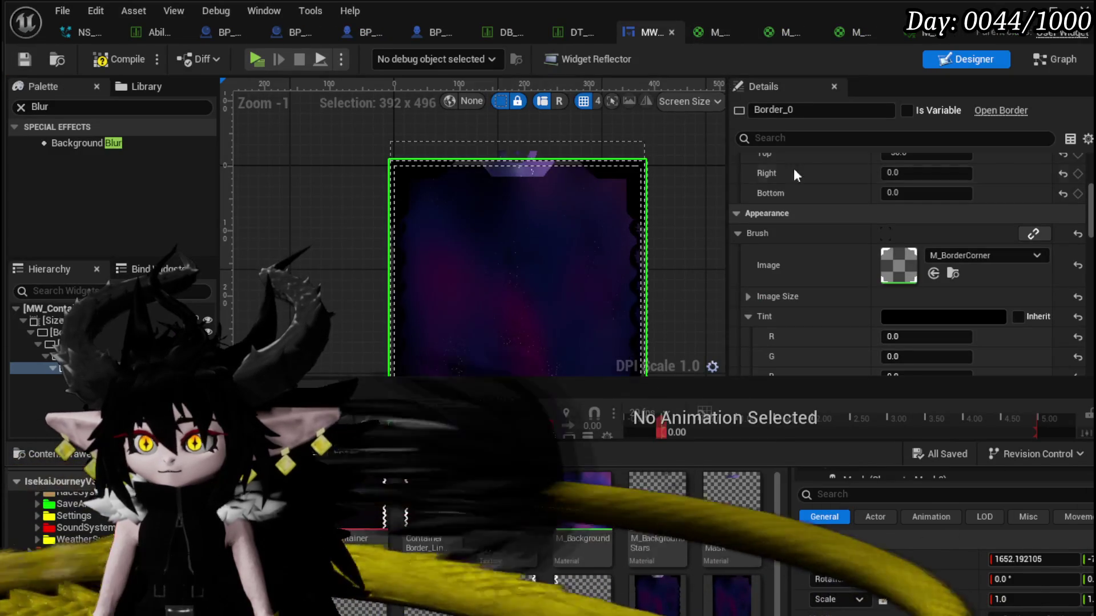
Give Border_0 the M_Border_Mask_Inst_Corner brush image with white tint, then compile and save.
left_click(961, 256)
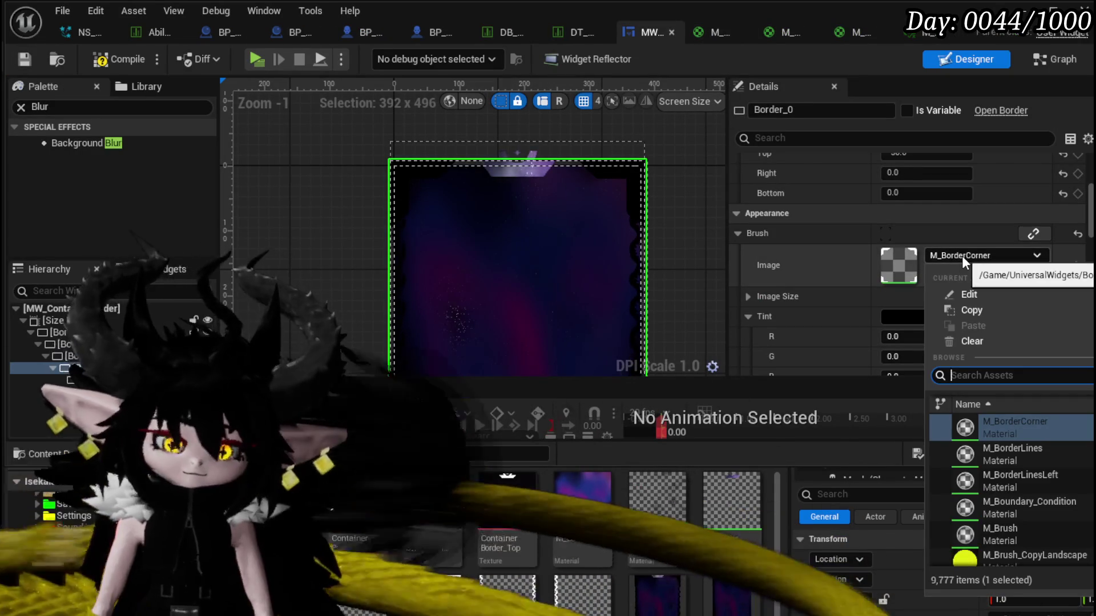
type("Corner")
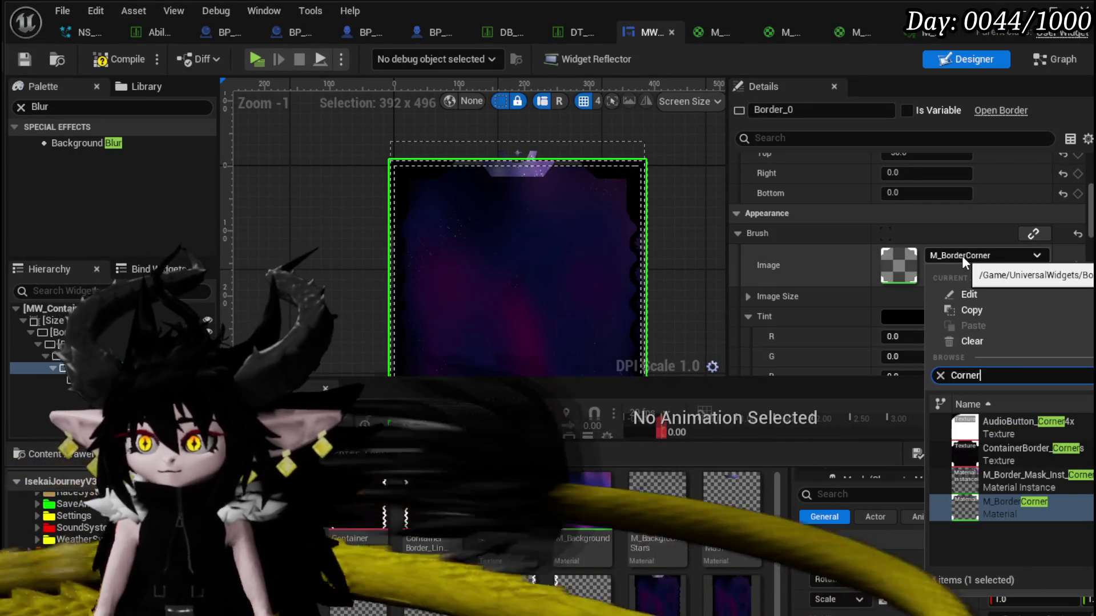
left_click(1056, 481)
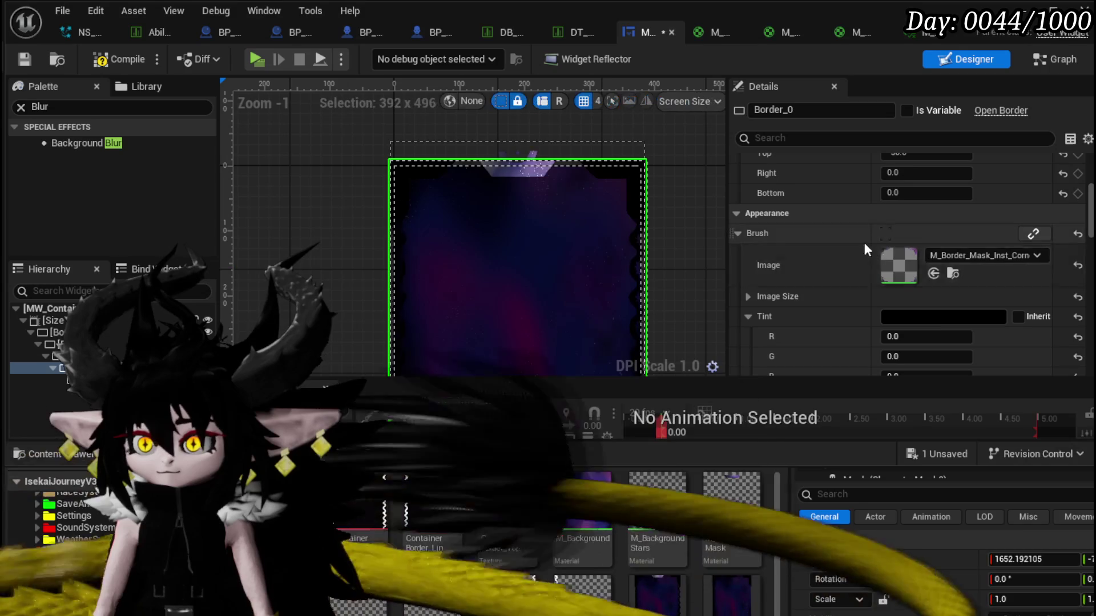
left_click(930, 317)
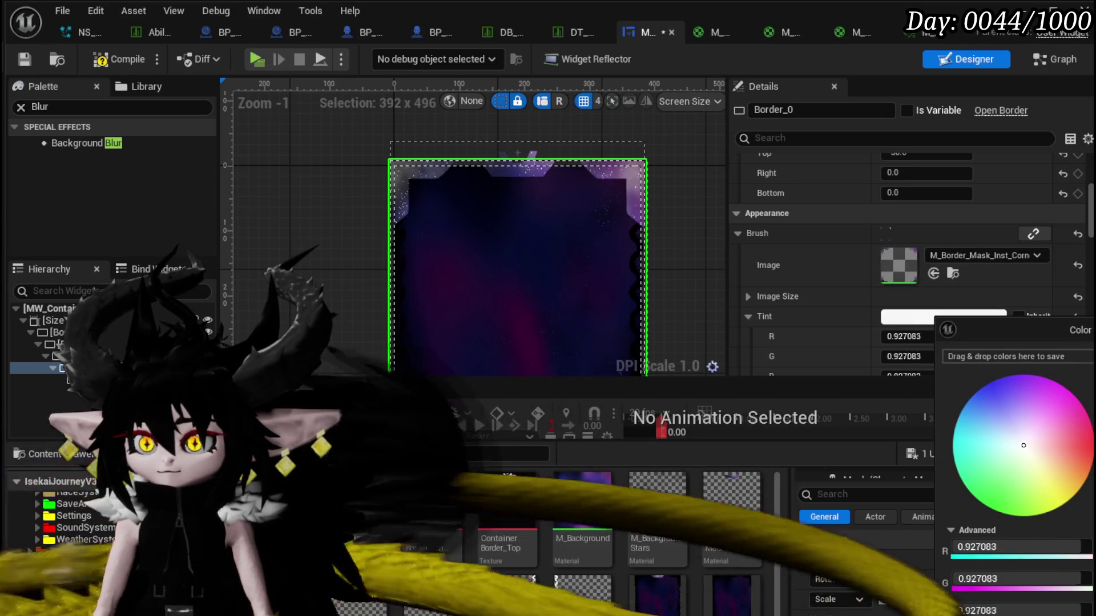
left_click(119, 59)
left_click(28, 58)
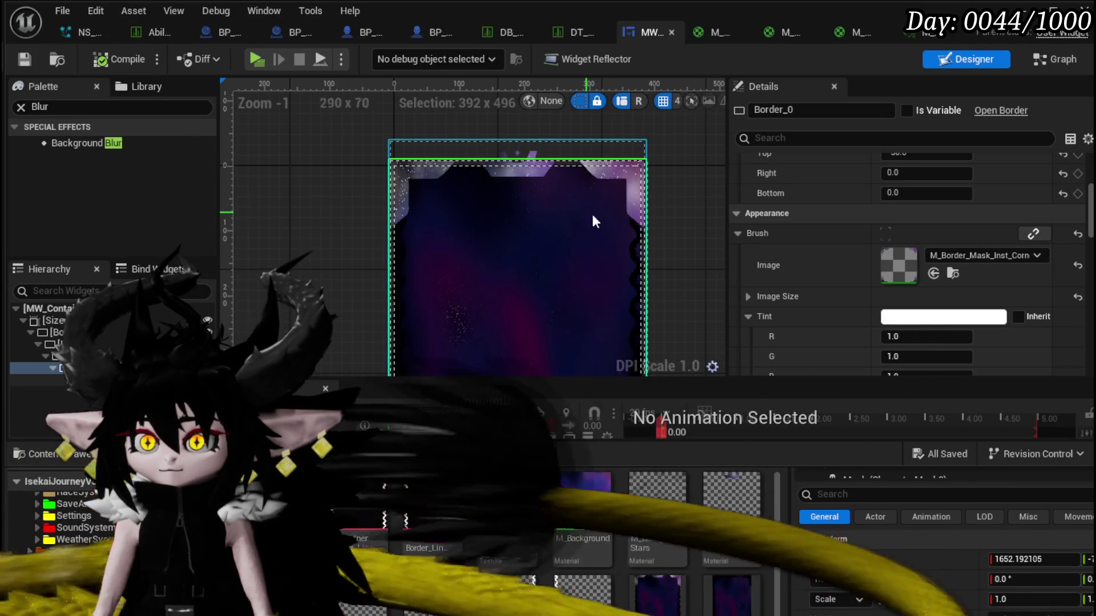
Set Border_5's brush image to M_Border_Mask_Inst_Top, compile and save, then open Border_3's material.
scroll(581, 207, "down", 3)
left_click_drag(609, 151, 597, 182)
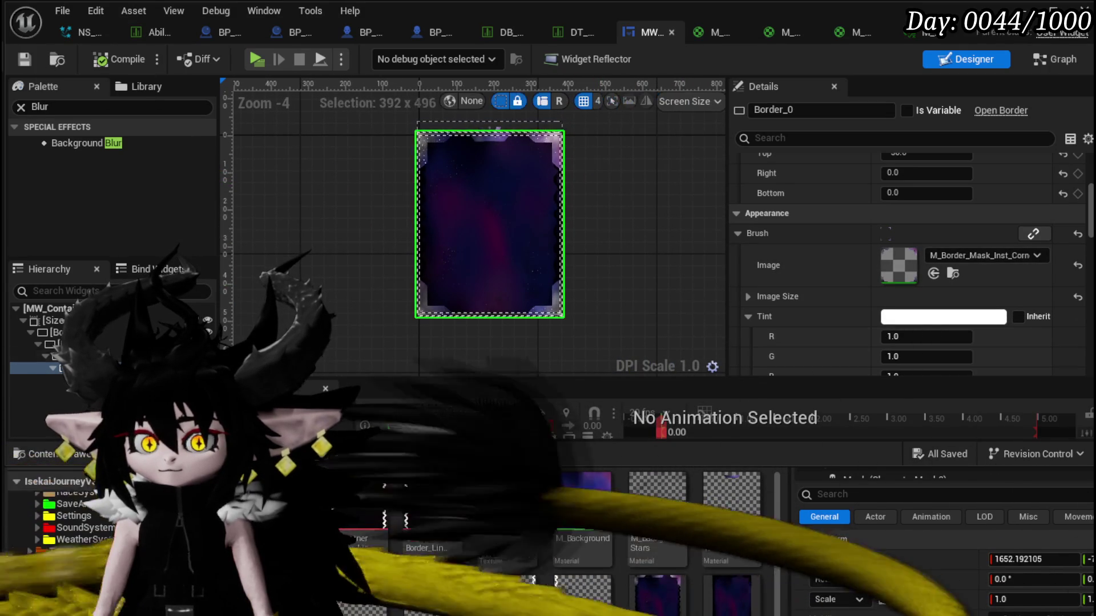
left_click(80, 381)
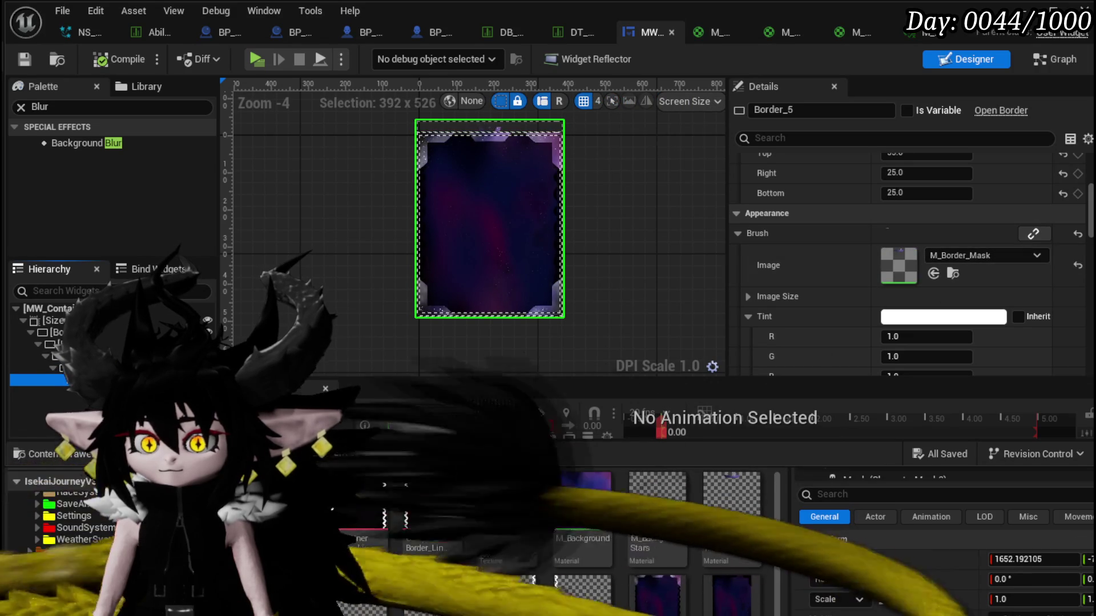
left_click_drag(366, 593, 976, 257)
left_click(110, 59)
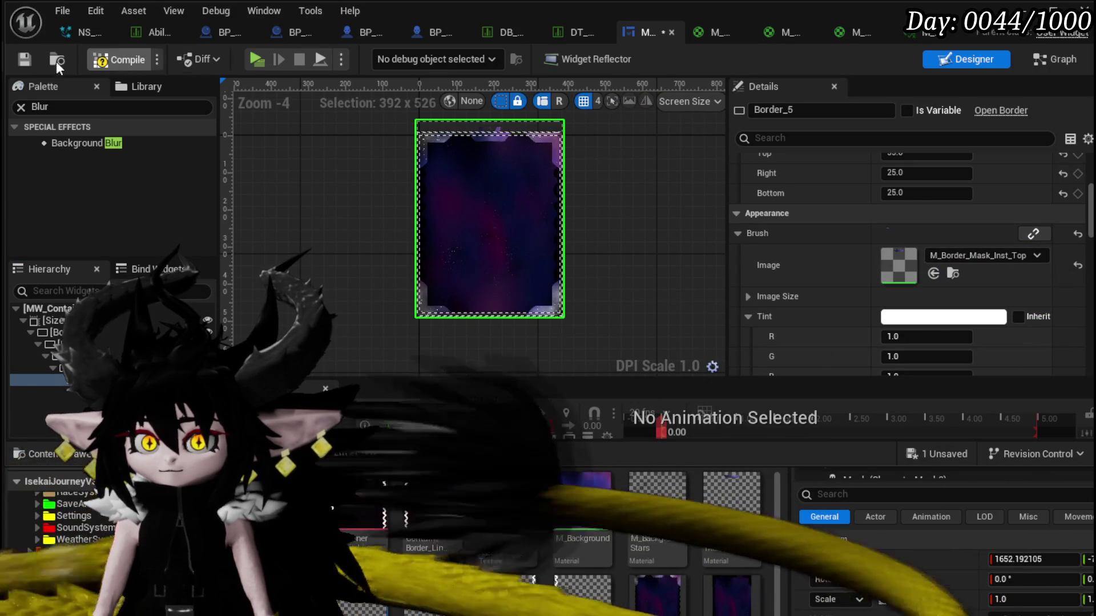
left_click(24, 59)
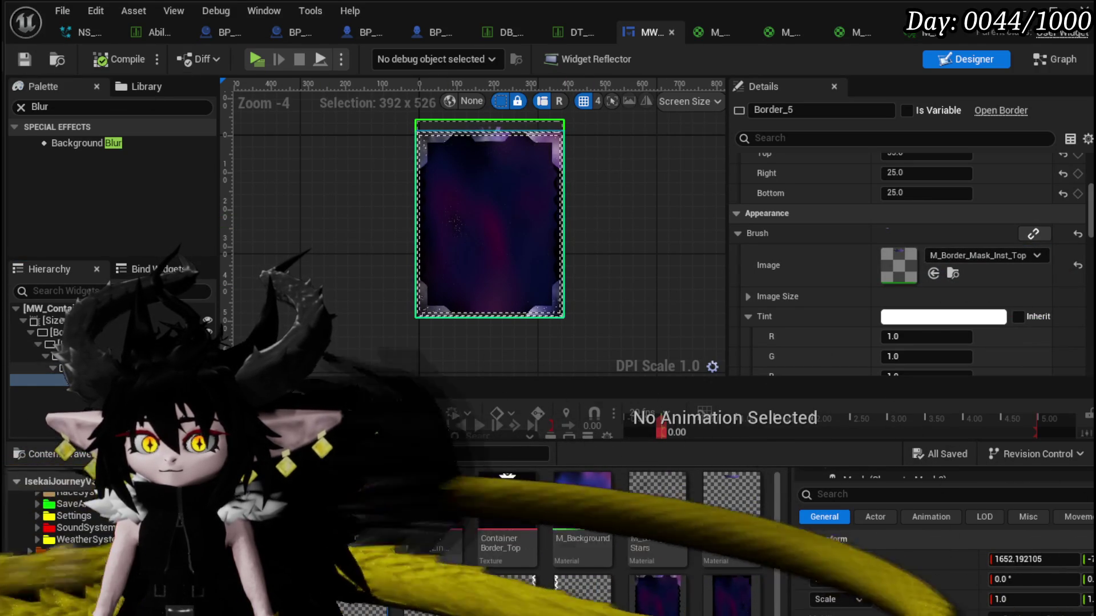
left_click(86, 356)
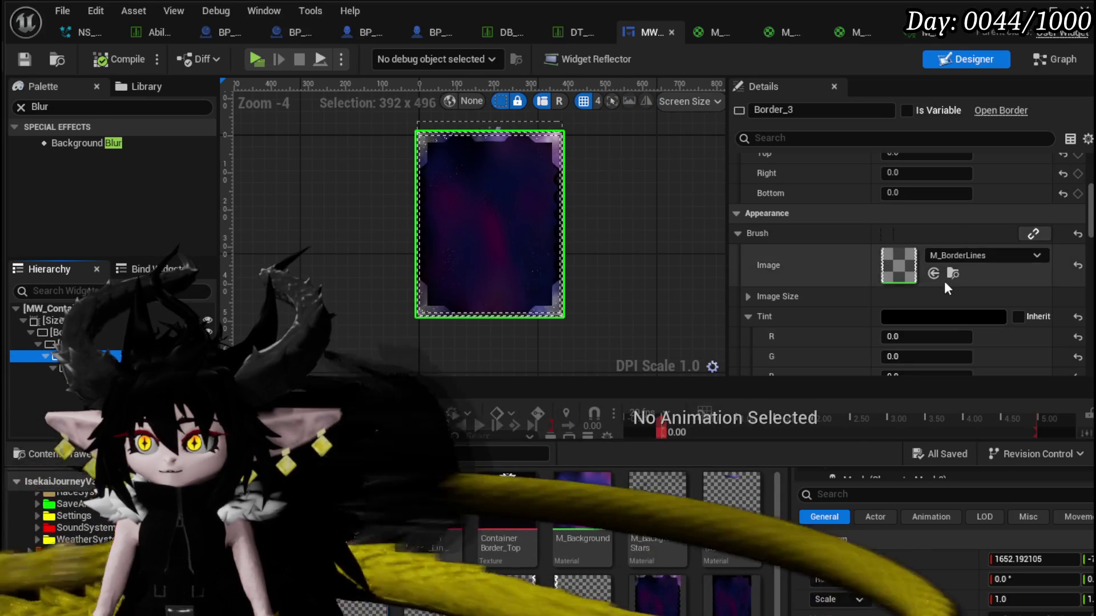
left_click(953, 274)
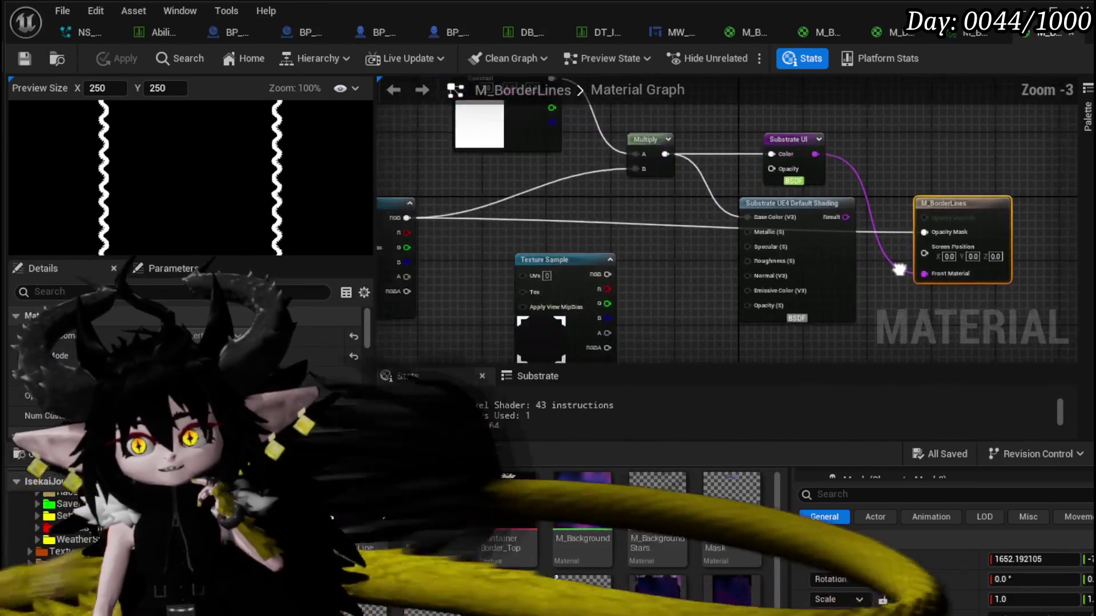
Select the Panner node in M_BorderLines to check its Speed values.
left_click(500, 251)
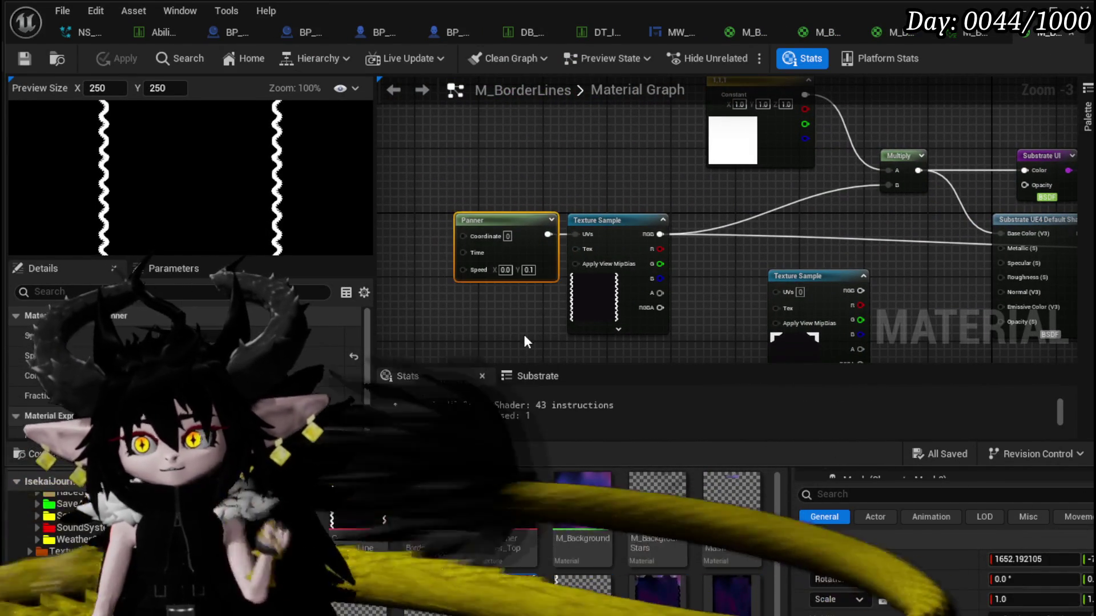
mouse_move(508, 319)
left_mouse_down()
mouse_move(449, 315)
mouse_move(489, 311)
left_mouse_up()
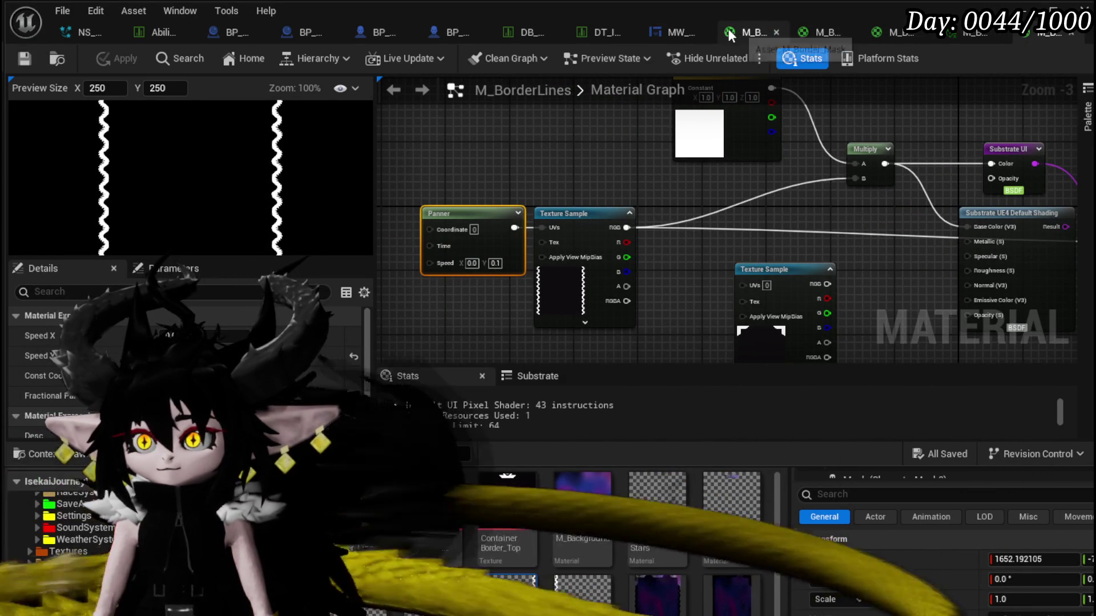
left_click(750, 32)
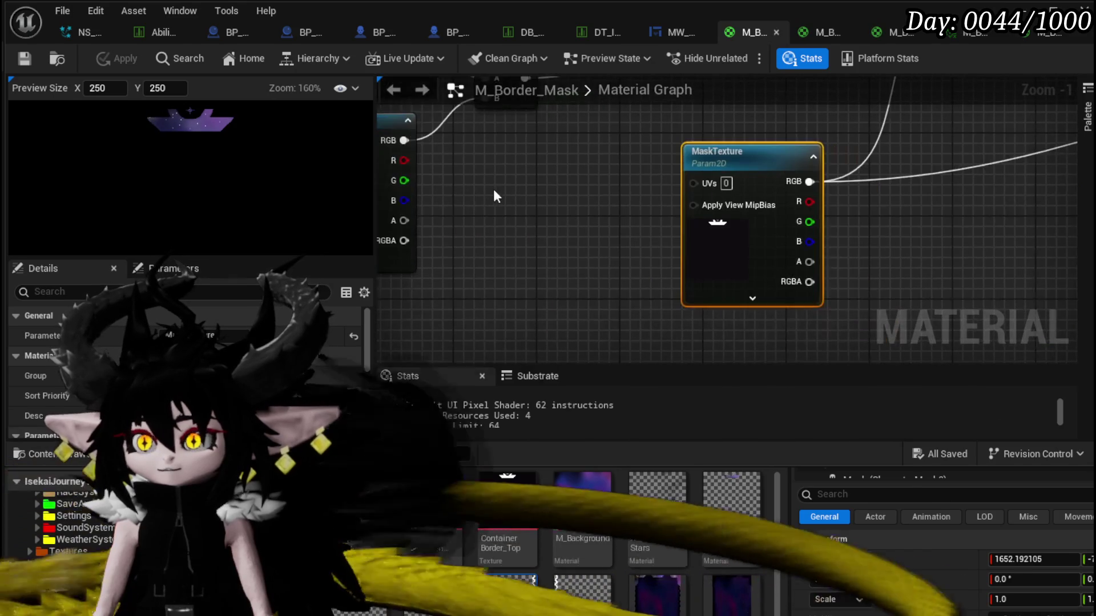
Add a Panner node, wire it into MaskTexture's UVs, and arrange both nodes.
left_click(492, 189)
left_click_drag(610, 213, 707, 183)
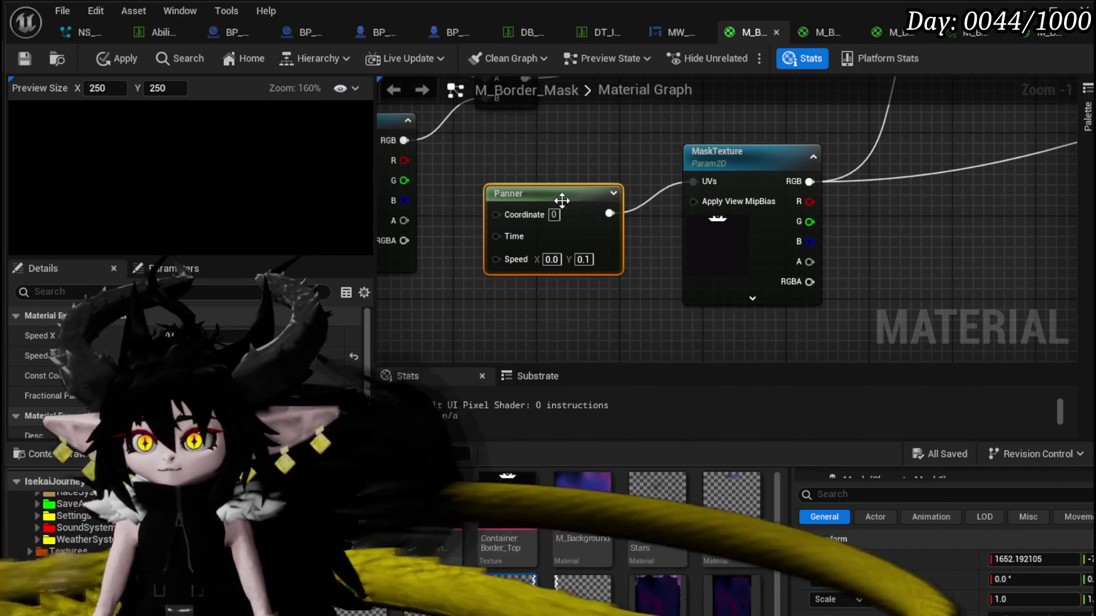
left_click_drag(569, 201, 549, 170)
left_click_drag(595, 134, 778, 179)
mouse_move(570, 164)
left_mouse_down()
mouse_move(688, 267)
mouse_move(653, 141)
left_mouse_up()
left_click(563, 209)
Promote the Panner's Speed to a parameter named Speed, then delete that parameter node.
right_click(563, 209)
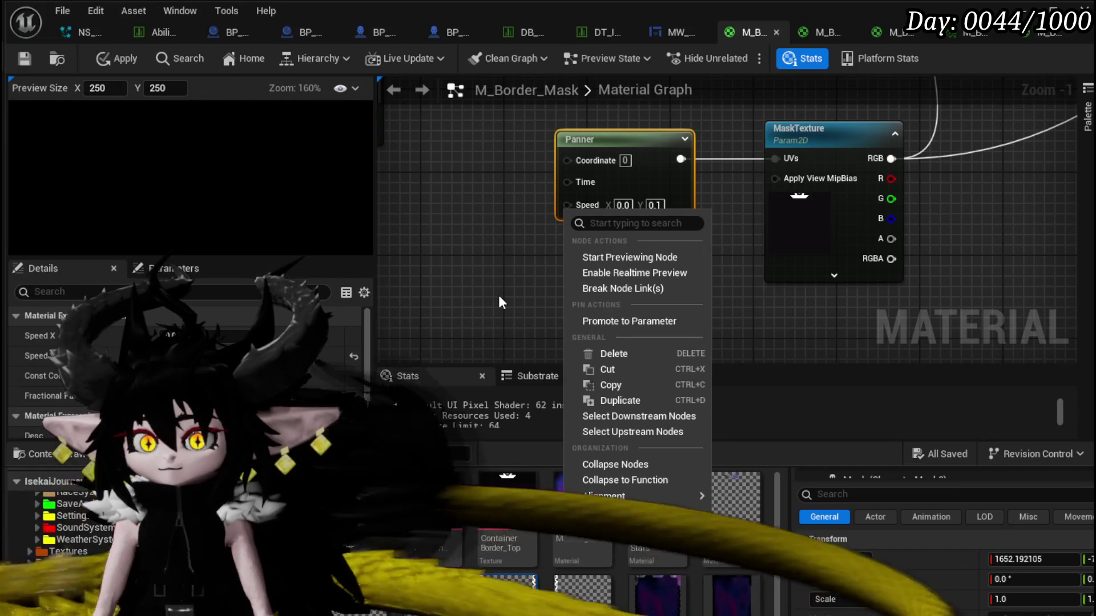
left_click(608, 321)
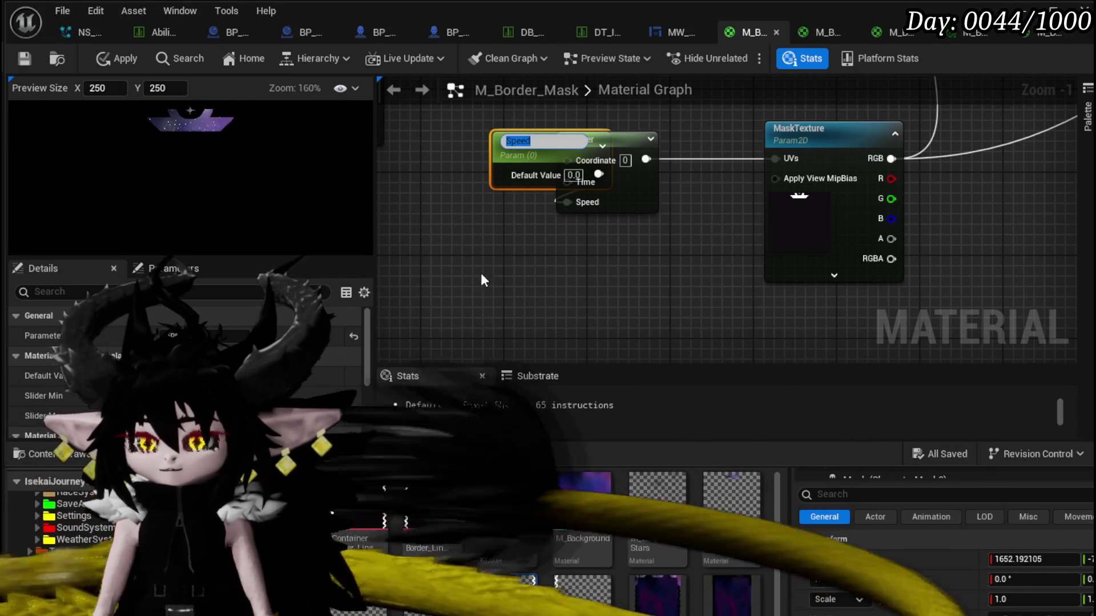
key("Return")
key("Delete")
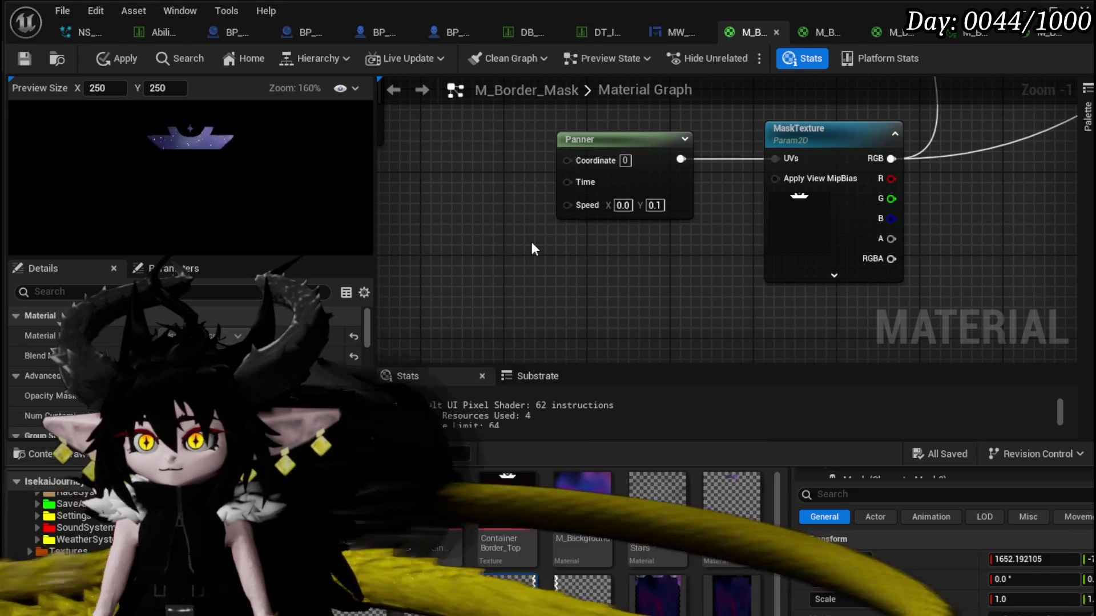
Add a Vector 2 constant node and wire it toward the Panner's Speed input.
right_click(468, 251)
type("Vector")
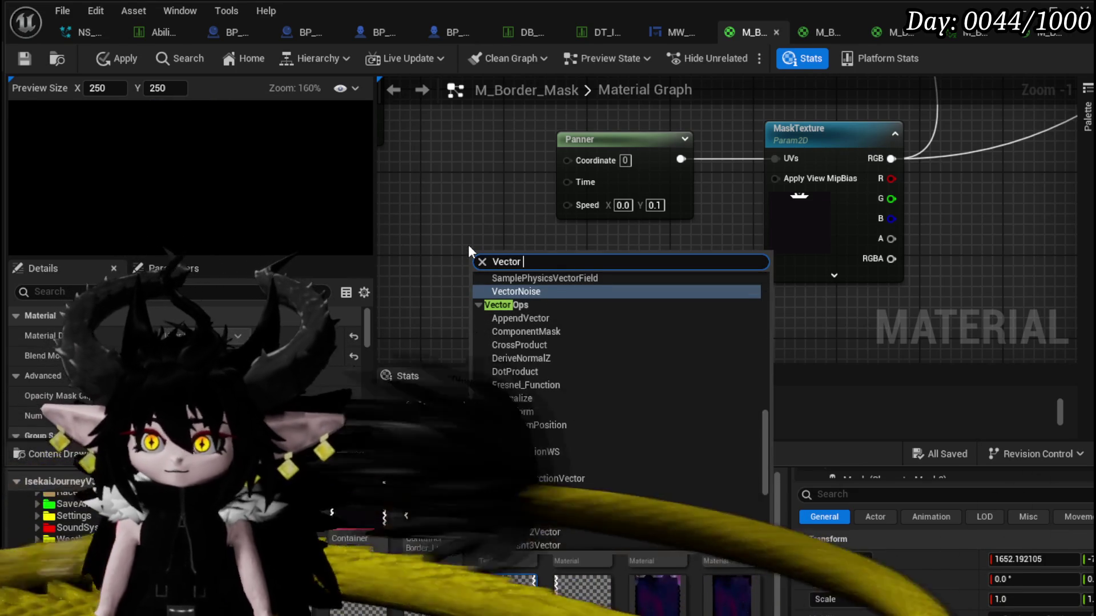
type(" 2")
left_click(521, 345)
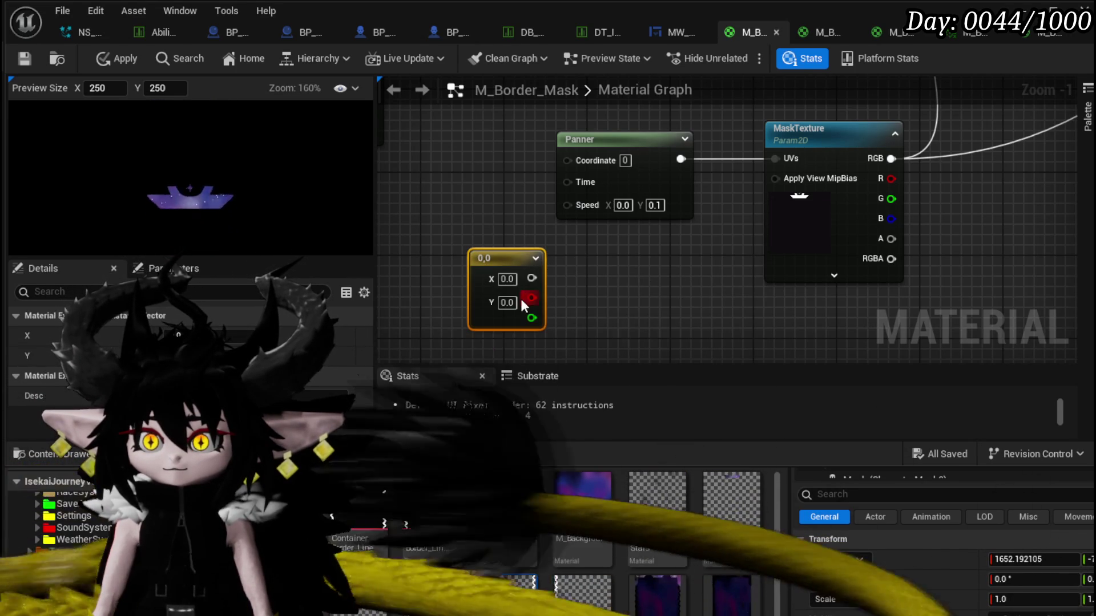
left_click_drag(531, 298, 563, 232)
right_click(565, 206)
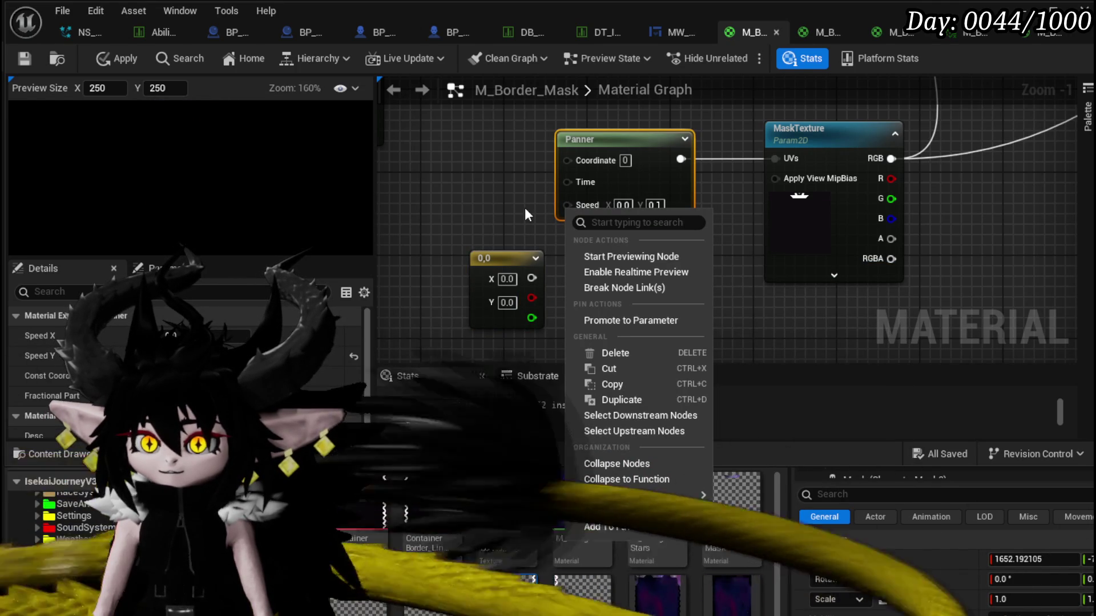
mouse_move(525, 208)
left_mouse_down()
mouse_move(511, 238)
mouse_move(527, 303)
mouse_move(455, 262)
mouse_move(552, 222)
left_mouse_up()
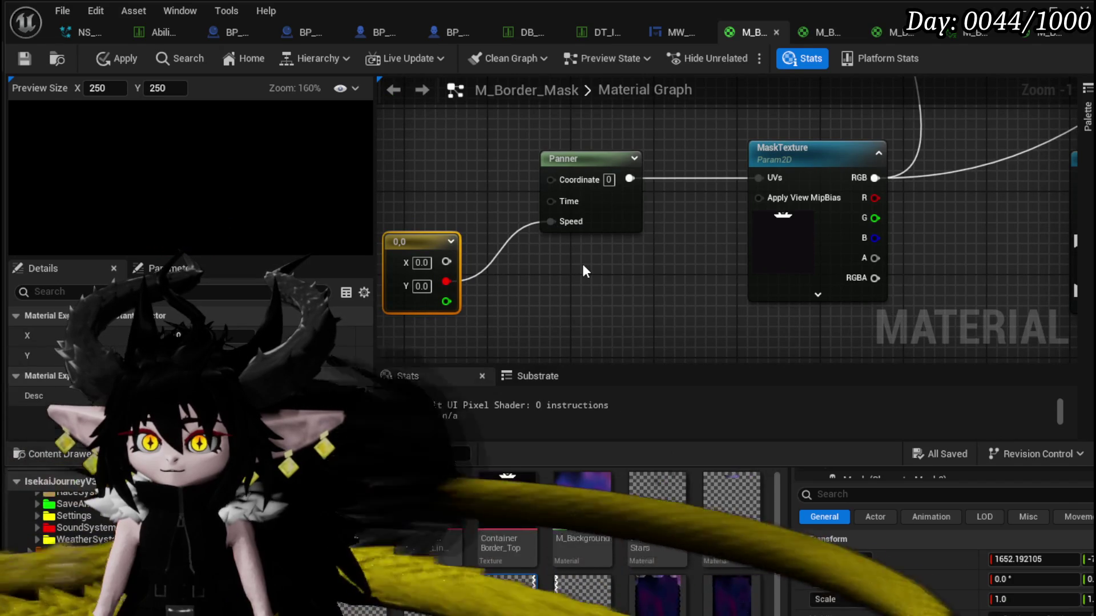
Set the constant to X 0, Y 1, then disconnect it from the Panner's Speed.
left_click(421, 286)
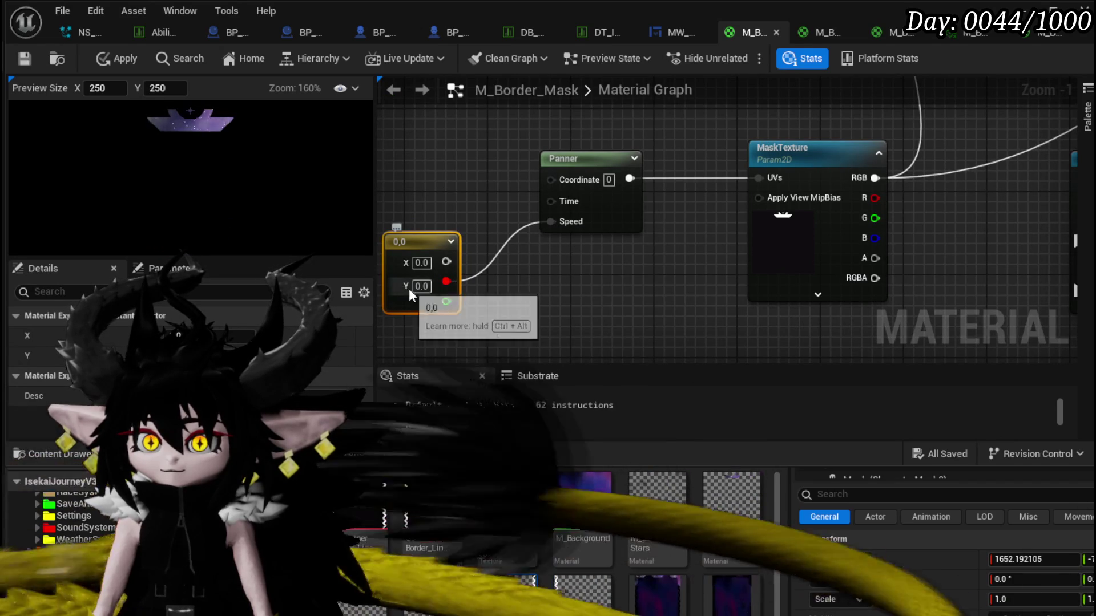
type("1")
key("Return")
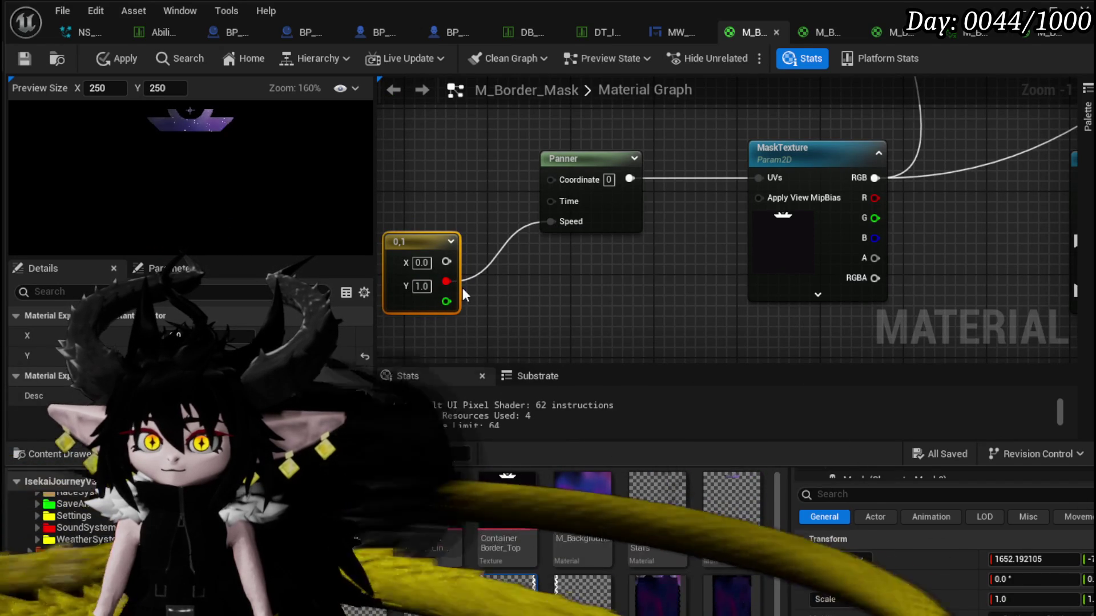
type("2")
key("Return")
left_click(422, 263)
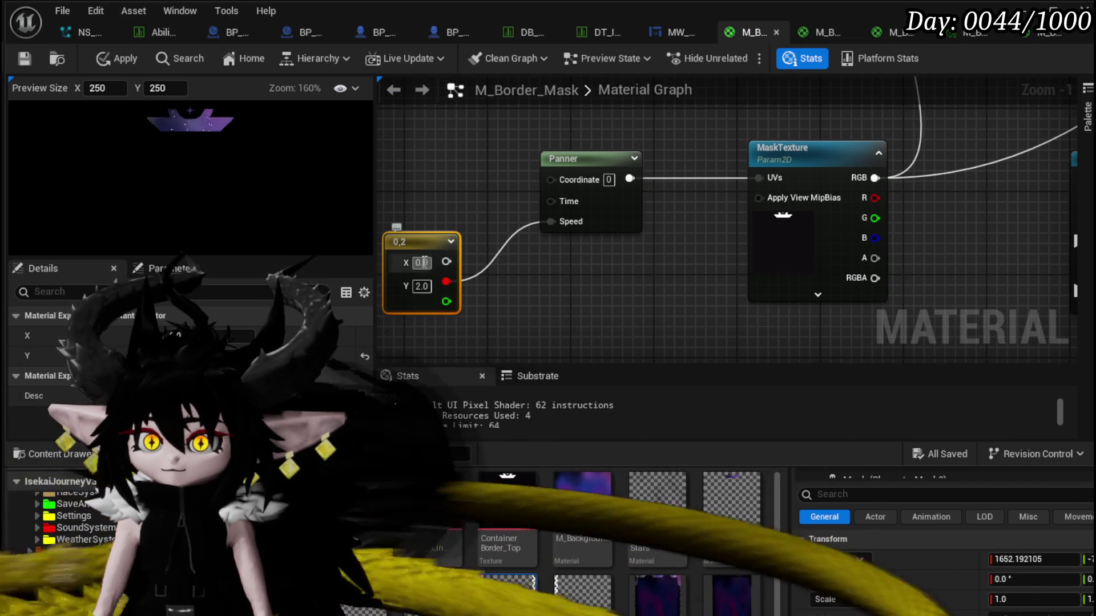
type("1")
key("Return")
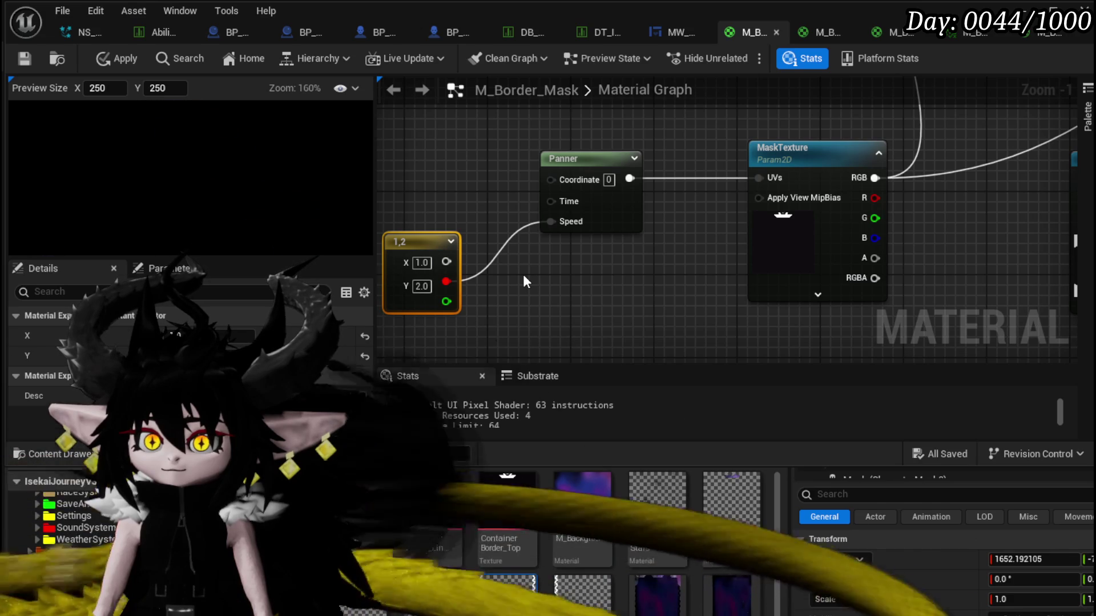
left_click(428, 286)
type("0")
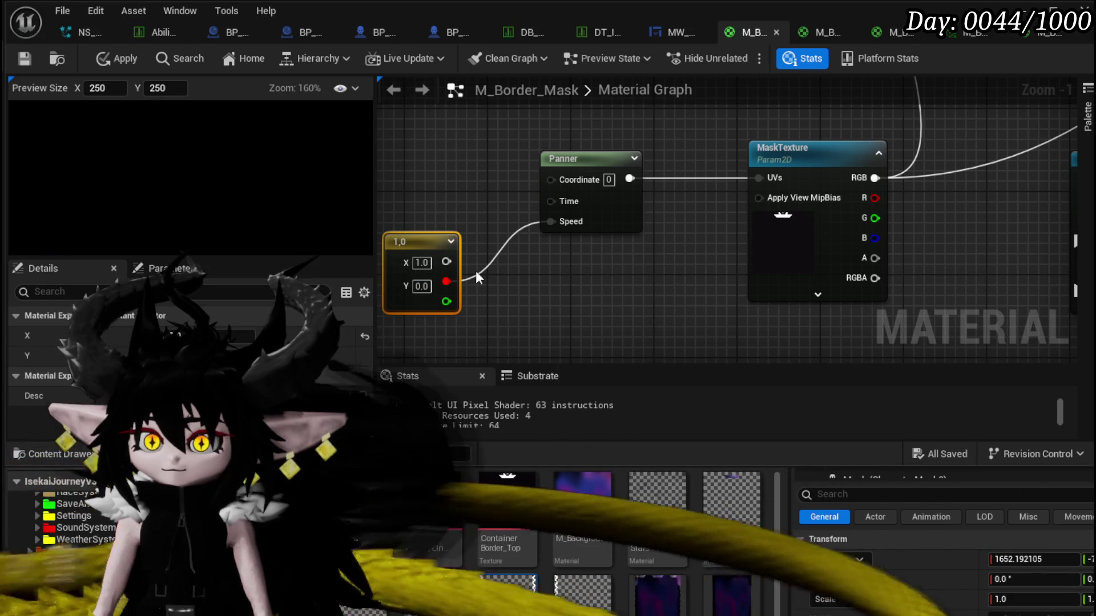
left_click(422, 263)
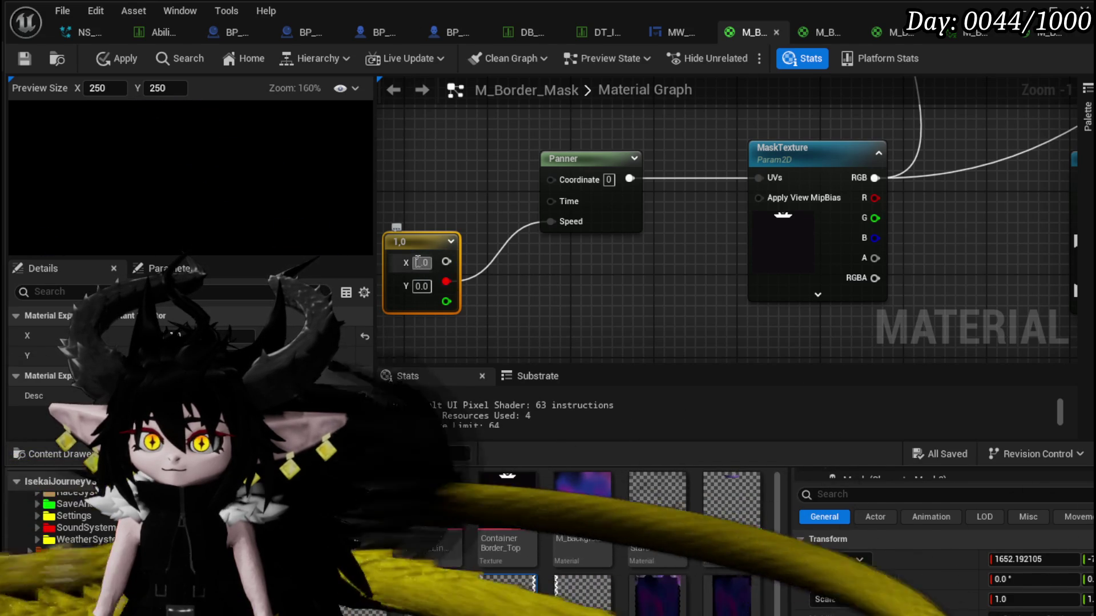
type("0")
key("Return")
left_click(558, 223, "alt")
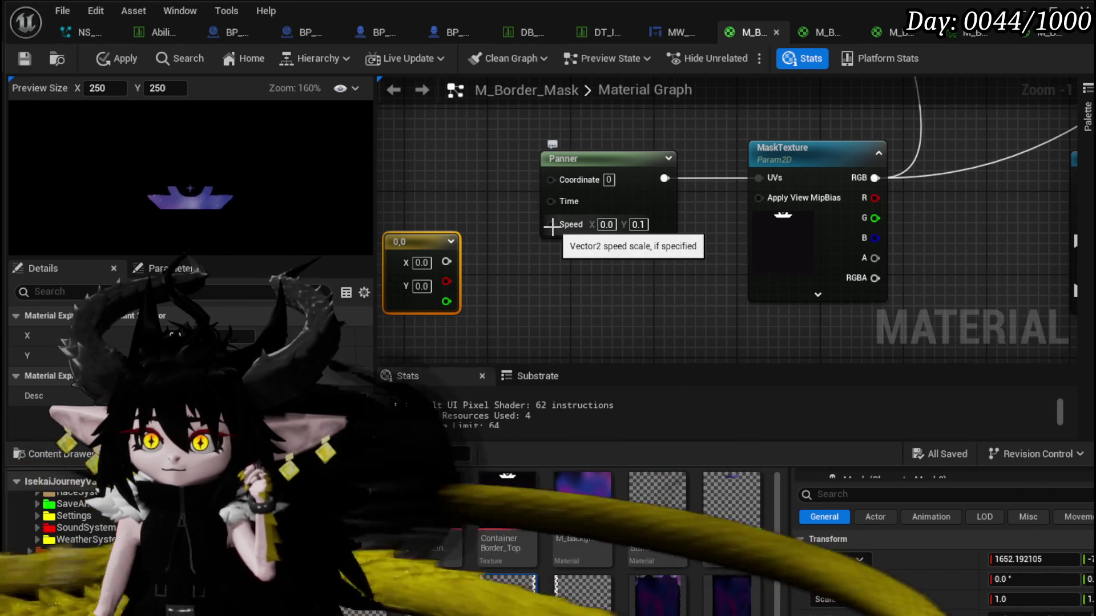
Promote the Panner's Speed to a parameter with default 0.1, then delete it.
right_click(543, 228)
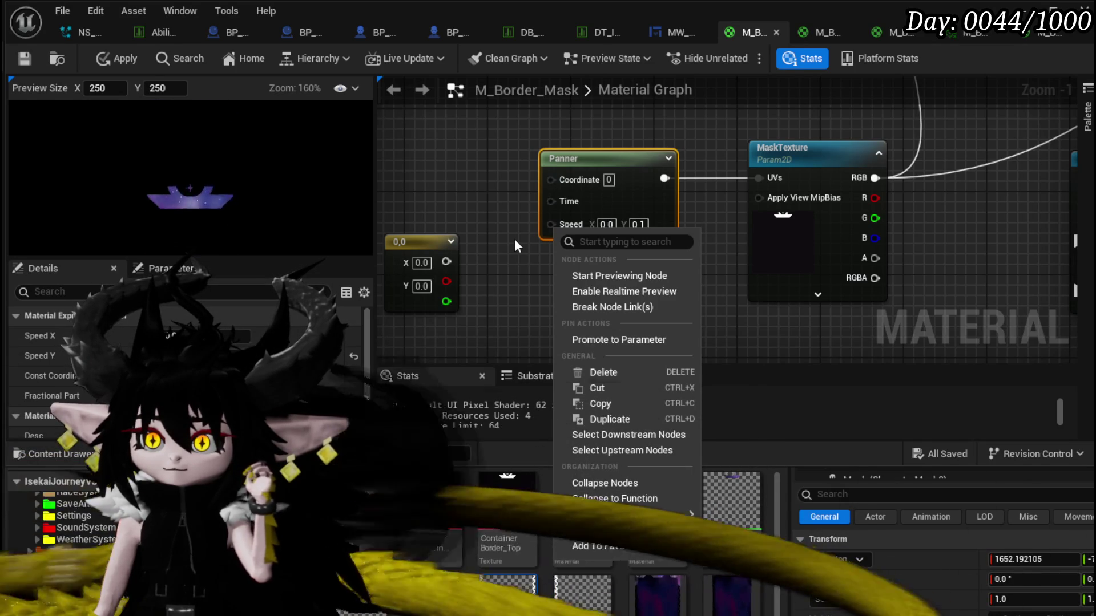
left_click(625, 342)
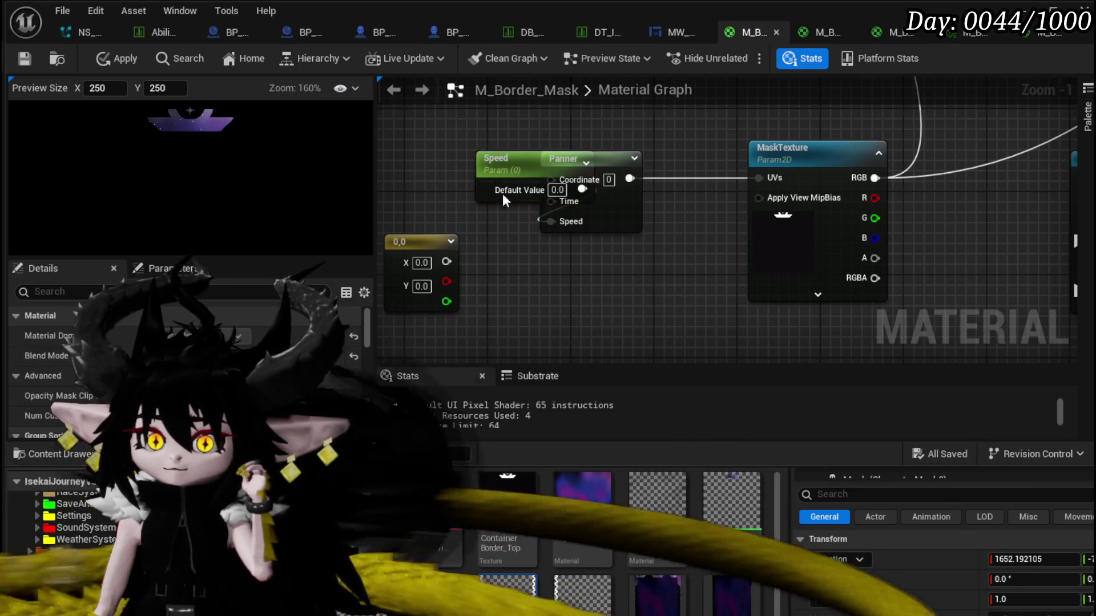
left_click_drag(507, 166, 509, 258)
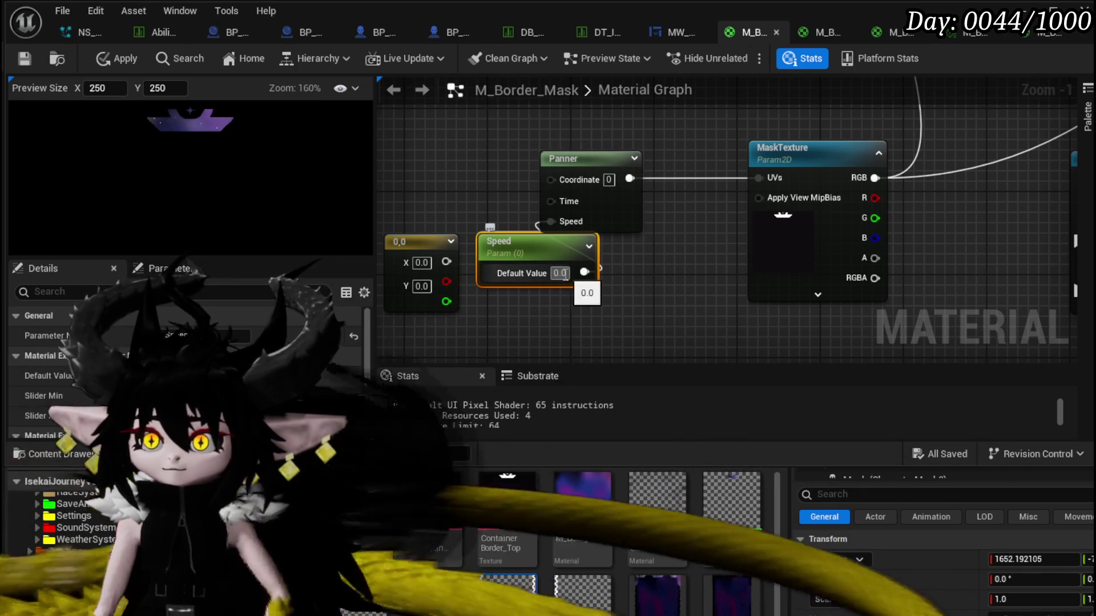
type("0.1")
left_click(668, 291)
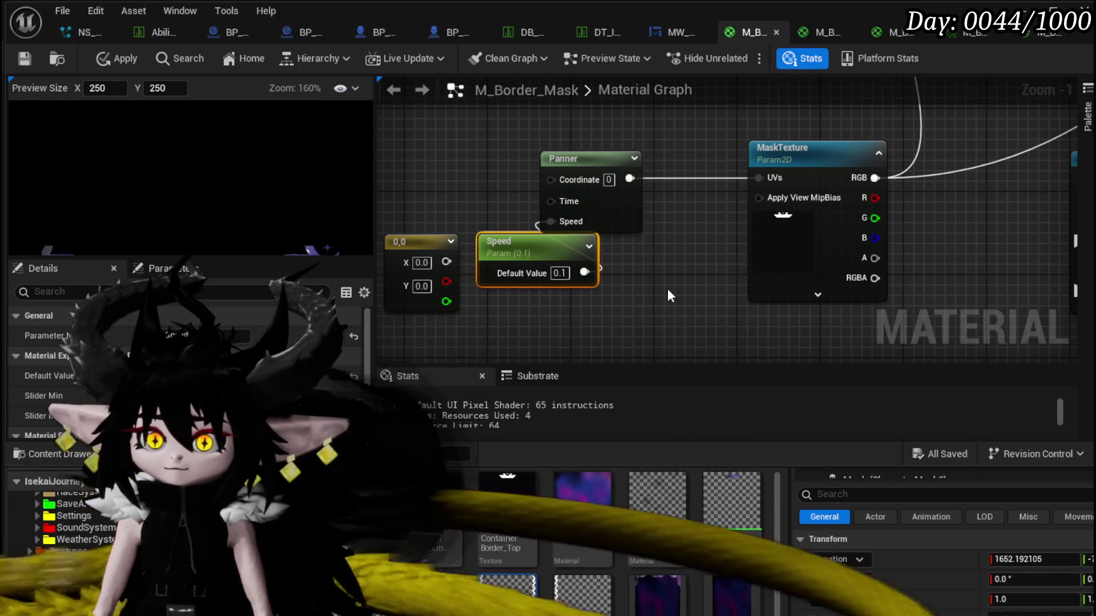
key("Delete")
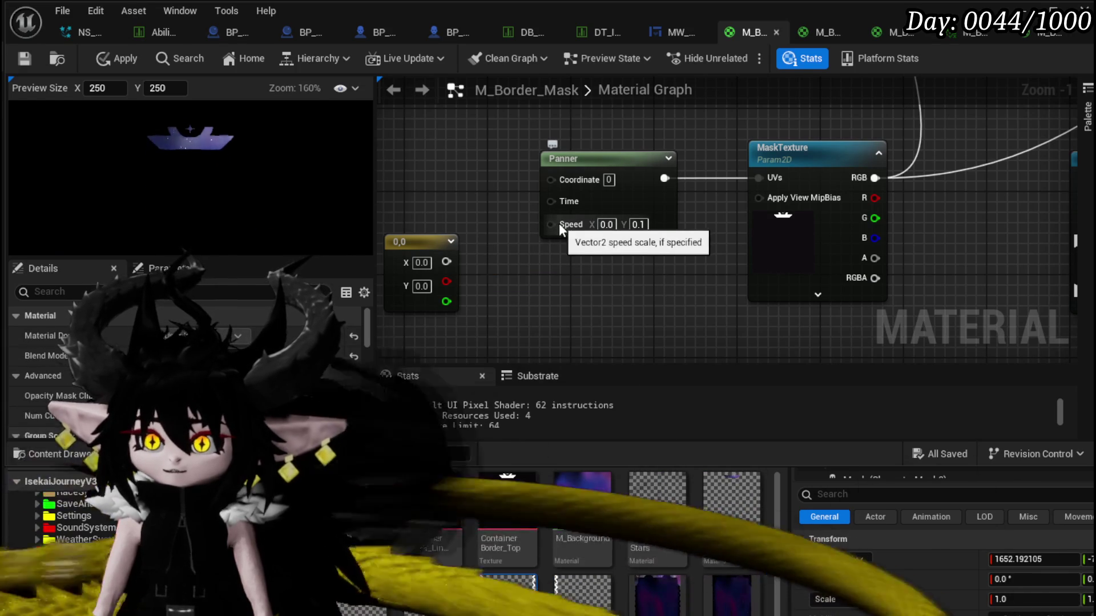
Select the Panner node and apply the M_Border_Mask changes.
left_click_drag(544, 269, 607, 307)
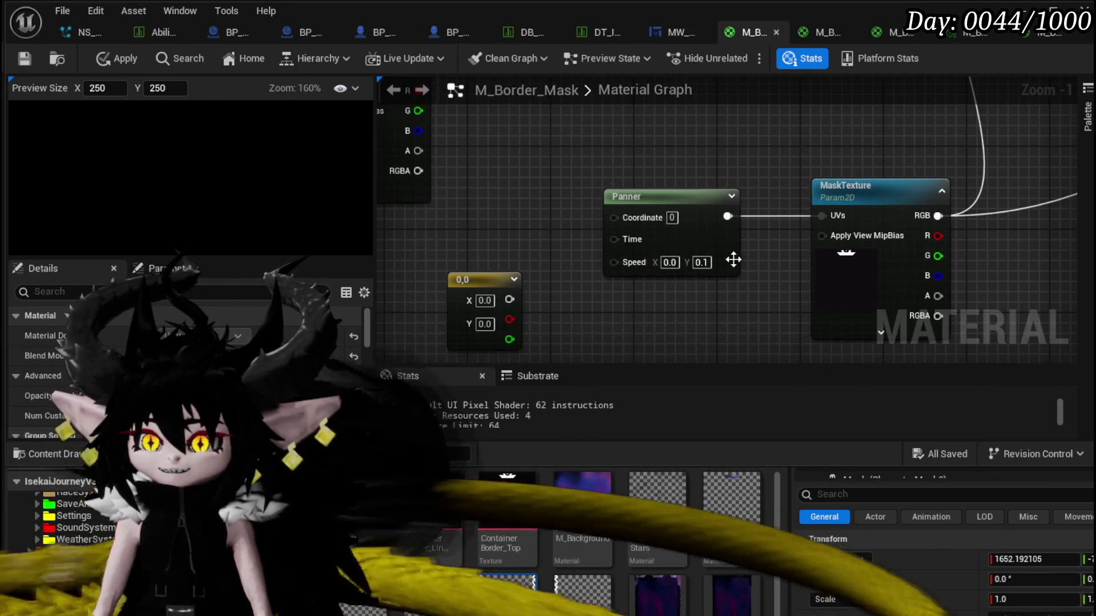
left_click_drag(606, 337, 560, 296)
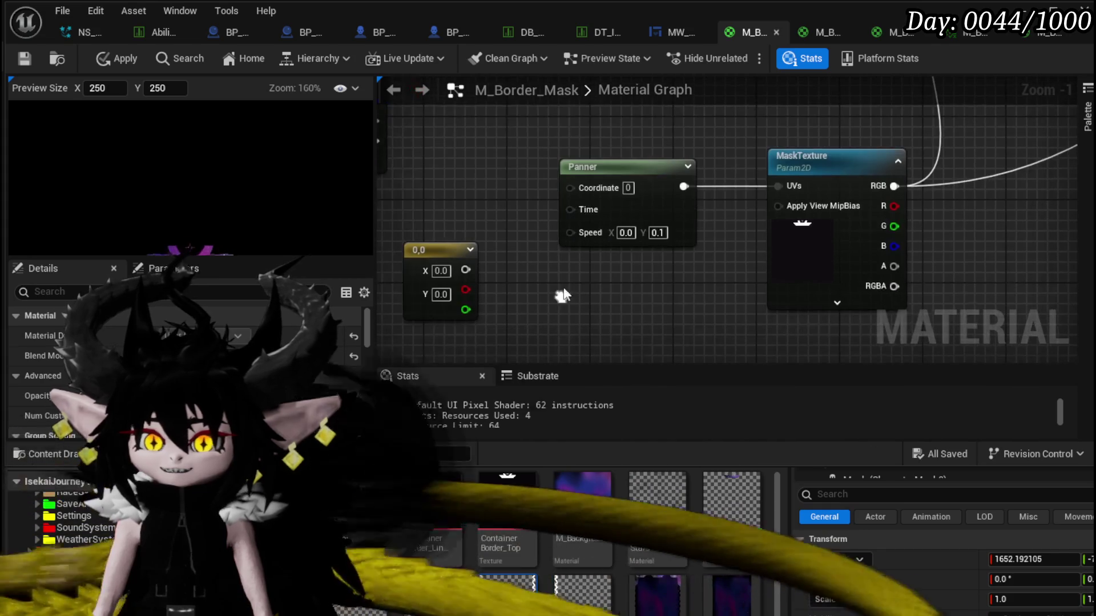
left_click(660, 170)
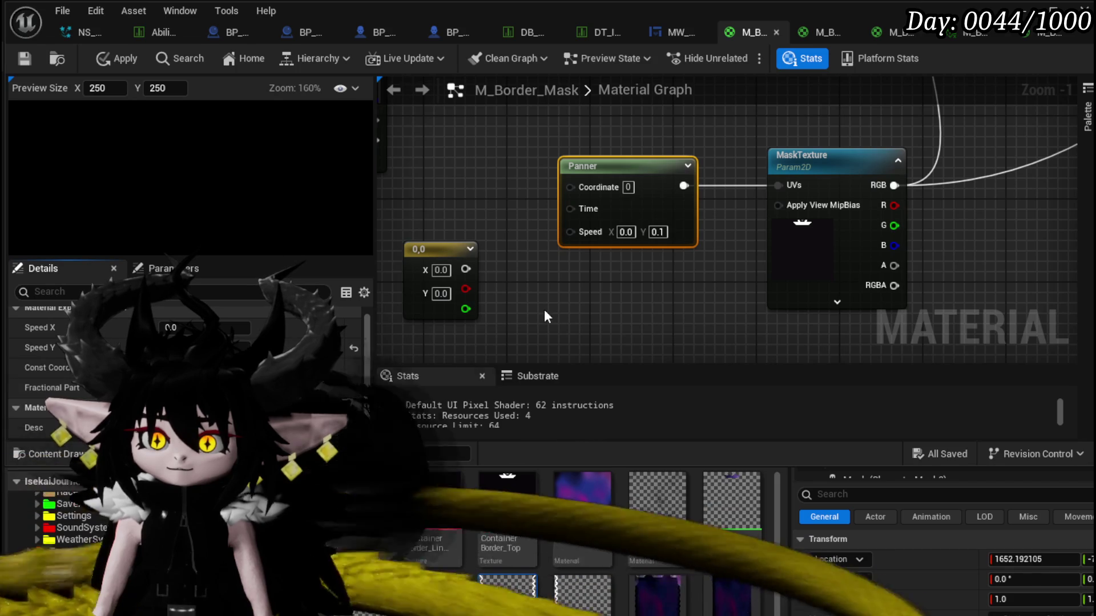
left_click(94, 61)
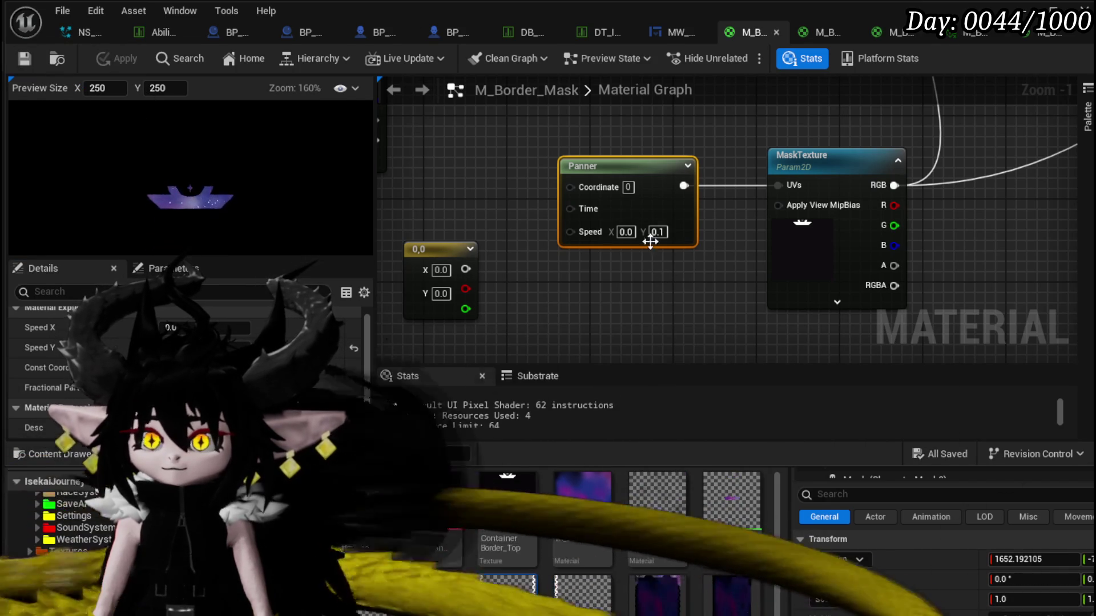
right_click(629, 210)
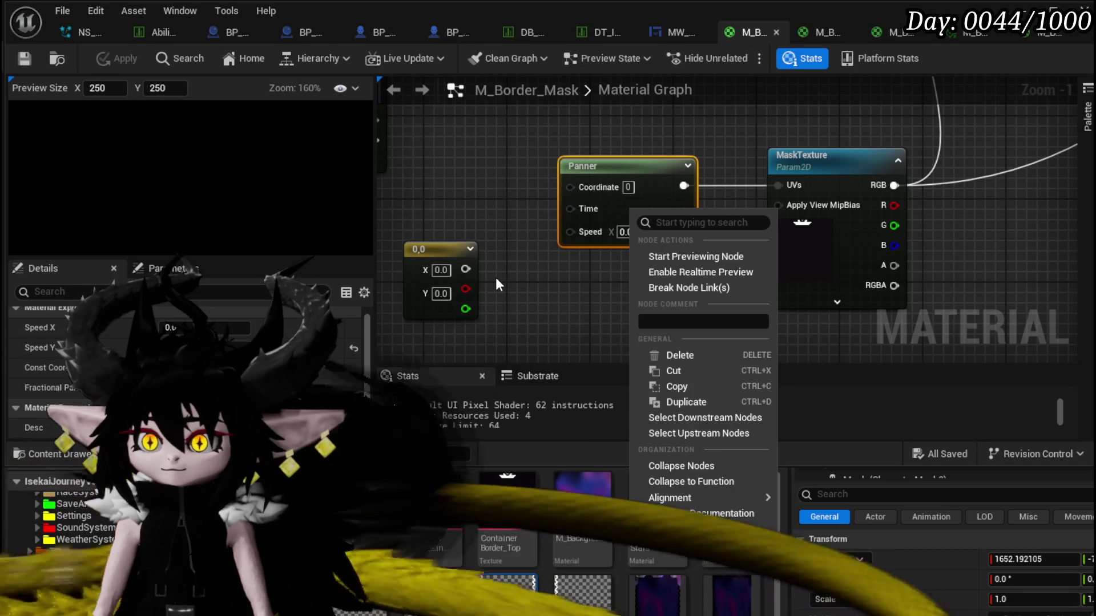
Delete the leftover 0,0 constant and add a Static Bool Parameter named Panner below the Panner node.
left_click(439, 250)
key("Delete")
right_click(526, 289)
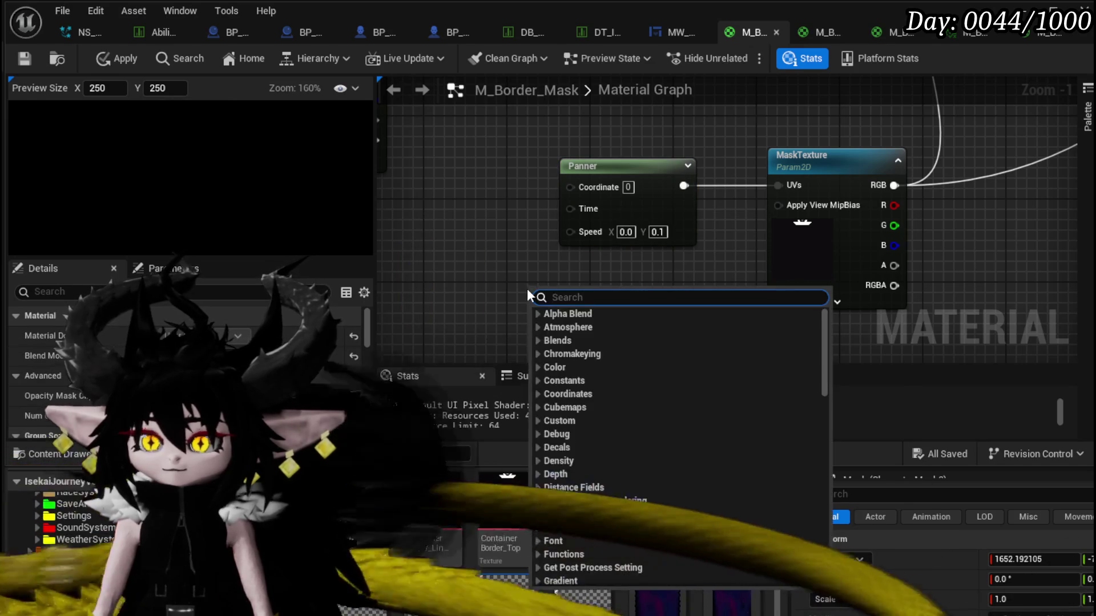
type("bool")
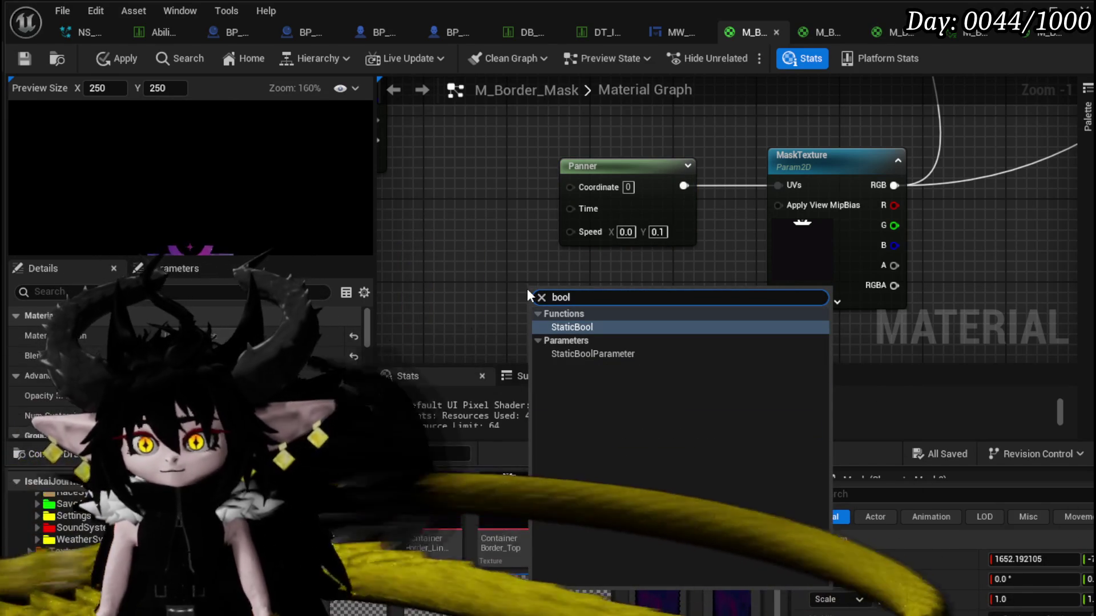
left_click(591, 354)
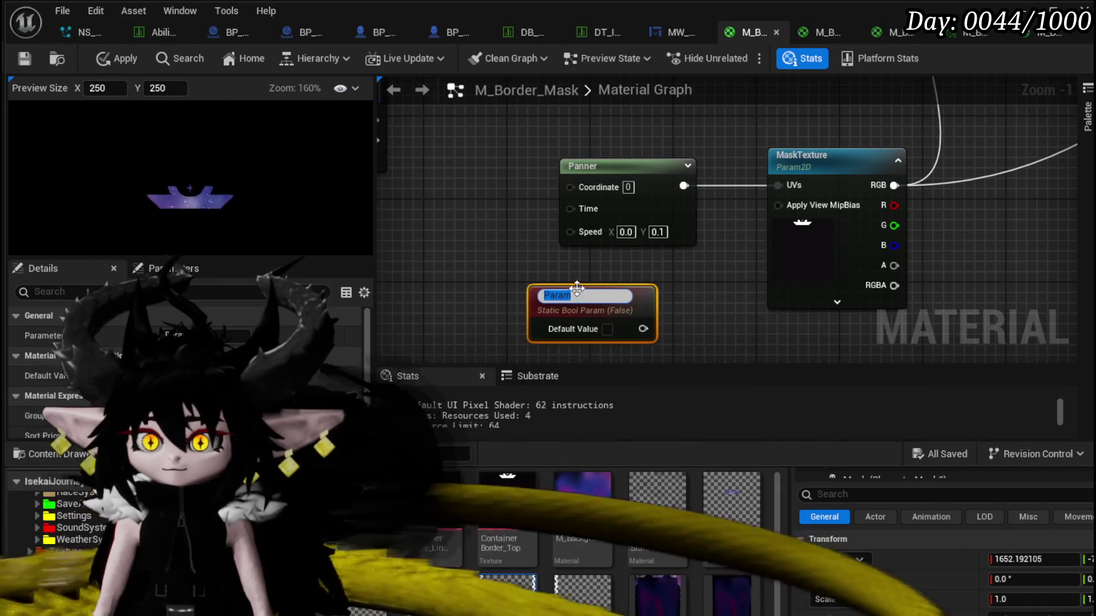
type("Panner")
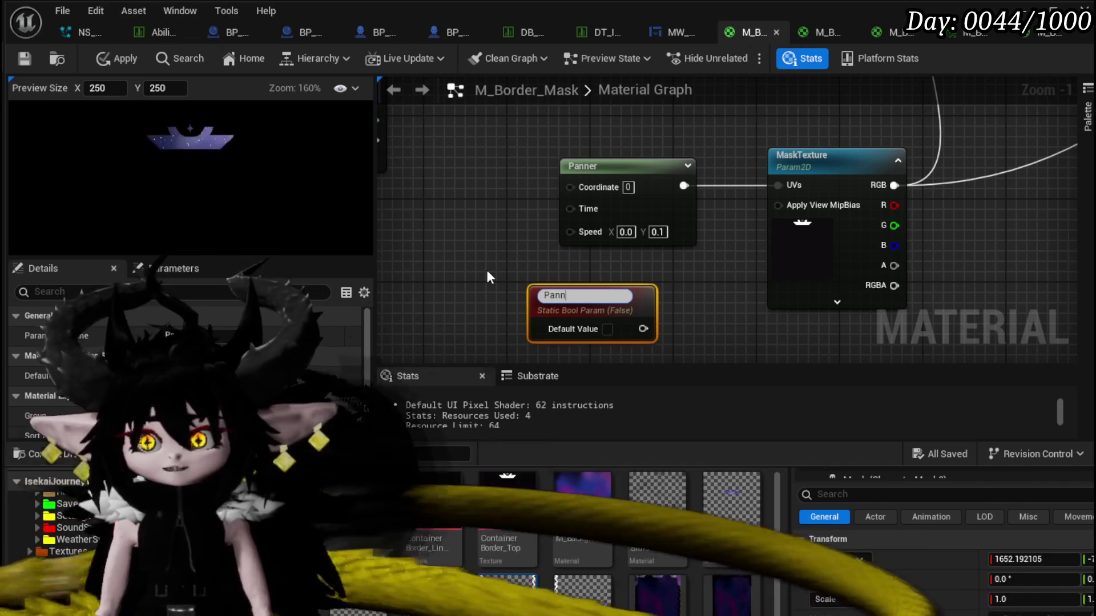
key("Return")
left_click_drag(685, 166, 571, 166)
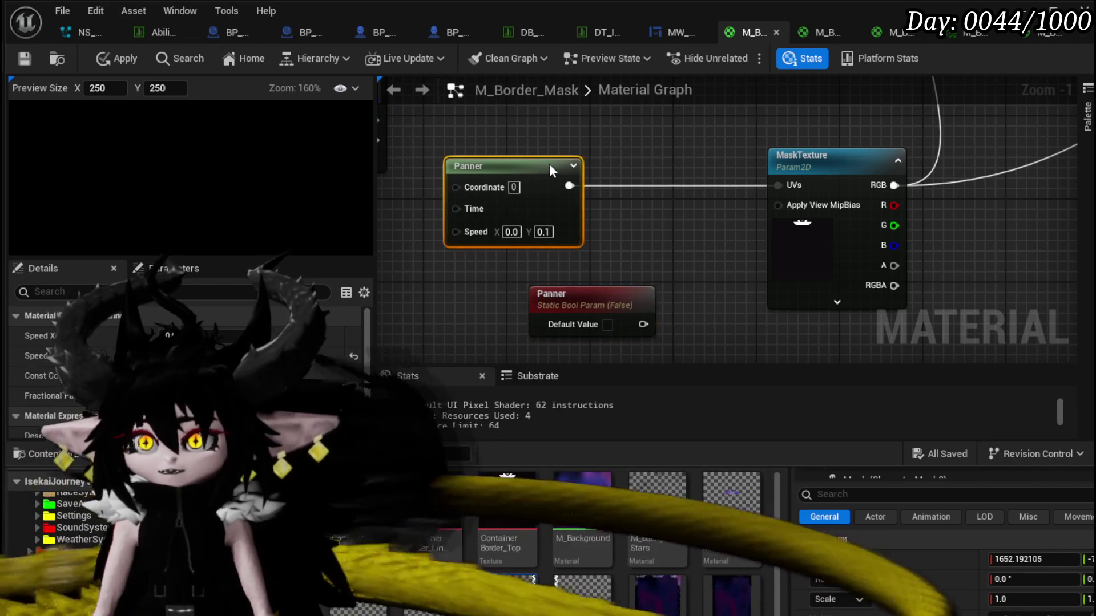
mouse_move(629, 296)
left_mouse_down()
mouse_move(555, 272)
mouse_move(626, 225)
left_mouse_up()
Try wiring the bool parameter's output, then delete the Static Bool Parameter node.
type("bool")
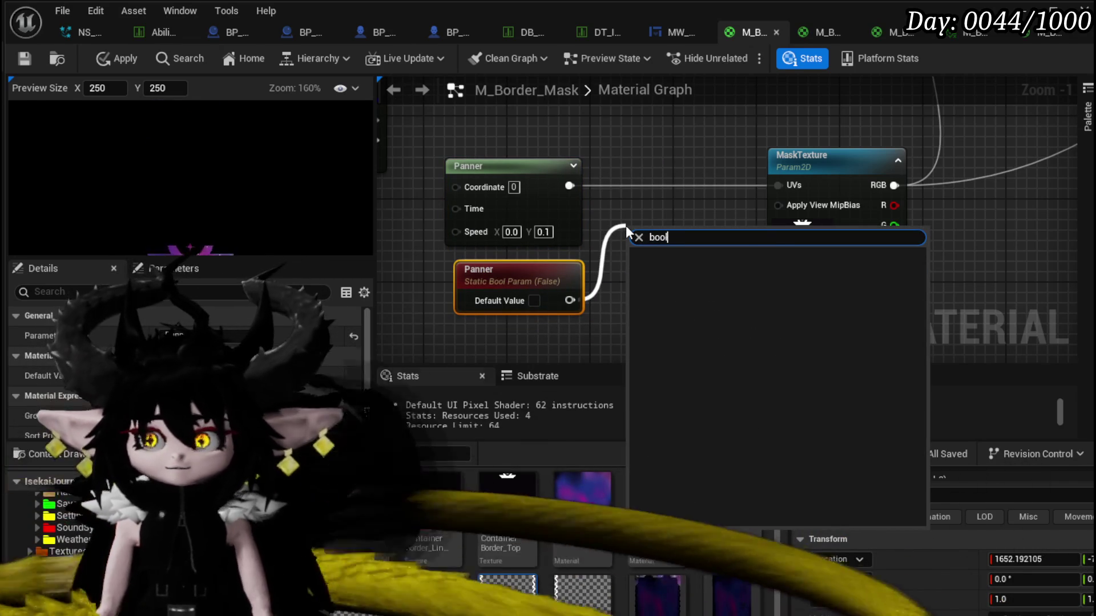
key("BackSpace")
key("BackSpace")
key("BackSpace")
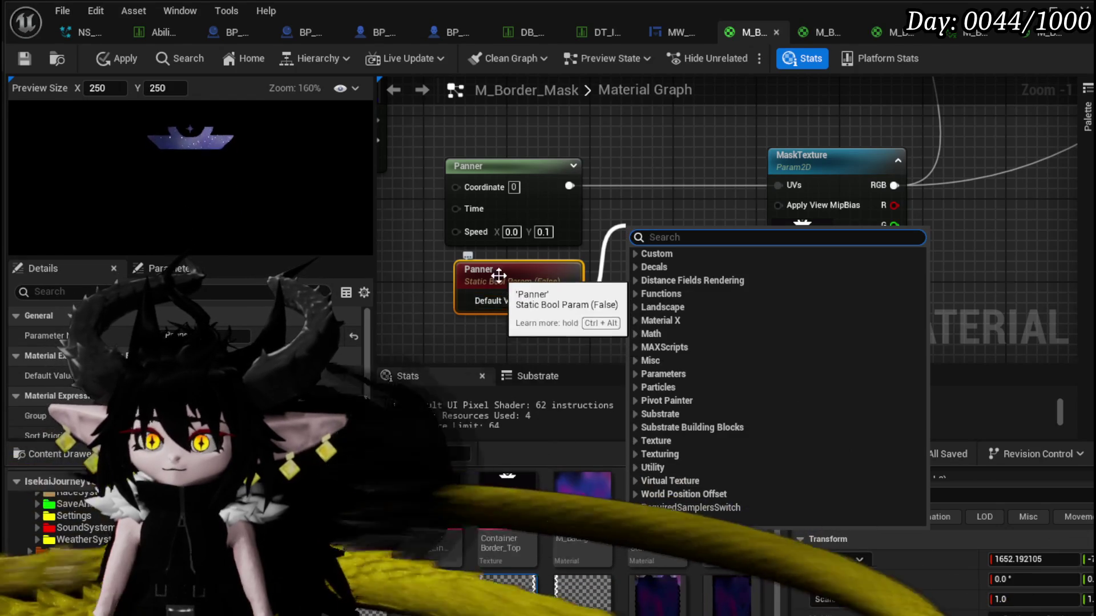
left_click(557, 334)
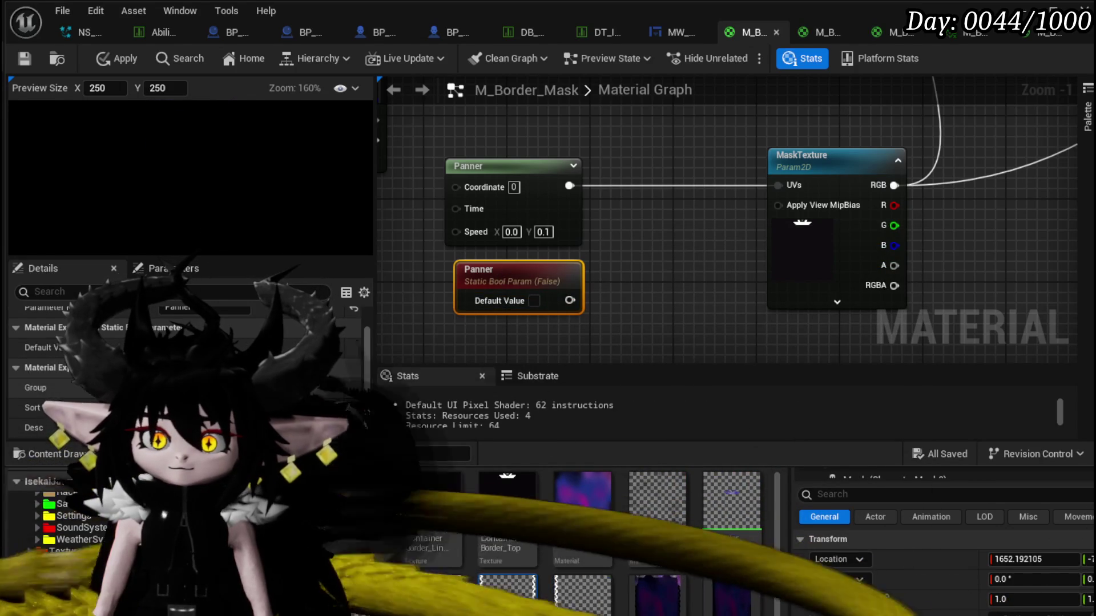
mouse_move(677, 196)
left_mouse_down()
mouse_move(786, 180)
mouse_move(668, 344)
mouse_move(663, 15)
mouse_move(641, 417)
mouse_move(629, 307)
left_mouse_up()
key("Escape")
key("Delete")
mouse_move(626, 269)
left_mouse_down()
mouse_move(675, 228)
mouse_move(686, 295)
left_mouse_up()
Apply and save, delete the Panner node, apply and save again, and return to the level editor.
left_click(126, 59)
left_click(25, 59)
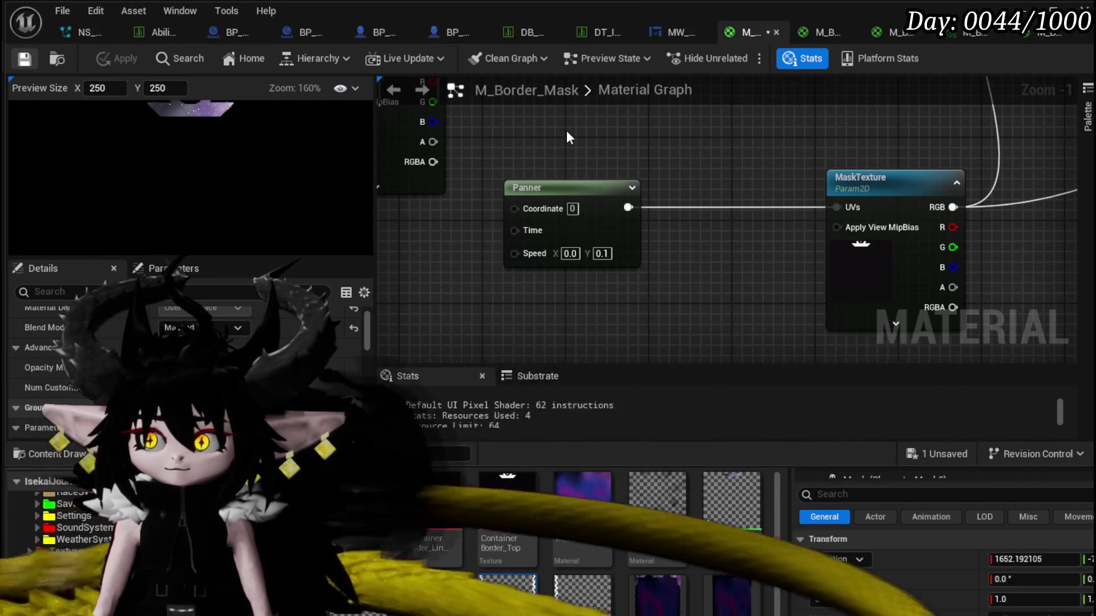
left_click(573, 189)
key("Delete")
left_click(120, 58)
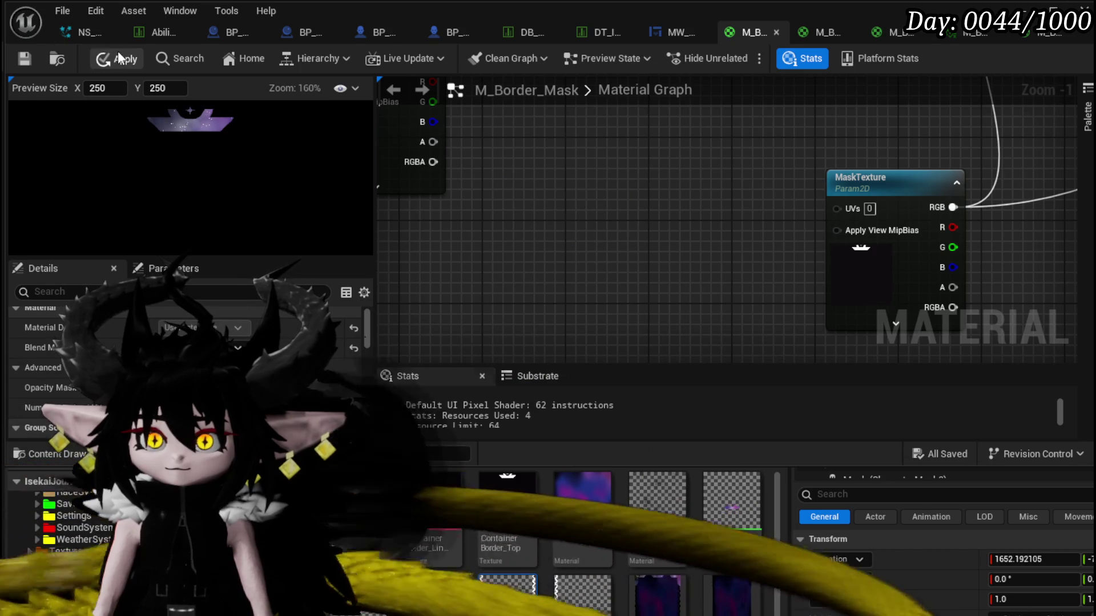
left_click(24, 59)
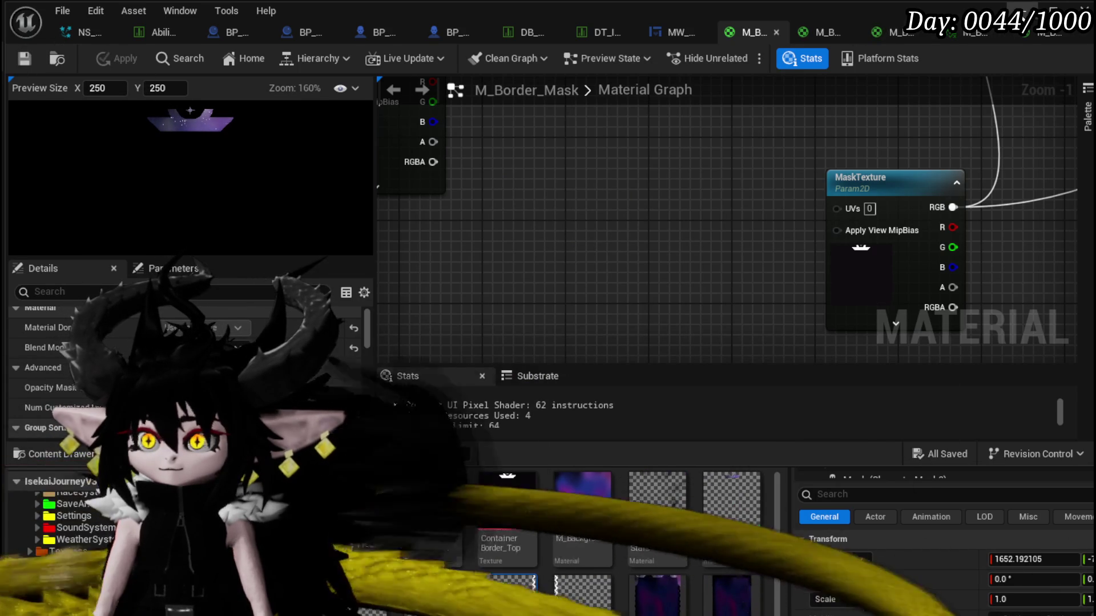
left_click(583, 497)
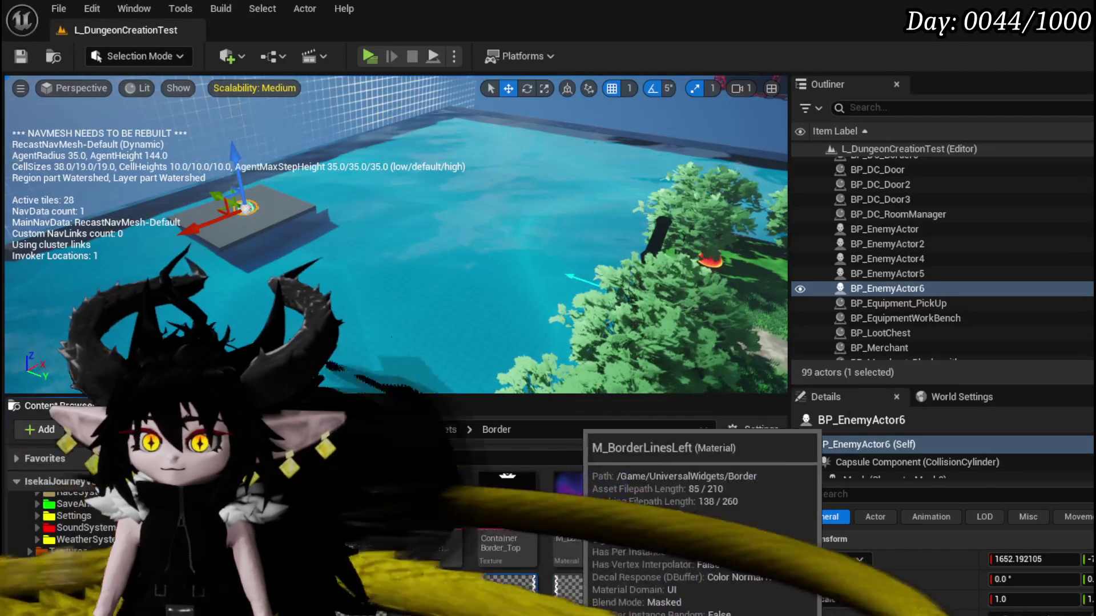
right_click(571, 497)
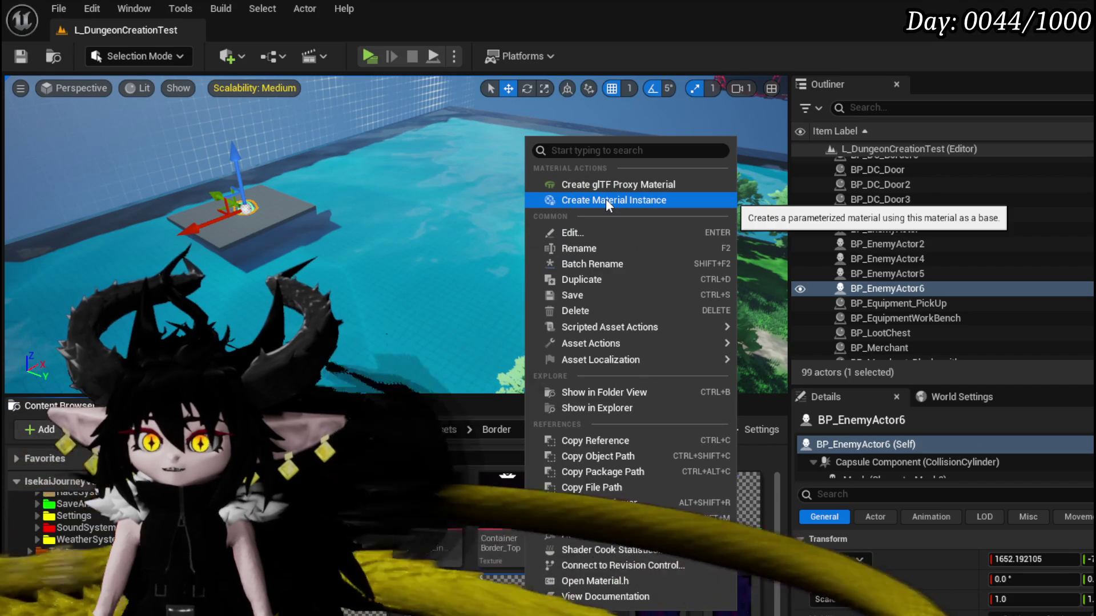
left_click(597, 247)
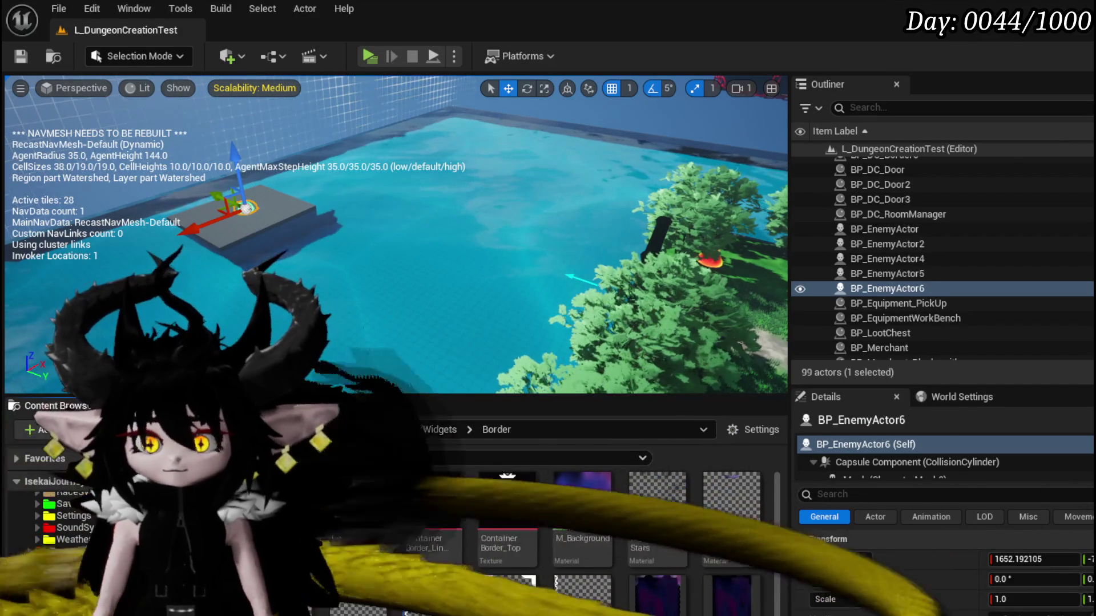
double_click(442, 594)
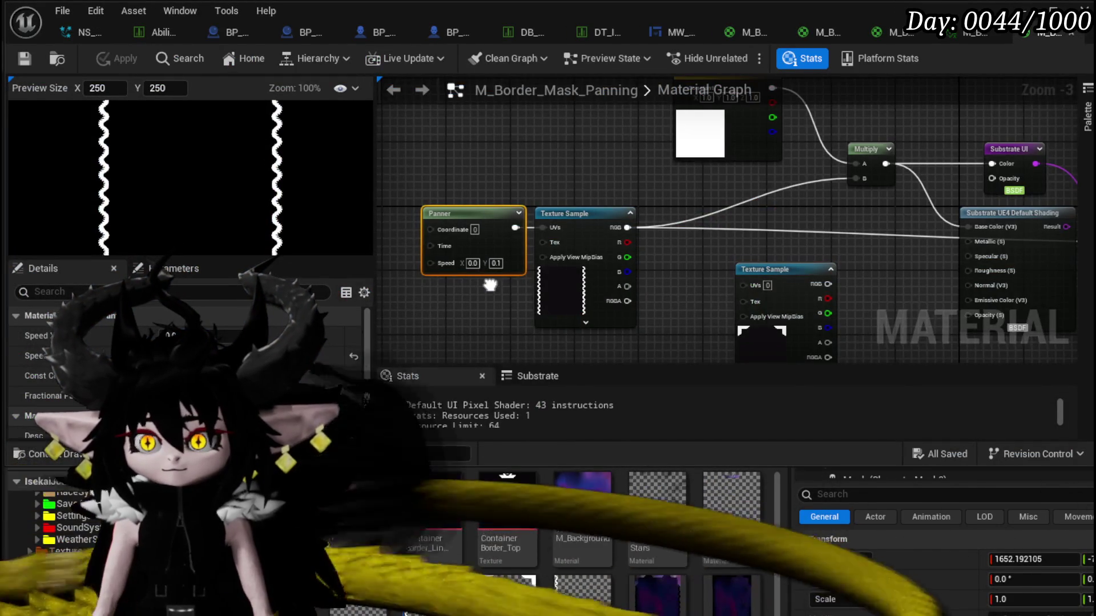
Convert the Texture Sample into a MaskTexture parameter, save M_Border_Mask_Panning, and switch to M_Border_Mask.
right_click(561, 223)
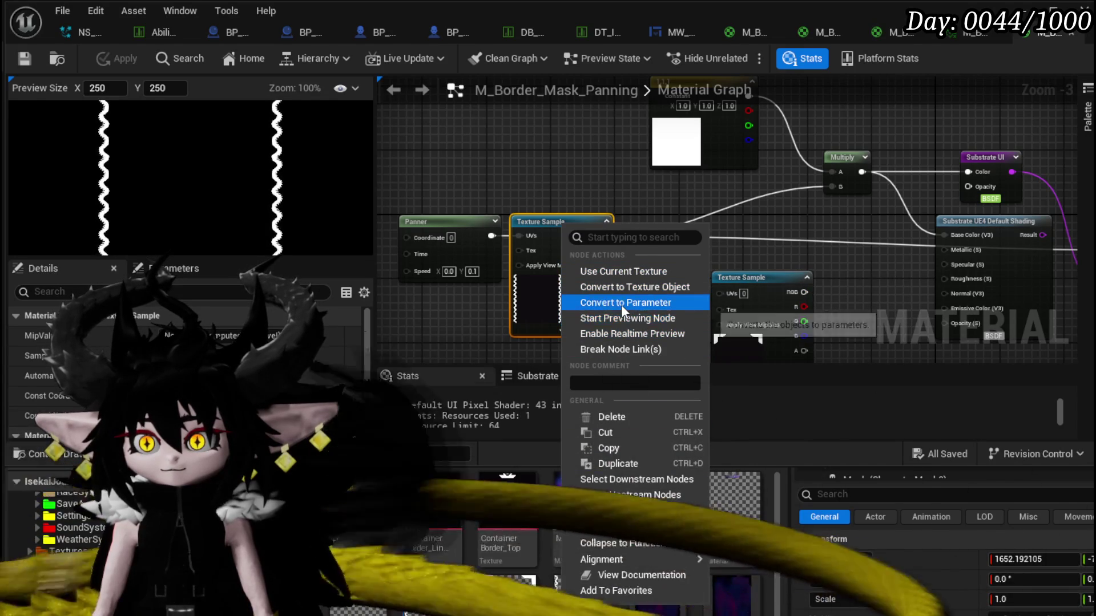
left_click(621, 304)
type("Mask")
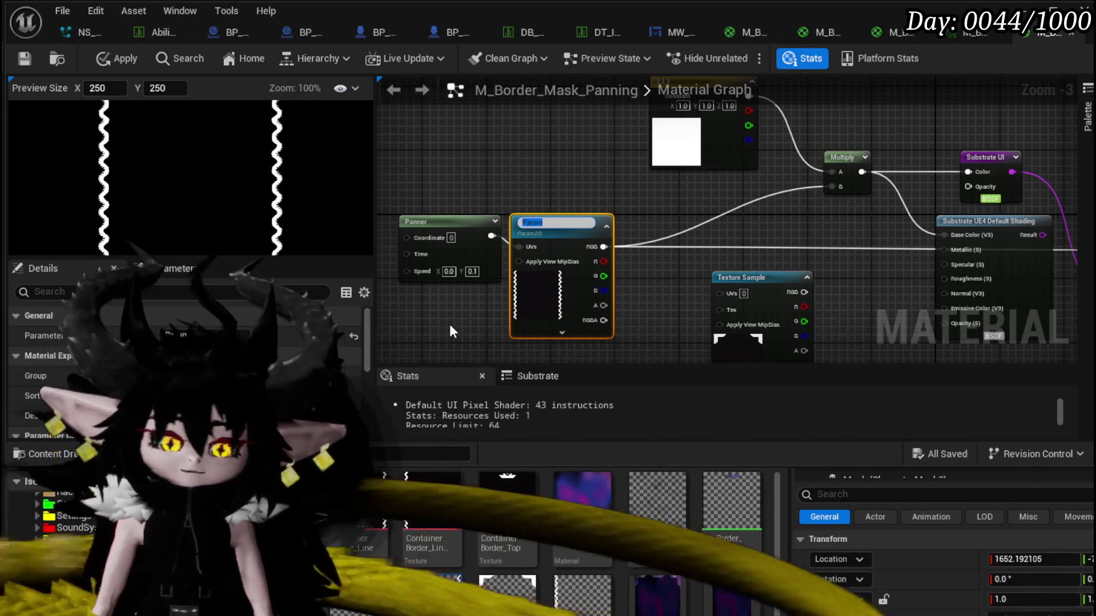
type("Te")
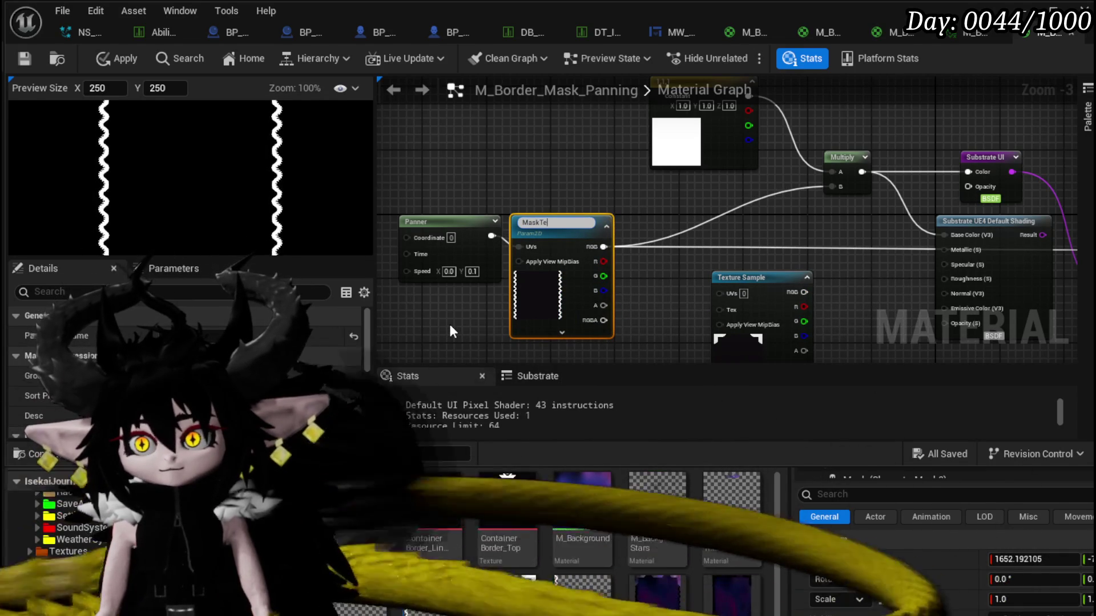
type("xture")
key("Return")
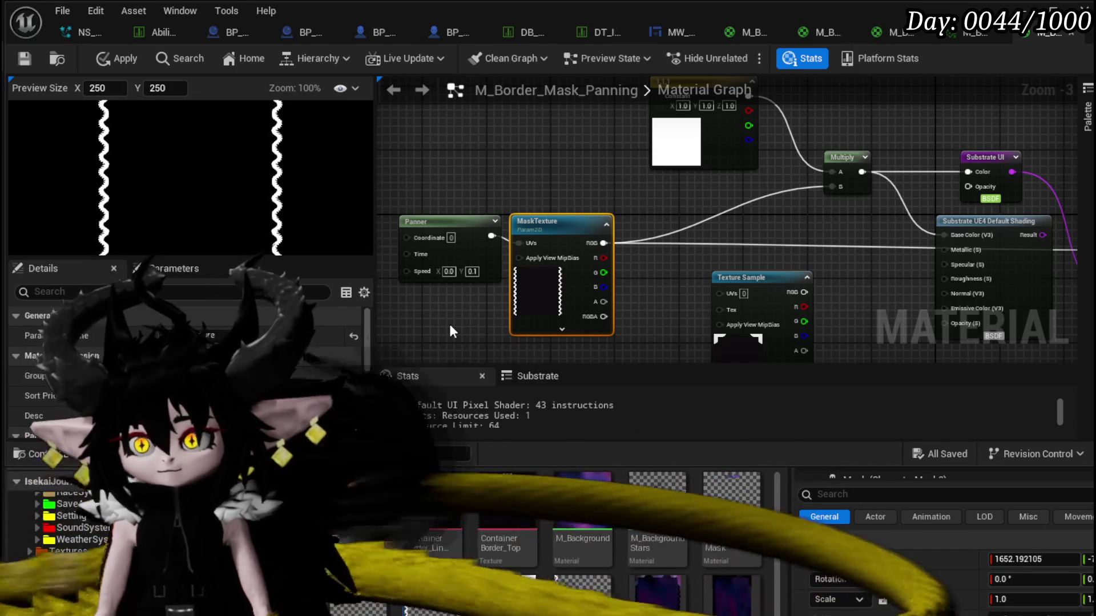
left_click(24, 59)
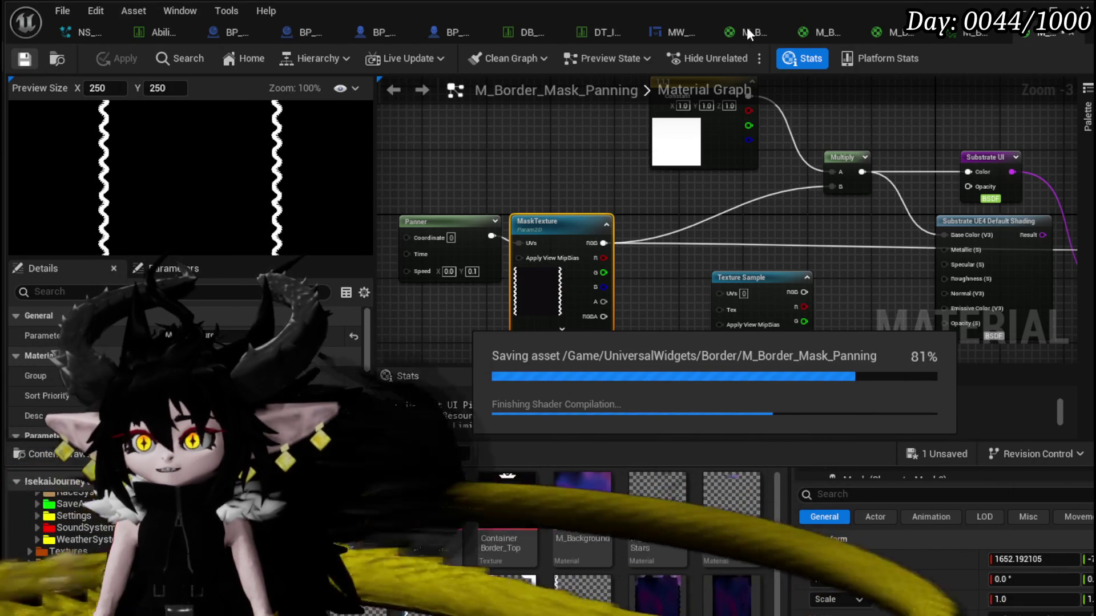
left_click(746, 26)
scroll(808, 166, "down", 5)
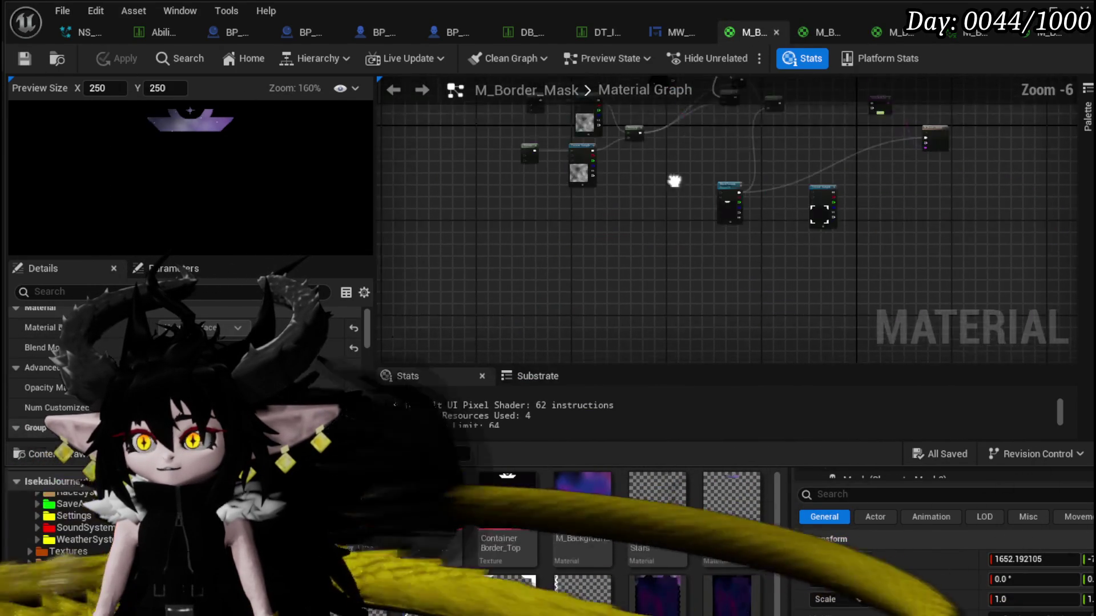
Select the two reroute nodes in M_Border_Mask and apply the material.
left_click_drag(732, 100, 732, 101)
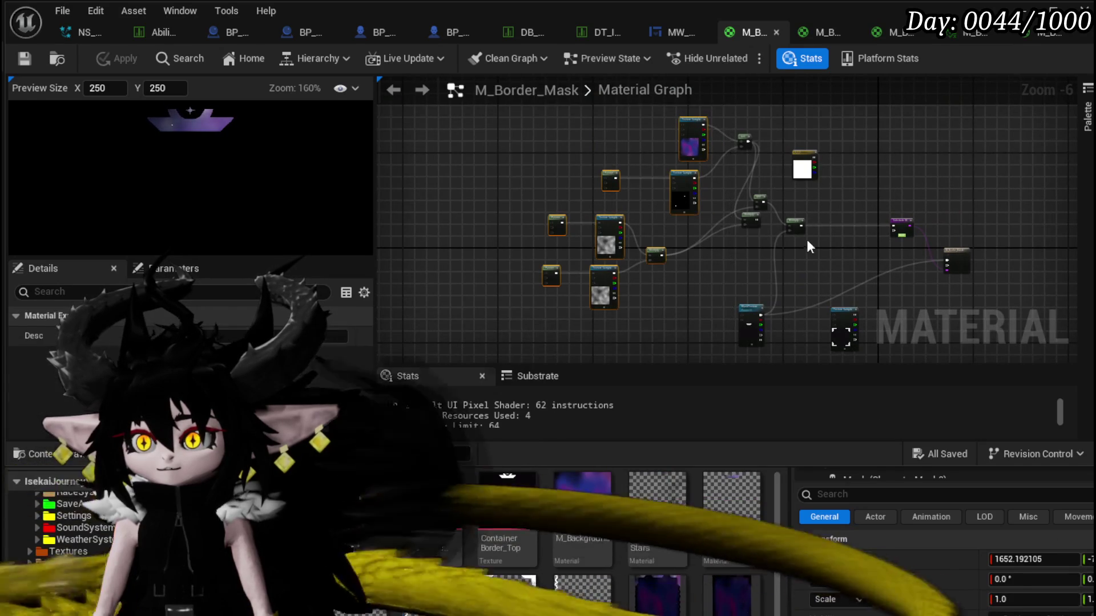
scroll(802, 227, "up", 2)
scroll(714, 219, "down", 1)
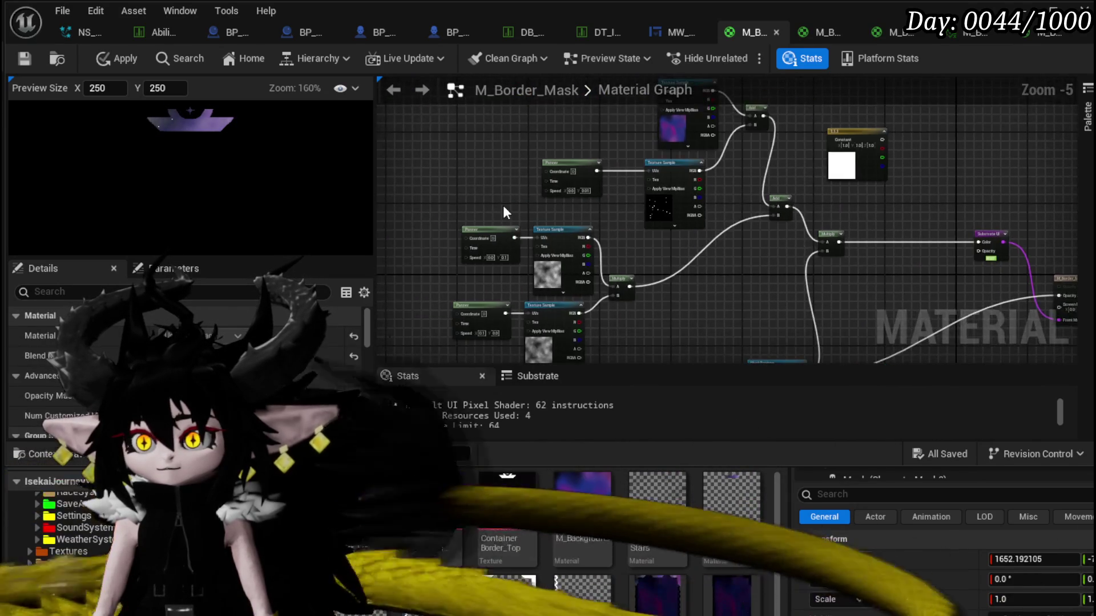
scroll(502, 207, "down", 1)
left_click_drag(638, 283, 626, 302)
left_click_drag(631, 127, 683, 234)
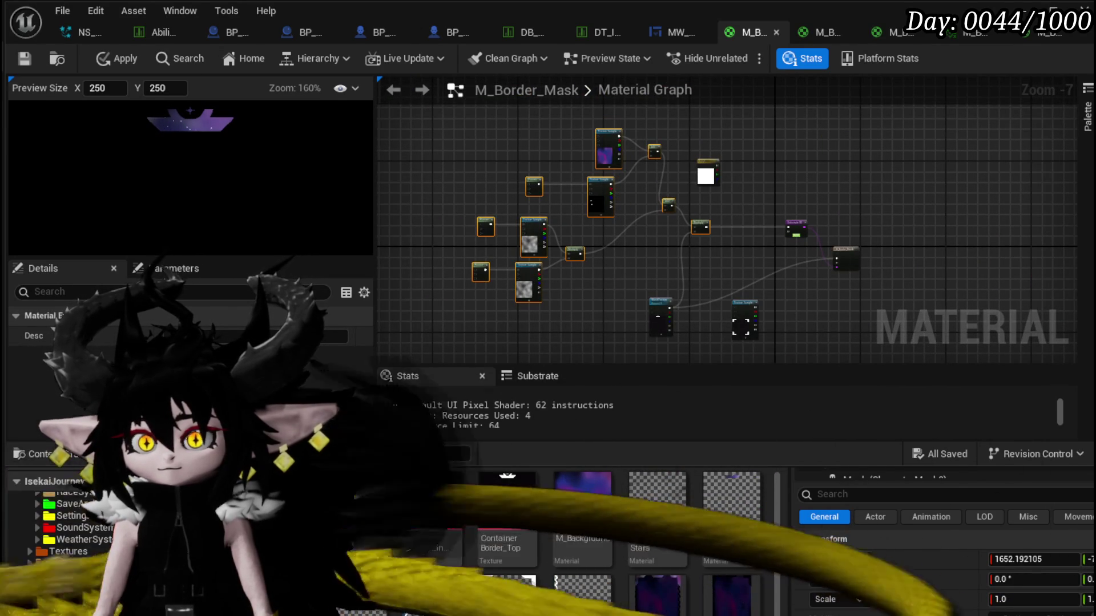
left_click(105, 58)
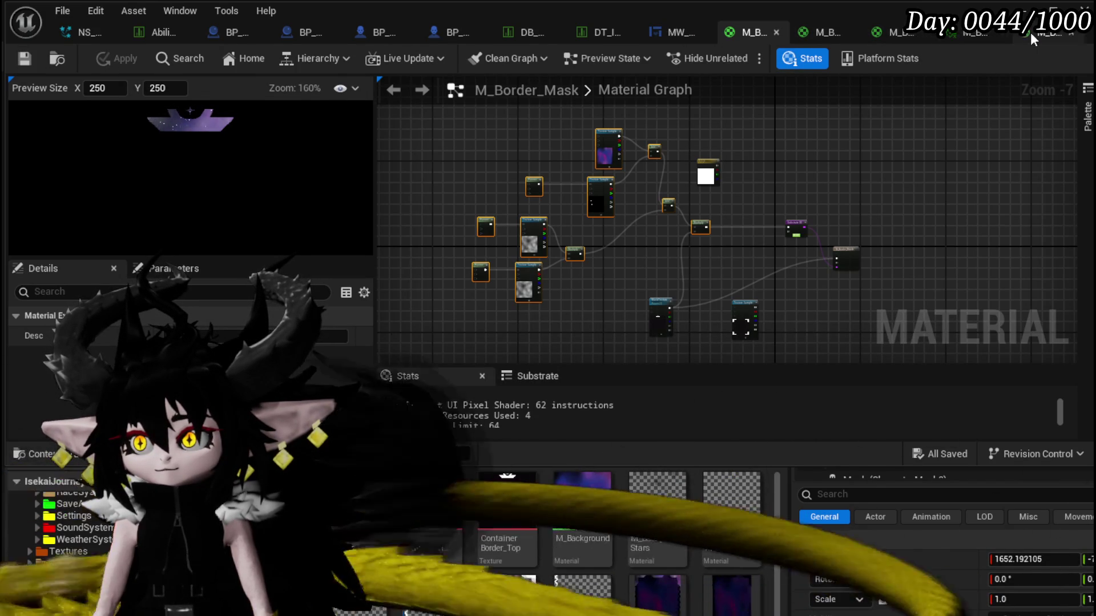
In M_Border_Mask_Panning, replace the white Constant3Vector with the star colour chain into Multiply A and save.
left_click(1030, 32)
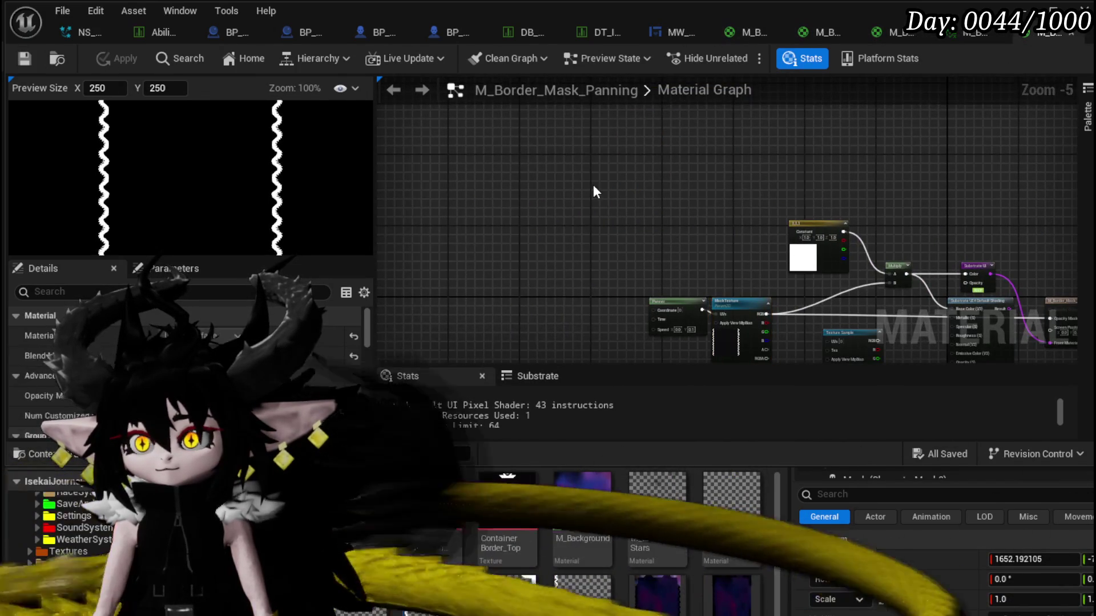
scroll(778, 184, "up", 3)
left_click(536, 285)
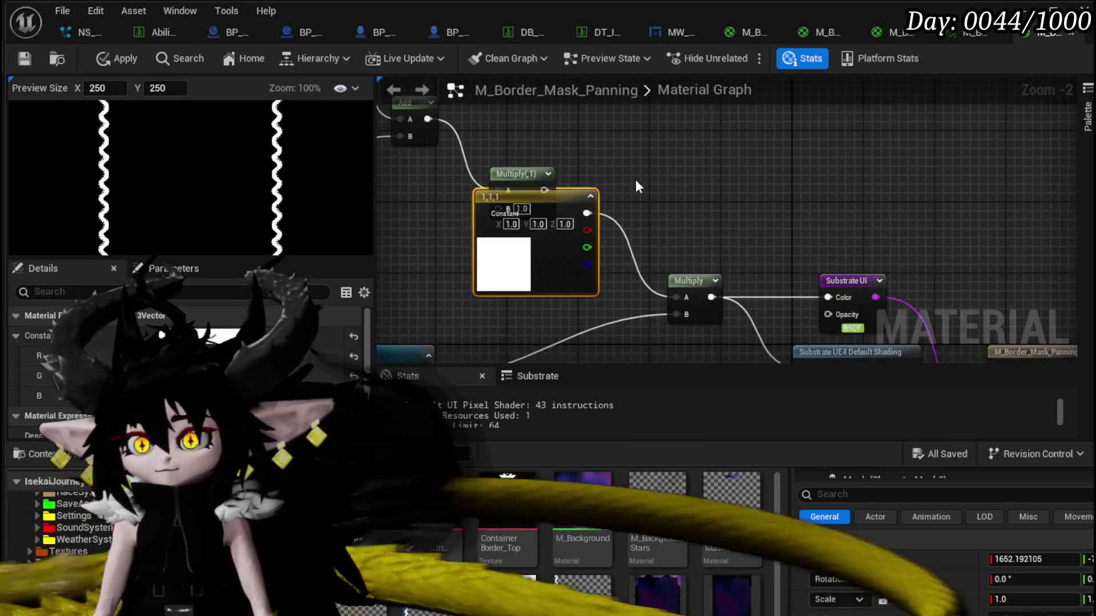
key("Delete")
left_click_drag(693, 300, 693, 300)
left_click_drag(578, 297, 630, 265)
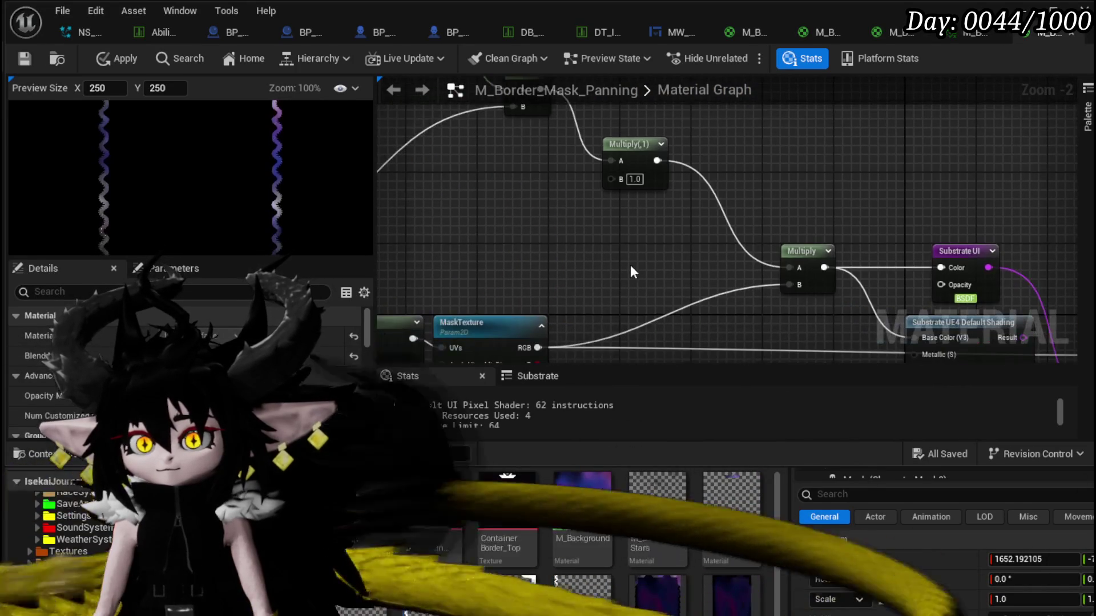
left_click(23, 59)
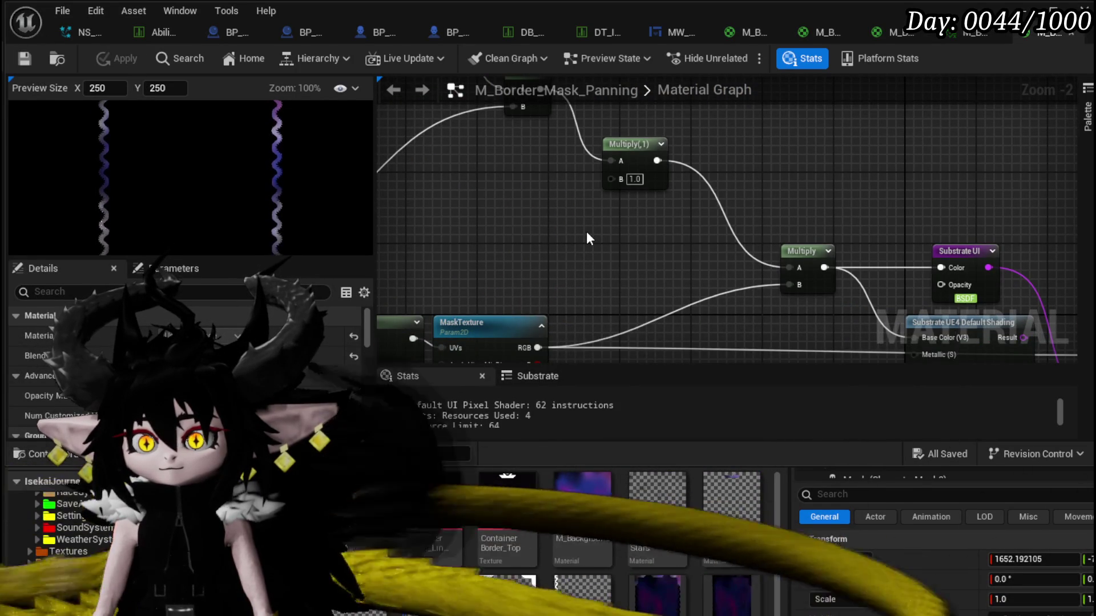
left_click_drag(586, 231, 735, 241)
left_click(731, 32)
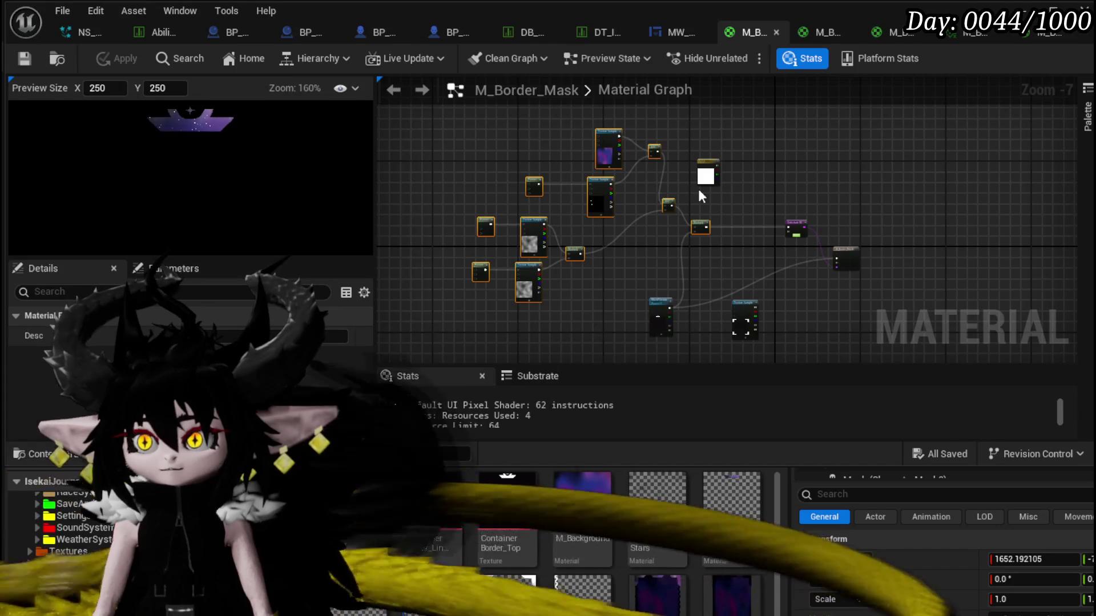
left_click(653, 26)
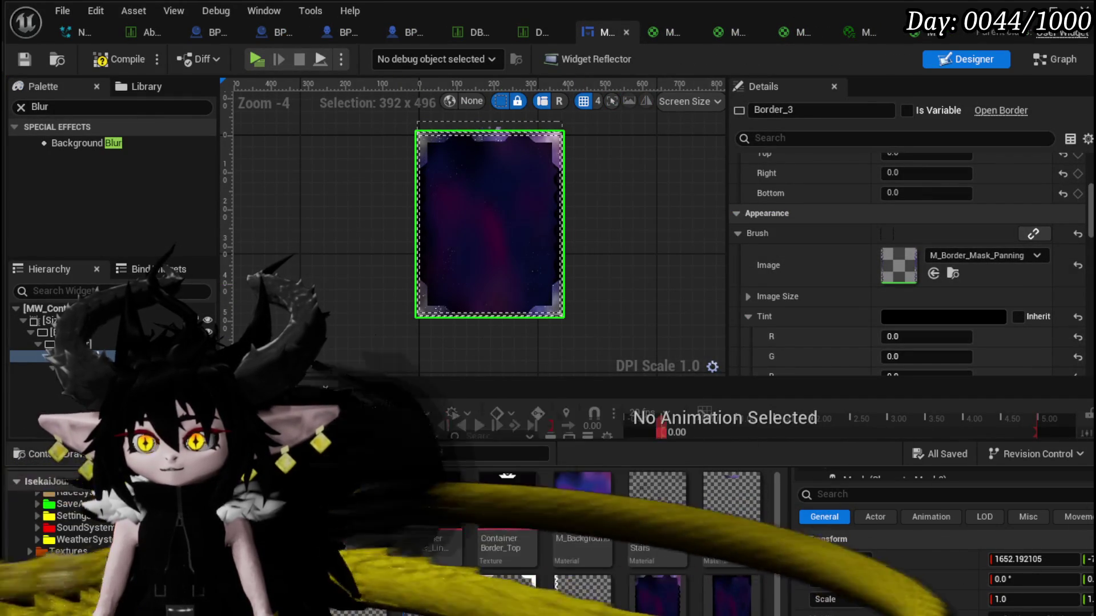
Create a material instance of M_Border_Mask_Panning in the Content Browser and save it.
key("alt+Tab")
right_click(434, 594)
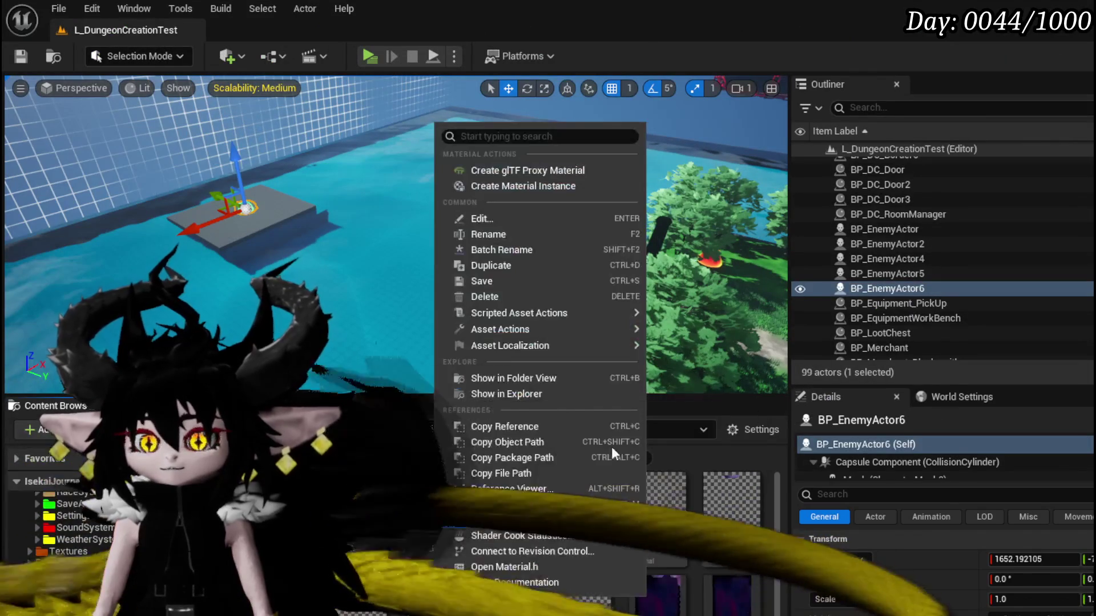
left_click(518, 186)
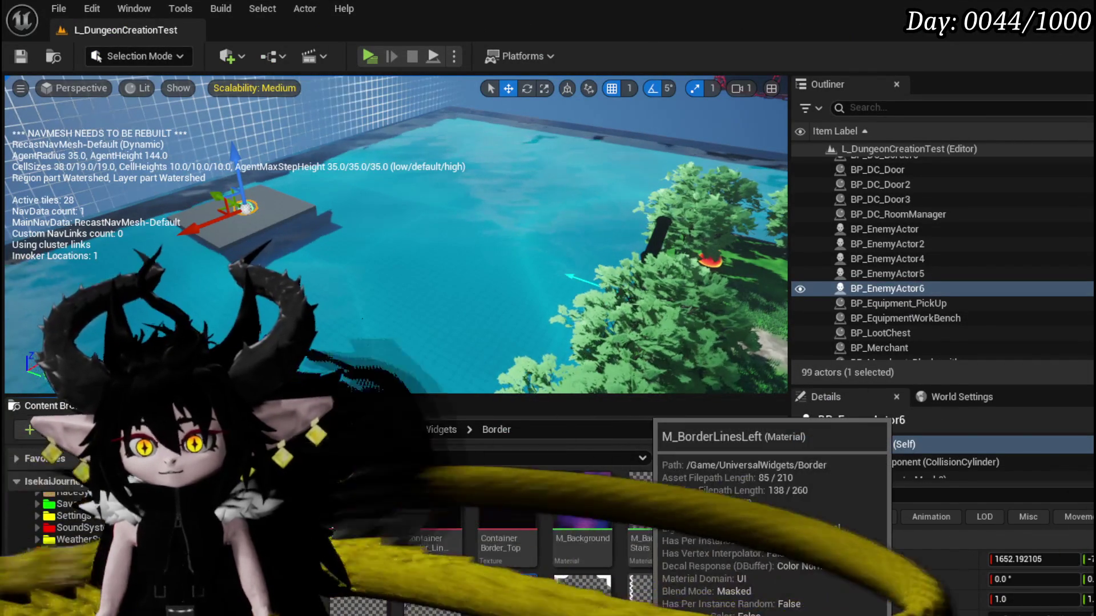
key("ctrl+shift+s")
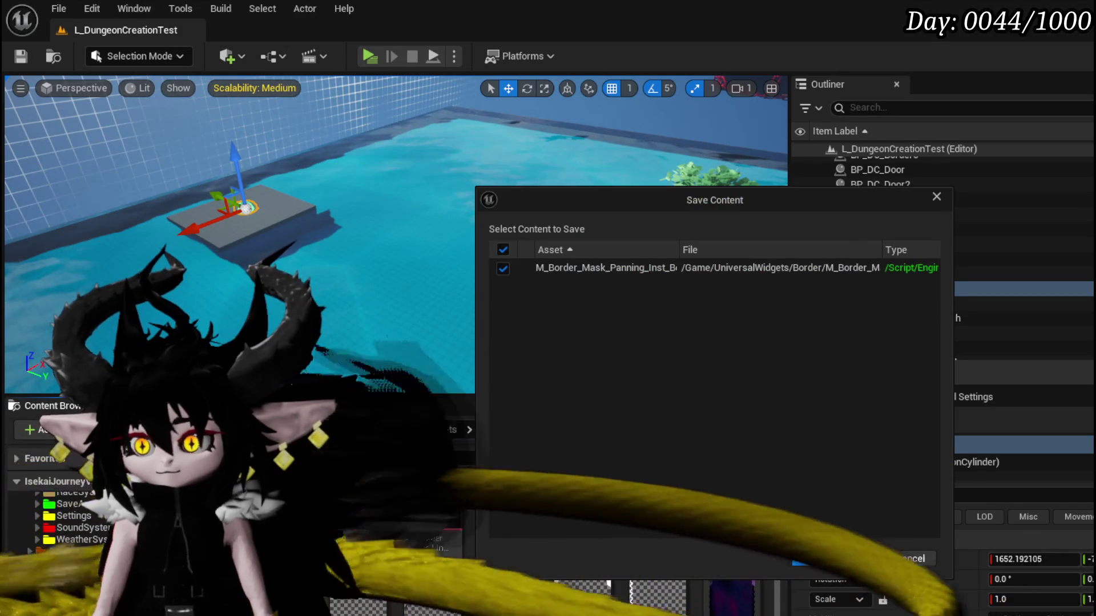
key("Return")
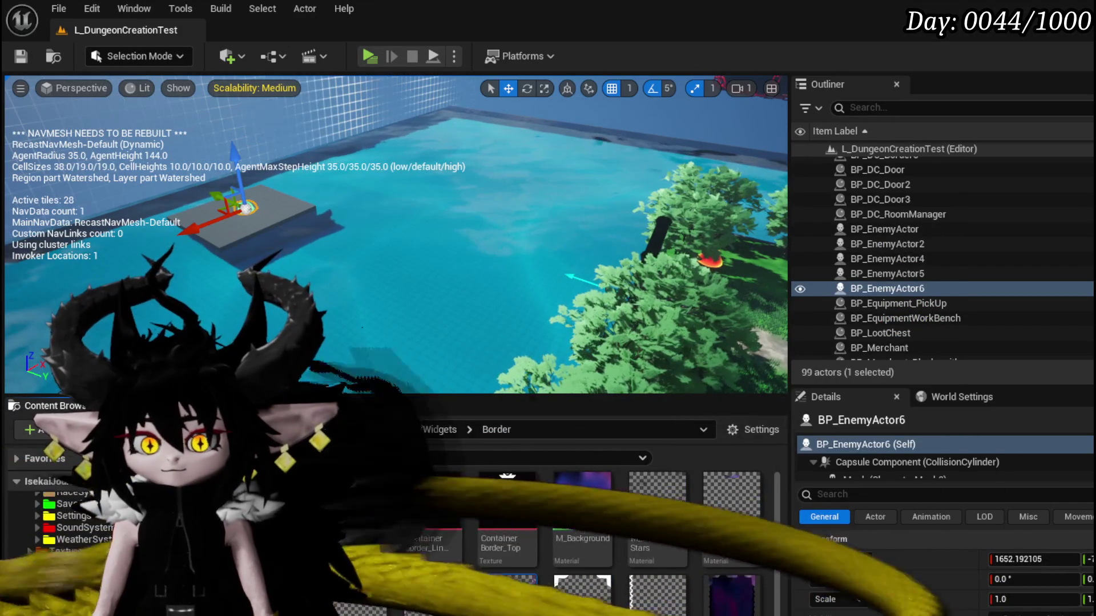
key("alt+Tab")
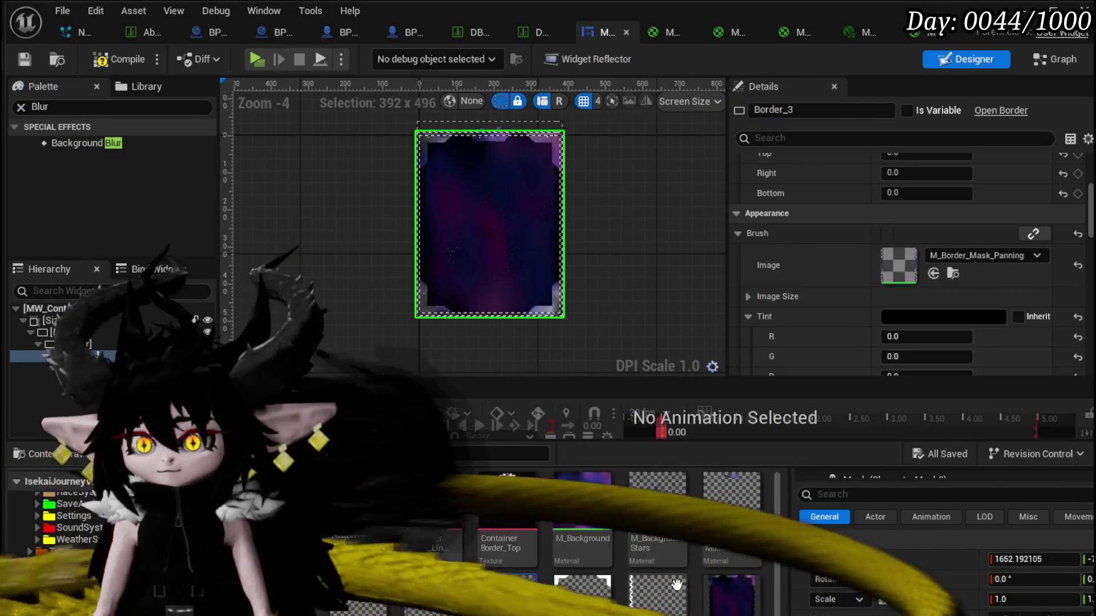
Set Border_3's brush image to the panning material instance with a full white tint, then compile and save.
left_click_drag(500, 603, 899, 264)
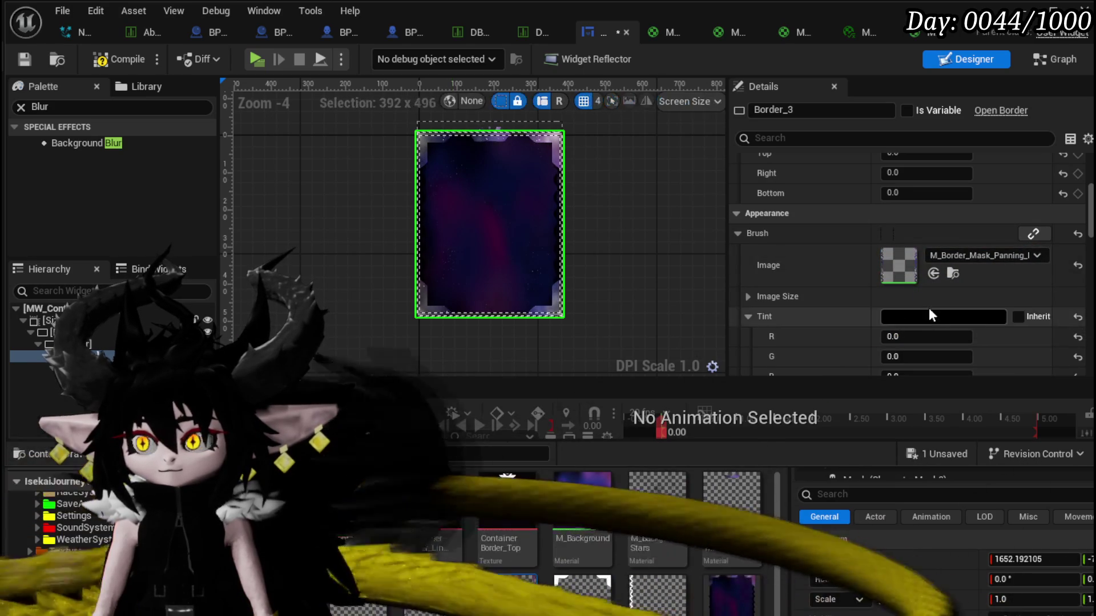
left_click(942, 316)
left_click_drag(1093, 514, 1093, 379)
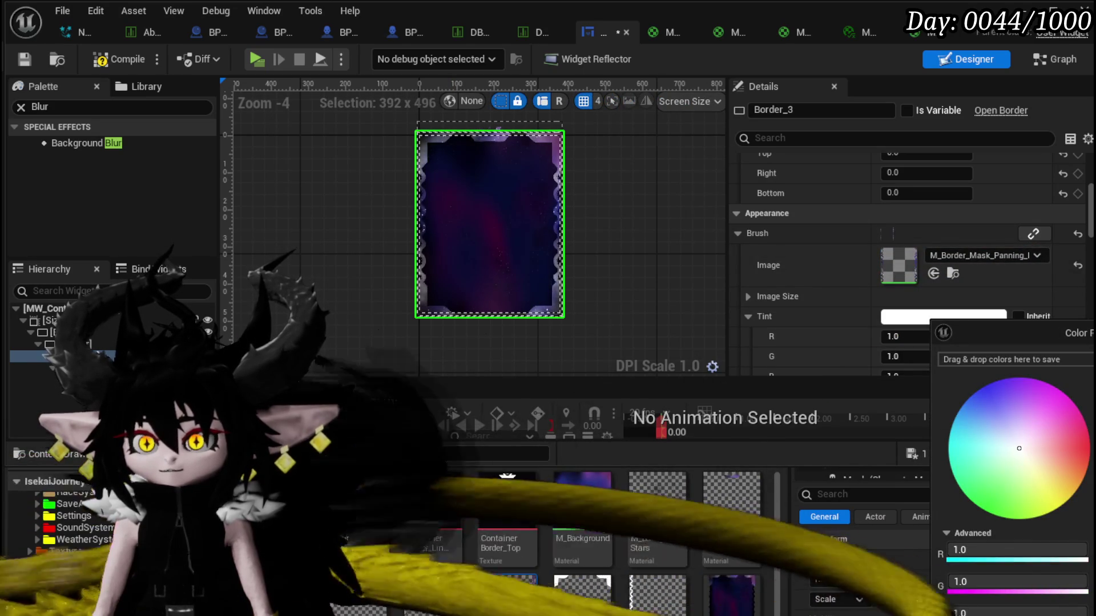
key("Return")
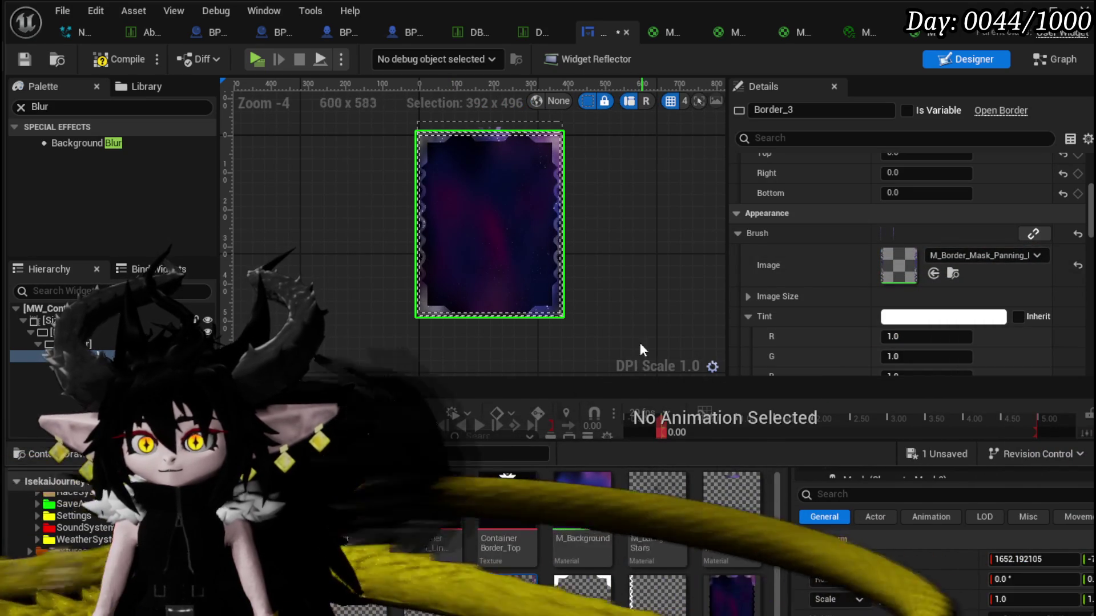
left_click(17, 60)
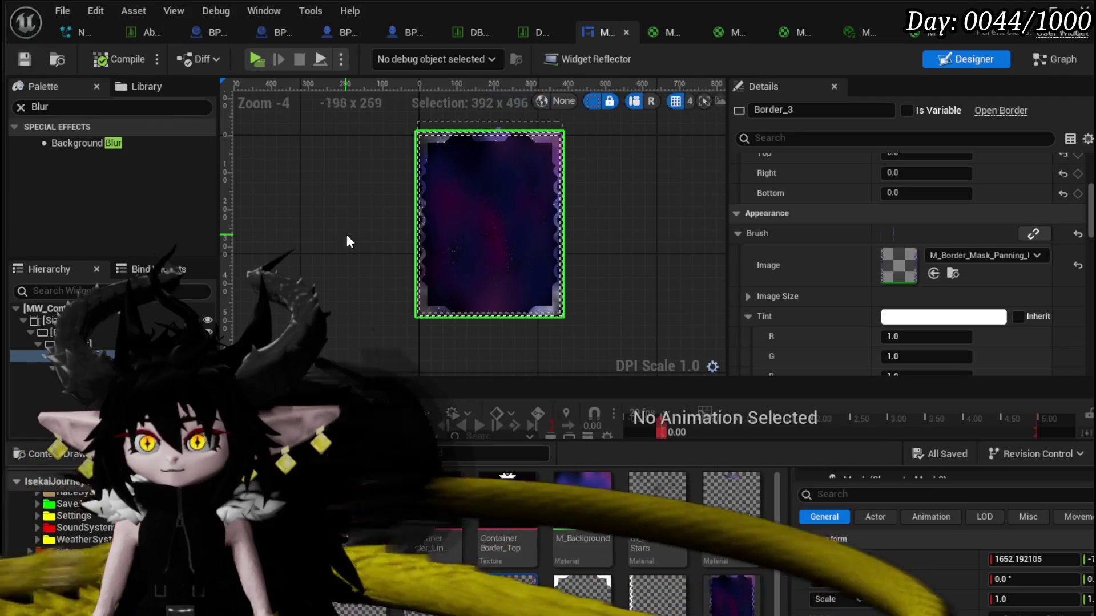
Select Border_2 in the Hierarchy to edit its image.
scroll(344, 234, "up", 3)
left_click_drag(355, 191, 264, 228)
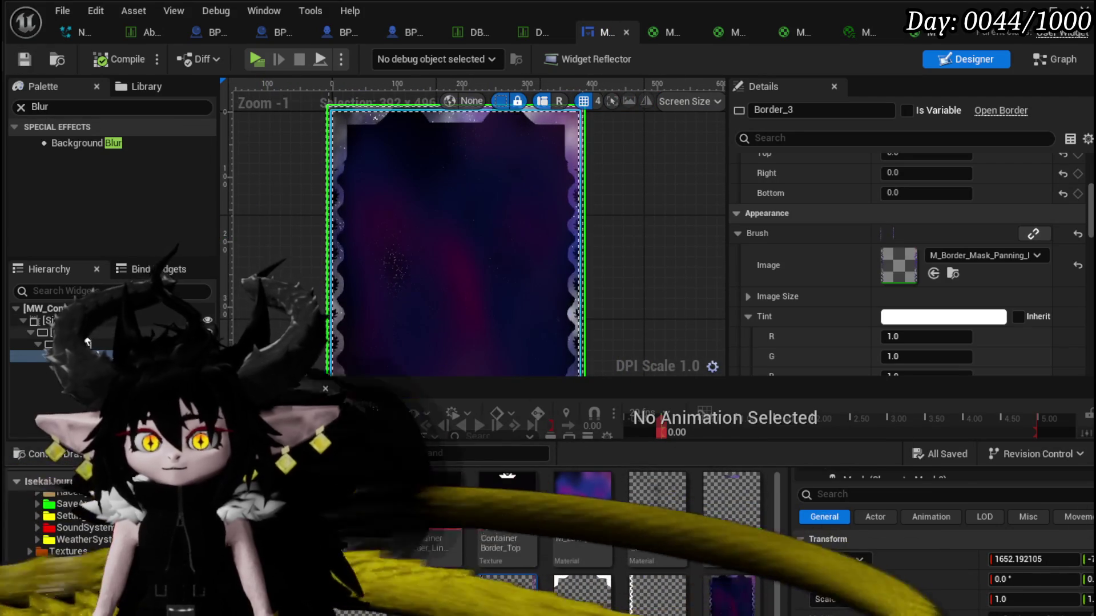
left_click(57, 333)
scroll(635, 269, "down", 2)
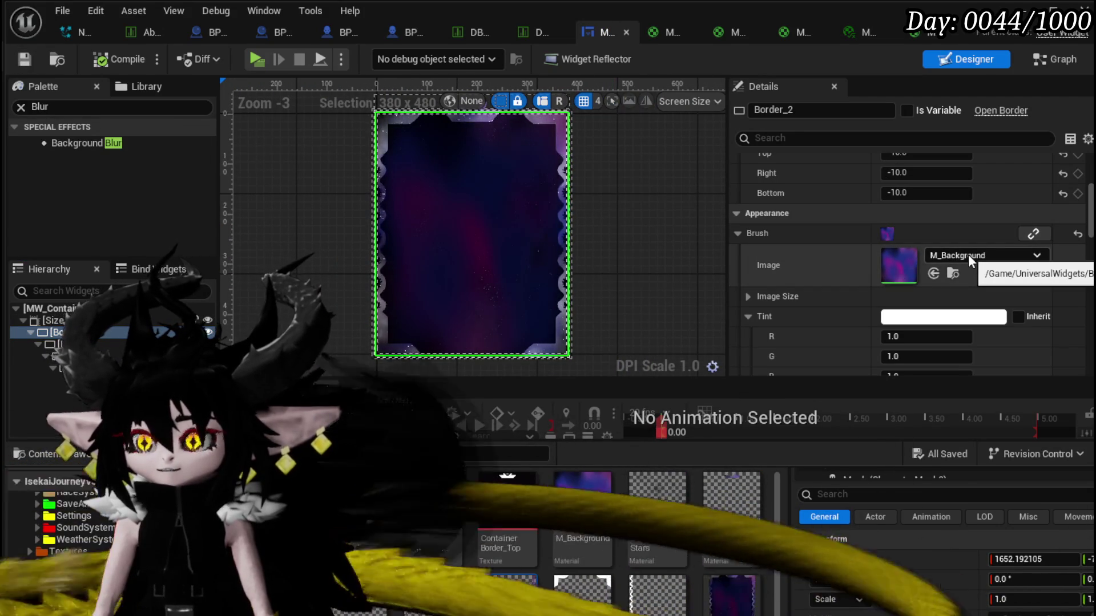
Set Border_2's brush image to LowResBlurredNoise.
left_click(968, 255)
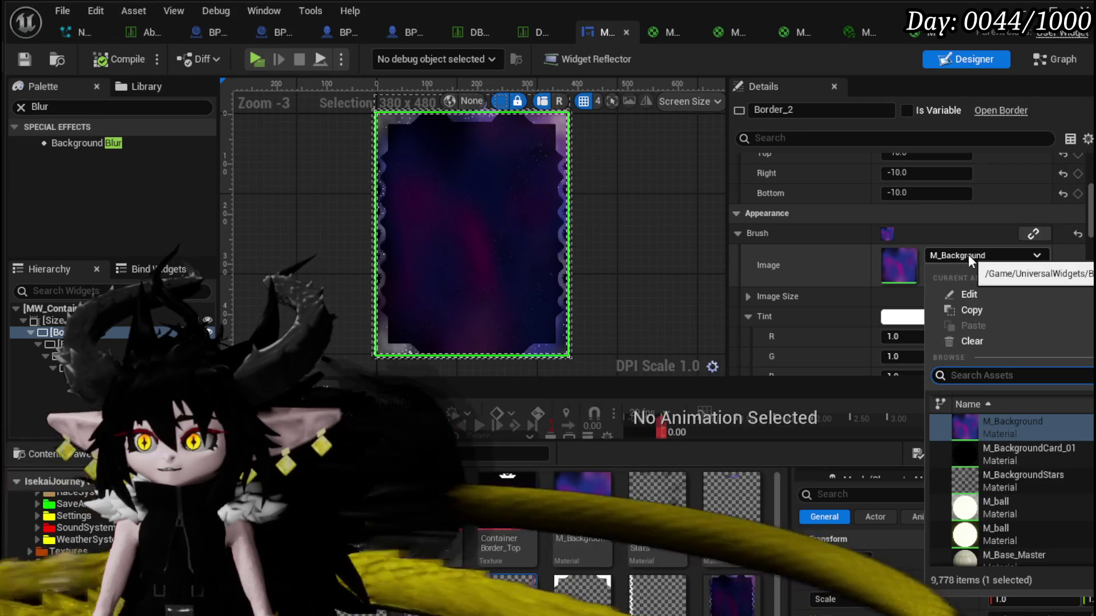
type("Blur")
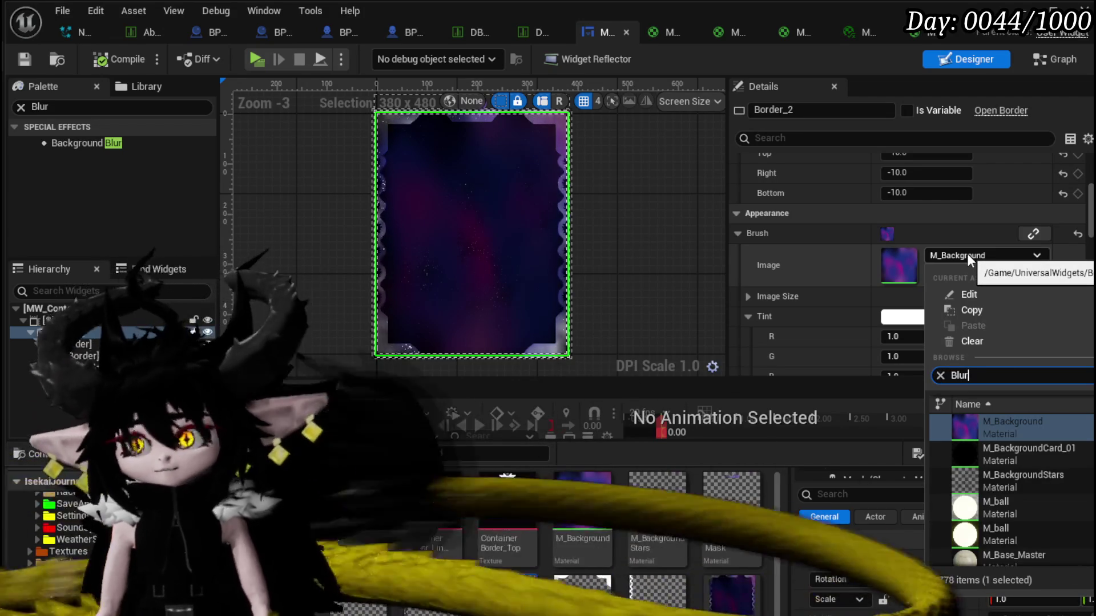
scroll(1073, 441, "up", 3)
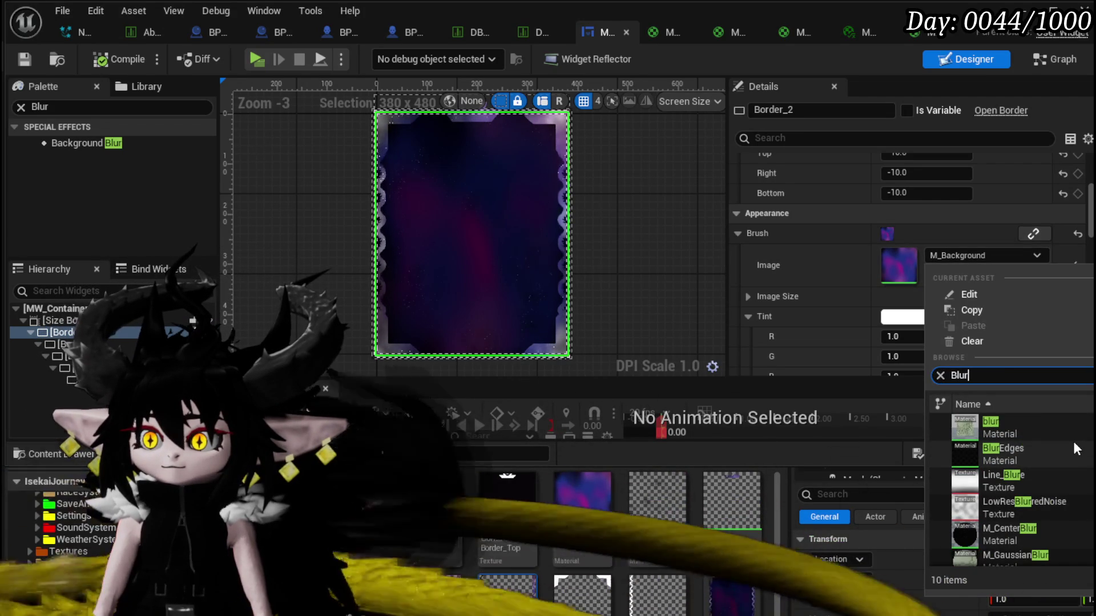
left_click(1039, 502)
Set Border_2's brush colour to white, 1.0 on all RGBA channels.
scroll(909, 296, "down", 7)
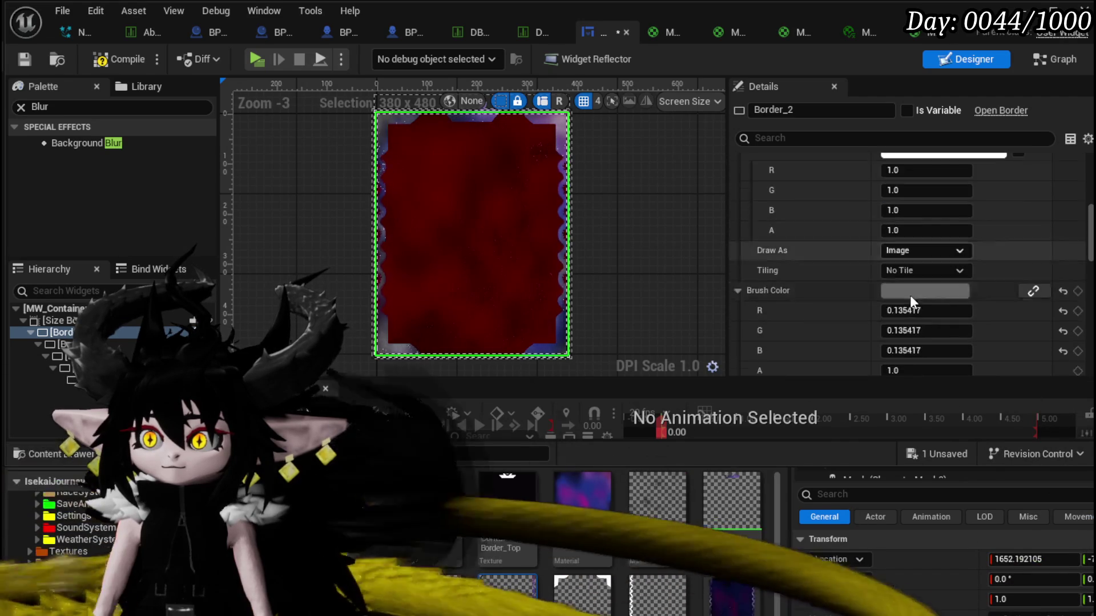
scroll(910, 296, "down", 2)
left_click(902, 221)
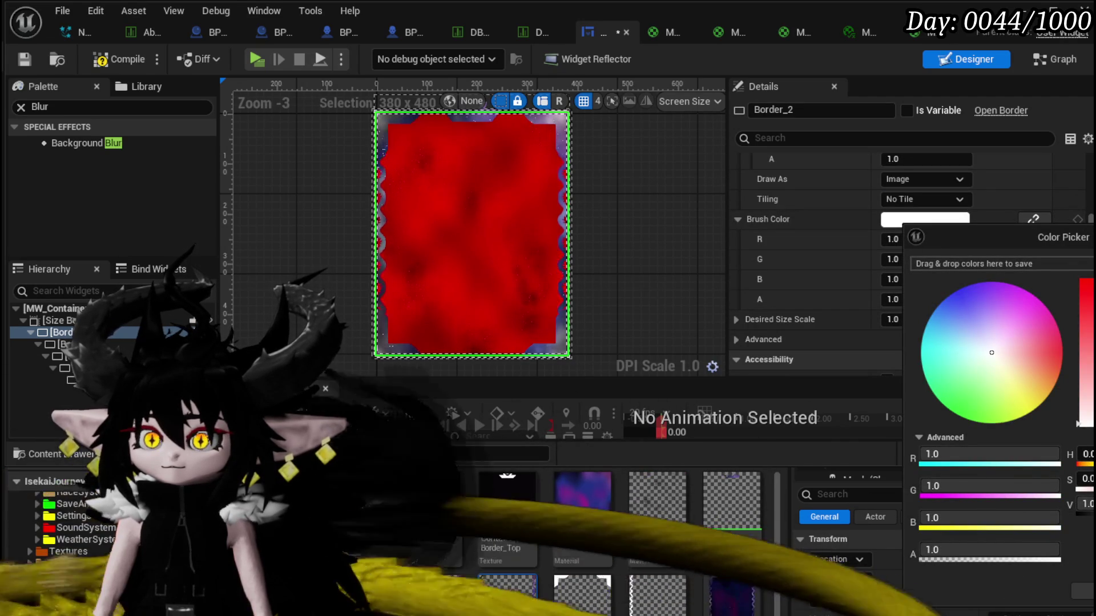
left_click(231, 333)
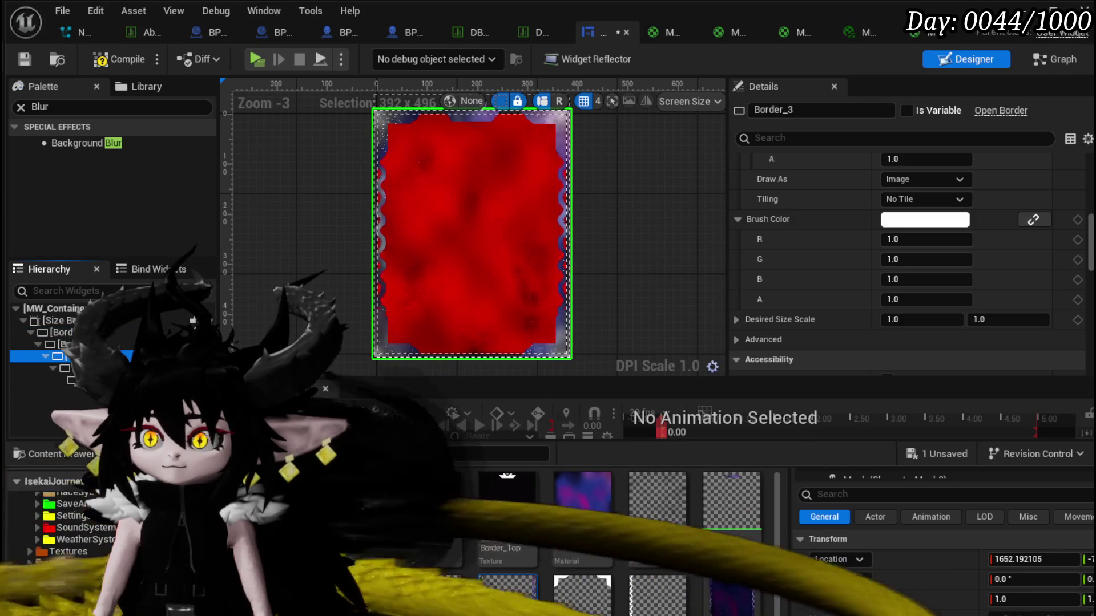
Inspect the border layers, comparing Border_2's and Border_27's brush settings.
scroll(906, 215, "up", 6)
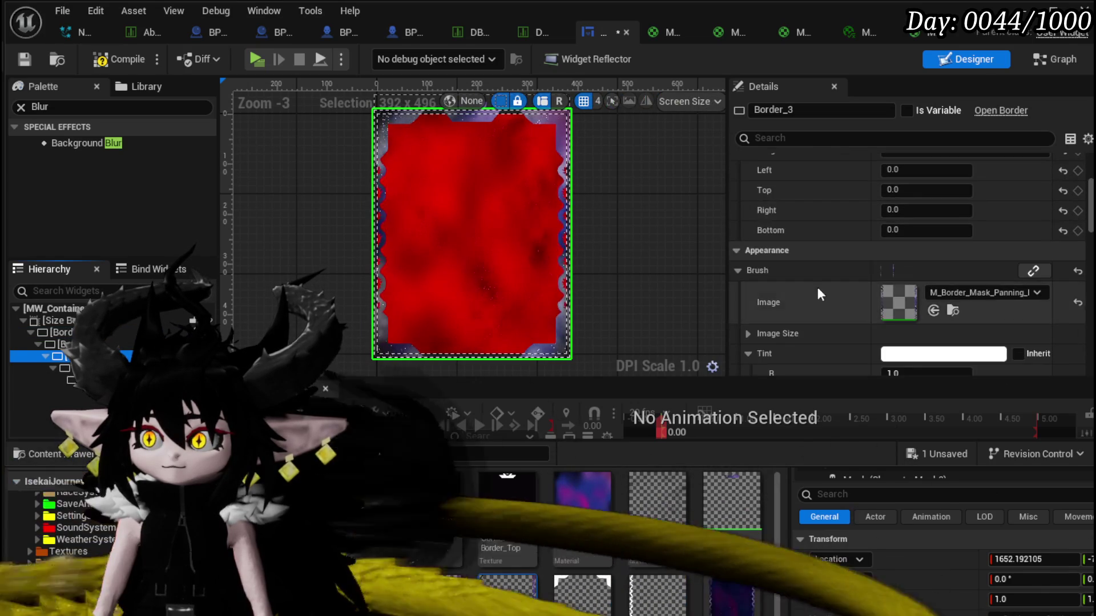
left_click(472, 234)
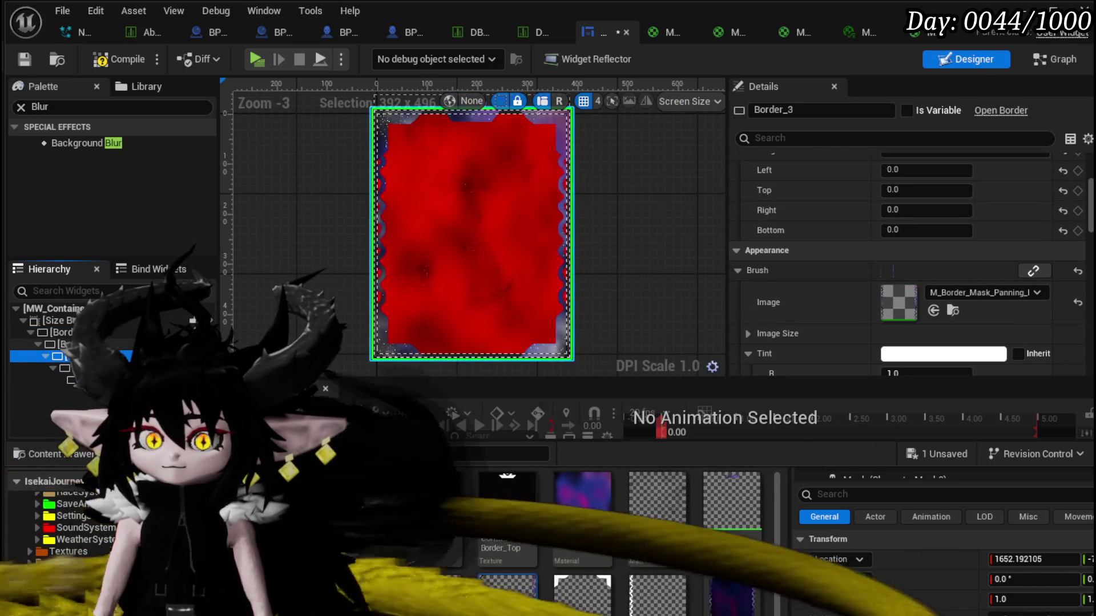
left_click(63, 344)
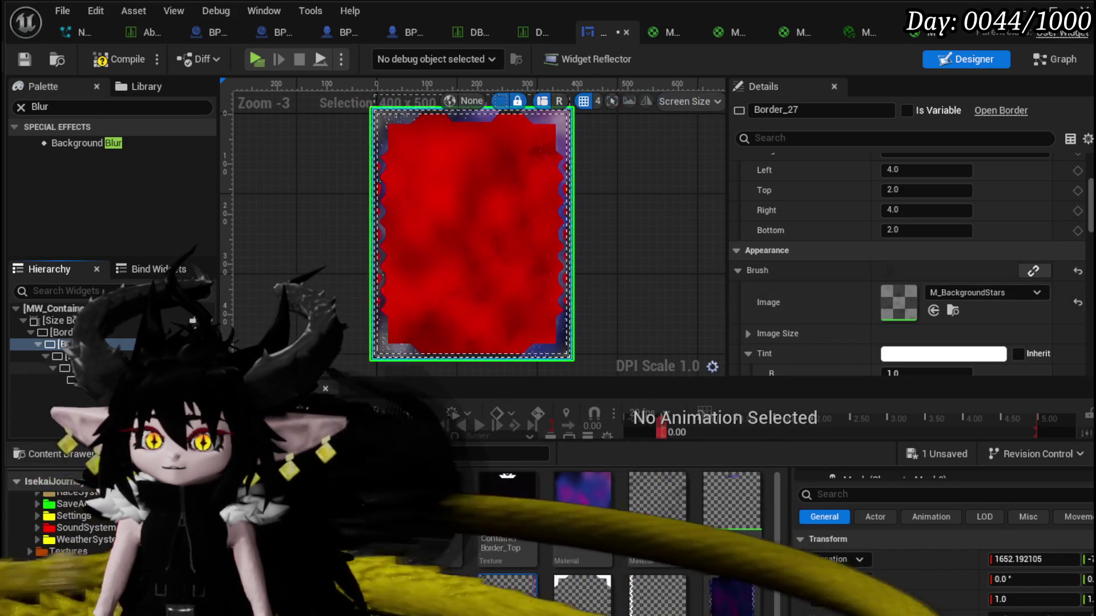
left_click(63, 333)
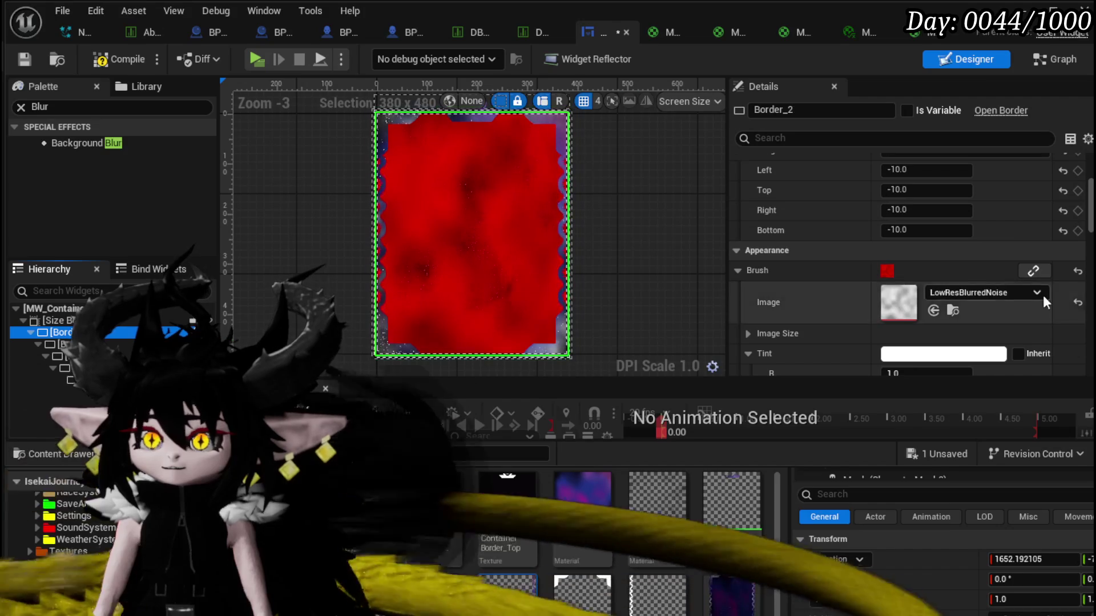
scroll(941, 294, "down", 2)
scroll(962, 307, "down", 5)
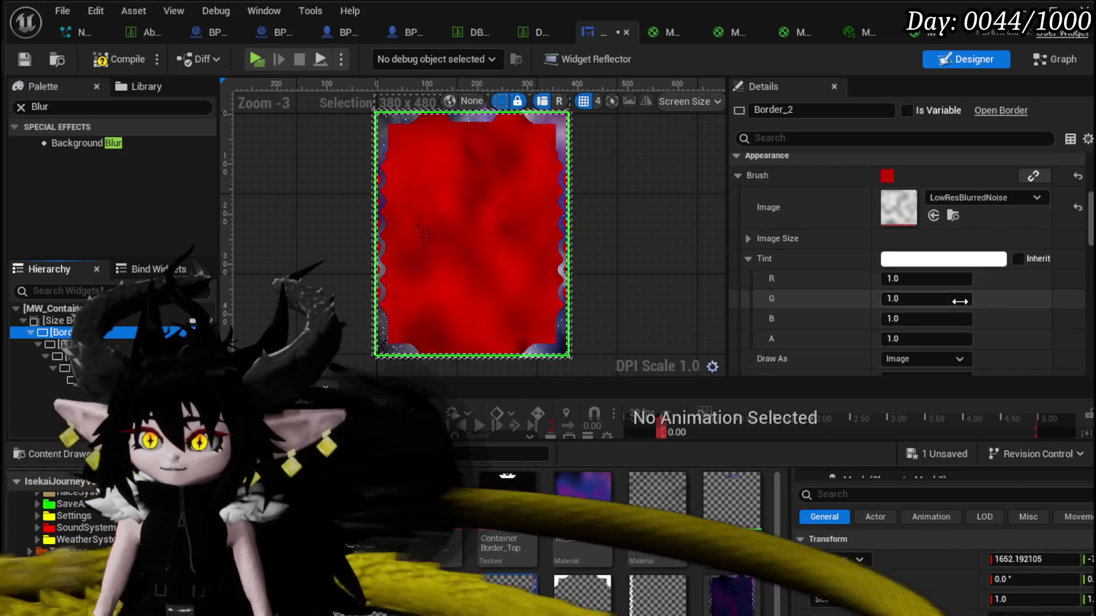
scroll(962, 307, "down", 15)
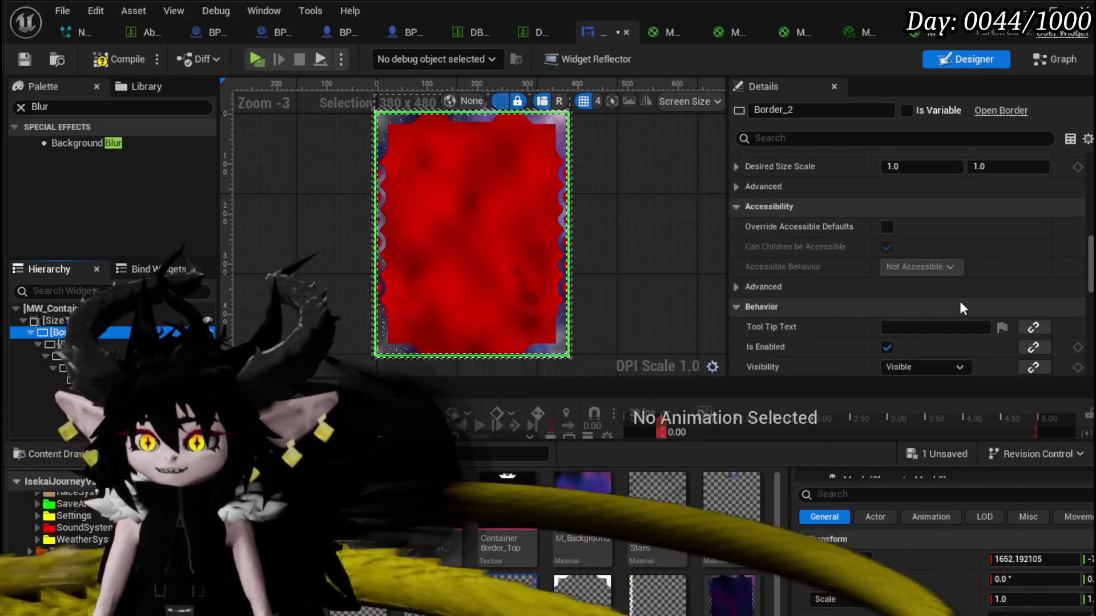
scroll(960, 300, "down", 2)
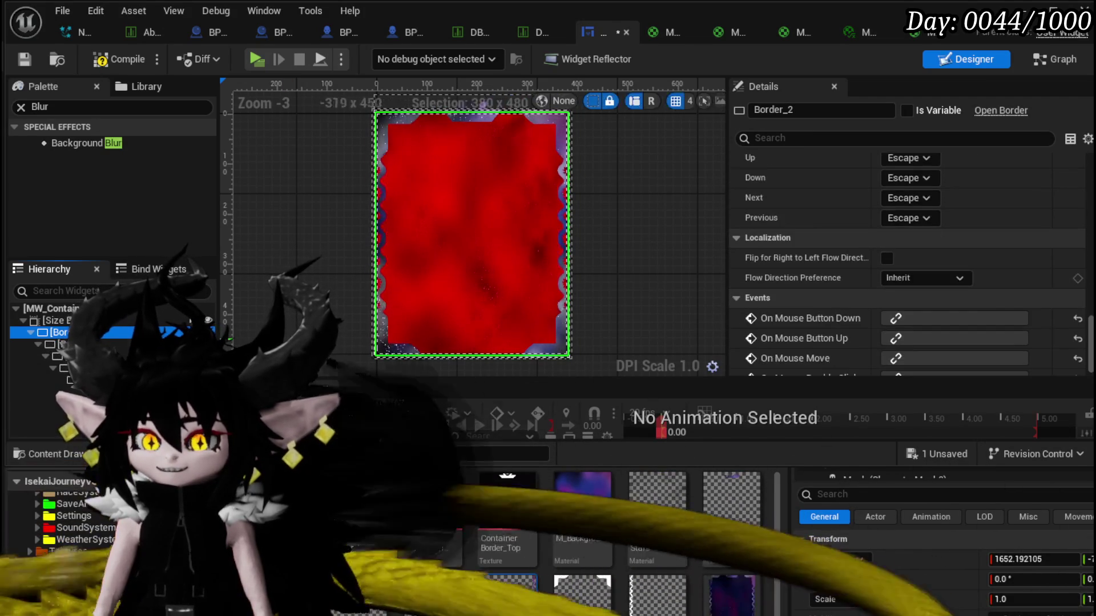
left_click(62, 345)
scroll(798, 322, "up", 5)
scroll(798, 321, "up", 15)
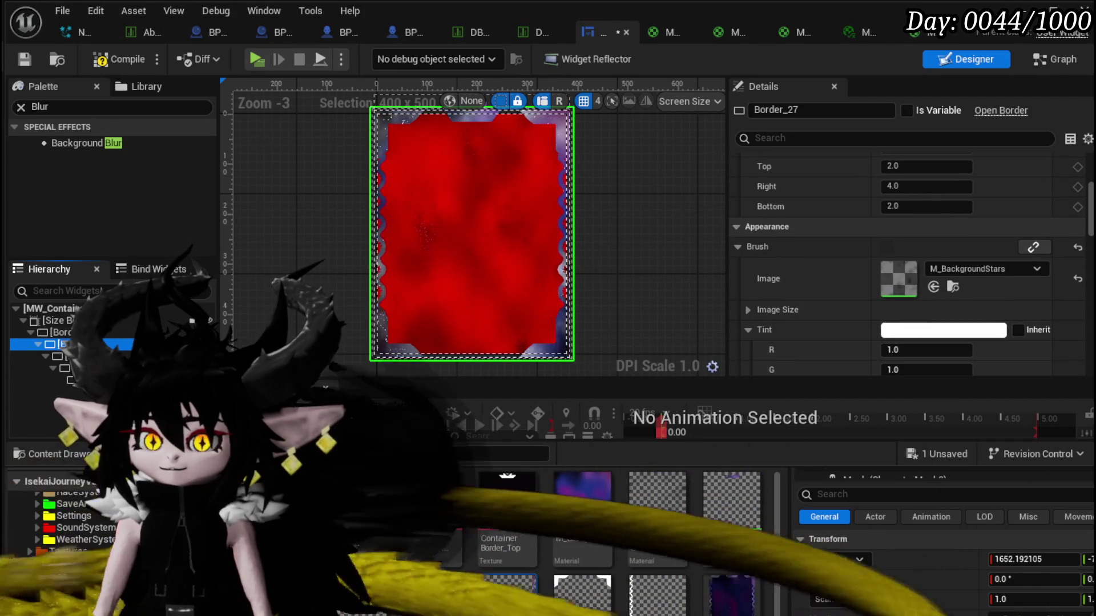
Copy Border_27's M_BackgroundStars brush image, paste it onto Border_2, and save the widget.
right_click(898, 268)
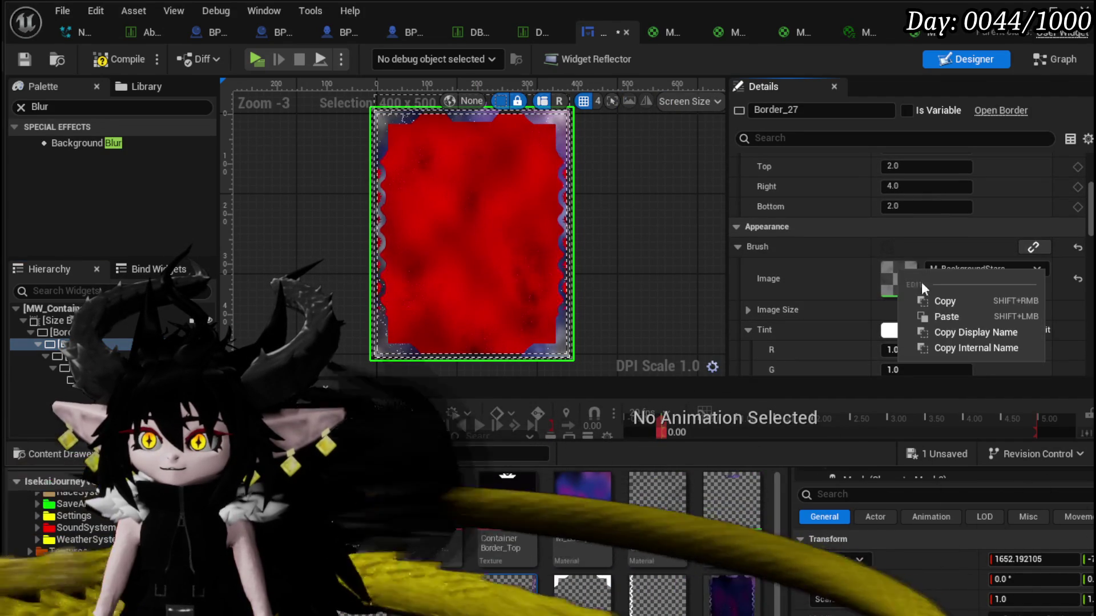
left_click(948, 300)
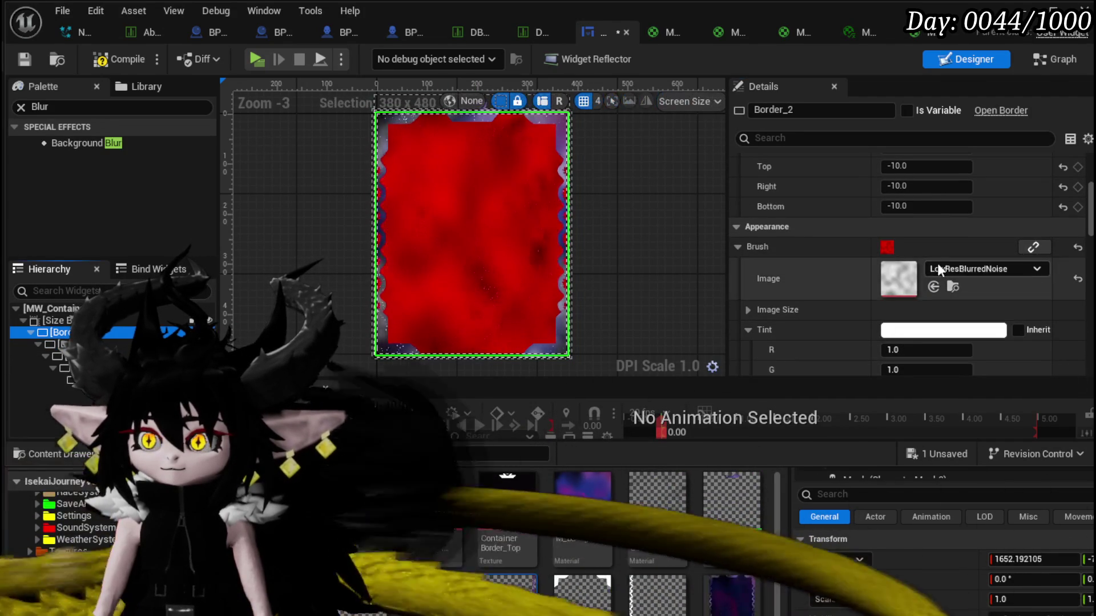
right_click(900, 282)
left_click(924, 323)
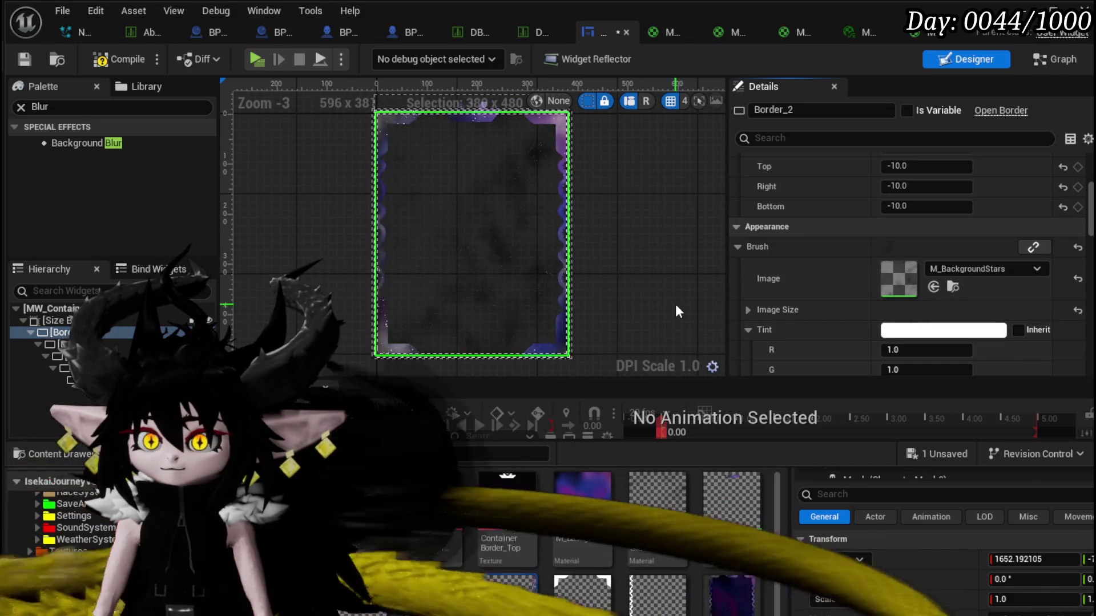
left_click(25, 62)
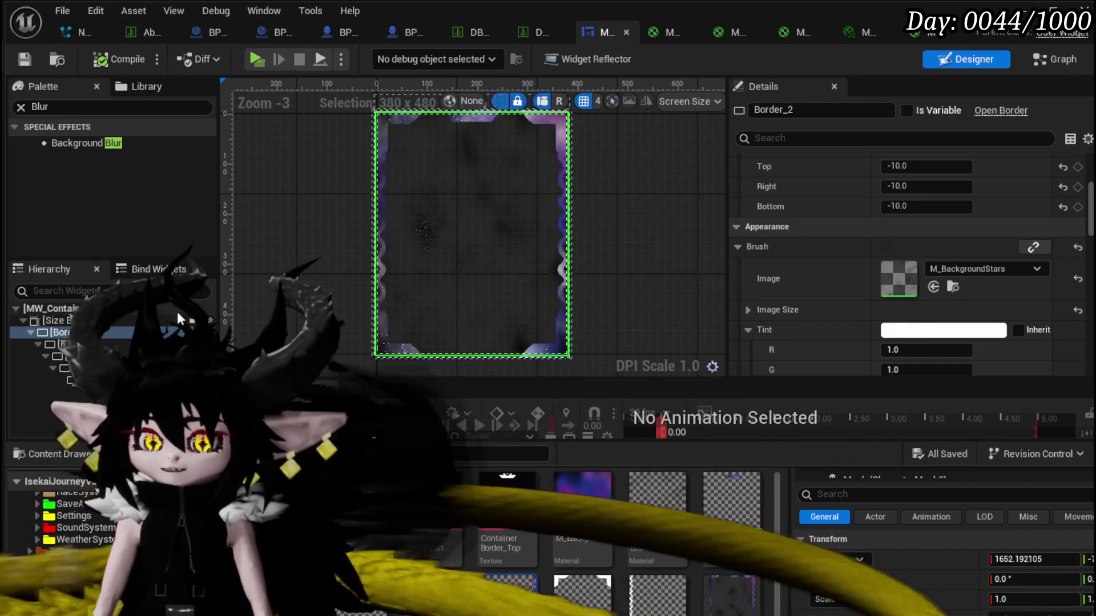
Review the Wrap With options for Border_27 and SizeBox_0 without changing anything.
left_click(63, 344)
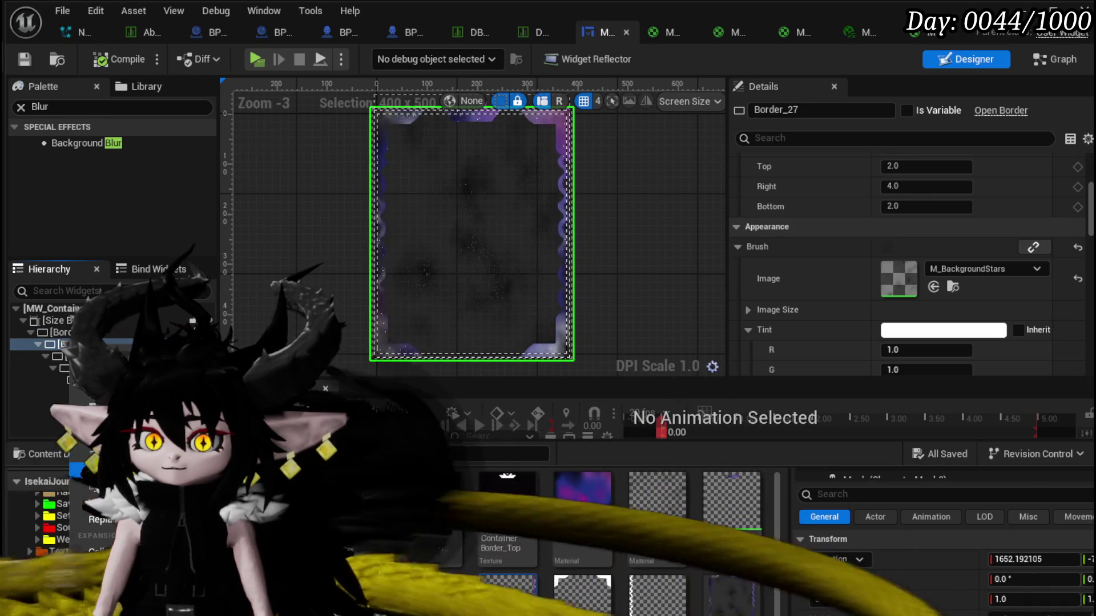
right_click(217, 344)
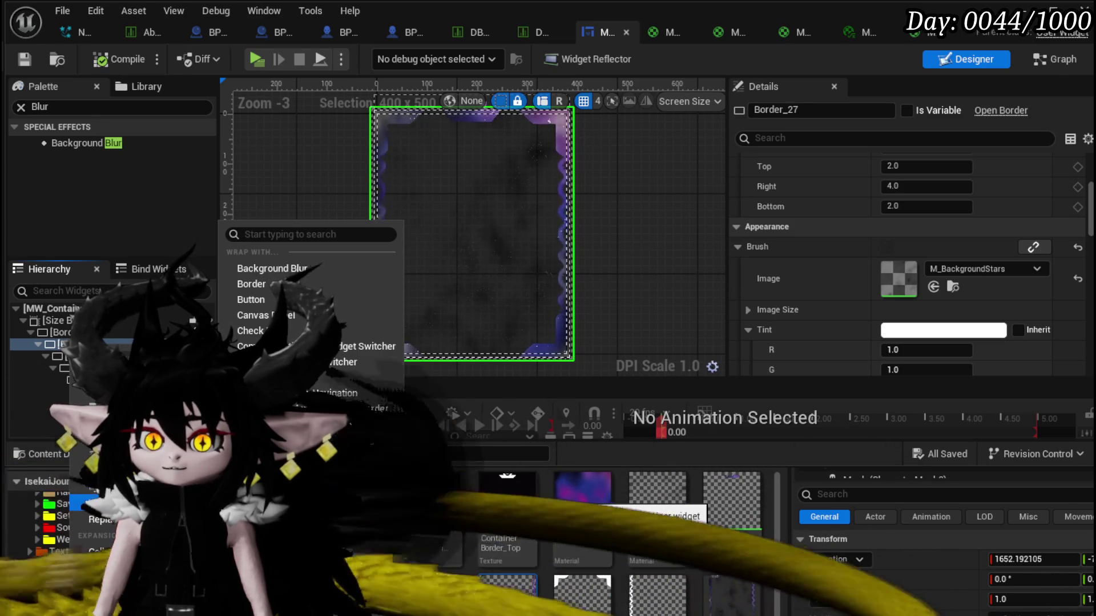
left_click(49, 349)
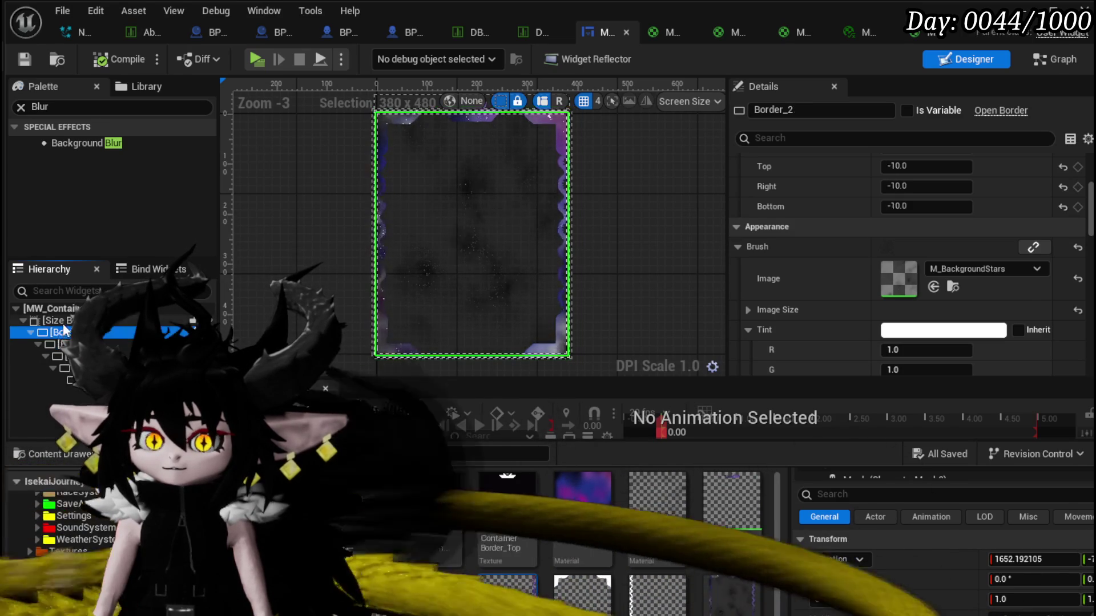
left_click(62, 323)
right_click(63, 323)
mouse_move(114, 420)
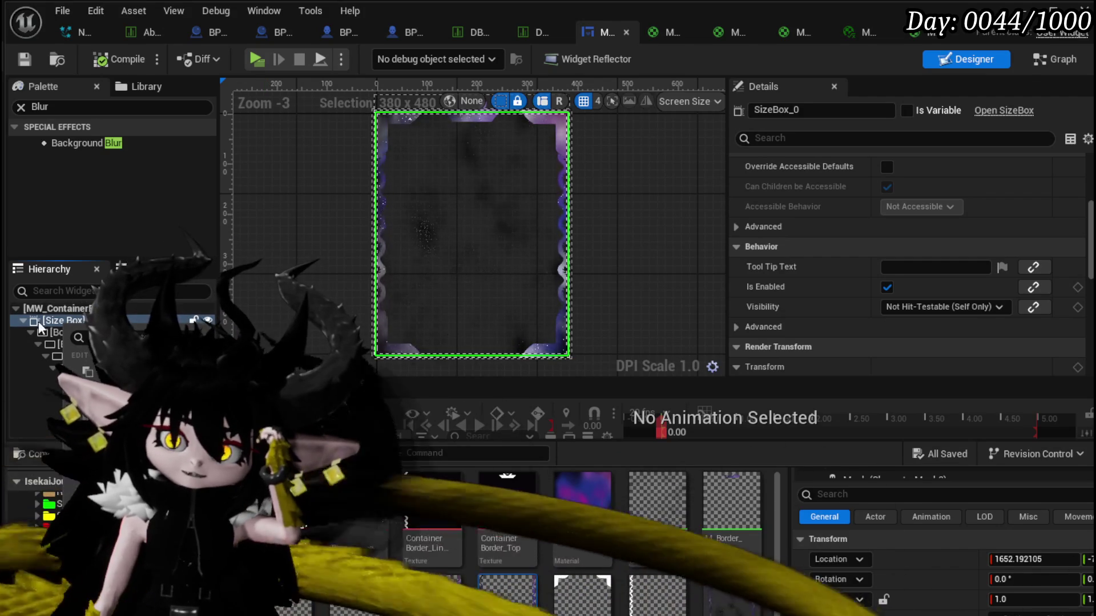
Remove Border_2's star fill, review SizeBox_0's size overrides, and select Border_5.
left_click(57, 333)
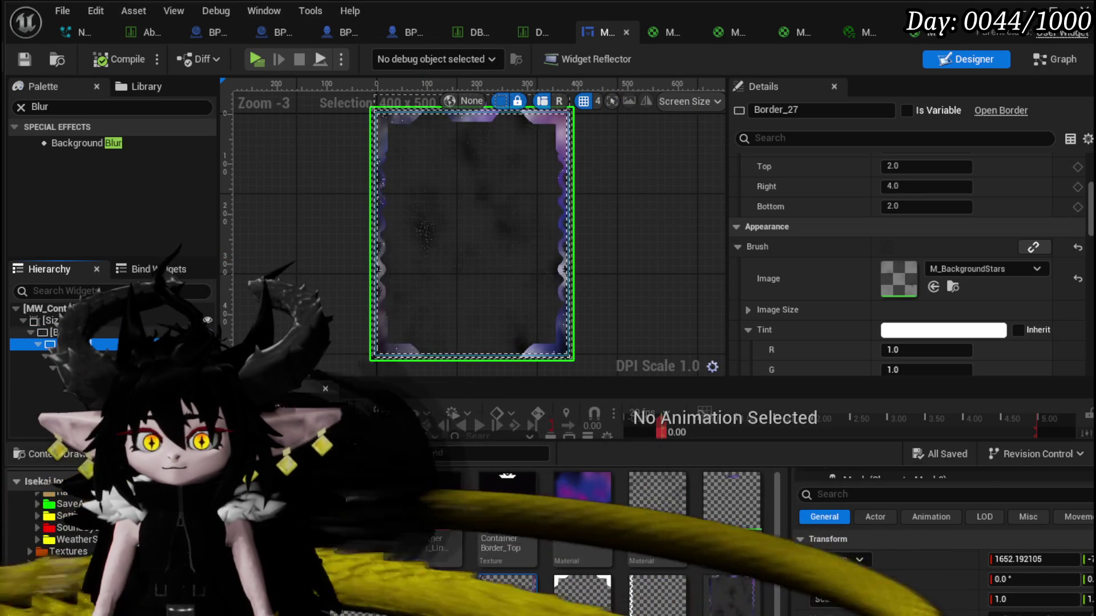
left_click(51, 333)
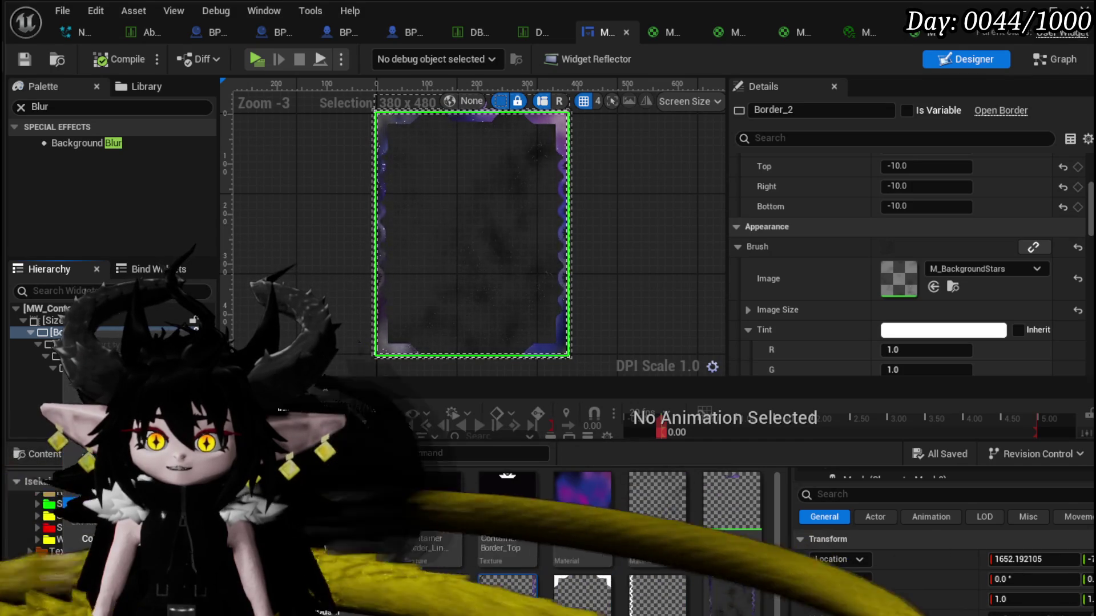
key("Delete")
left_click(57, 356)
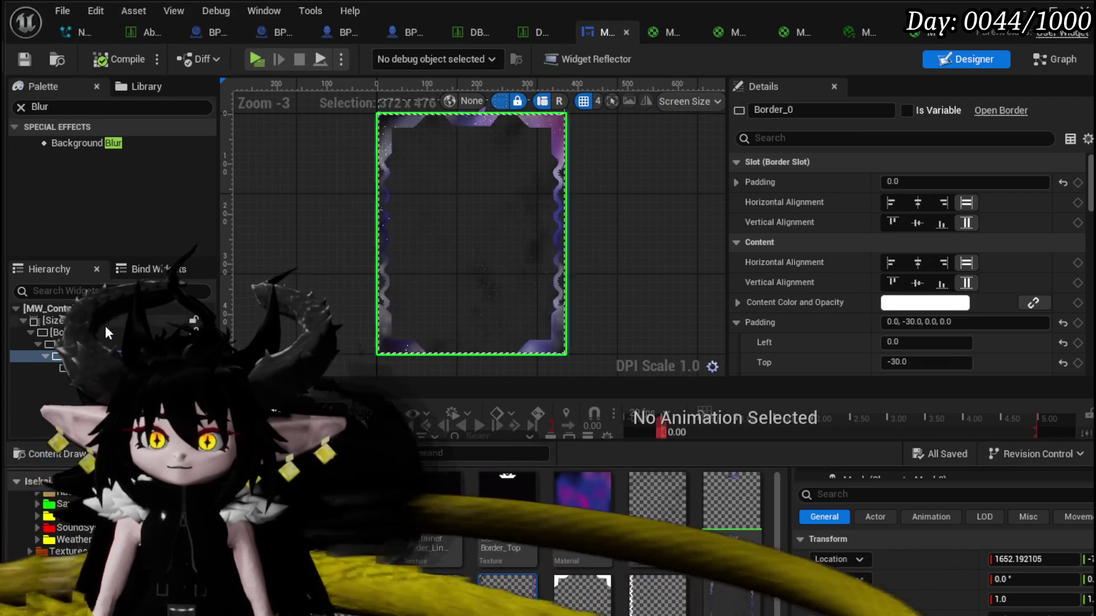
left_click(105, 320)
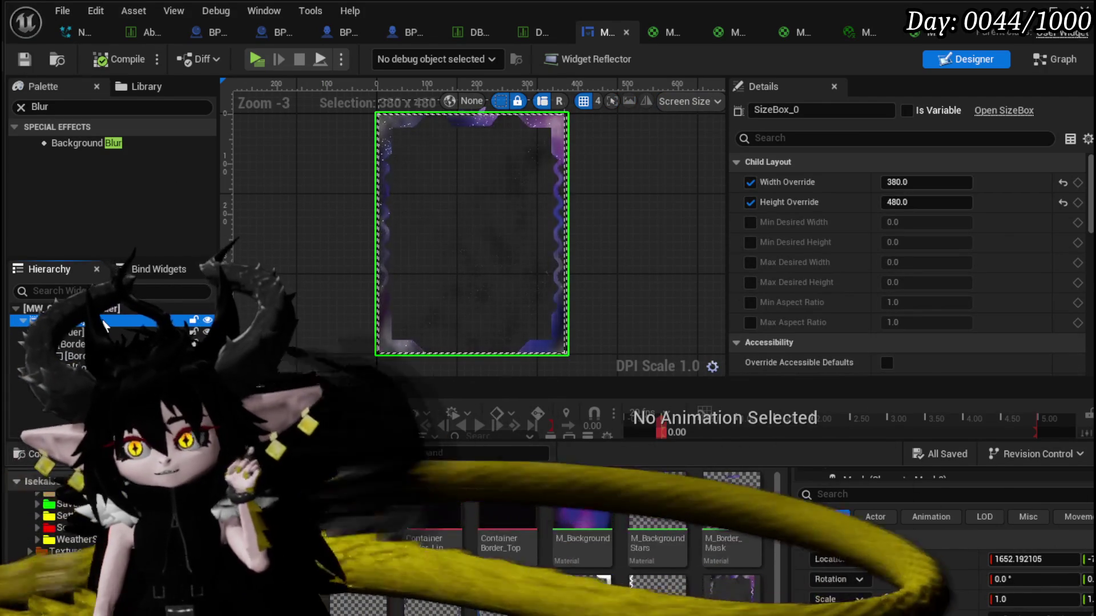
scroll(947, 206, "down", 5)
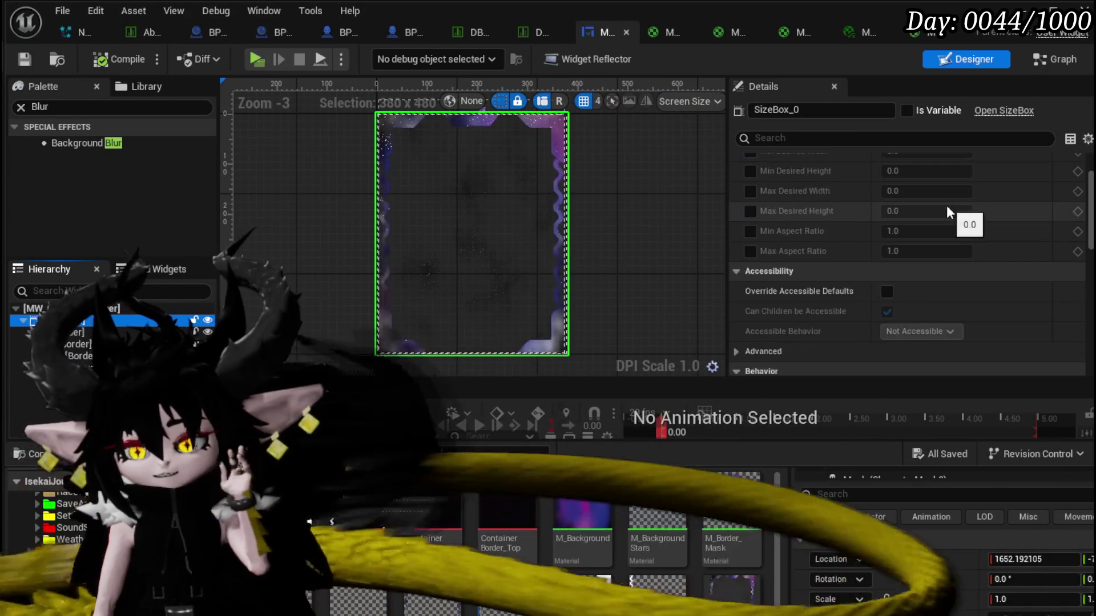
scroll(946, 203, "down", 4)
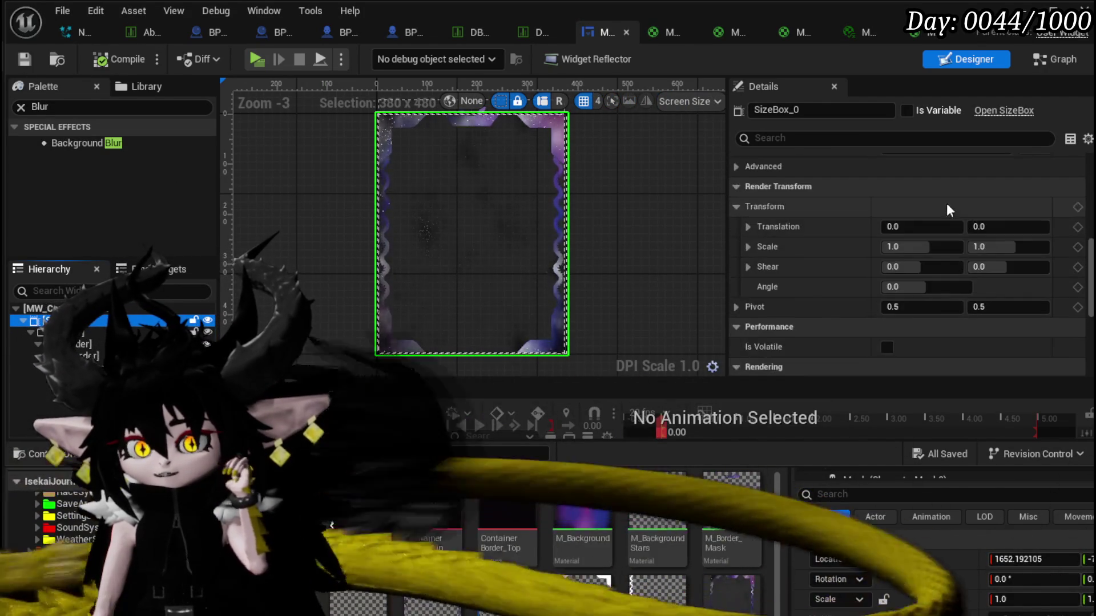
left_click(57, 368)
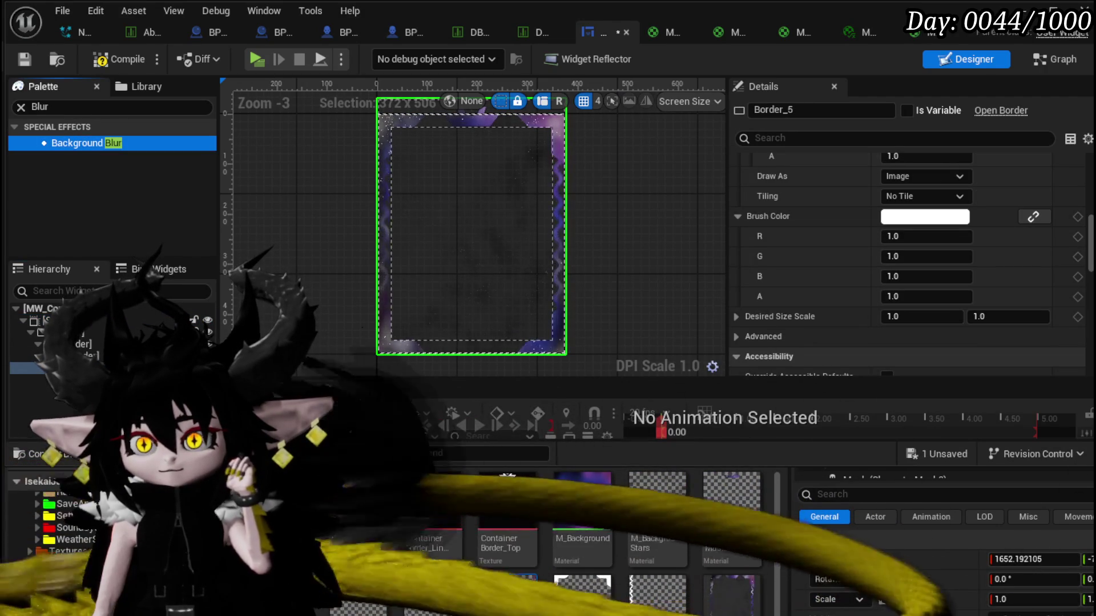
Place a Background Blur panel inside Border_5 and set its render opacity to 1.
left_click_drag(370, 250, 378, 259)
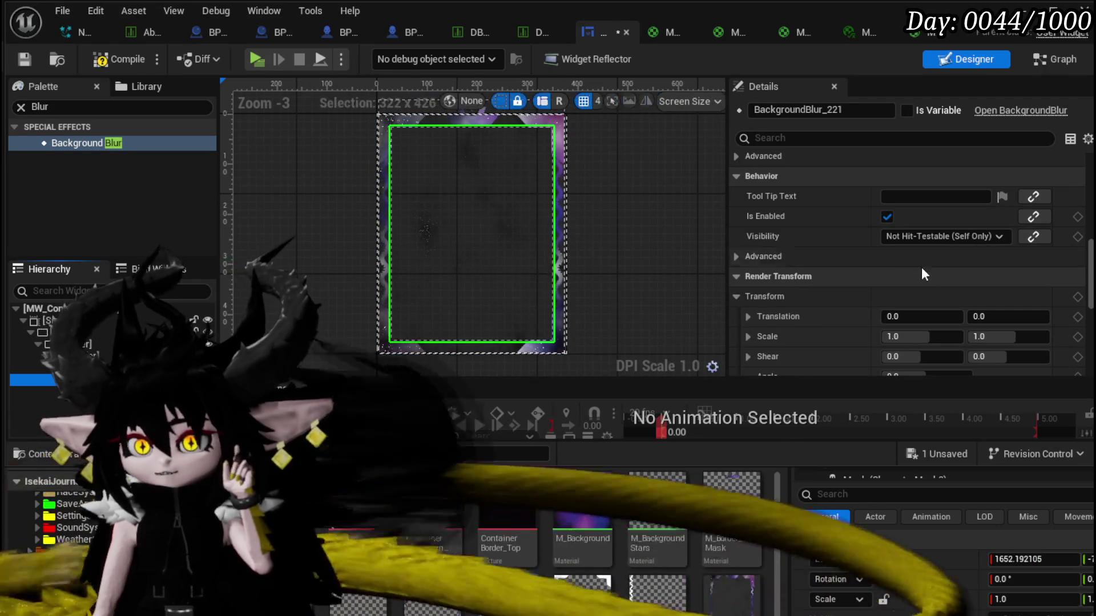
scroll(903, 267, "up", 3)
scroll(903, 267, "down", 2)
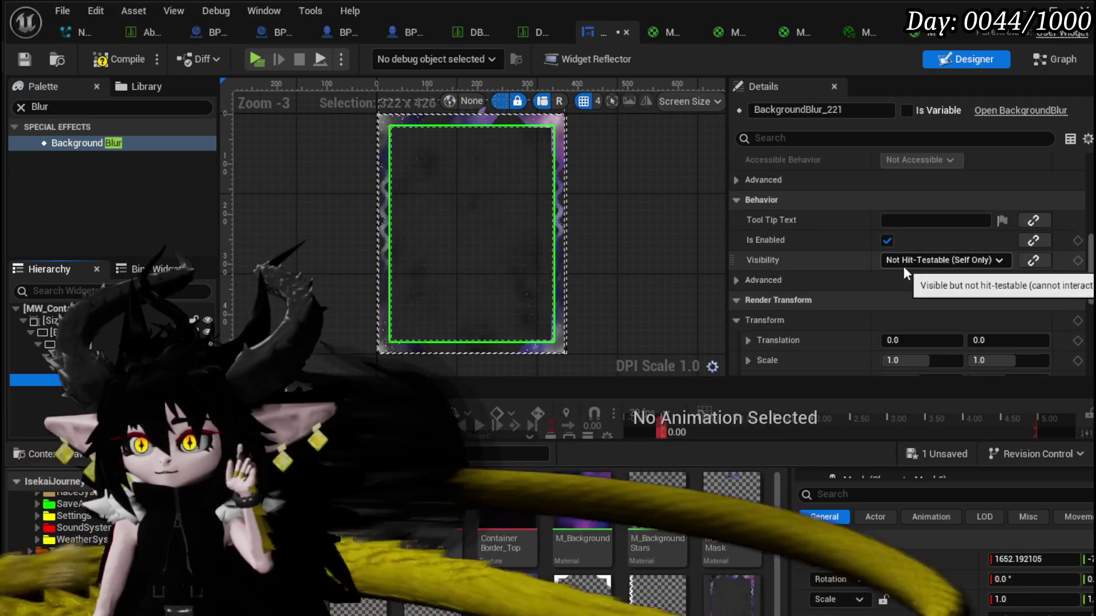
scroll(903, 266, "down", 5)
scroll(903, 266, "down", 6)
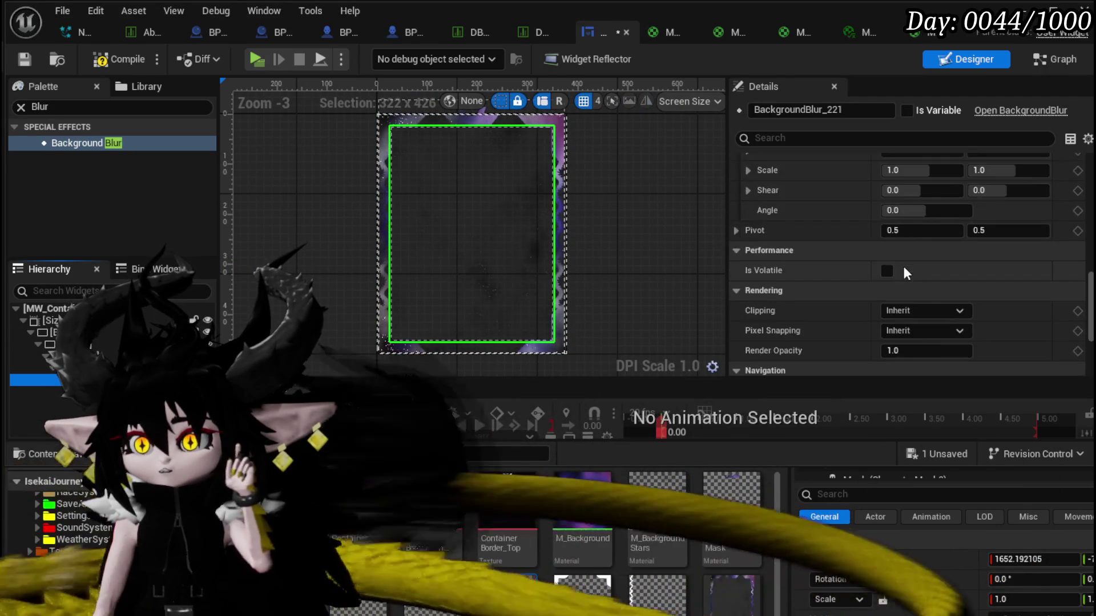
mouse_move(914, 279)
left_mouse_down()
mouse_move(882, 279)
mouse_move(936, 279)
left_mouse_up()
type("1")
key("Return")
Raise the Background Blur panel's Blur Strength to about 90.
scroll(815, 268, "down", 4)
scroll(814, 267, "up", 5)
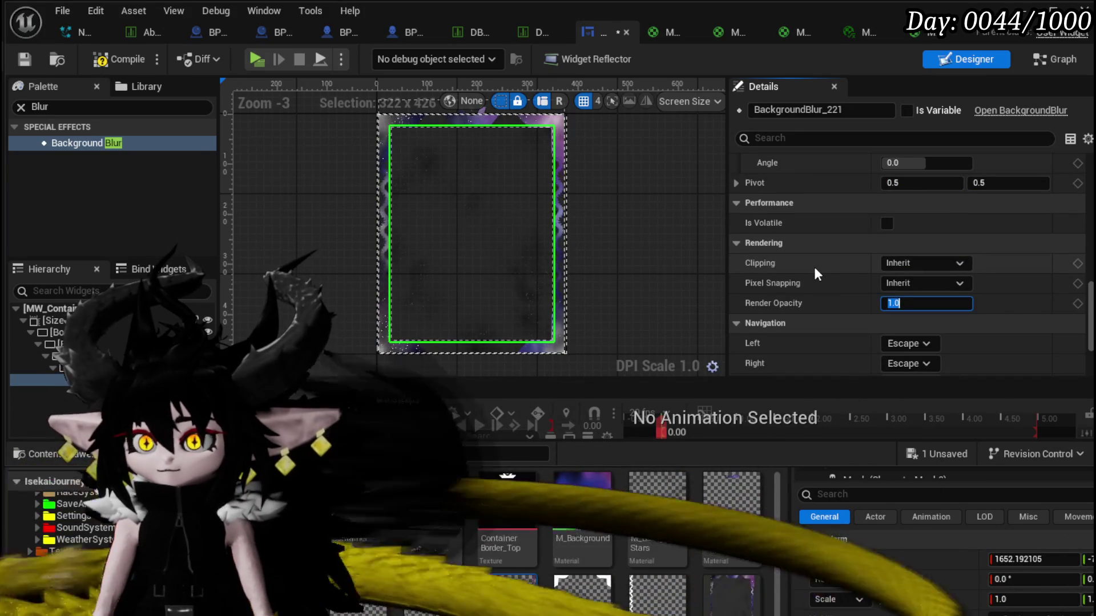
scroll(814, 266, "up", 3)
scroll(815, 273, "up", 5)
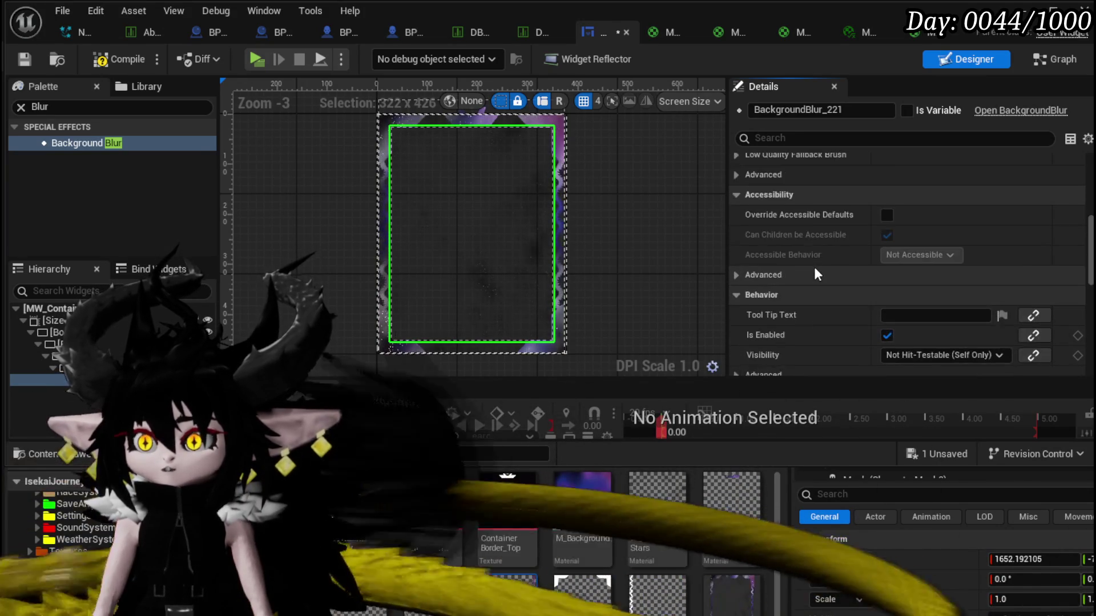
mouse_move(904, 225)
left_mouse_down()
mouse_move(942, 225)
mouse_move(908, 229)
mouse_move(931, 229)
left_mouse_up()
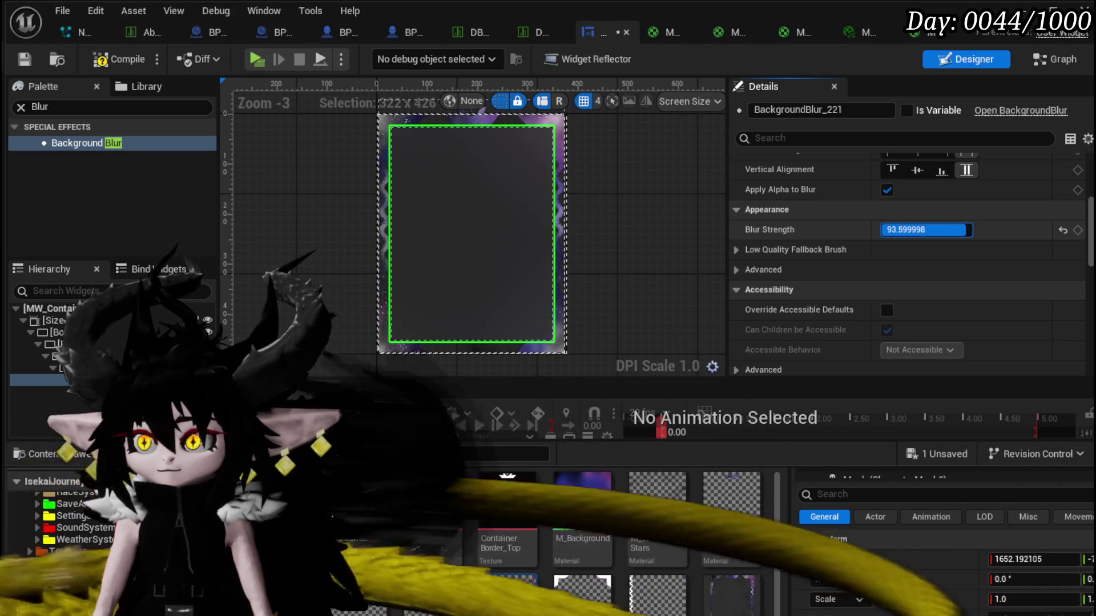
scroll(789, 227, "up", 2)
scroll(789, 229, "up", 2)
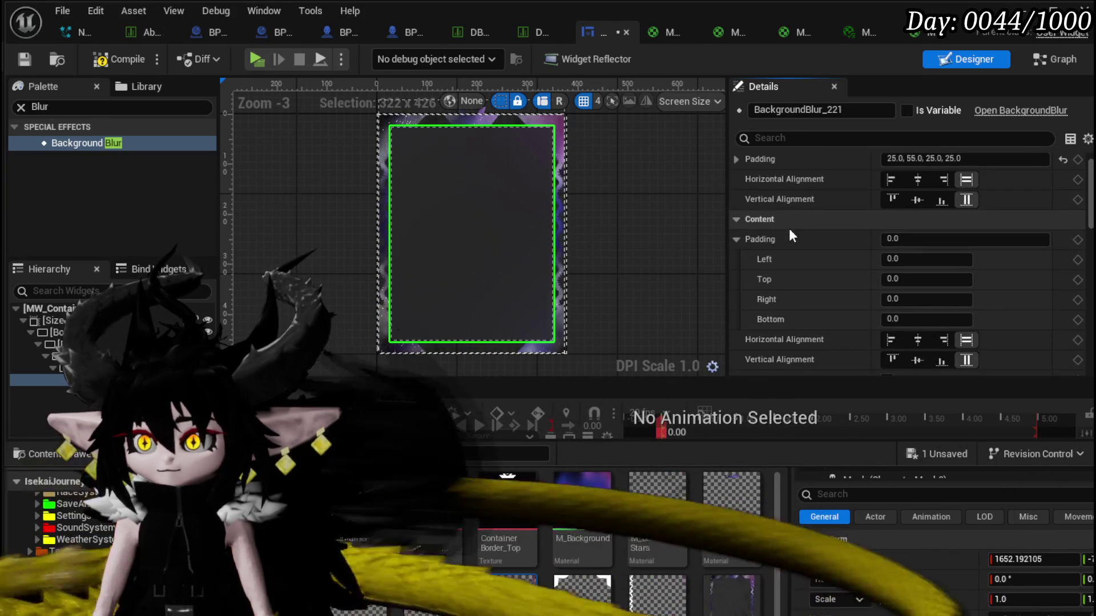
scroll(789, 228, "up", 1)
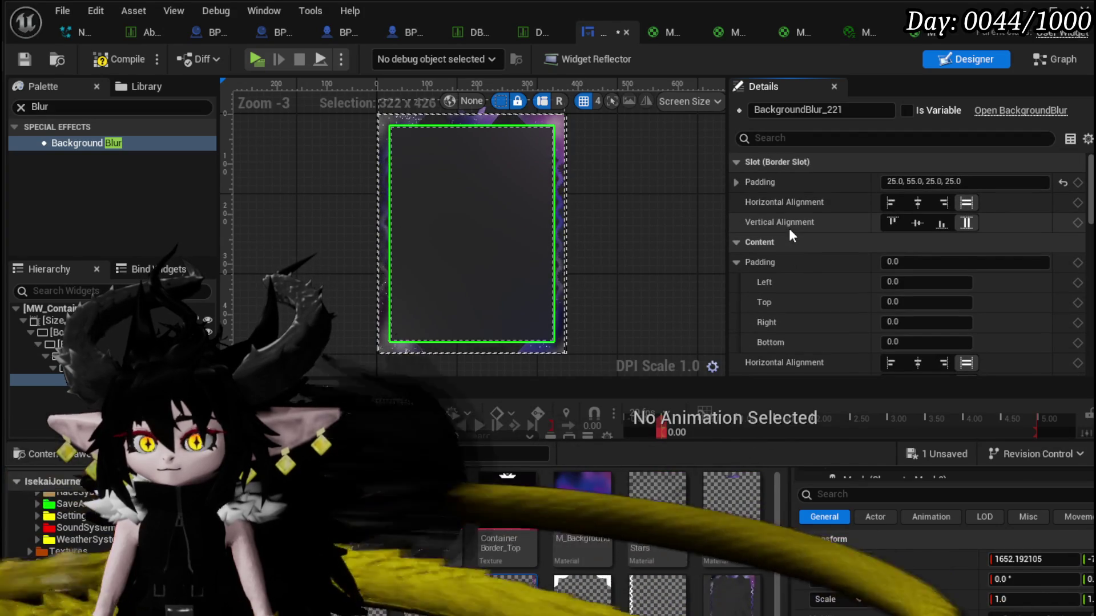
scroll(501, 250, "up", 4)
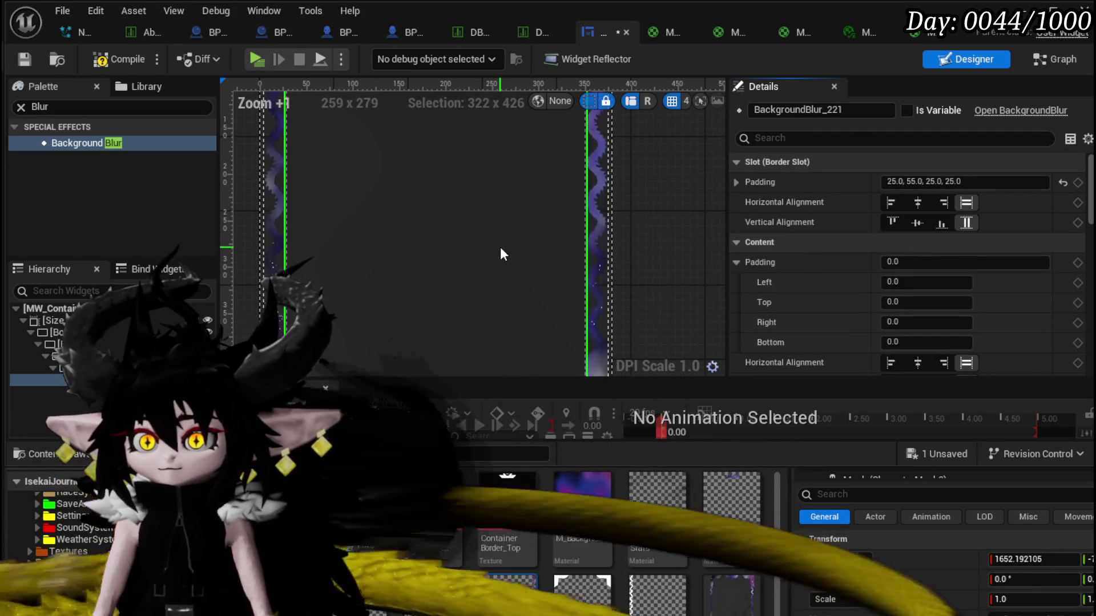
scroll(500, 252, "down", 2)
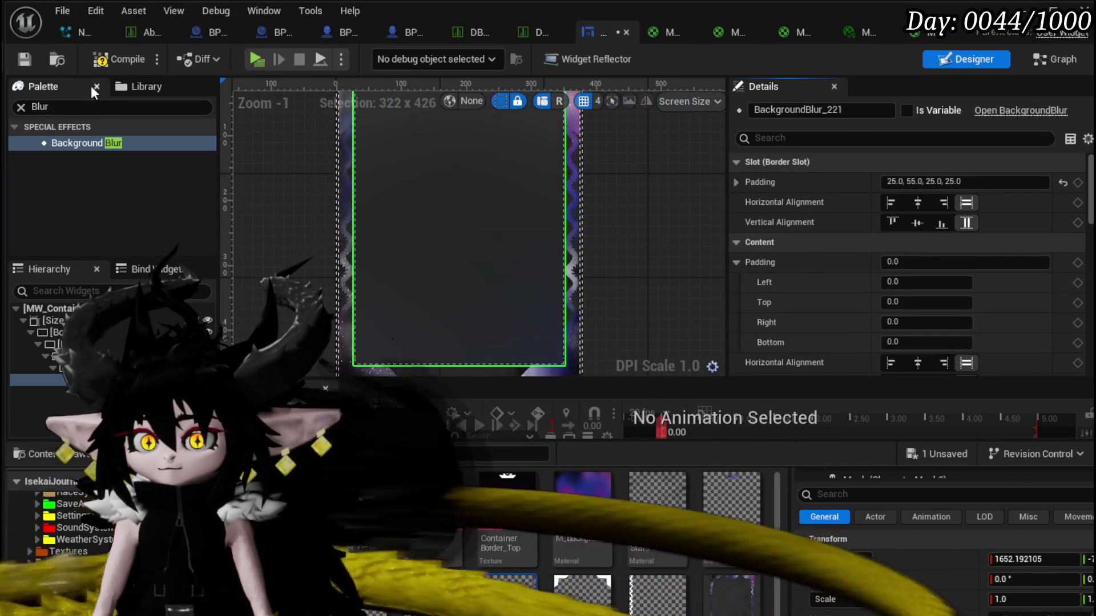
Compile and save the card widget, then inspect Border_27 and BackgroundBlur_221 in the Hierarchy.
left_click(118, 59)
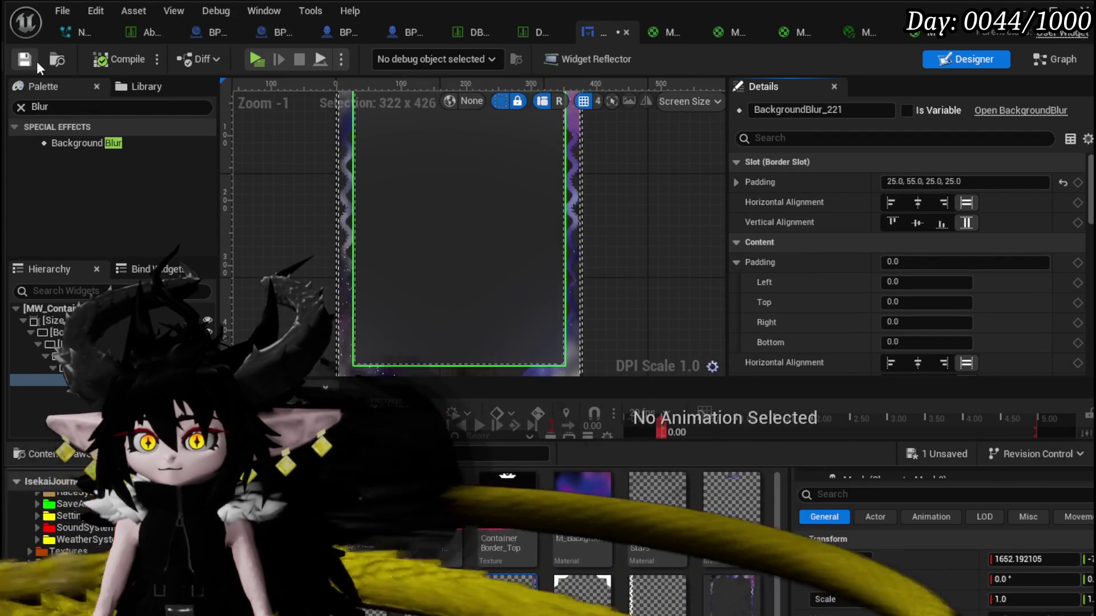
left_click(32, 60)
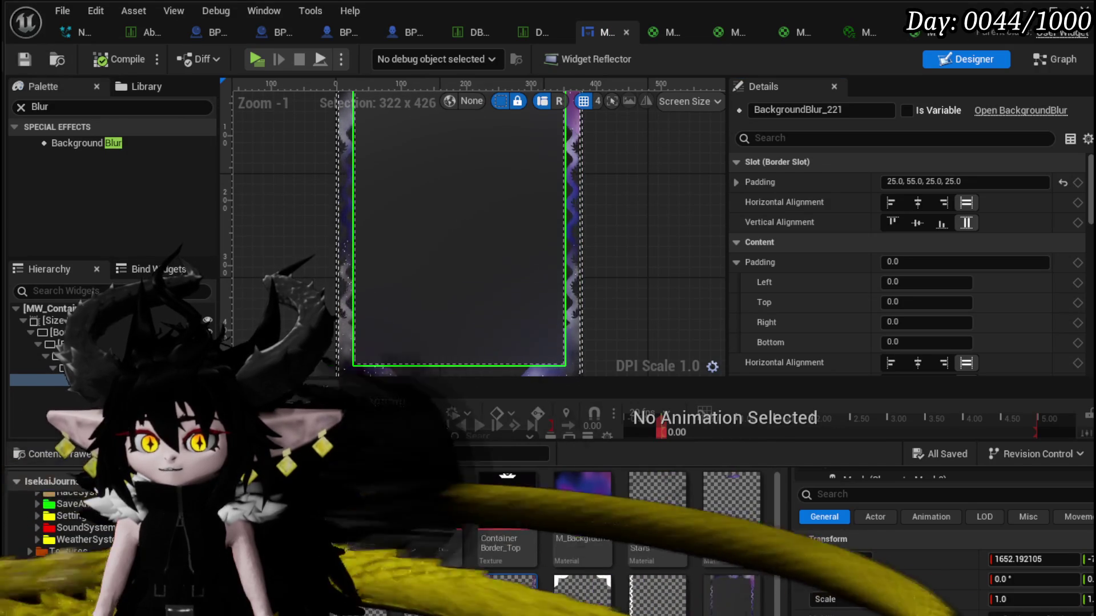
left_click(57, 332)
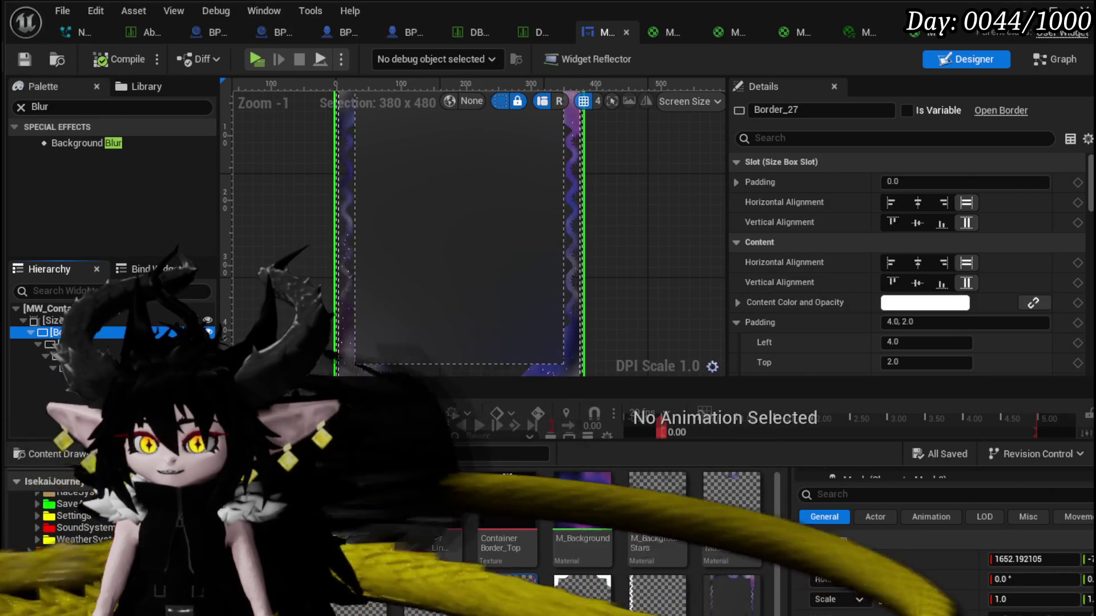
left_click(57, 380)
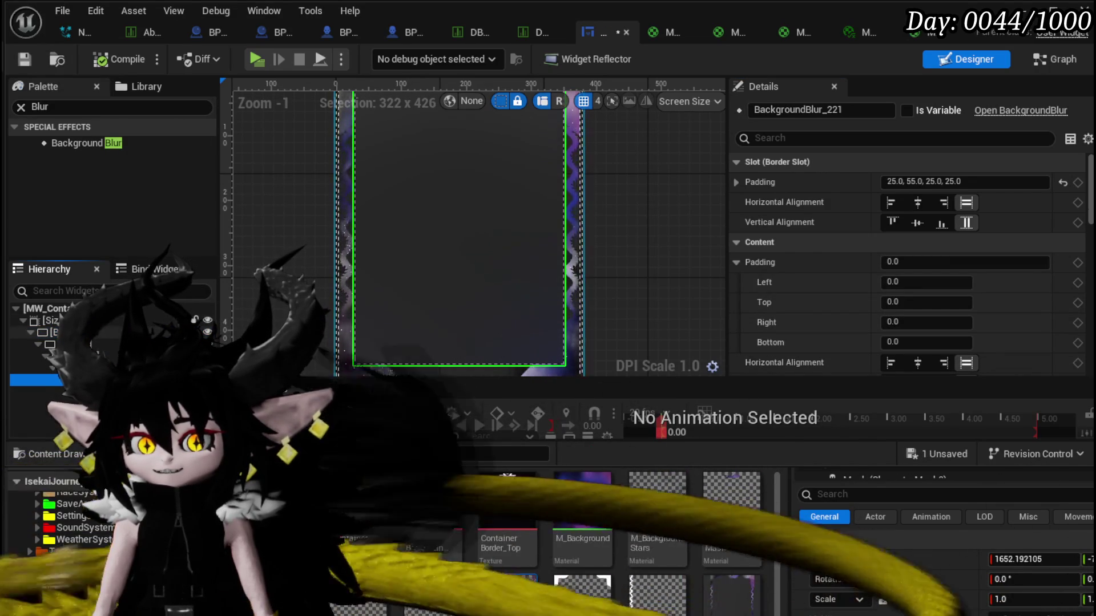
Check Border_5, then toggle the blur panel's Apply Alpha to Blur off and back on.
left_click(57, 368)
left_click(57, 380)
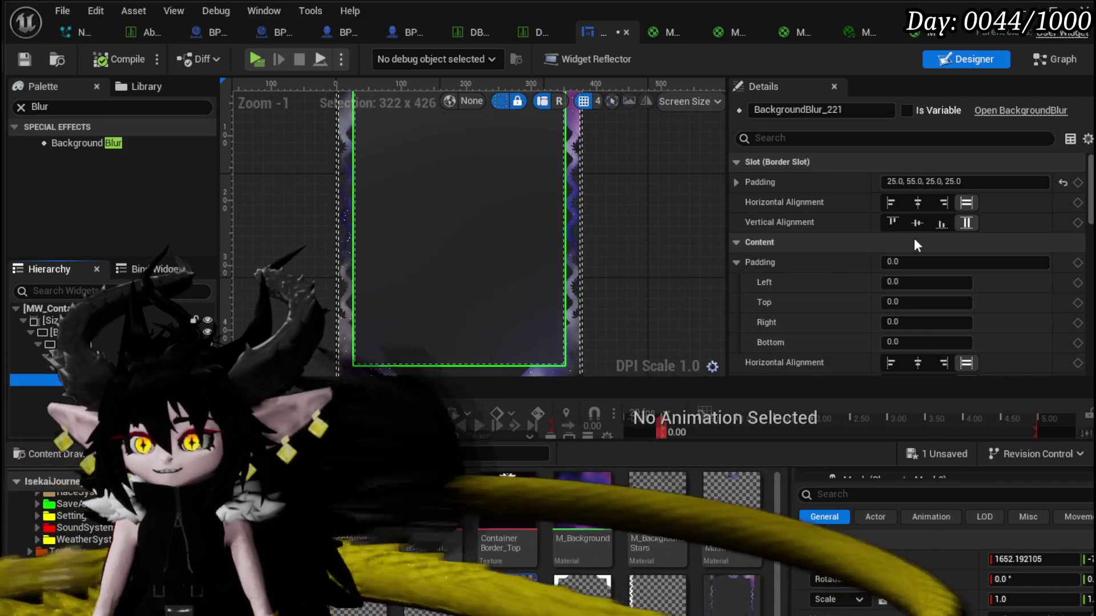
scroll(812, 220, "down", 3)
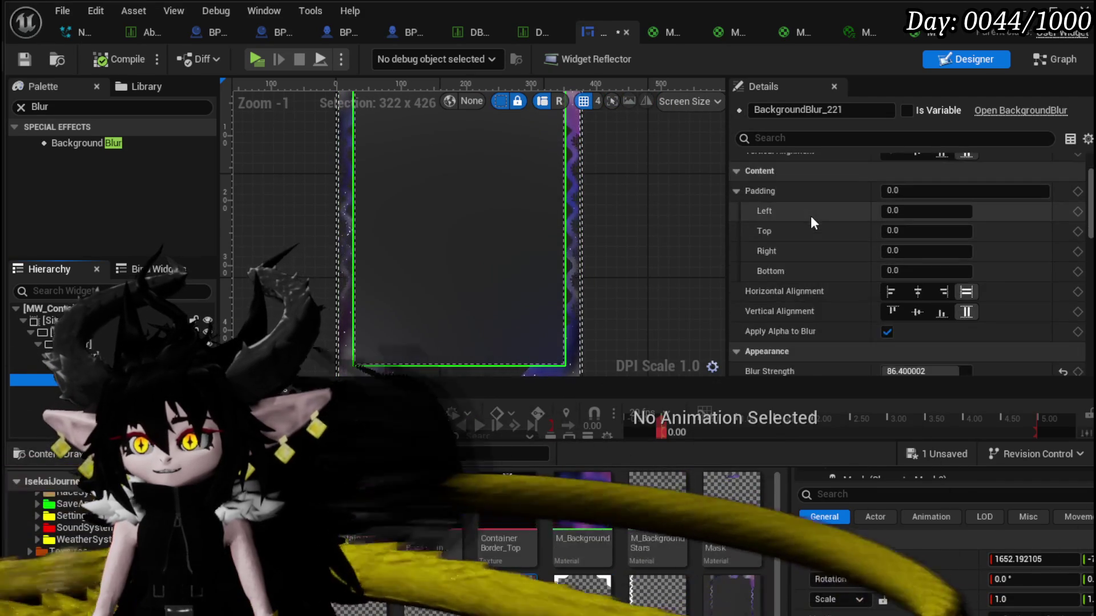
left_click(885, 332)
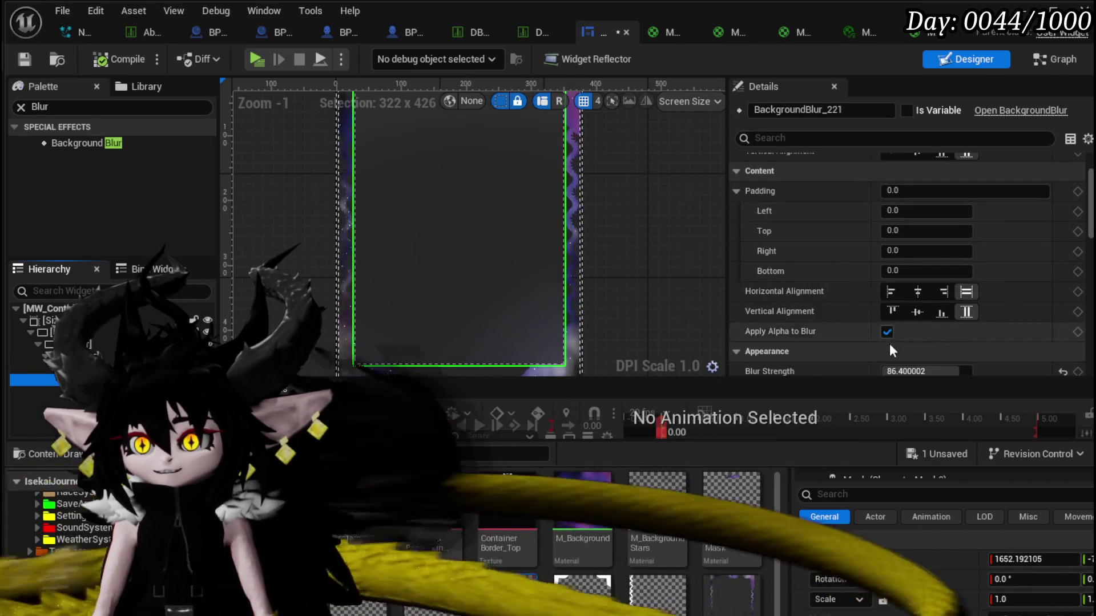
left_click(886, 332)
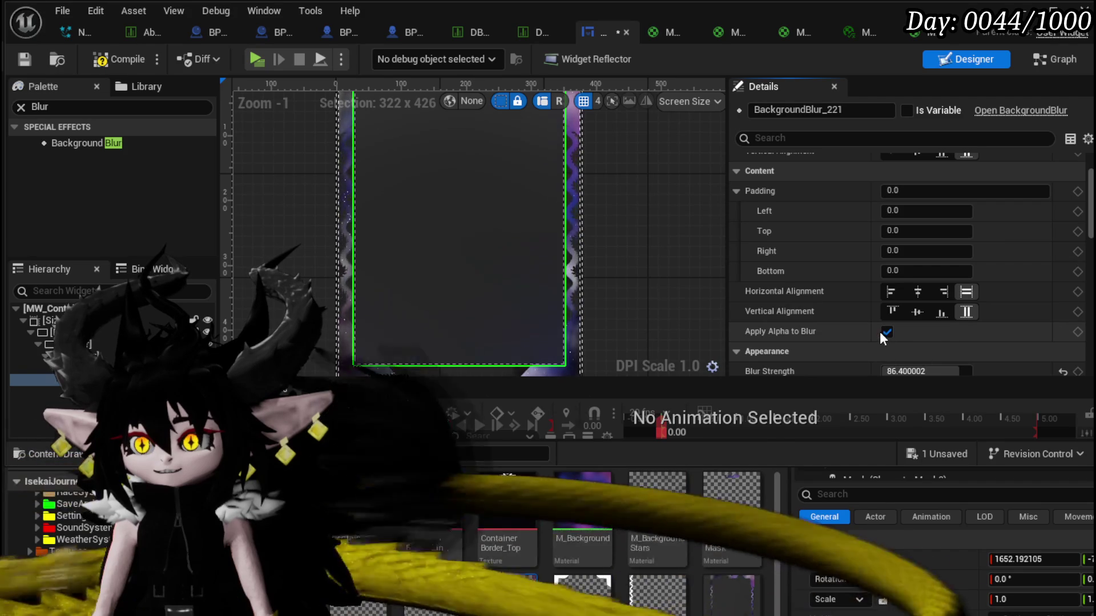
scroll(829, 287, "down", 3)
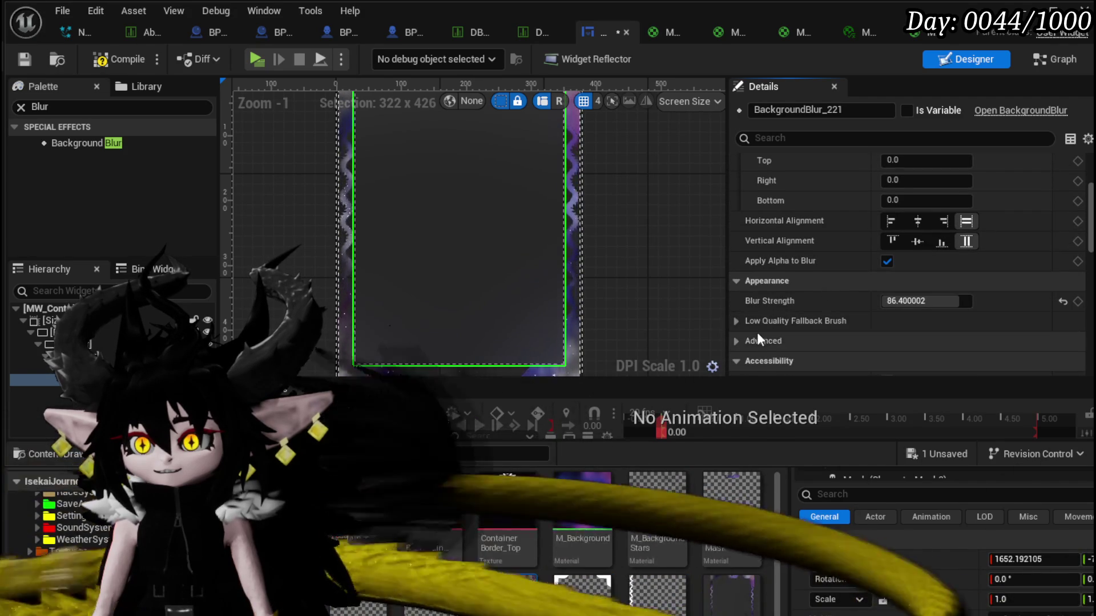
scroll(809, 324, "down", 3)
Enable the Advanced blur radius override and set Blur Radius to 61.
left_click(737, 269)
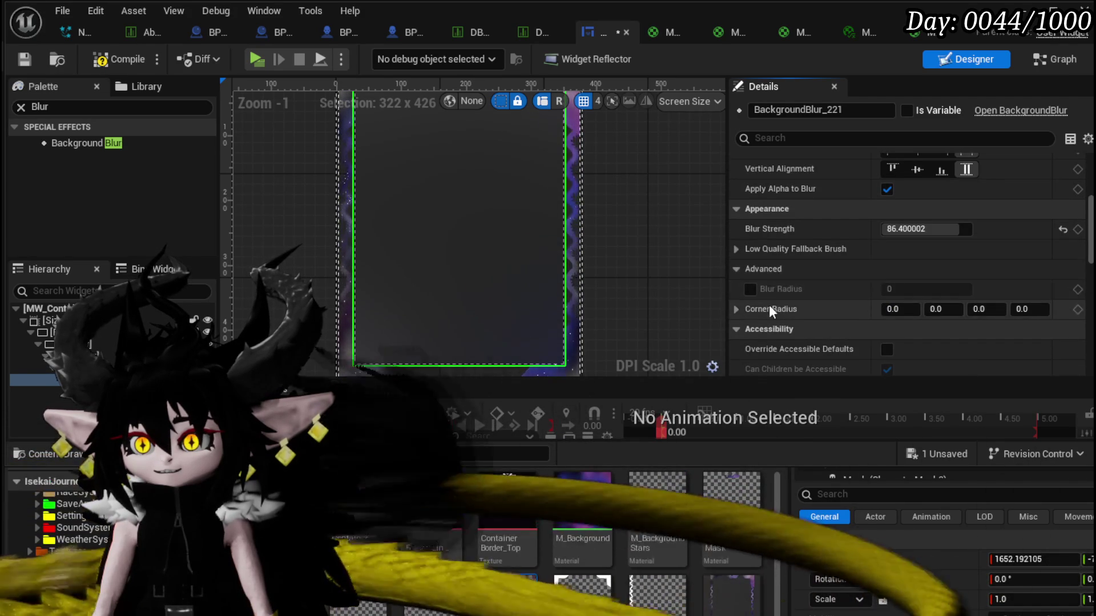
left_click(741, 267)
scroll(844, 282, "down", 1)
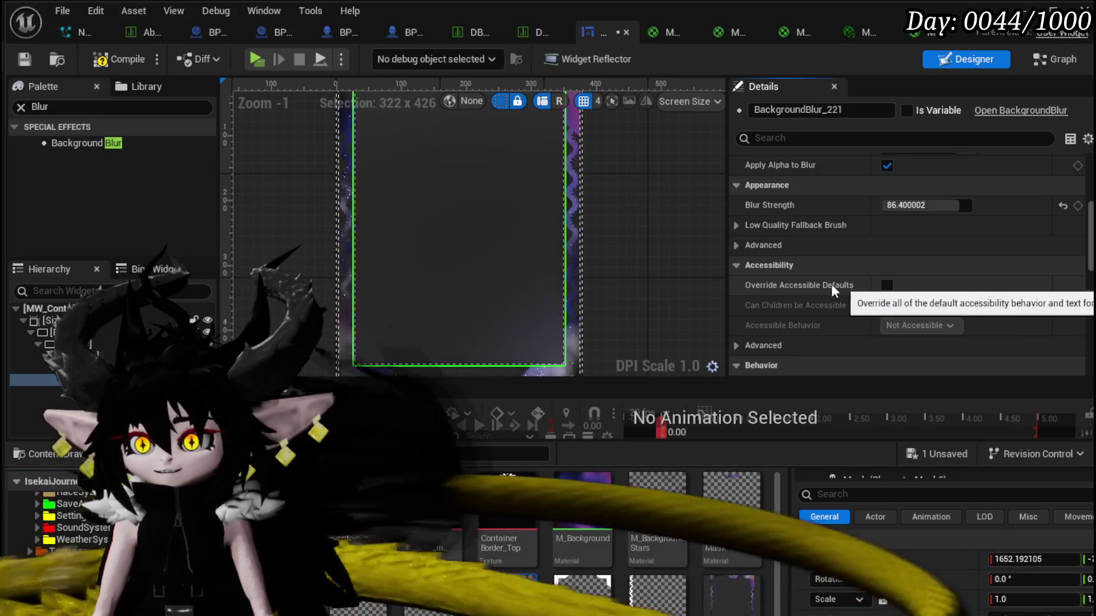
left_click(736, 245)
left_click(750, 266)
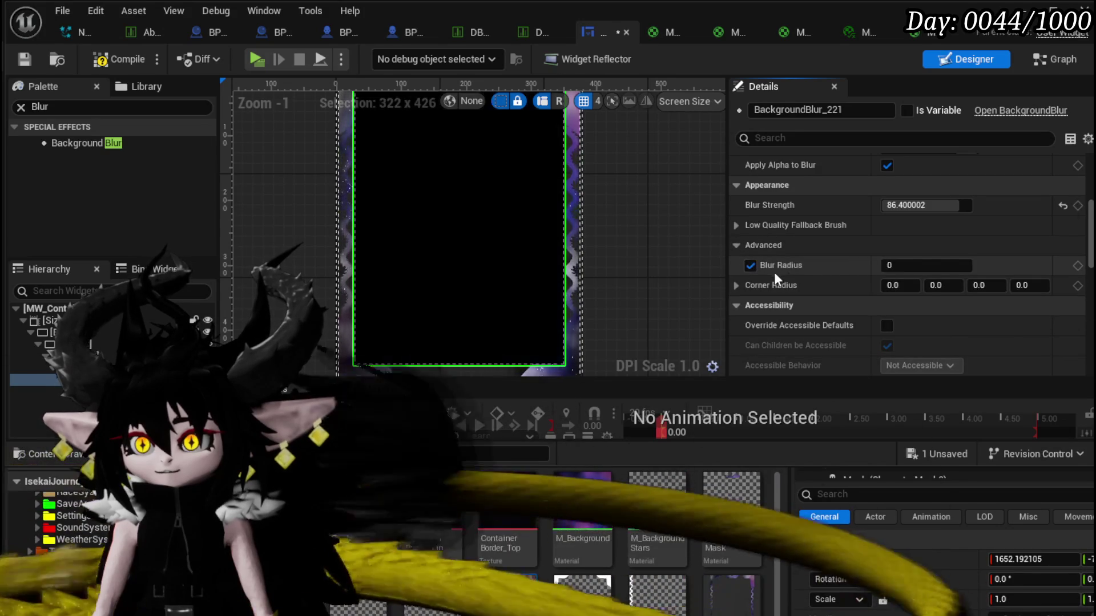
mouse_move(896, 266)
left_mouse_down()
mouse_move(962, 266)
mouse_move(782, 265)
left_mouse_up()
left_click(735, 245)
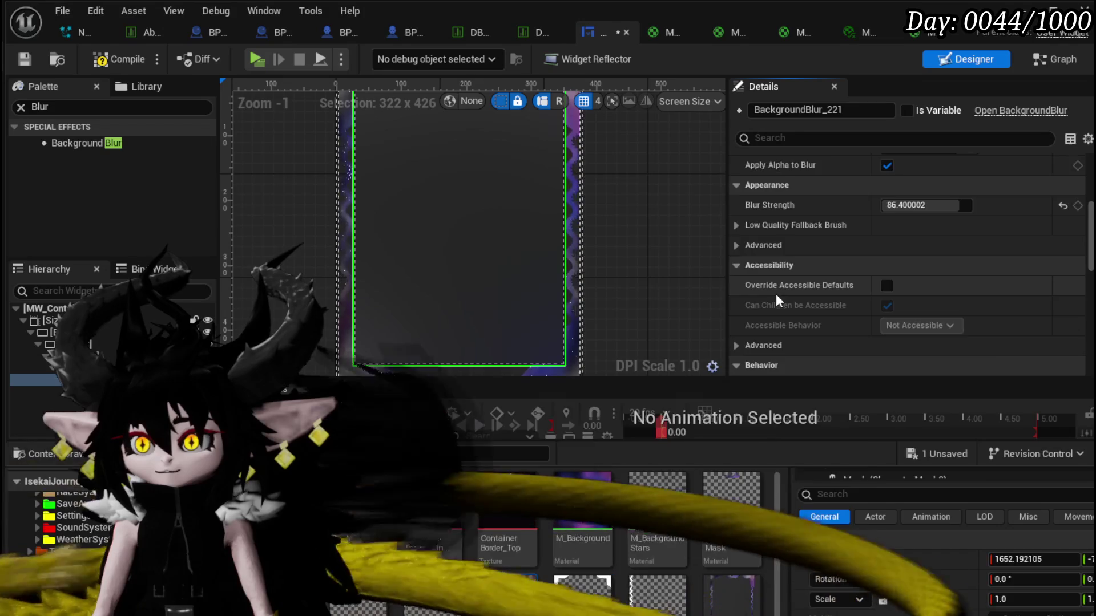
Compile and save the card widget with Ctrl+S.
scroll(775, 294, "down", 3)
scroll(776, 283, "down", 3)
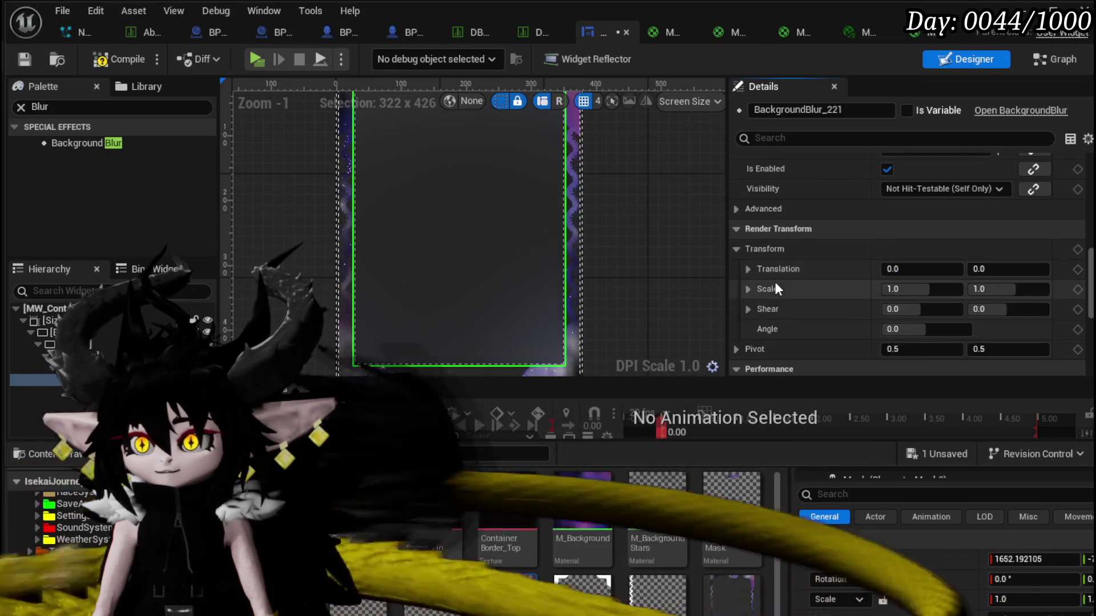
scroll(776, 285, "down", 2)
scroll(776, 285, "down", 2)
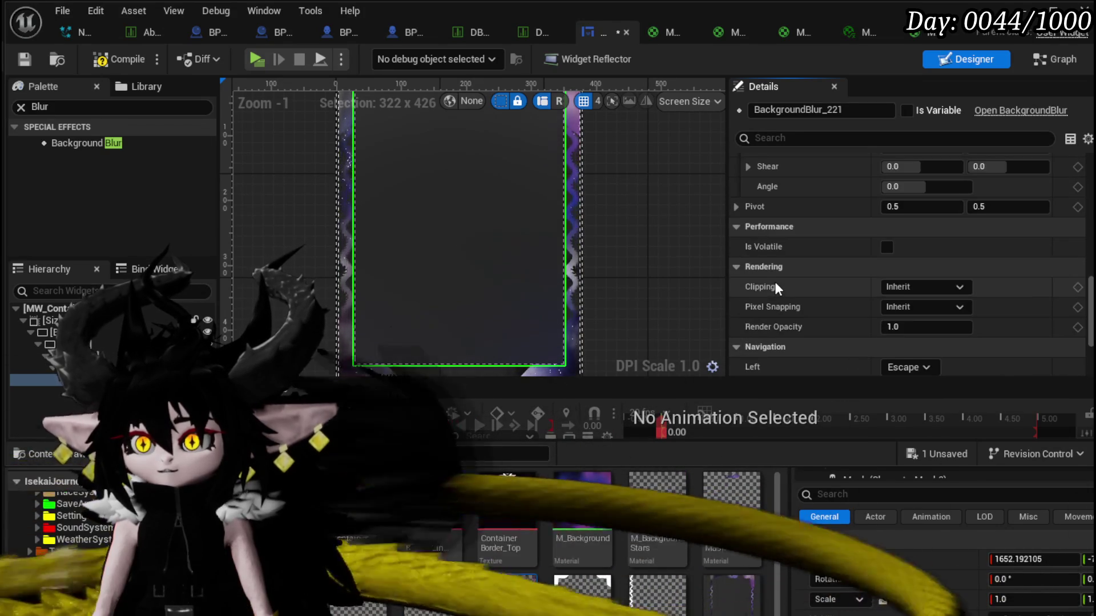
scroll(776, 282, "down", 5)
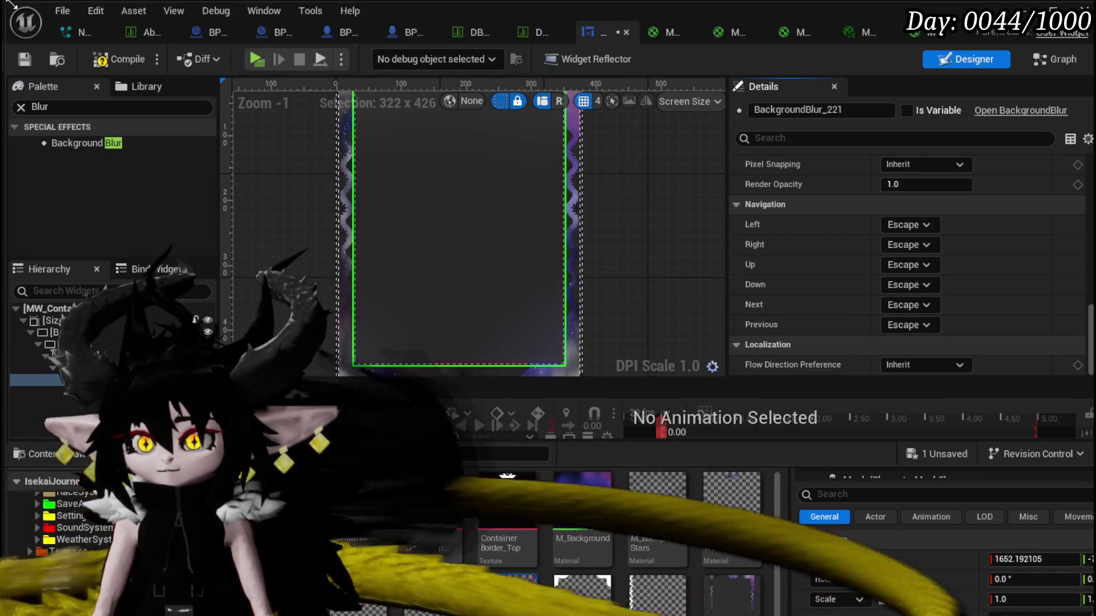
key("ctrl+s")
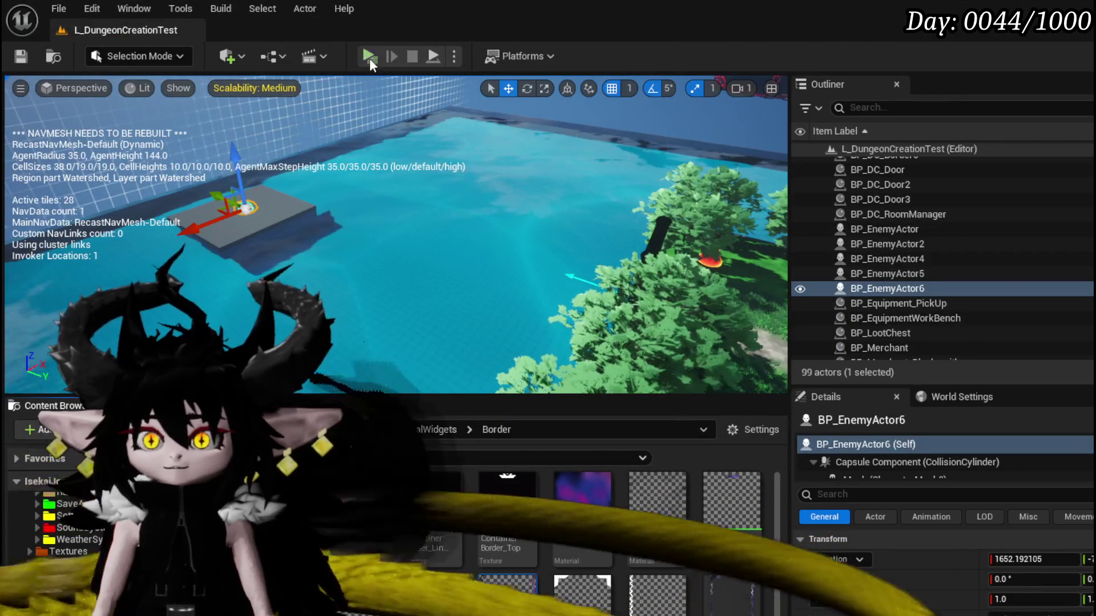
Play-test, equip an Iron_Head helmet in the EQUIPMENT head slot to view the card, then stop.
left_click(369, 59)
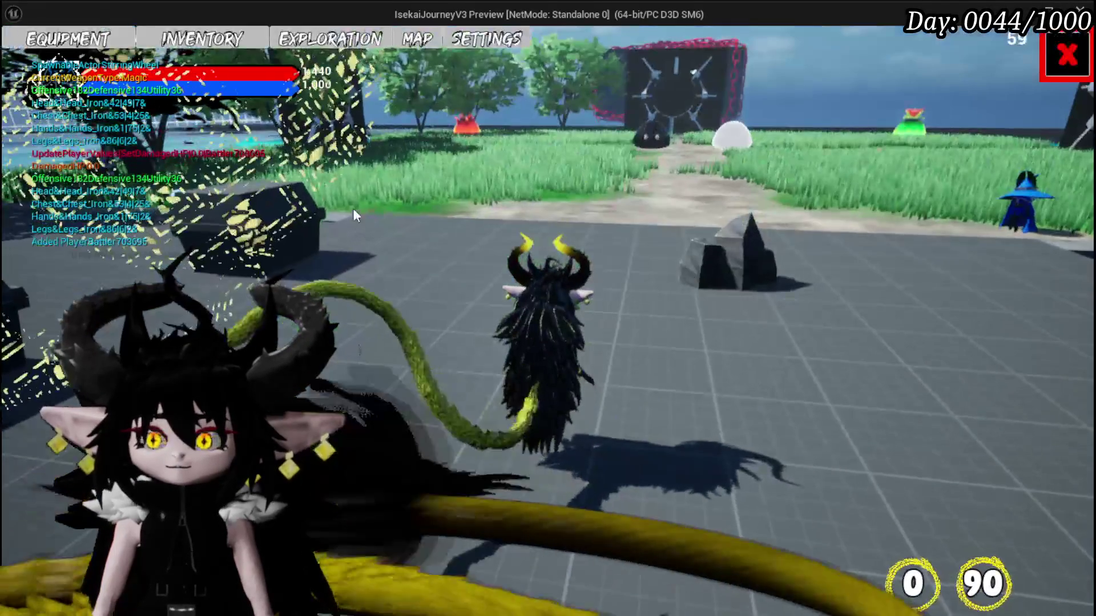
key("Tab")
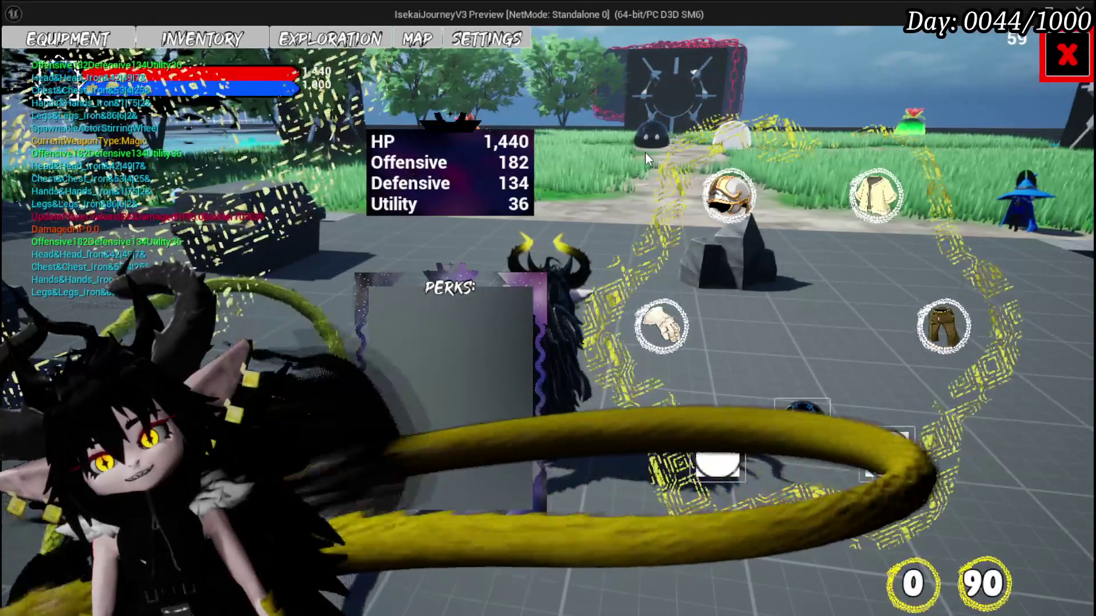
left_click(659, 326)
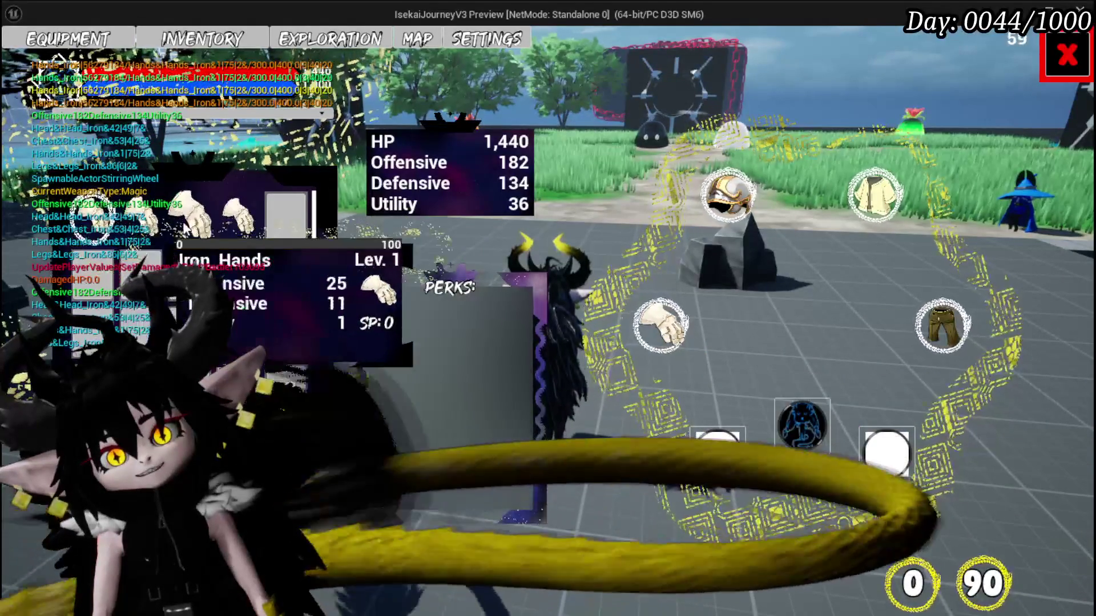
left_click(727, 195)
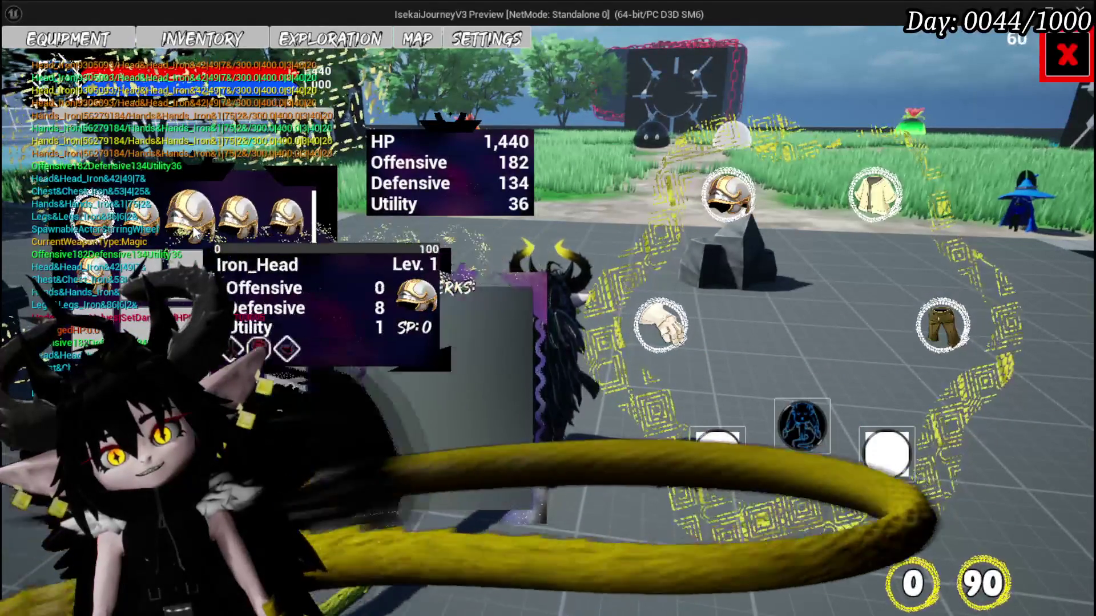
left_click(209, 225)
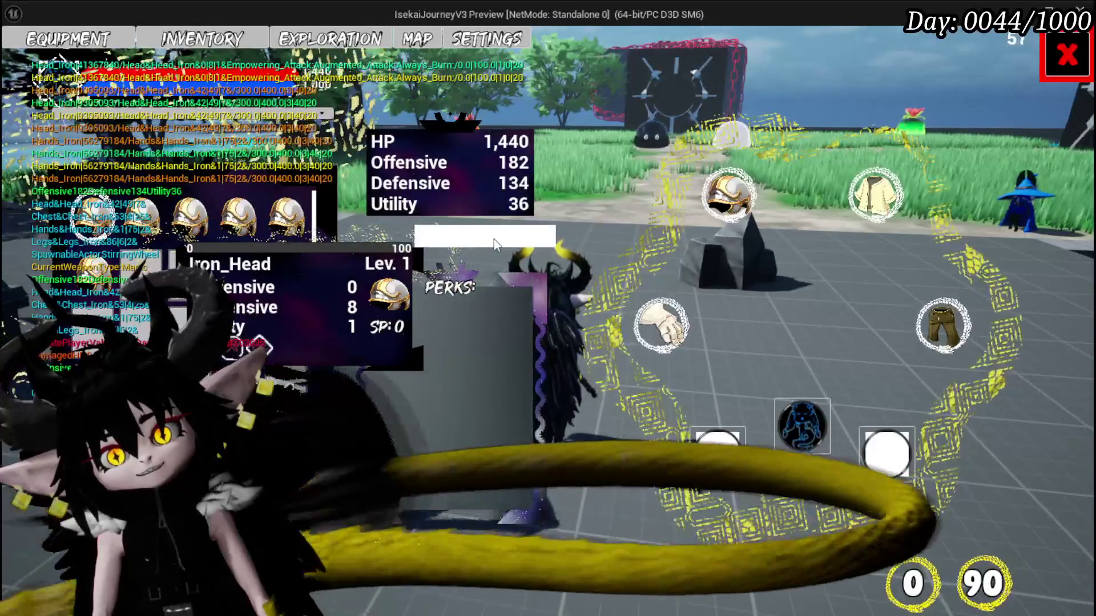
left_click(495, 240)
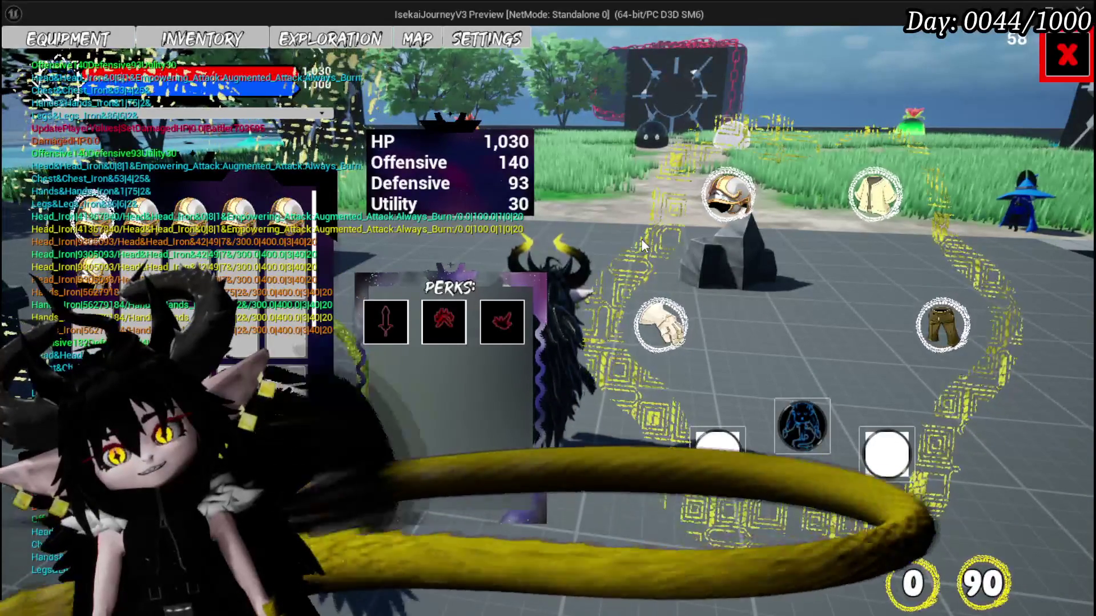
key("Escape")
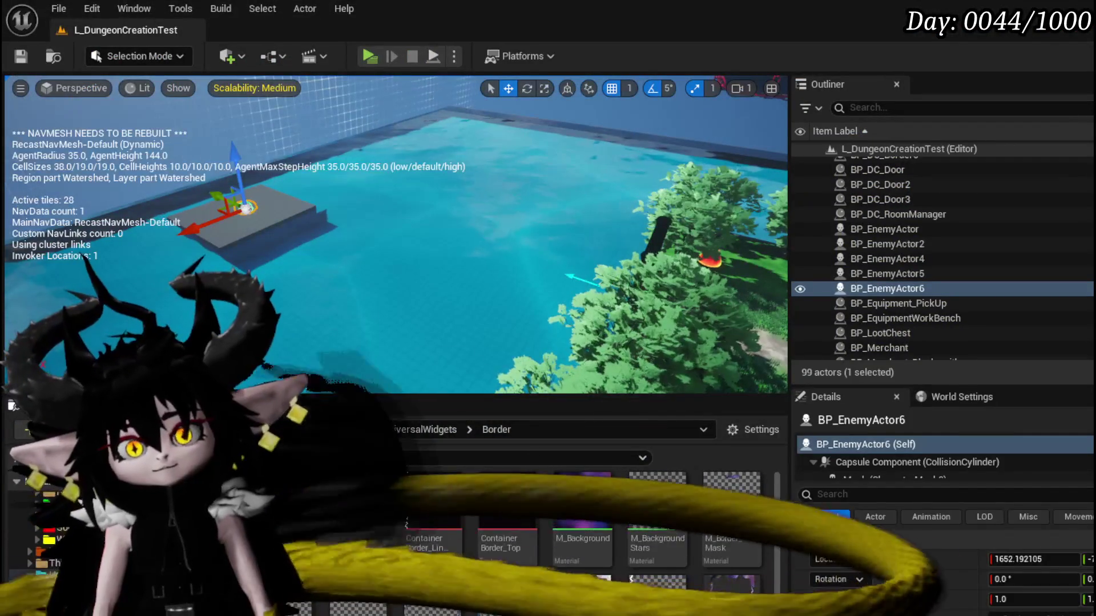
Save the level and open M_BackgroundStars from the Content Browser in the Material Editor.
key("ctrl+s")
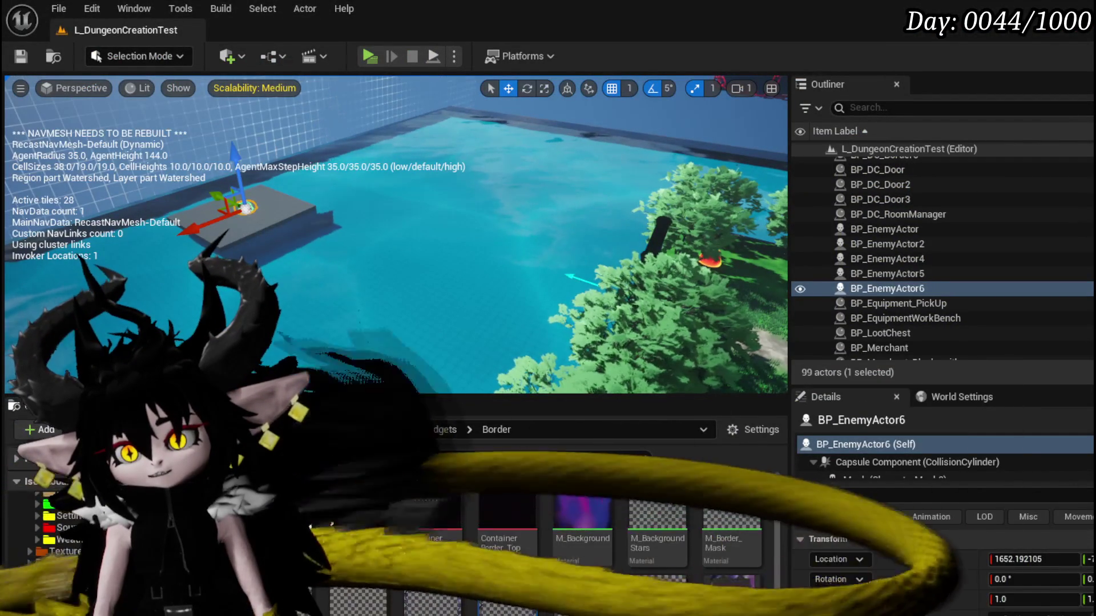
mouse_move(347, 604)
scroll(347, 604, "down", 1)
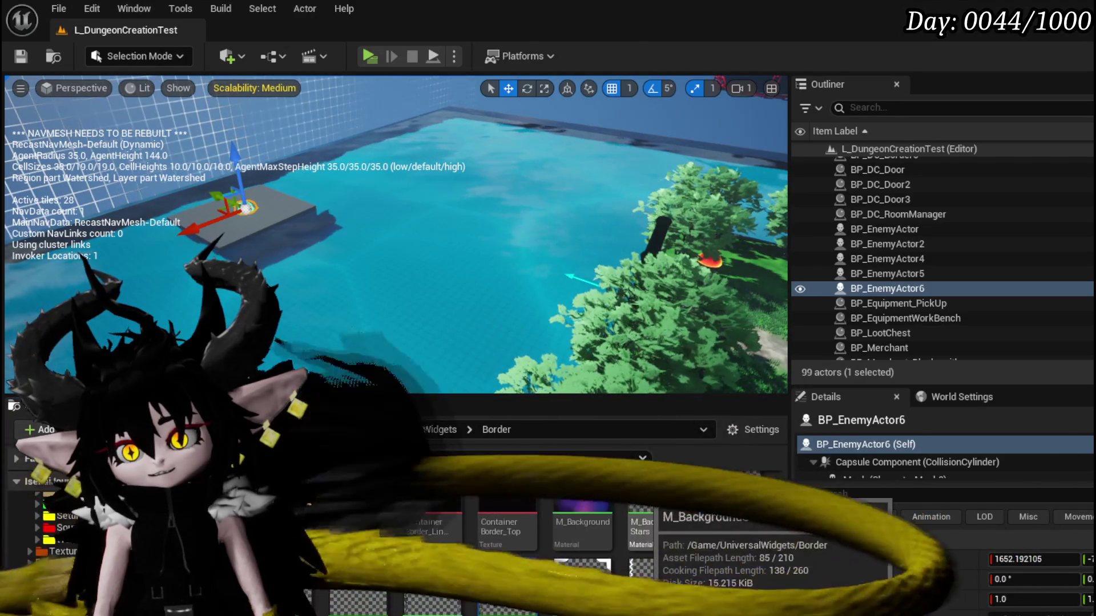
double_click(642, 525)
mouse_move(615, 226)
left_mouse_down()
mouse_move(584, 244)
mouse_move(565, 297)
mouse_move(772, 262)
mouse_move(423, 238)
mouse_move(802, 247)
mouse_move(643, 294)
mouse_move(602, 367)
left_mouse_up()
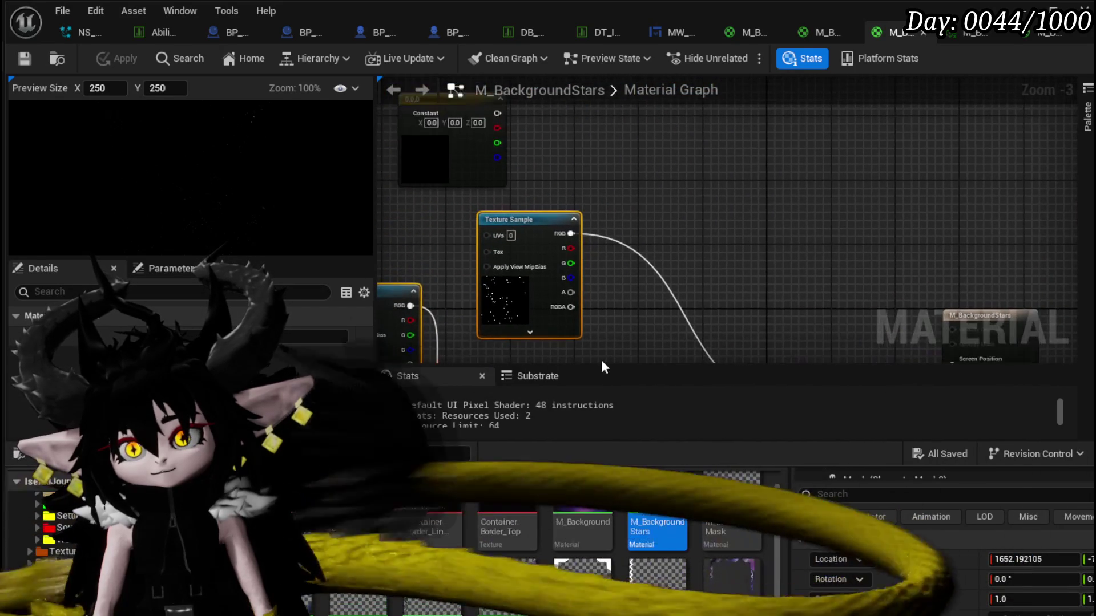
Route the star texture through the Multiply into Substrate UI colour and set the constant to mid grey.
left_click_drag(644, 237, 623, 284)
mouse_move(419, 218)
left_mouse_down()
mouse_move(499, 216)
mouse_move(506, 226)
left_mouse_up()
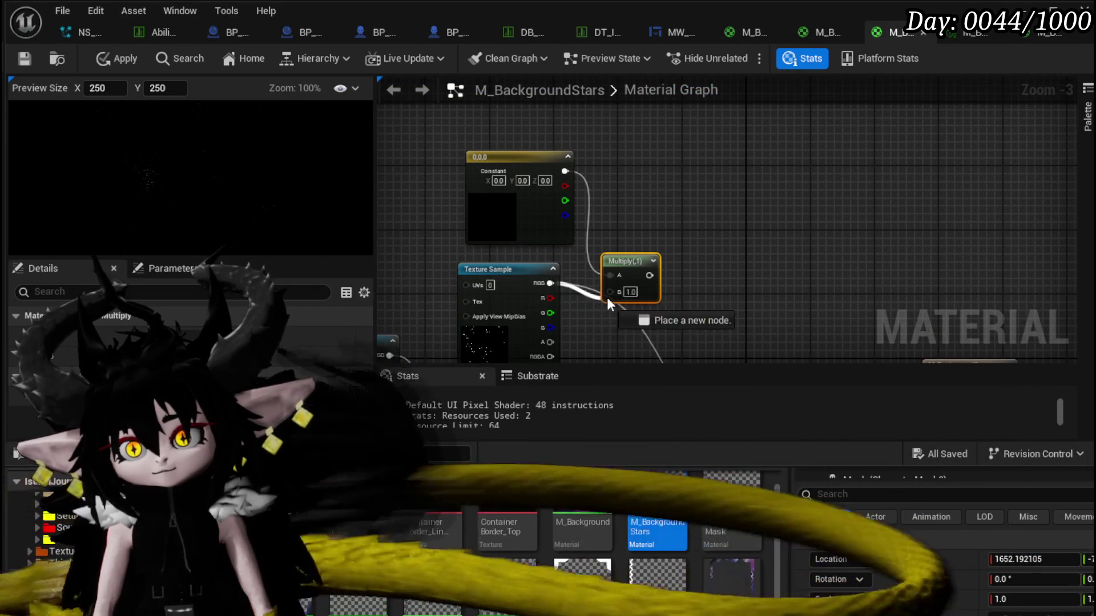
left_click_drag(605, 298, 610, 292)
left_click_drag(714, 279, 605, 169)
left_click_drag(710, 329, 744, 312)
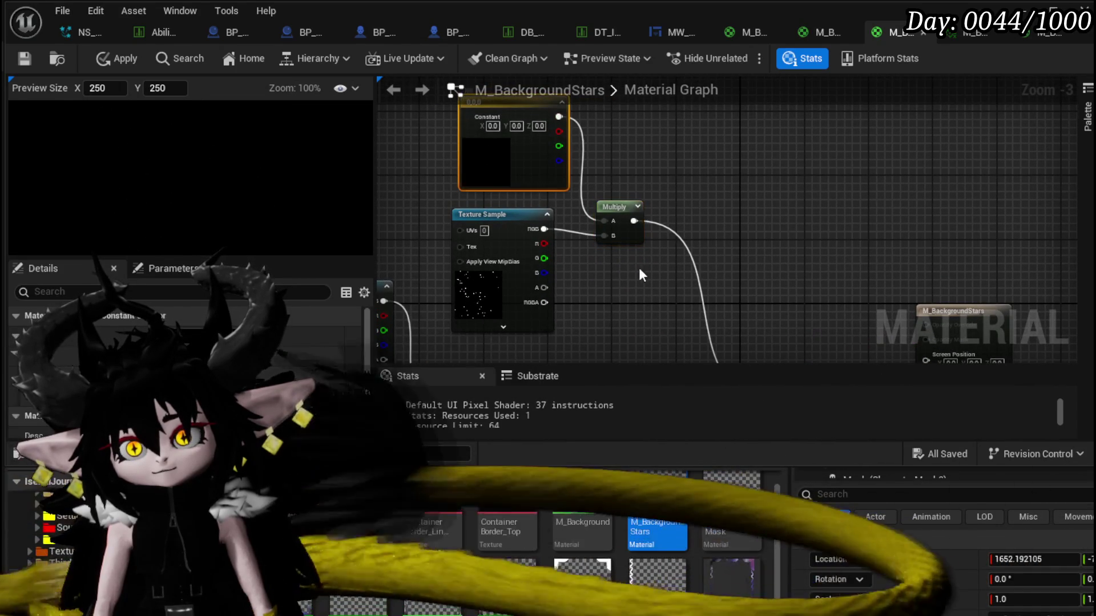
double_click(498, 154)
left_click(400, 447)
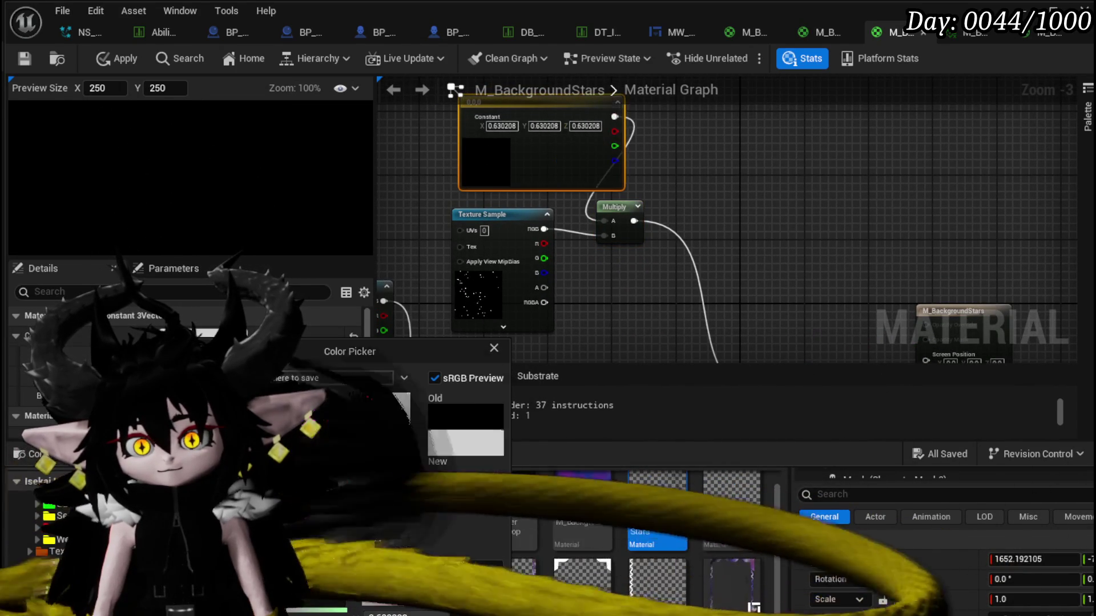
key("Return")
Wire the star texture RGB straight into Substrate UI Color, then apply and save M_BackgroundStars.
mouse_move(670, 298)
left_mouse_down()
mouse_move(647, 207)
mouse_move(653, 285)
mouse_move(636, 237)
mouse_move(652, 260)
left_mouse_up()
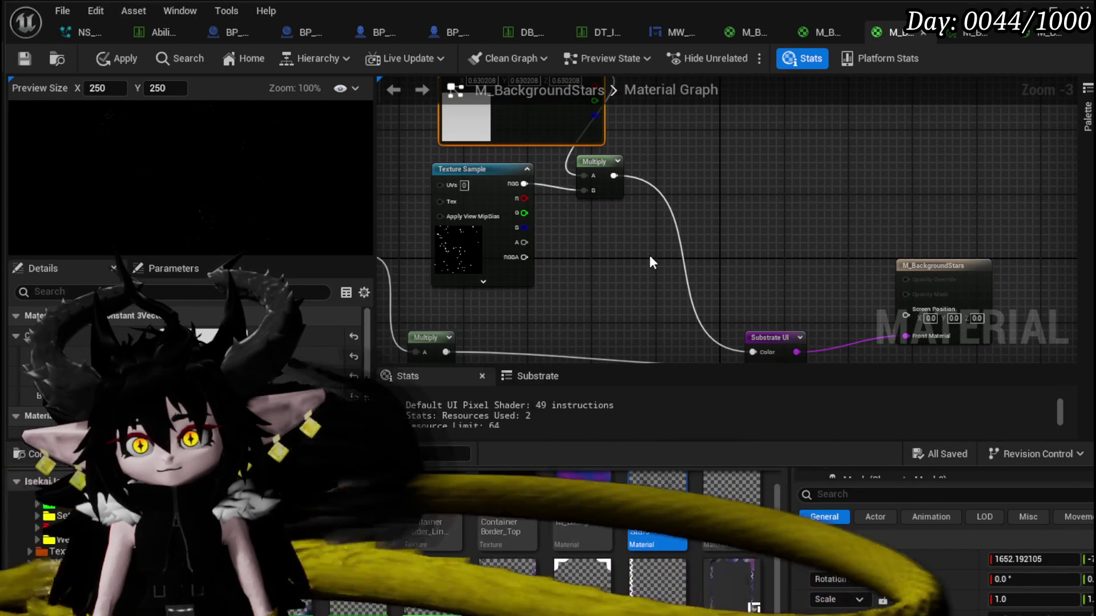
mouse_move(650, 257)
left_mouse_down()
mouse_move(826, 238)
mouse_move(803, 274)
mouse_move(768, 171)
mouse_move(810, 177)
left_mouse_up()
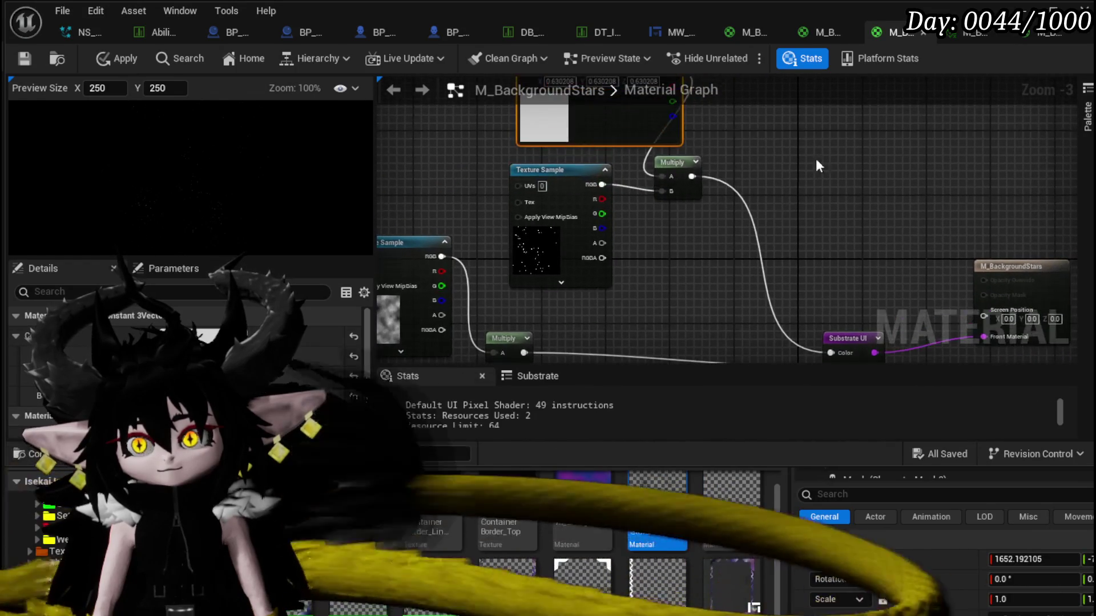
mouse_move(601, 184)
left_mouse_down()
mouse_move(826, 349)
mouse_move(831, 272)
left_mouse_up()
left_click(1020, 185)
mouse_move(513, 308)
left_mouse_down()
mouse_move(637, 290)
mouse_move(569, 307)
left_mouse_up()
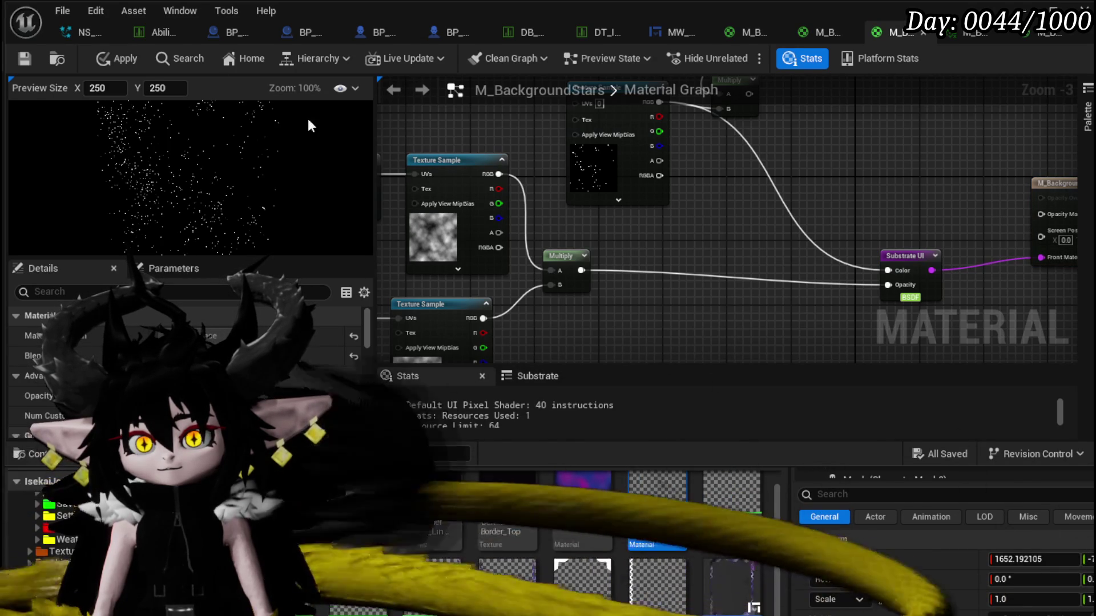
left_click(117, 57)
left_click(24, 58)
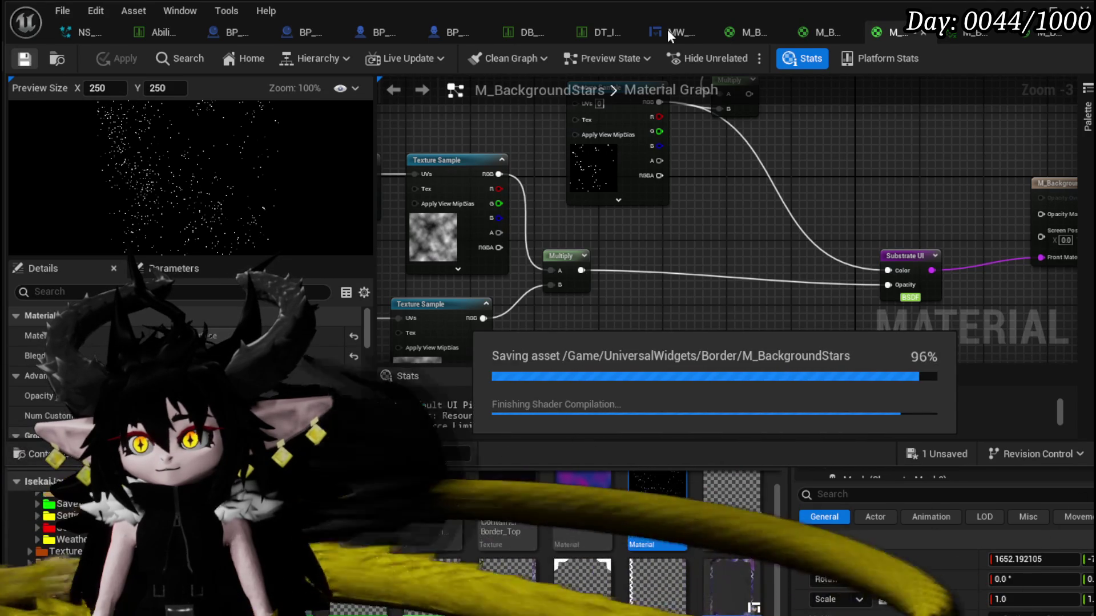
left_click(667, 29)
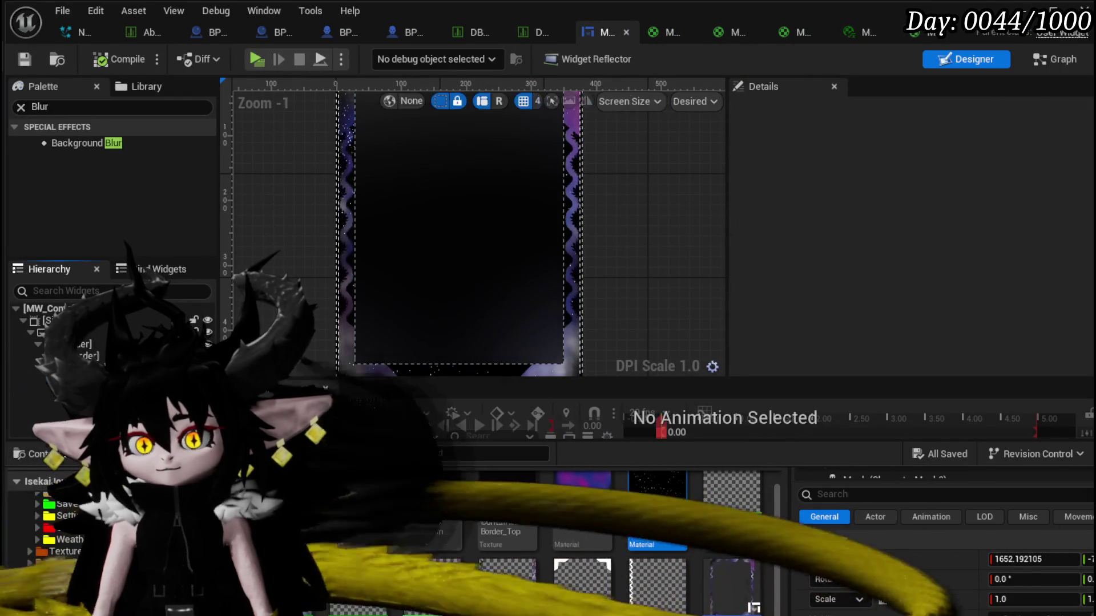
Set the Background Blur's padding to 0, delete it, then compile and save the card widget.
left_click(29, 380)
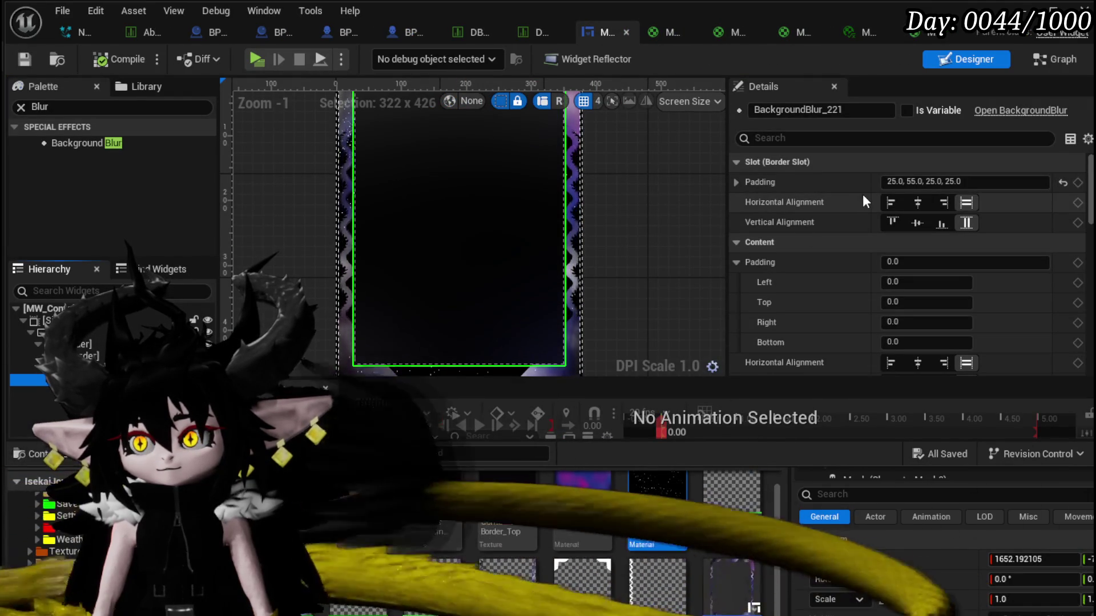
left_click(892, 181)
key("ctrl+a")
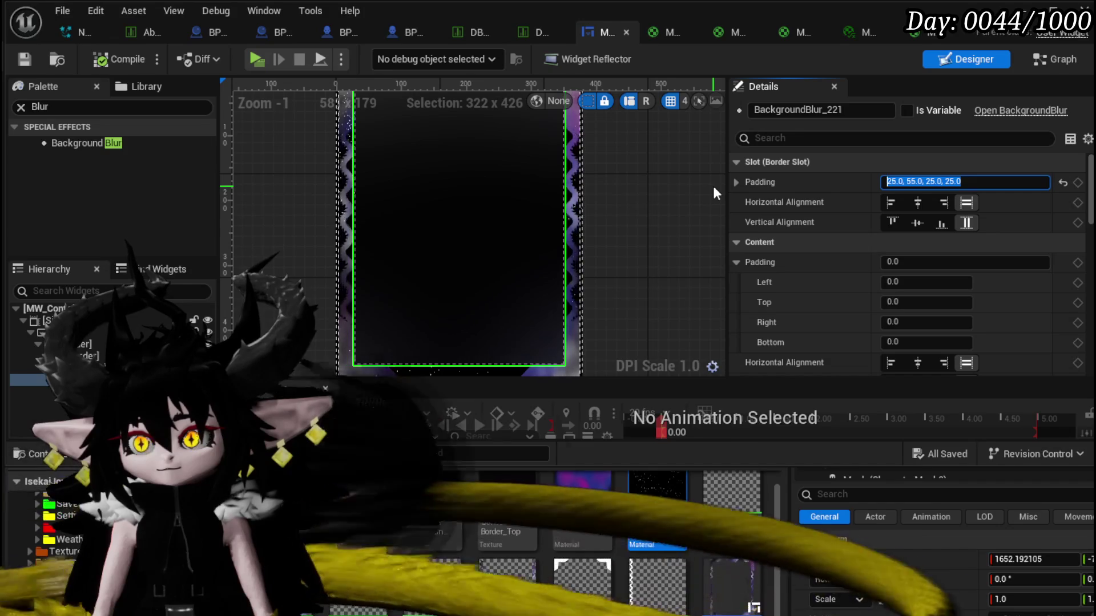
type("0")
key("Return")
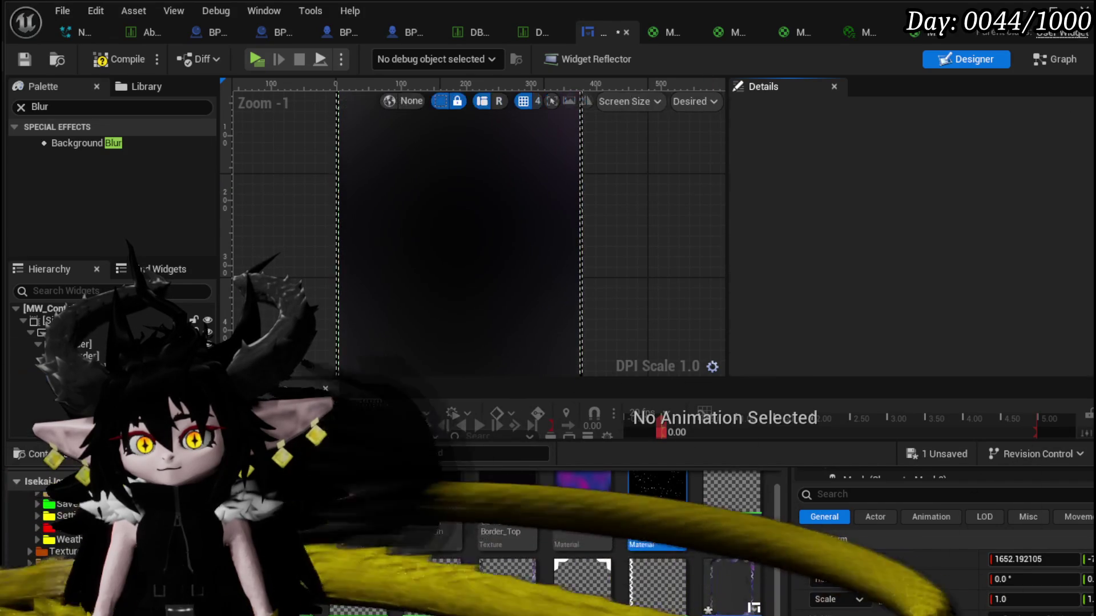
key("Delete")
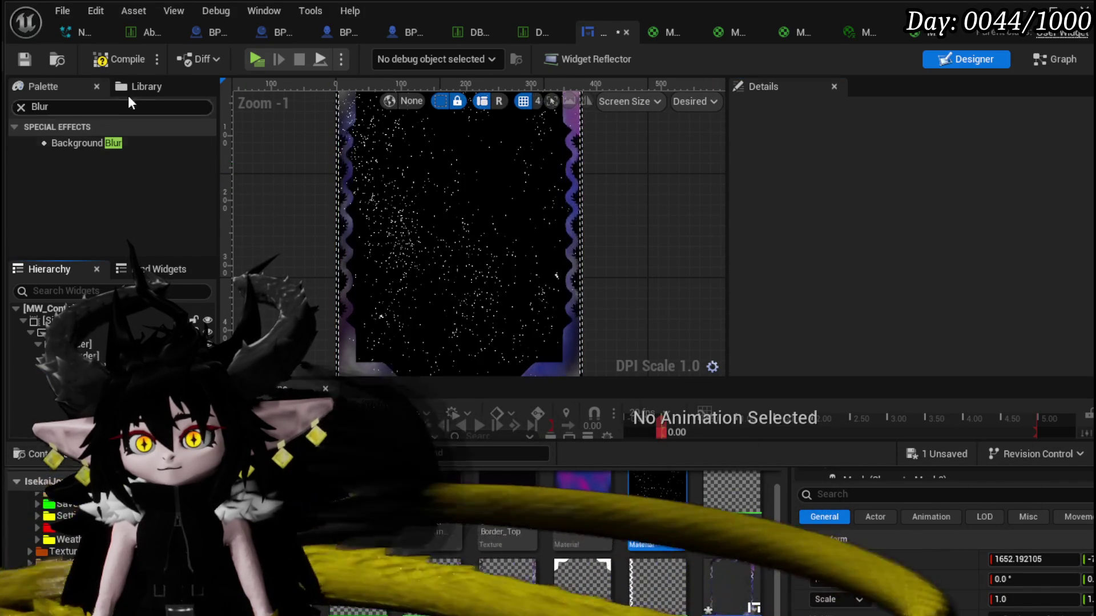
left_click(117, 62)
left_click(25, 60)
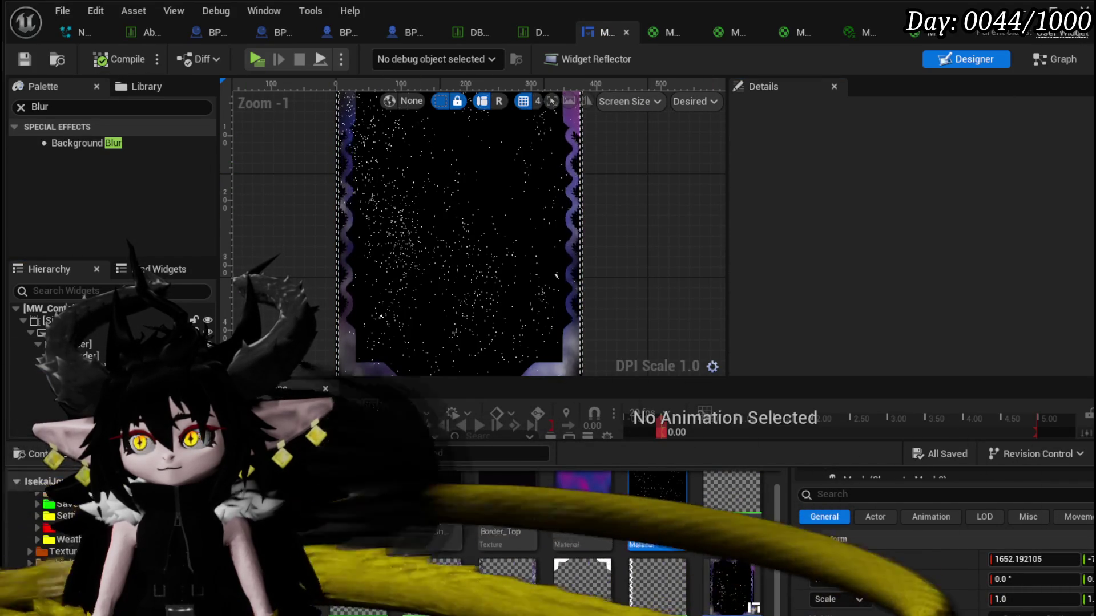
key("alt+Tab")
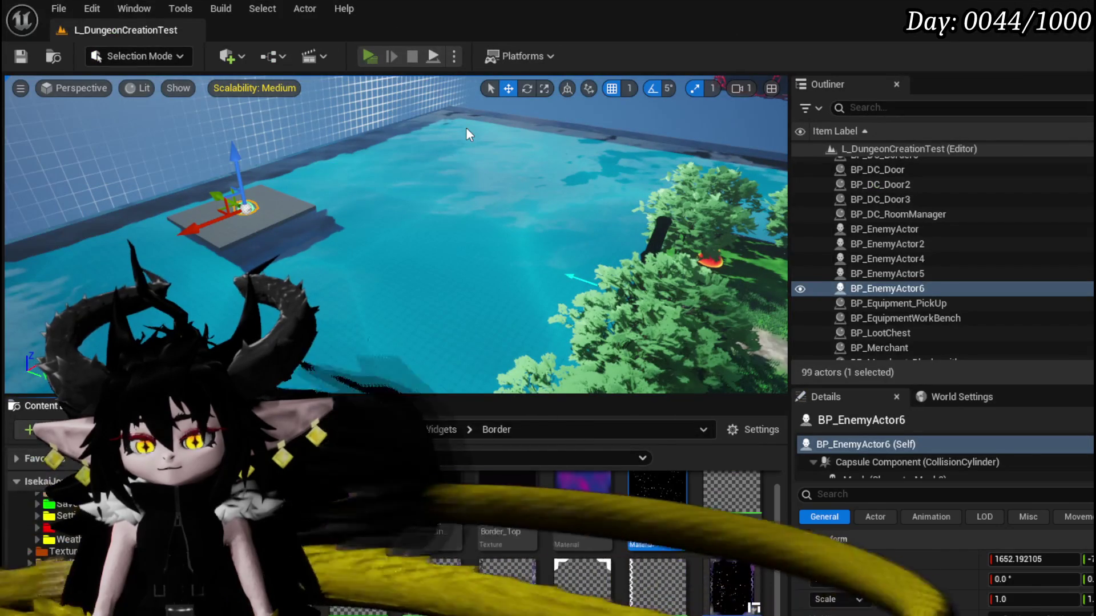
Play-test with Alt+P and check the star-filled PERKS card on the helmet's stats, then stop.
key("alt+p")
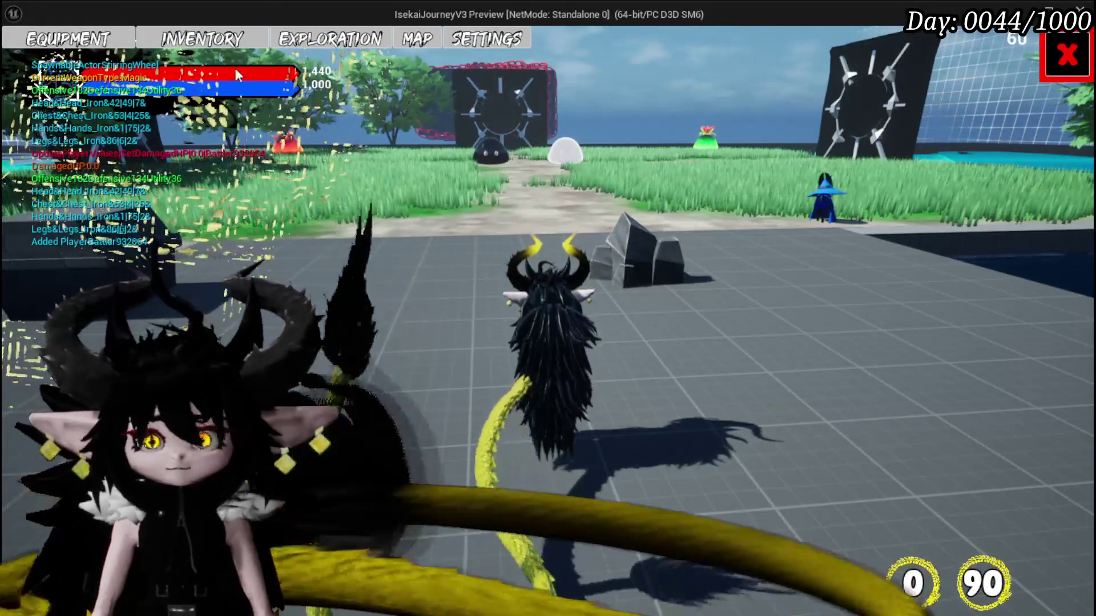
key("Tab")
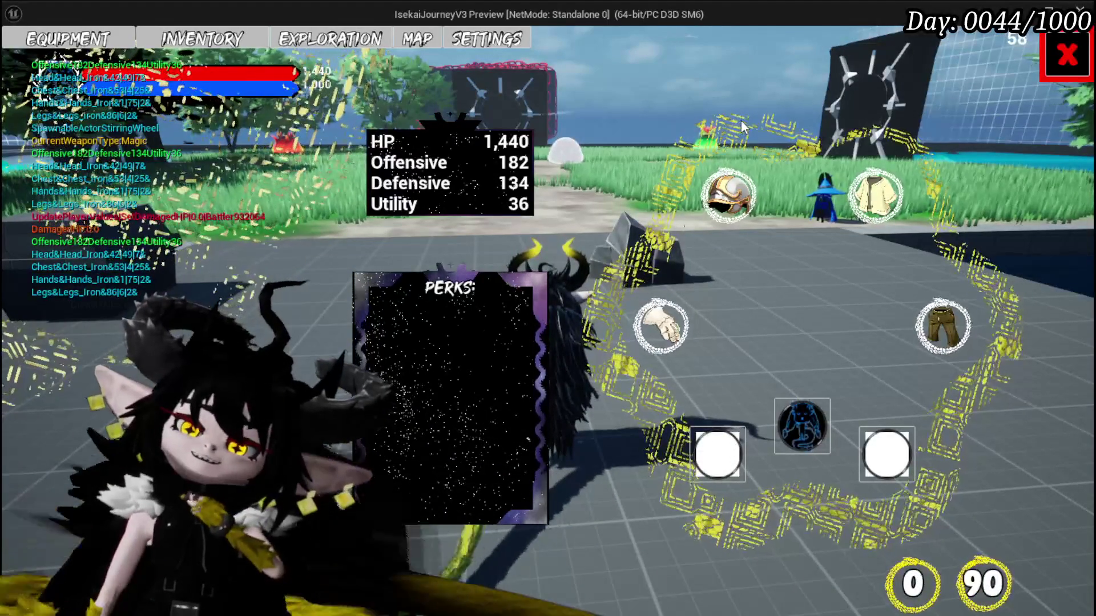
left_click(719, 215)
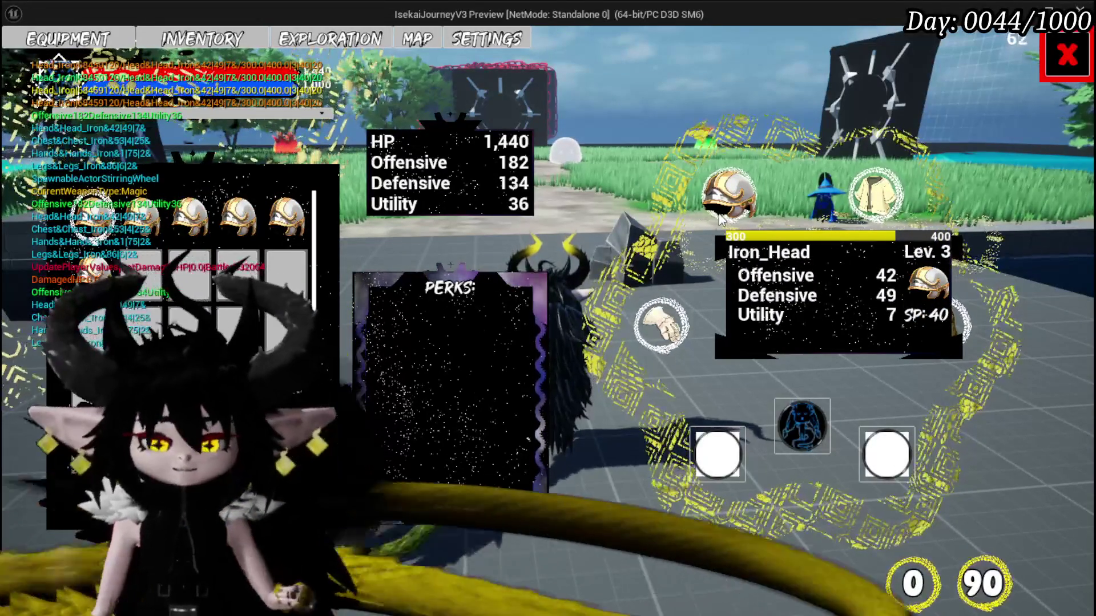
key("Escape")
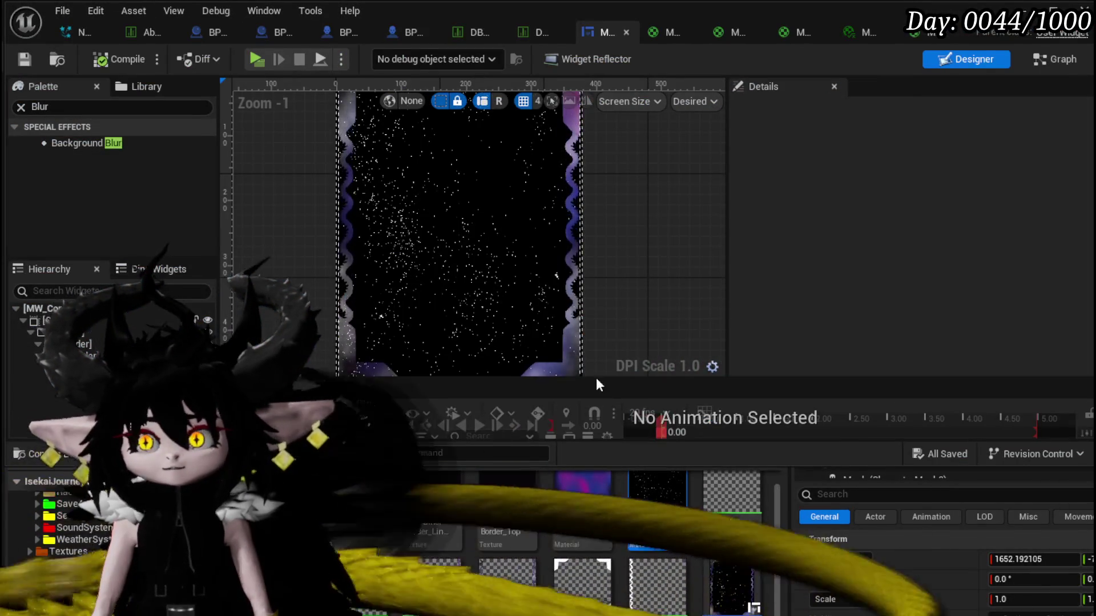
Try a content padding of 20 on Border_27, then revert it.
left_click(69, 368)
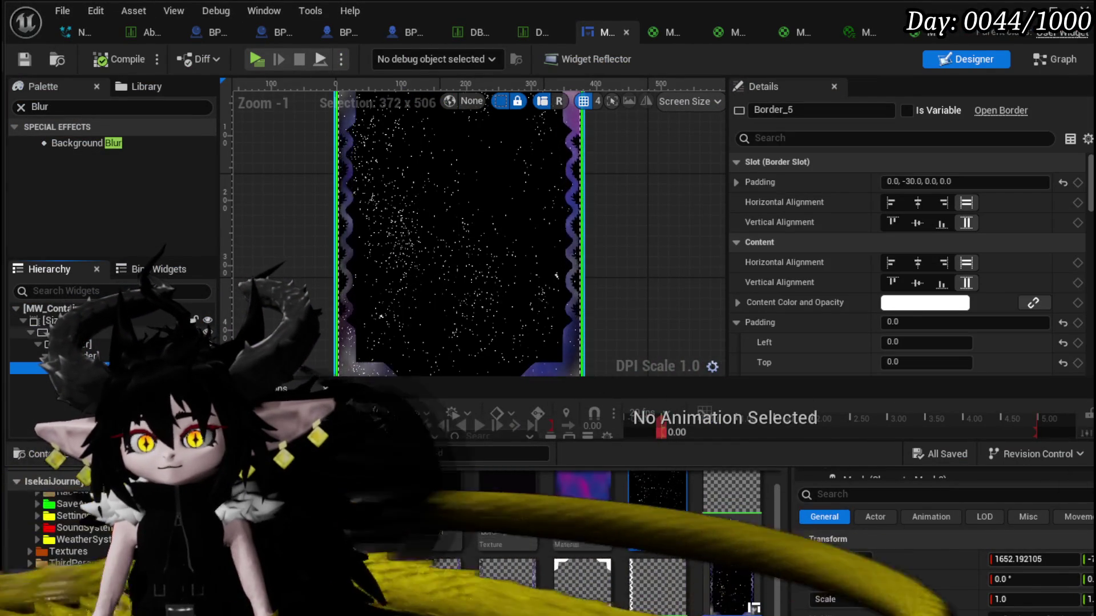
left_click(57, 332)
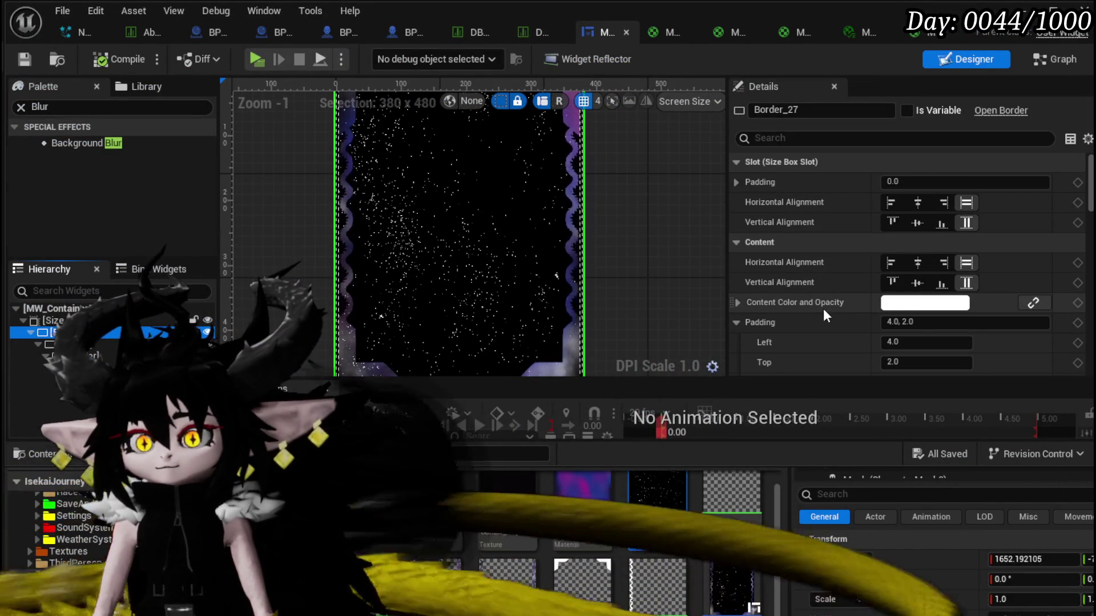
type("20")
key("Return")
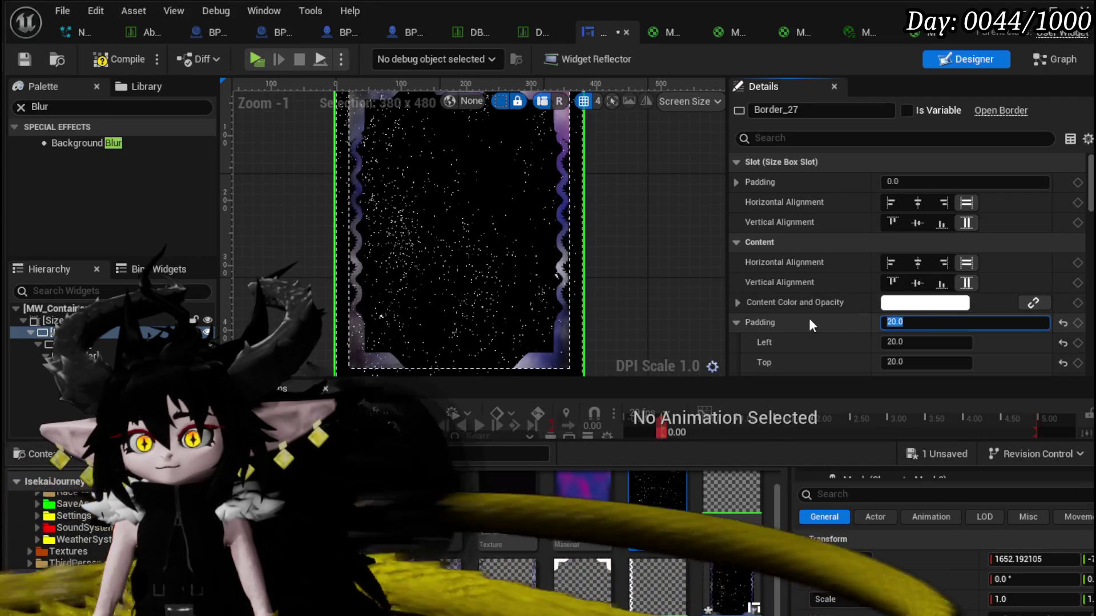
left_click(696, 266)
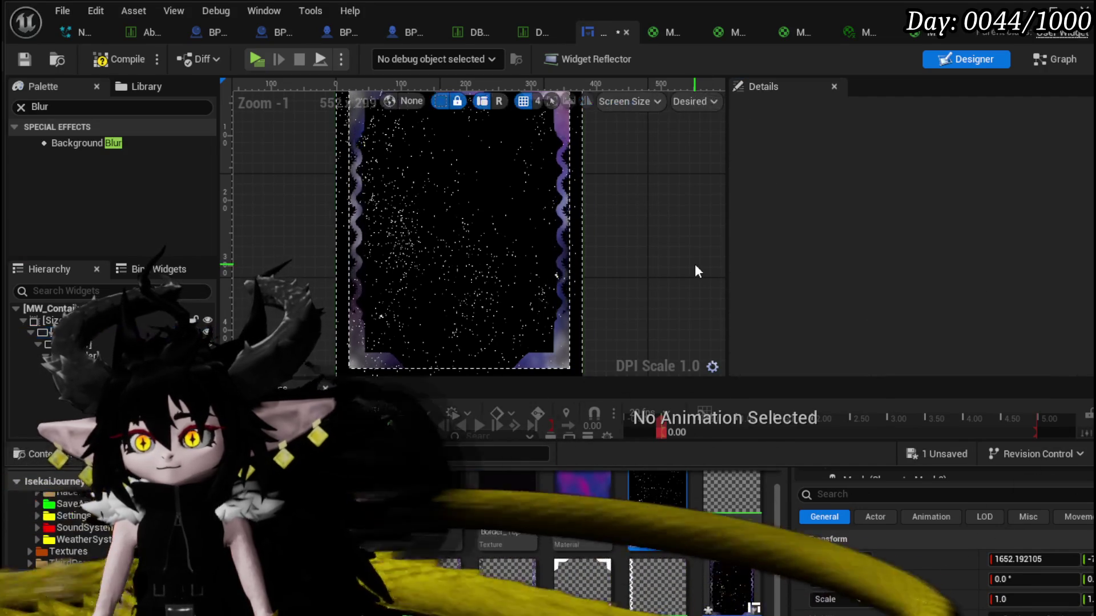
key("ctrl+s")
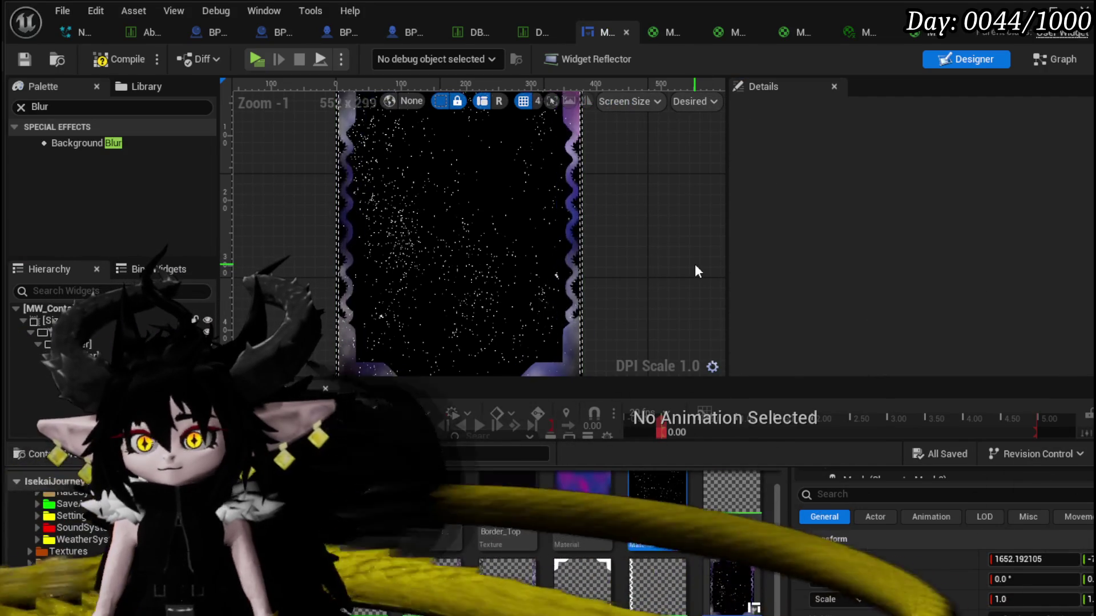
Set Border_27's content padding to 0 and compile the card widget.
left_click(57, 333)
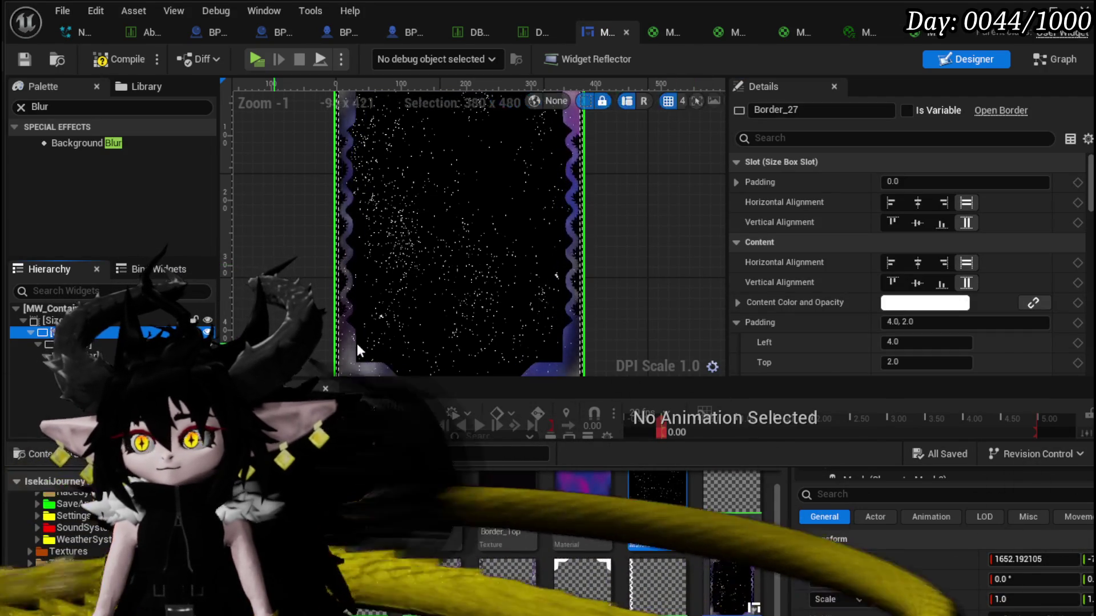
left_click(927, 323)
type("0")
key("Return")
scroll(640, 310, "down", 2)
left_click_drag(640, 310, 606, 312)
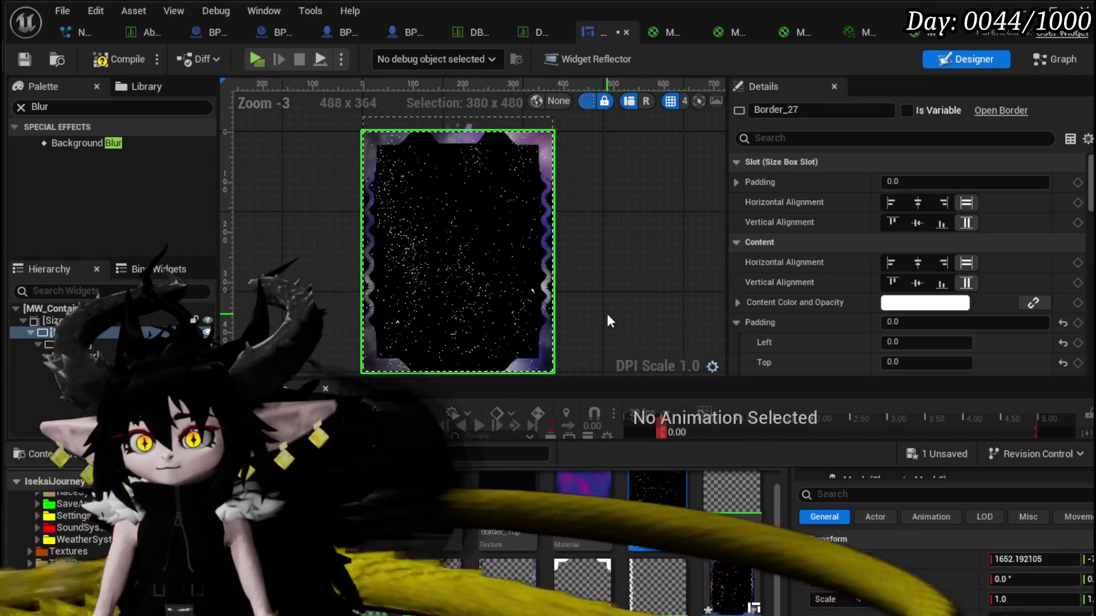
scroll(615, 316, "up", 1)
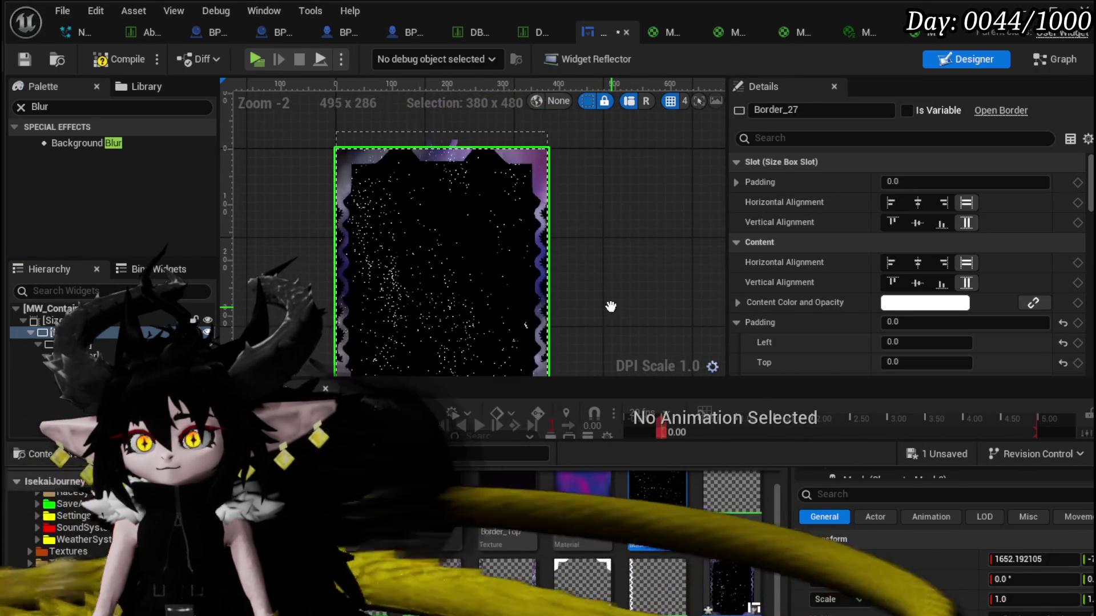
left_click(129, 67)
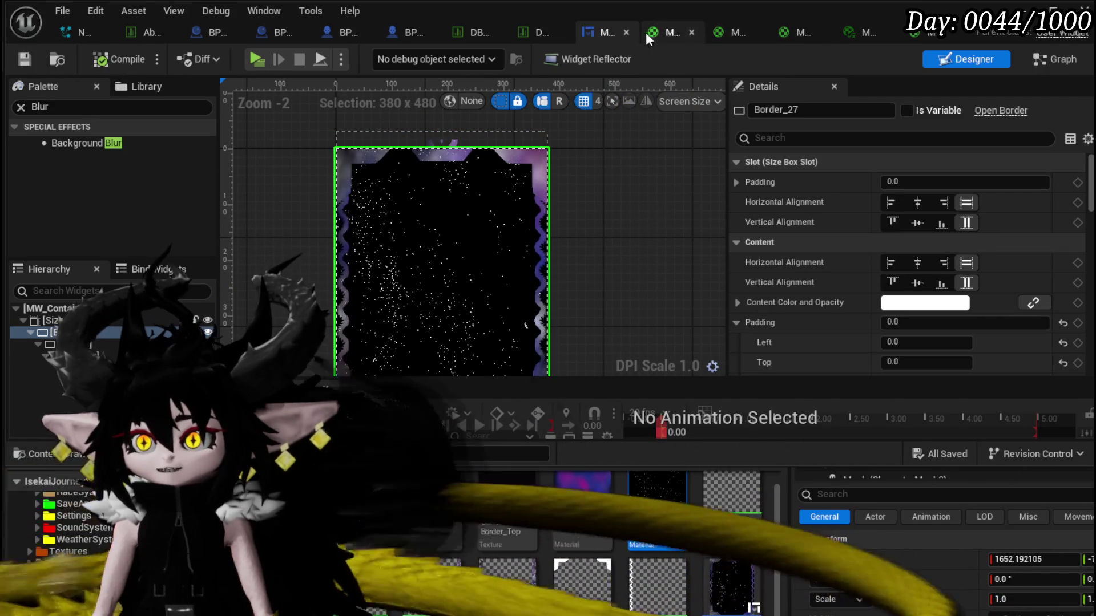
Open M_BackgroundStars, duplicate the Panner and wire it into the stars Texture Sample UVs.
left_click(941, 41)
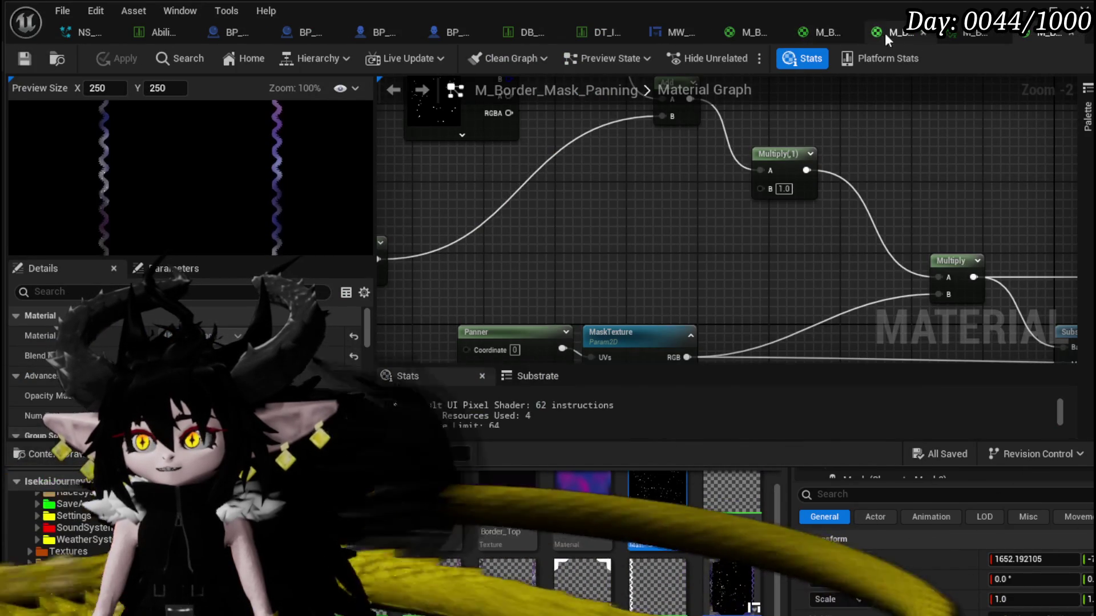
left_click(656, 416)
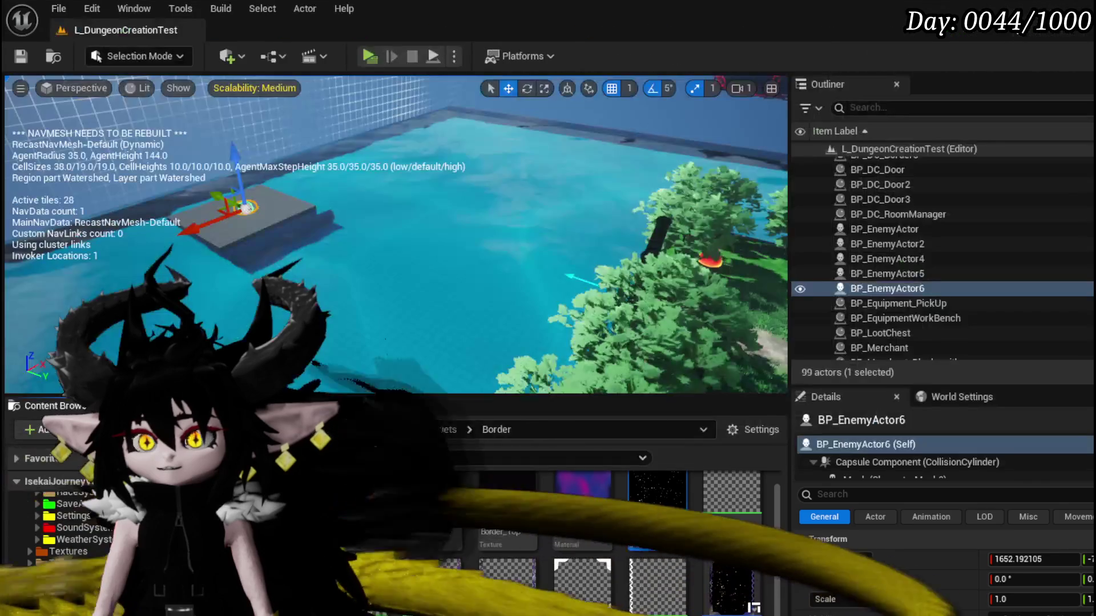
double_click(651, 500)
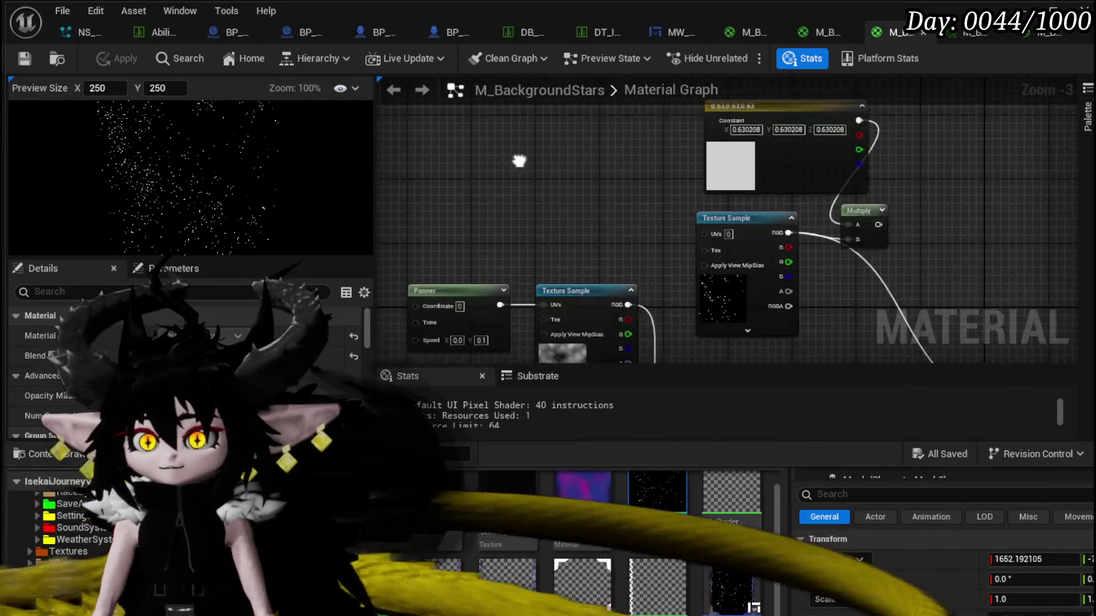
key("ctrl+d")
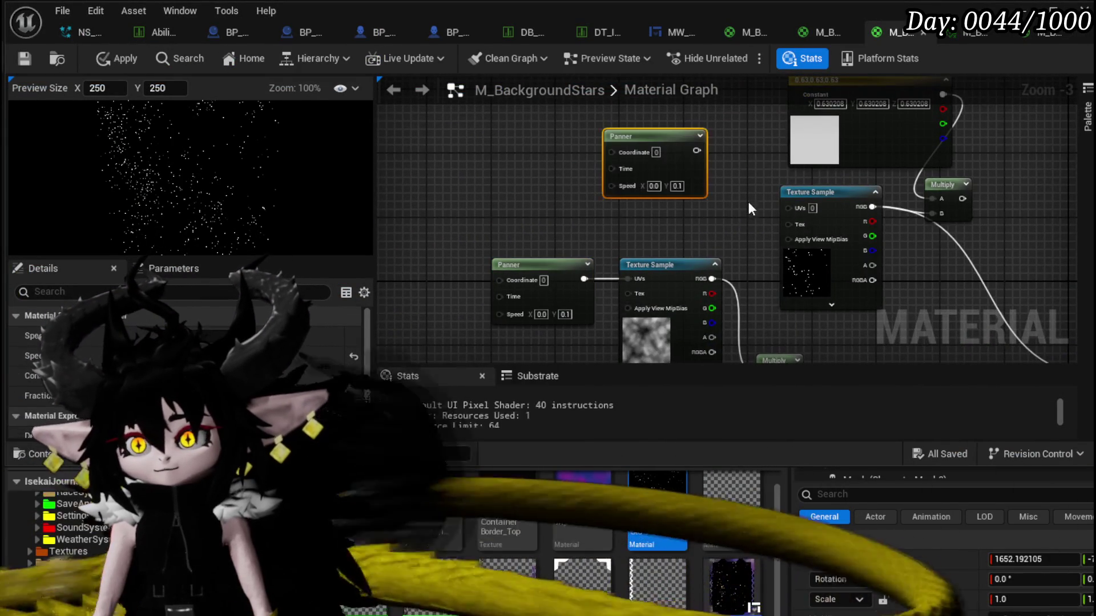
mouse_move(547, 211)
left_mouse_down()
mouse_move(608, 231)
mouse_move(632, 195)
mouse_move(657, 237)
mouse_move(715, 101)
left_mouse_up()
key("ctrl+v")
left_click_drag(533, 185, 489, 158)
left_click_drag(766, 200, 607, 187)
scroll(608, 209, "up", 4)
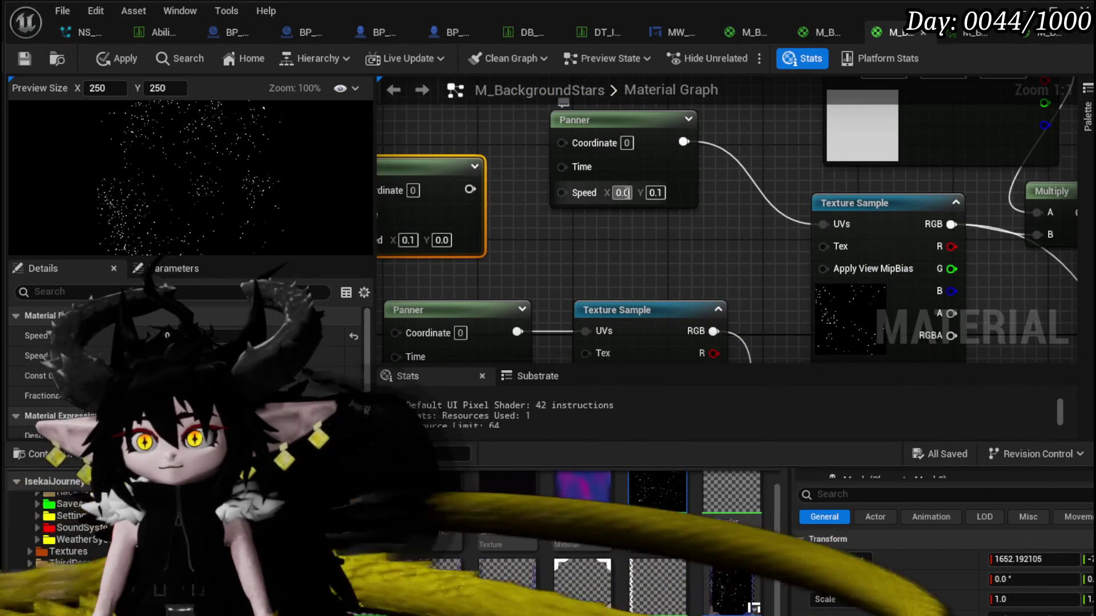
Set the Panner's Speed X and Y to 0.01, then apply and save the material.
type("0.1")
key("Return")
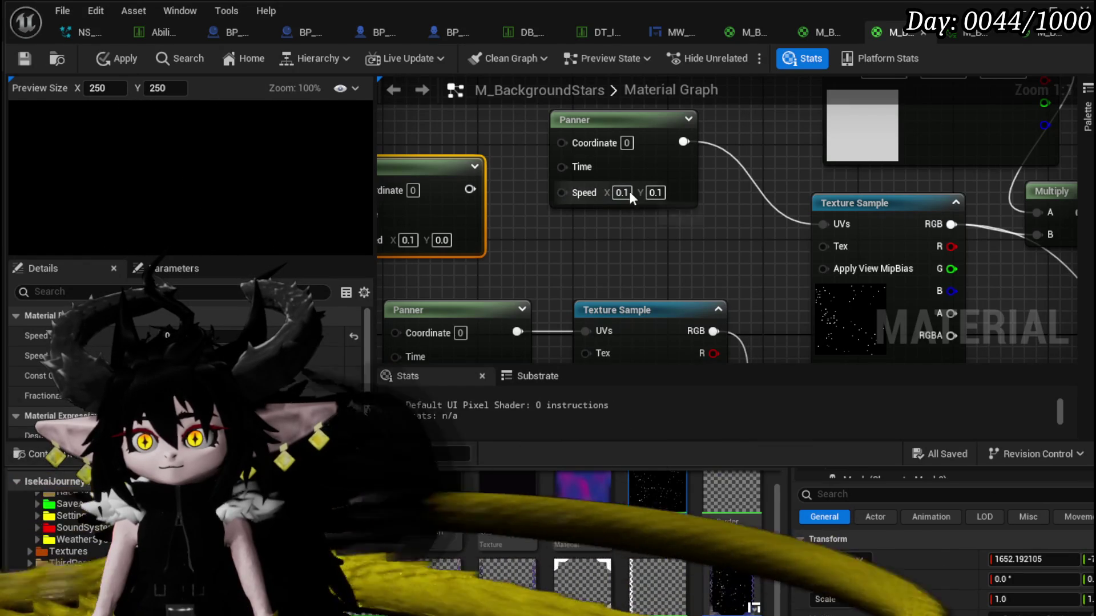
left_click(622, 192)
type("0.01")
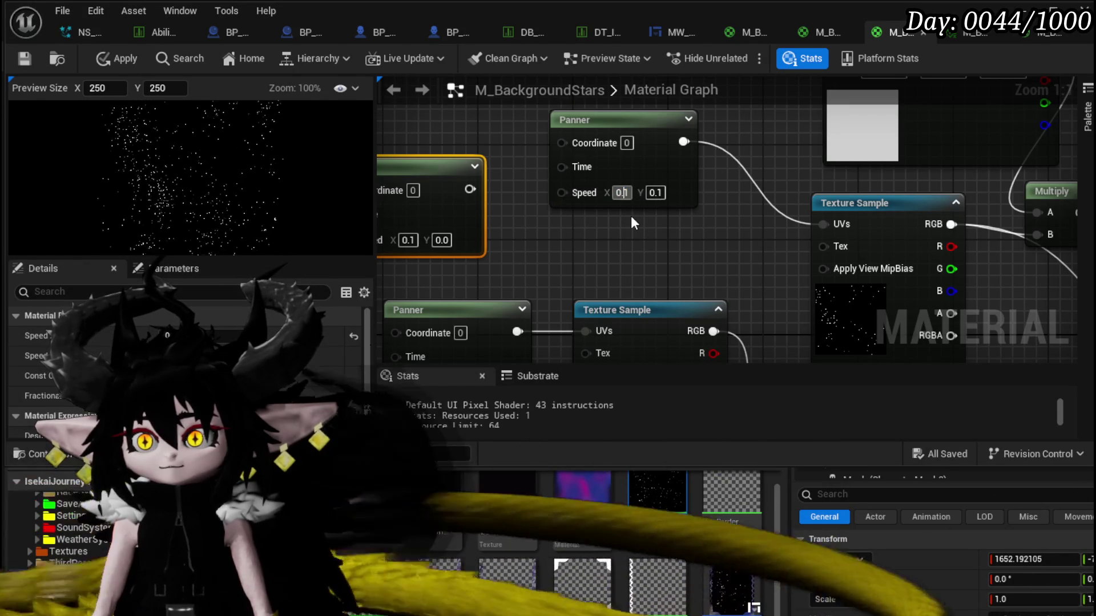
key("Return")
left_click(661, 193)
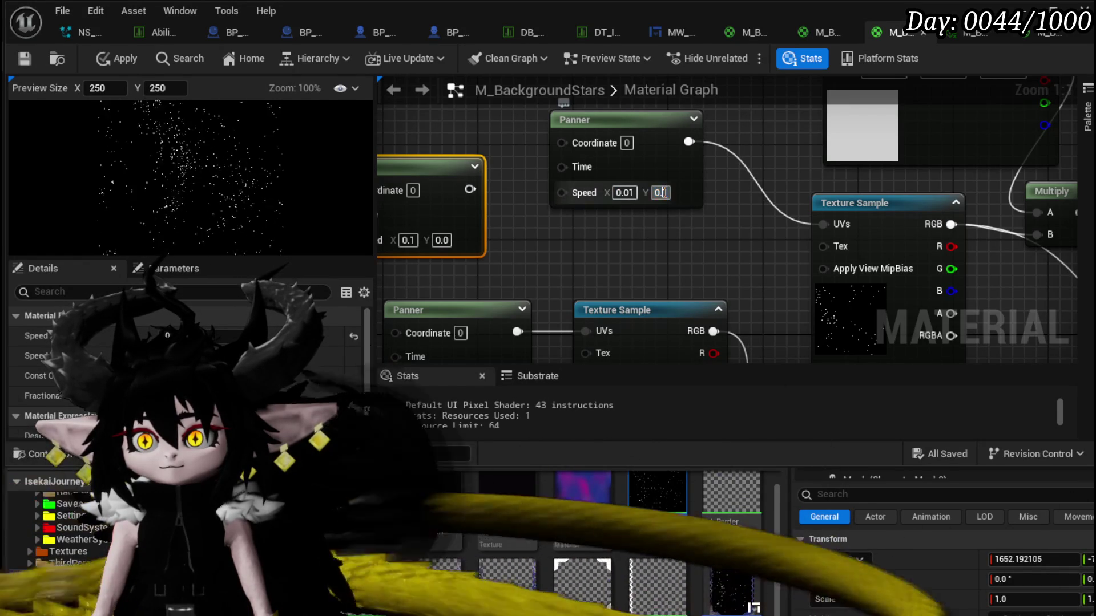
type("0.01")
key("Return")
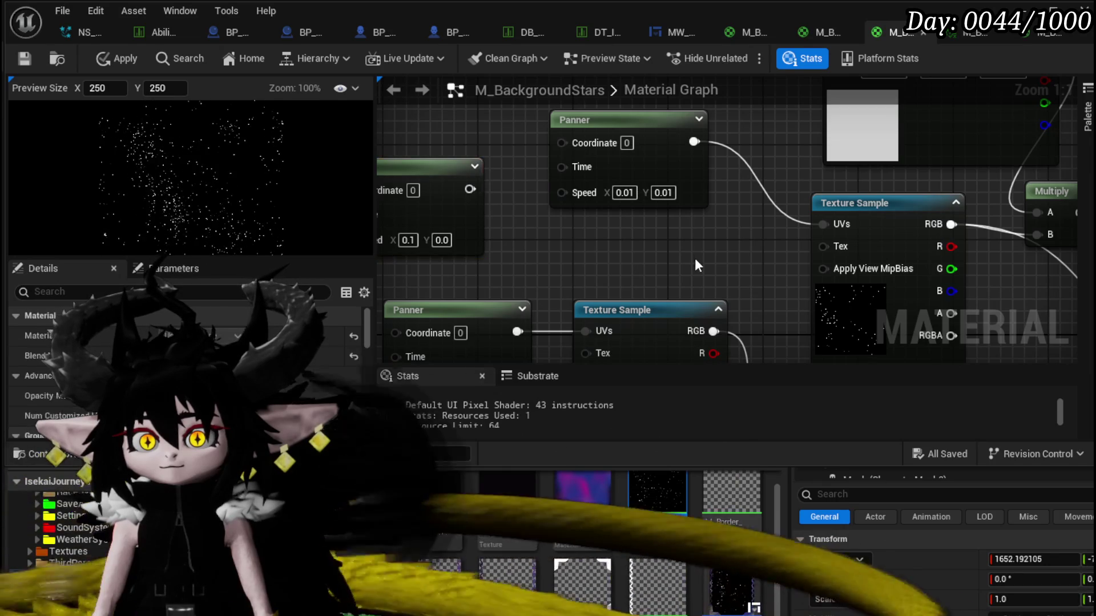
left_click(94, 60)
left_click(25, 61)
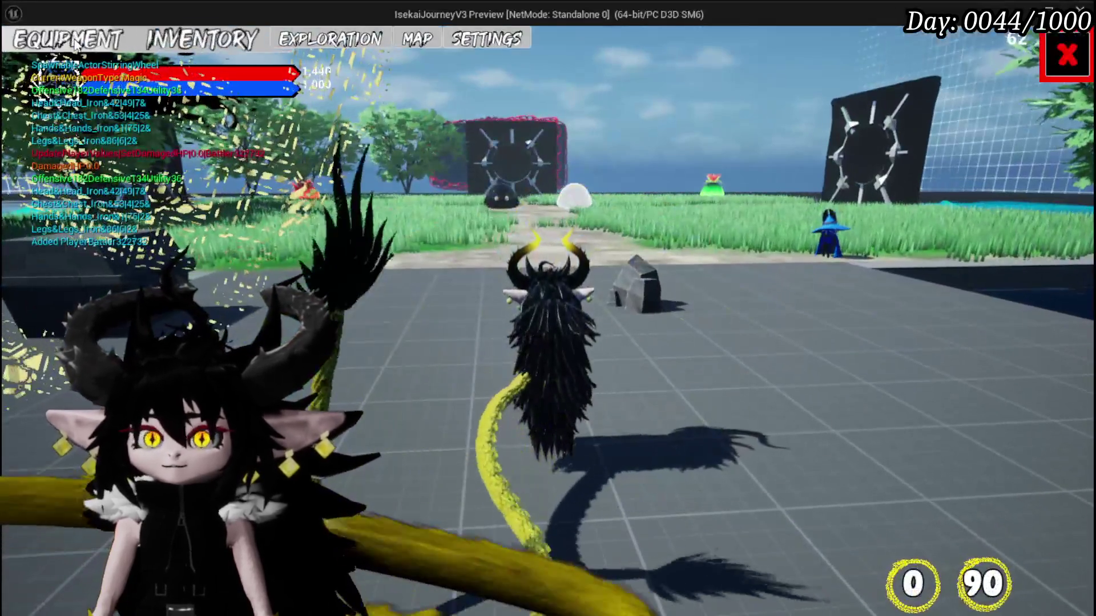
left_click(77, 45)
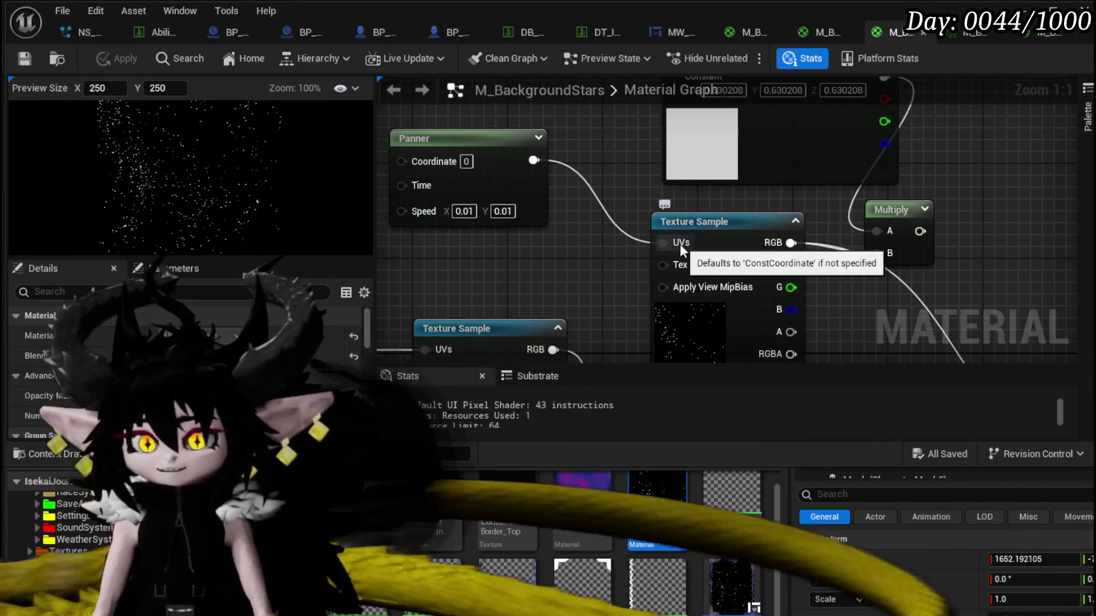
Replace the Panner on the stars texture UVs with a newly added Rotator node.
left_click(681, 244, "alt")
mouse_move(581, 270)
left_mouse_down()
mouse_move(610, 259)
mouse_move(641, 270)
left_mouse_up()
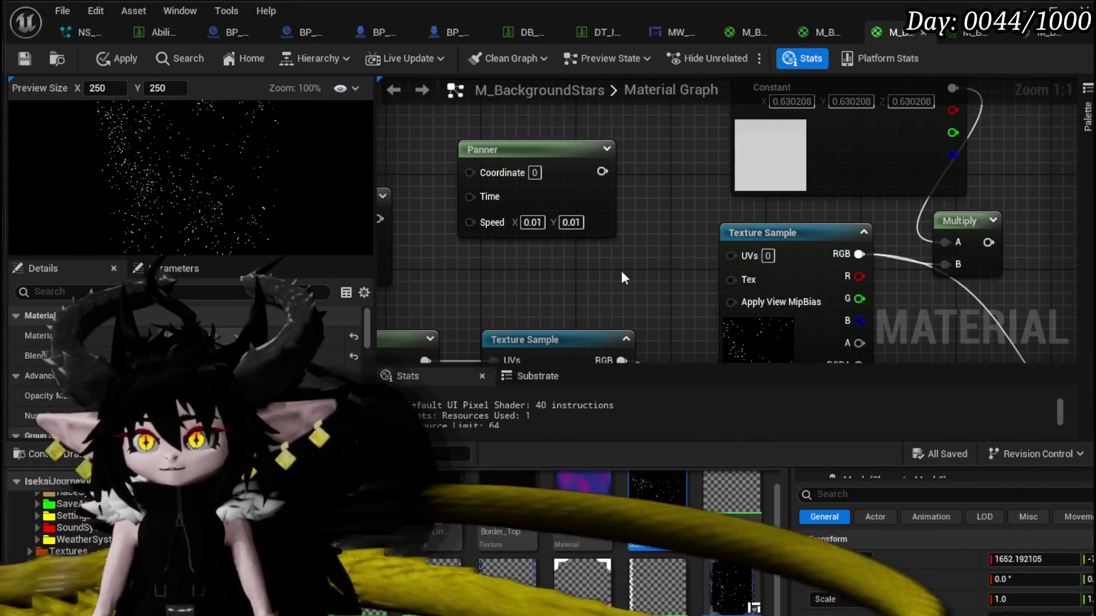
right_click(574, 273)
type("Rot")
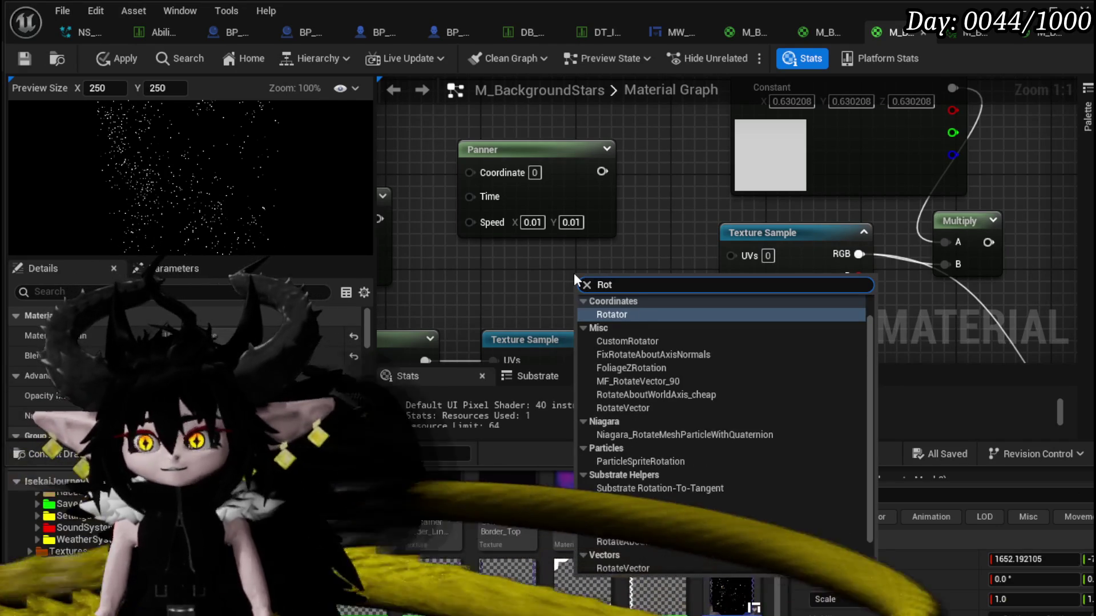
left_click(615, 317)
mouse_move(635, 289)
left_mouse_down()
mouse_move(578, 249)
mouse_move(690, 268)
mouse_move(731, 257)
left_mouse_up()
Set the Rotator's centre to 0.5/0.5 and speed to 0.01, then apply and save.
left_click(686, 303)
left_click(575, 310)
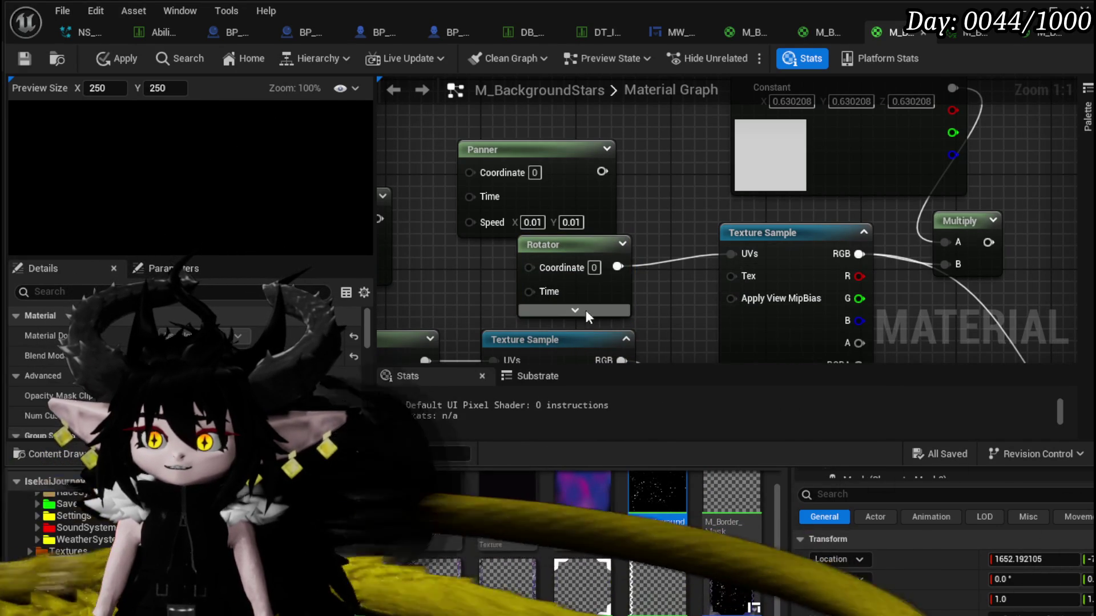
mouse_move(573, 176)
left_mouse_down()
mouse_move(440, 97)
mouse_move(454, 93)
left_mouse_up()
left_click_drag(565, 247, 571, 154)
left_click(594, 223)
type("0.1")
key("Return")
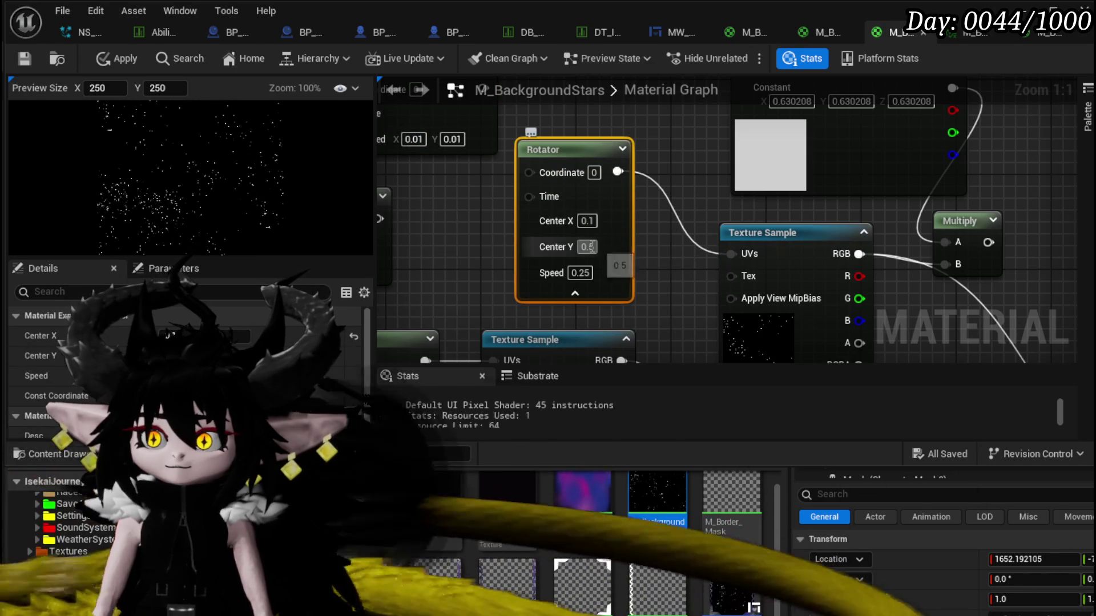
type("0.5")
key("Return")
type("0.01")
key("Return")
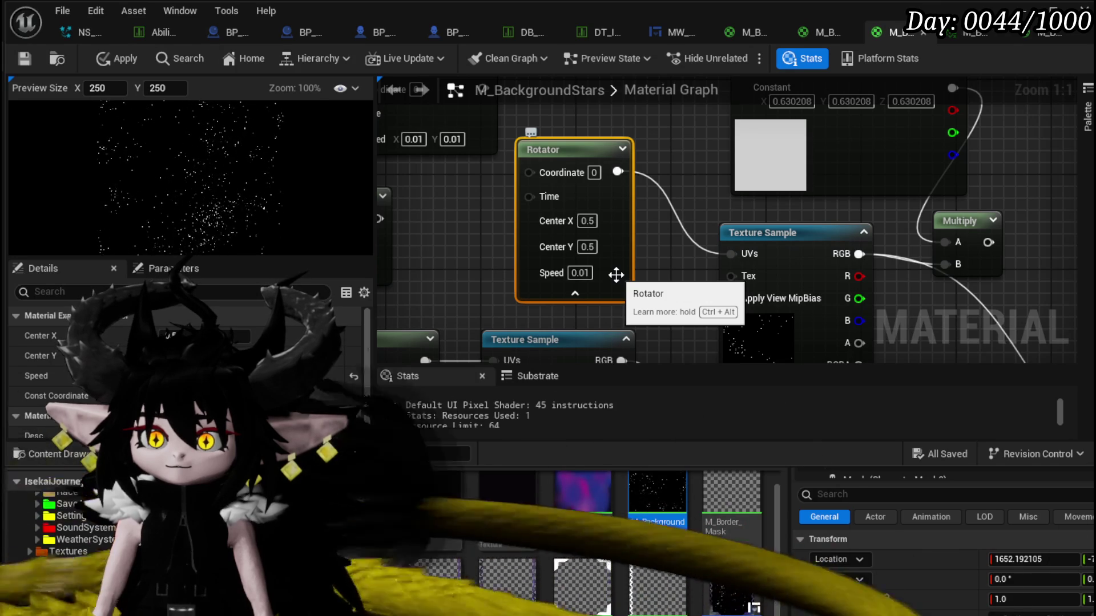
left_click(129, 64)
left_click(24, 58)
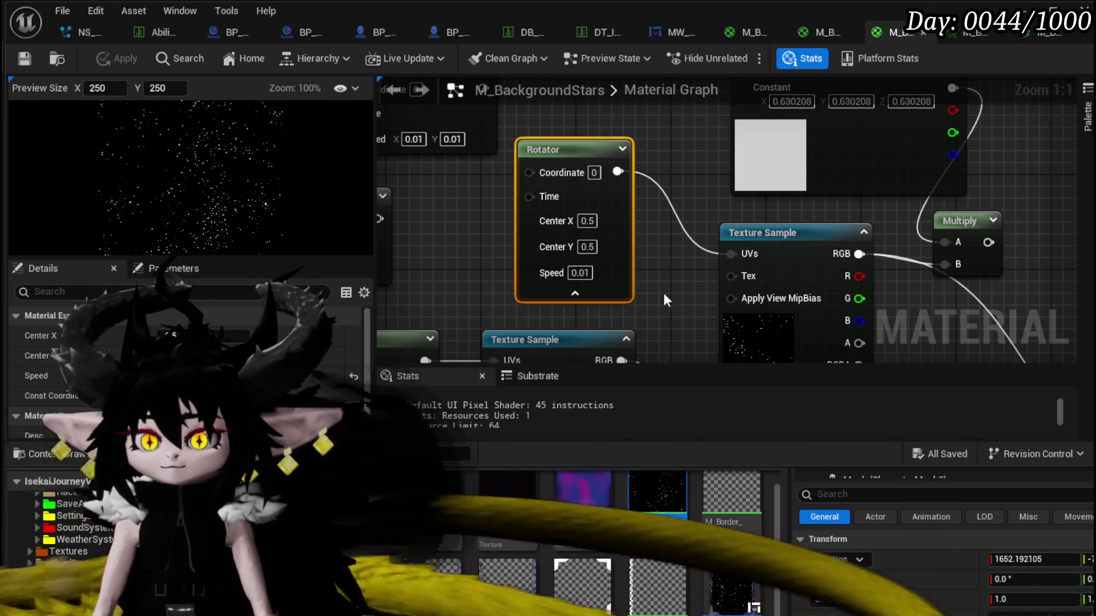
Slow the noise texture's Panner to speed 0.01/0.0 and save M_BackgroundStars.
left_click_drag(662, 292, 592, 266)
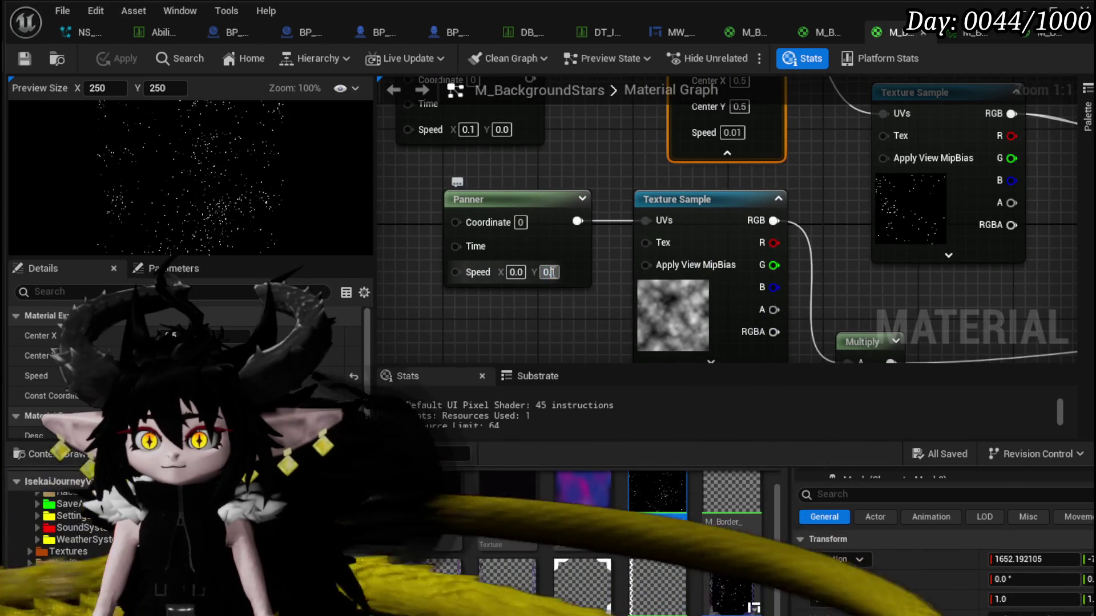
type("0.0")
left_click_drag(572, 315, 702, 115)
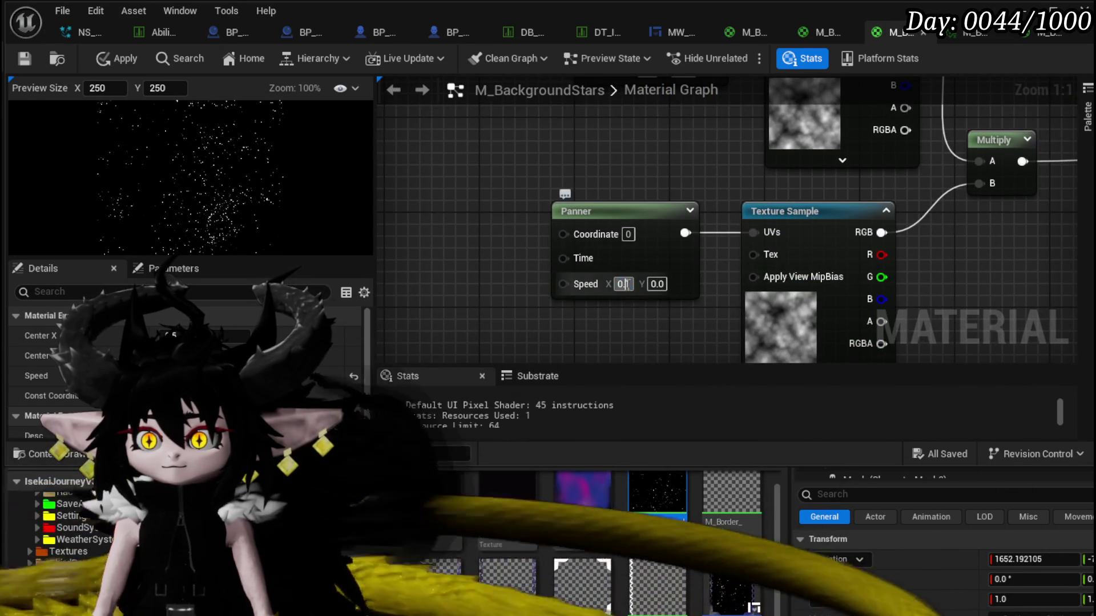
type(".01")
key("Return")
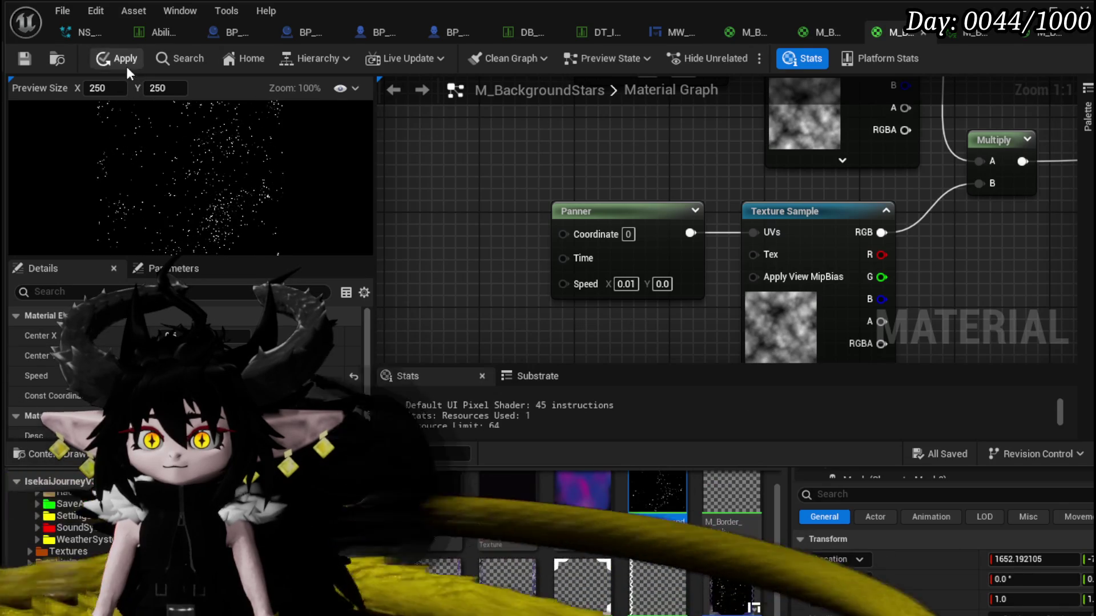
left_click(26, 59)
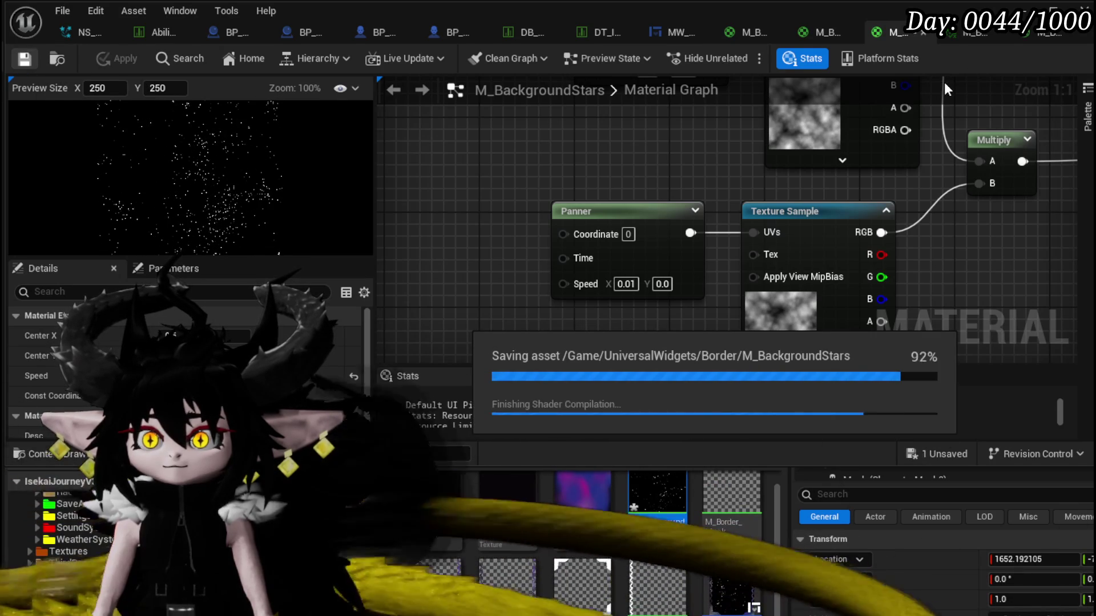
left_click(923, 34)
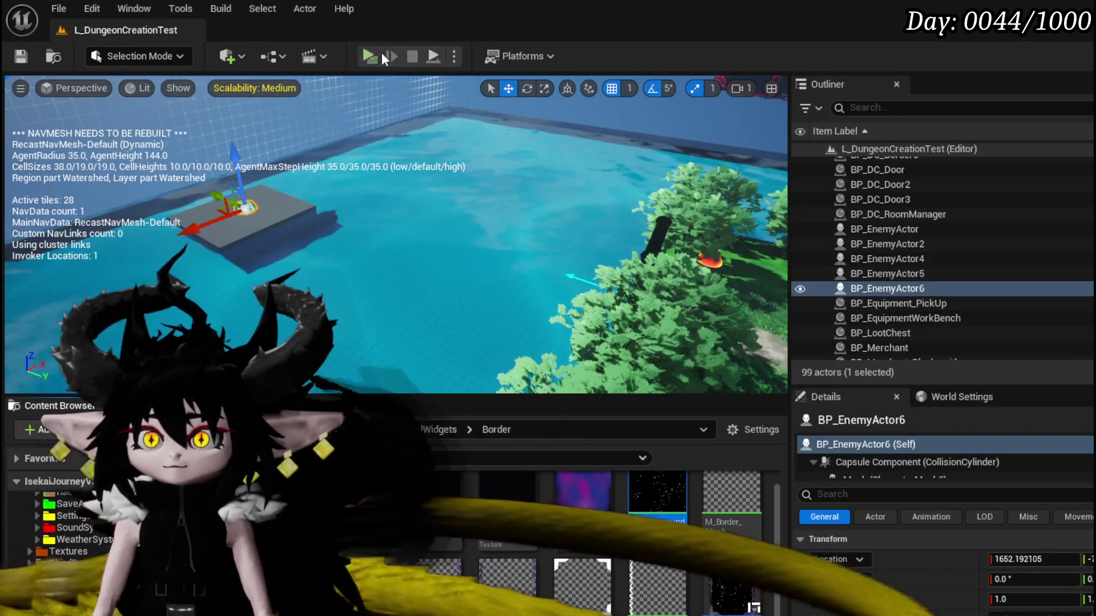
Play the level and open the EQUIPMENT menu with the Tab hotkey.
left_click(370, 56)
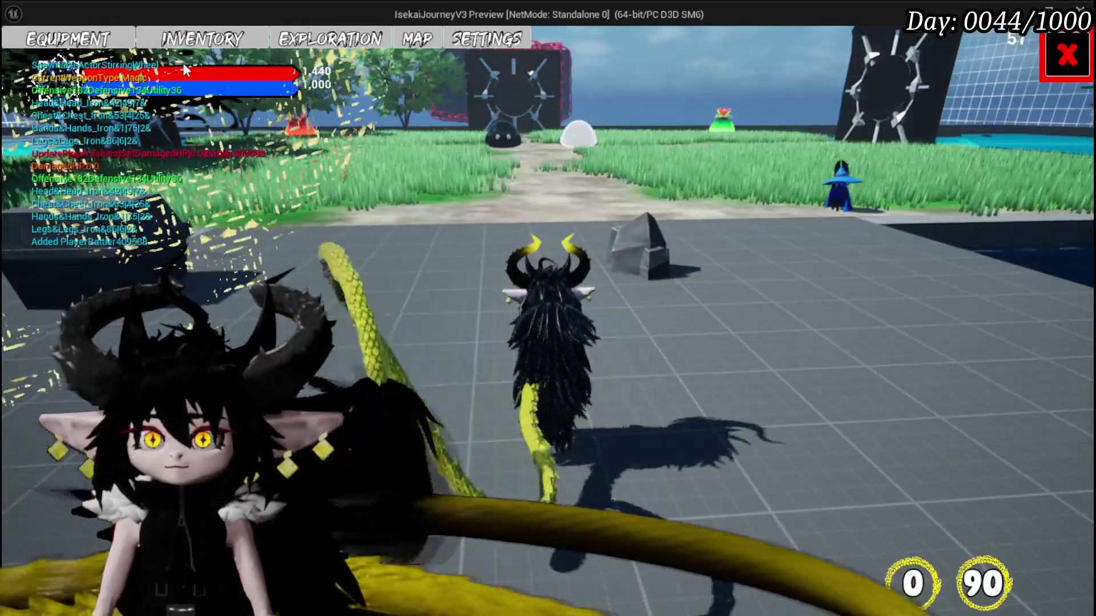
key("Tab")
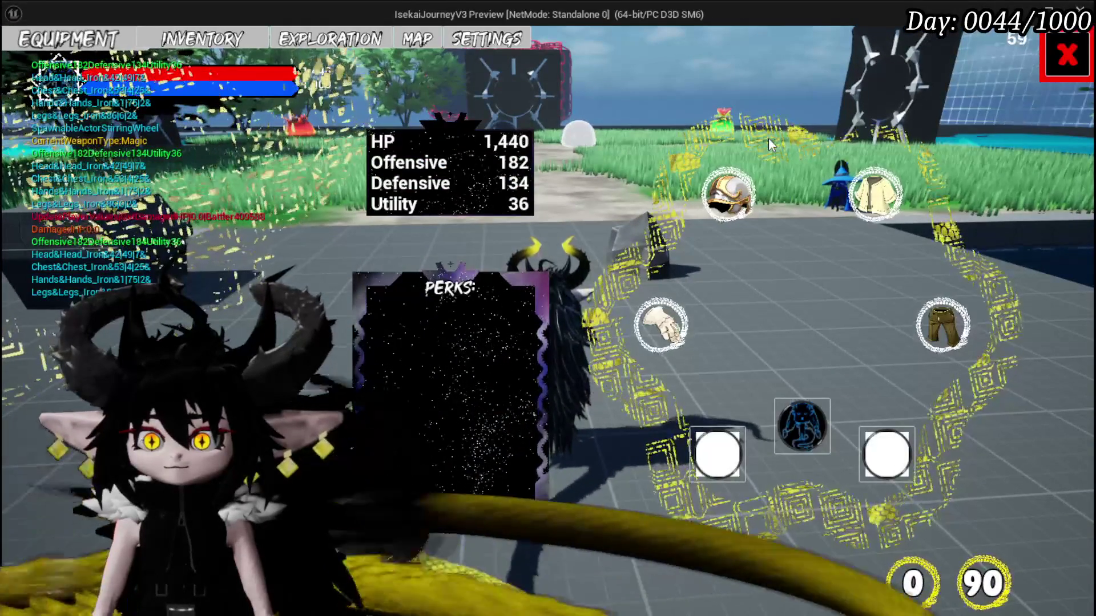
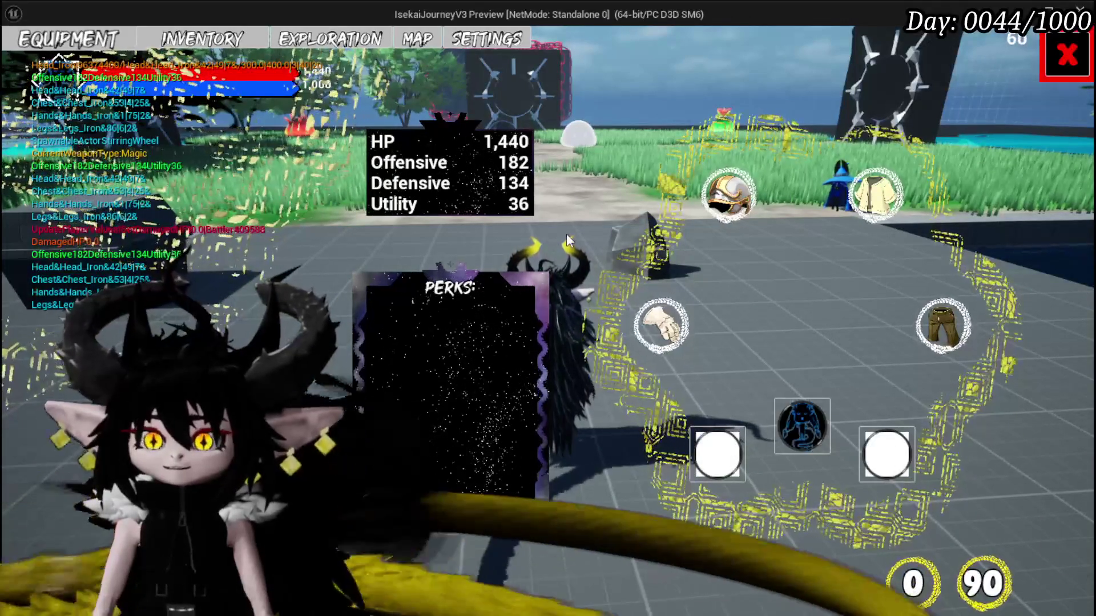
End the running game preview and save all modified packages.
key("Escape")
key("ctrl+s")
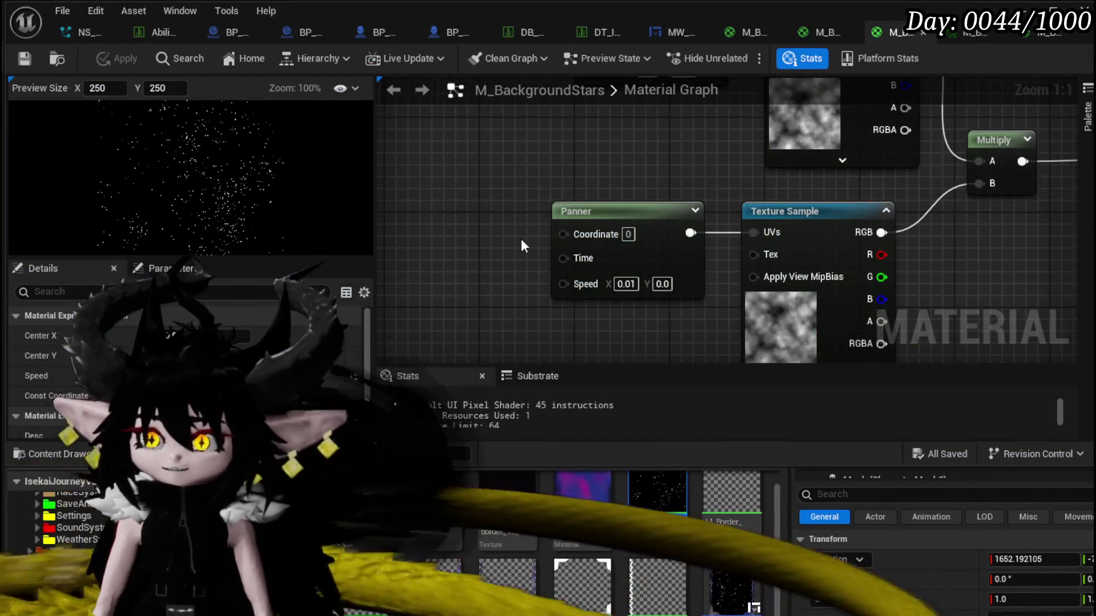
Delete the two unused Panner nodes and the Constant and Multiply nodes from M_BackgroundStars, then apply.
scroll(522, 245, "down", 6)
left_click_drag(445, 327, 648, 196)
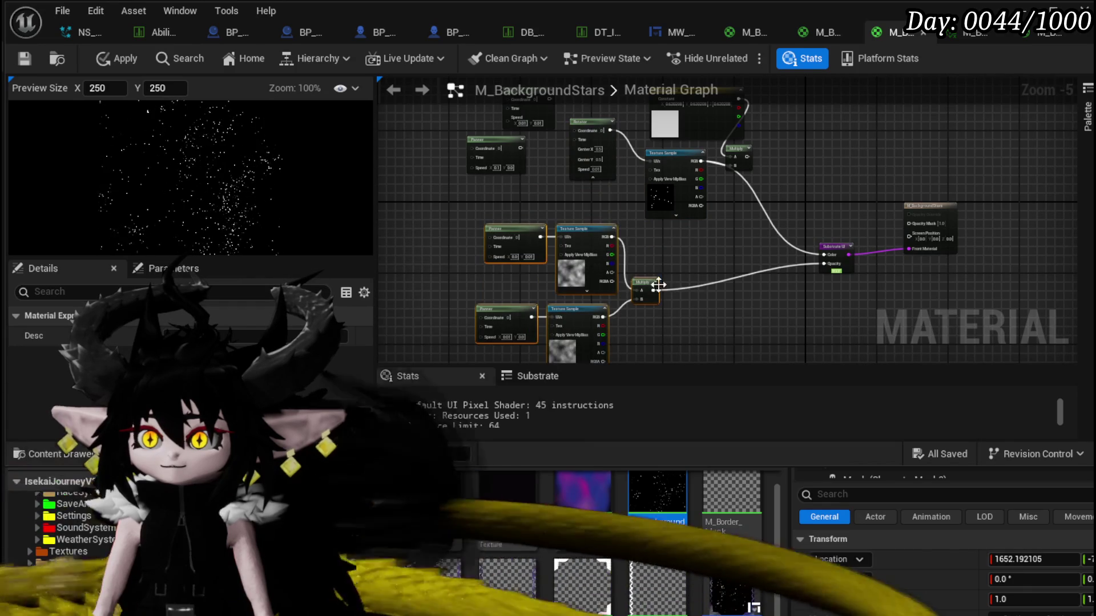
left_click(697, 251)
left_click_drag(662, 217, 670, 302)
left_click_drag(440, 245, 540, 142)
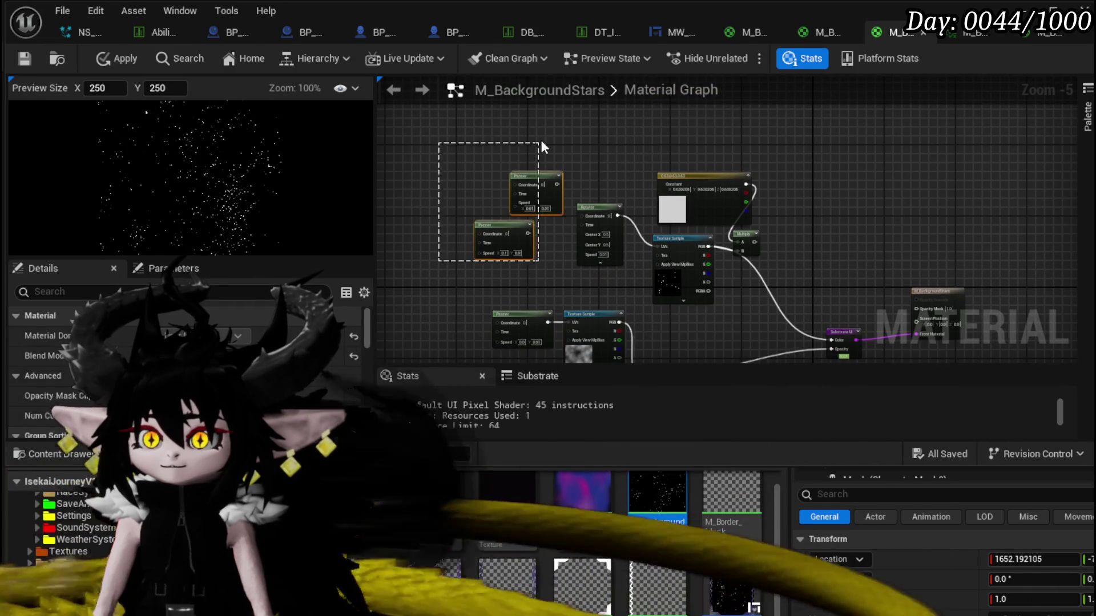
key("Delete")
left_click_drag(739, 136, 760, 198)
key("Delete")
left_click(117, 58)
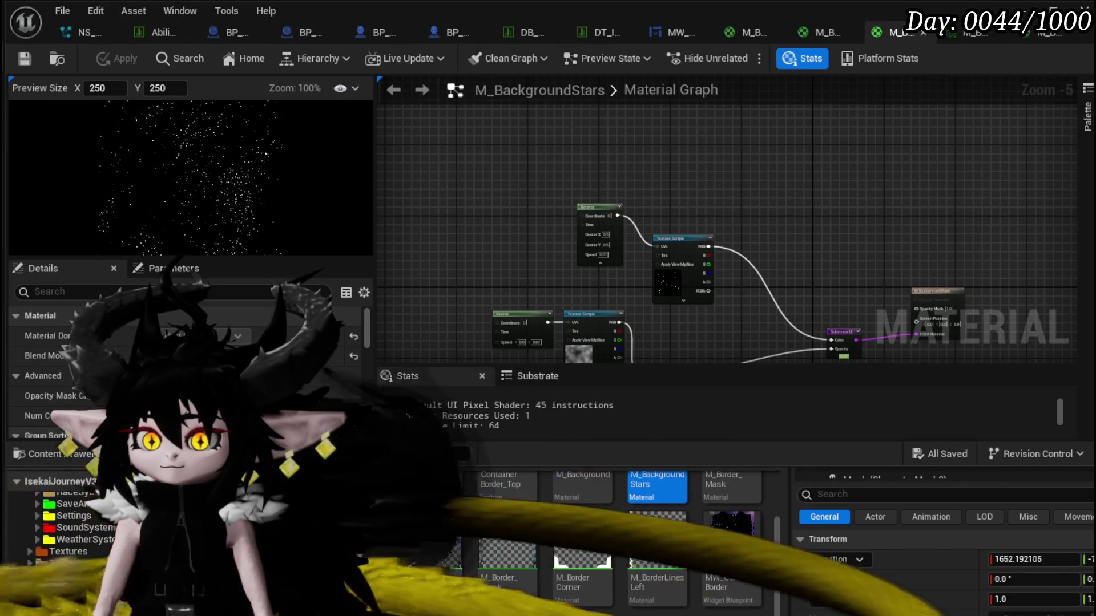
Open MW_ContainerBorder and delete Border_2 from its widget hierarchy.
double_click(732, 540)
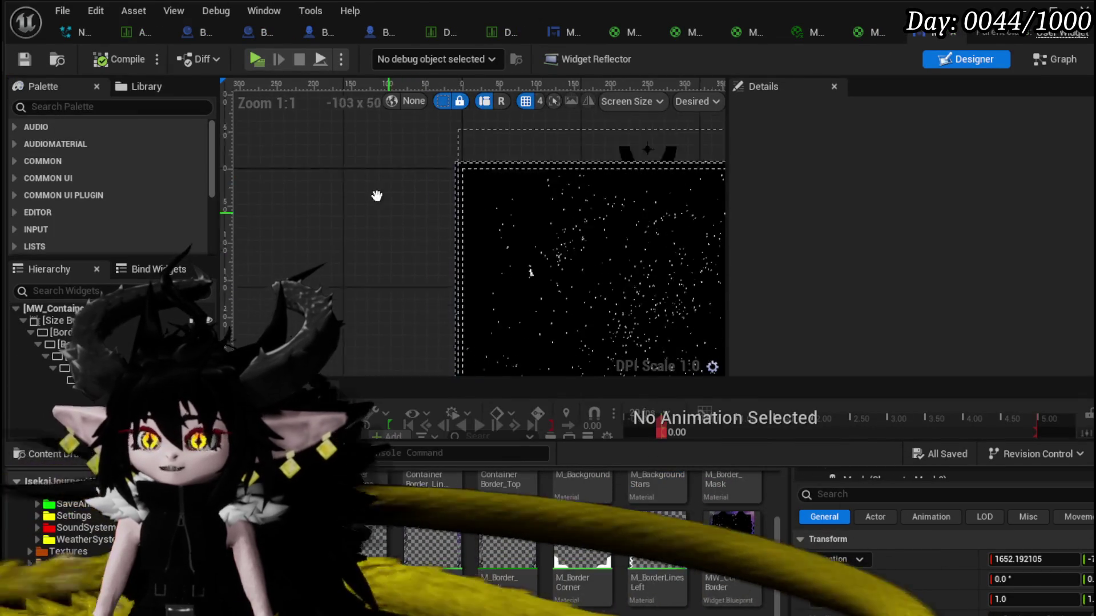
scroll(378, 218, "down", 4)
left_click(60, 332)
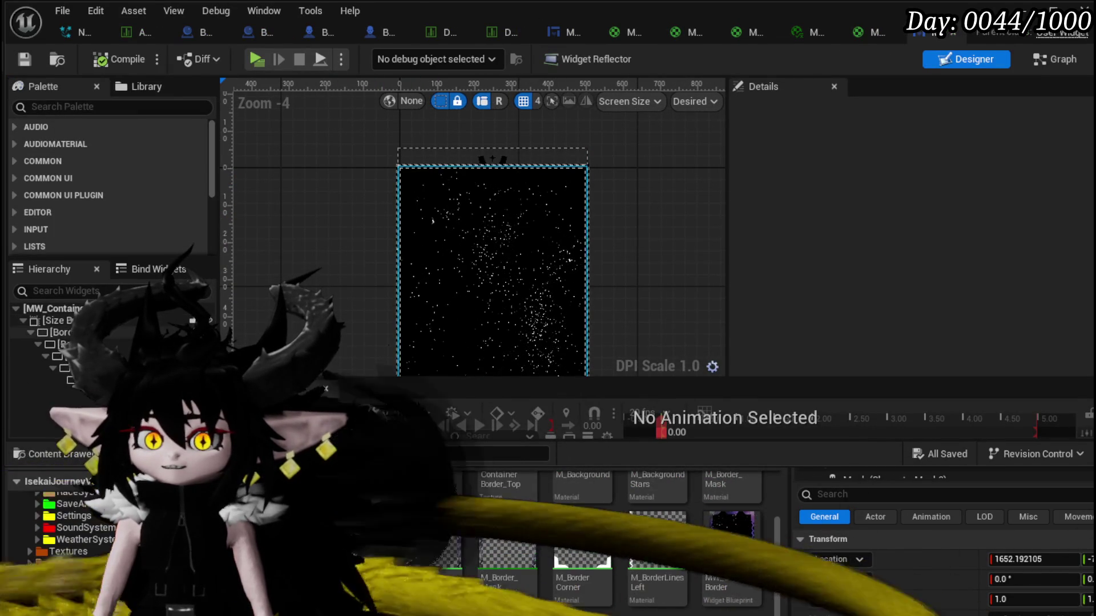
scroll(908, 268, "down", 5)
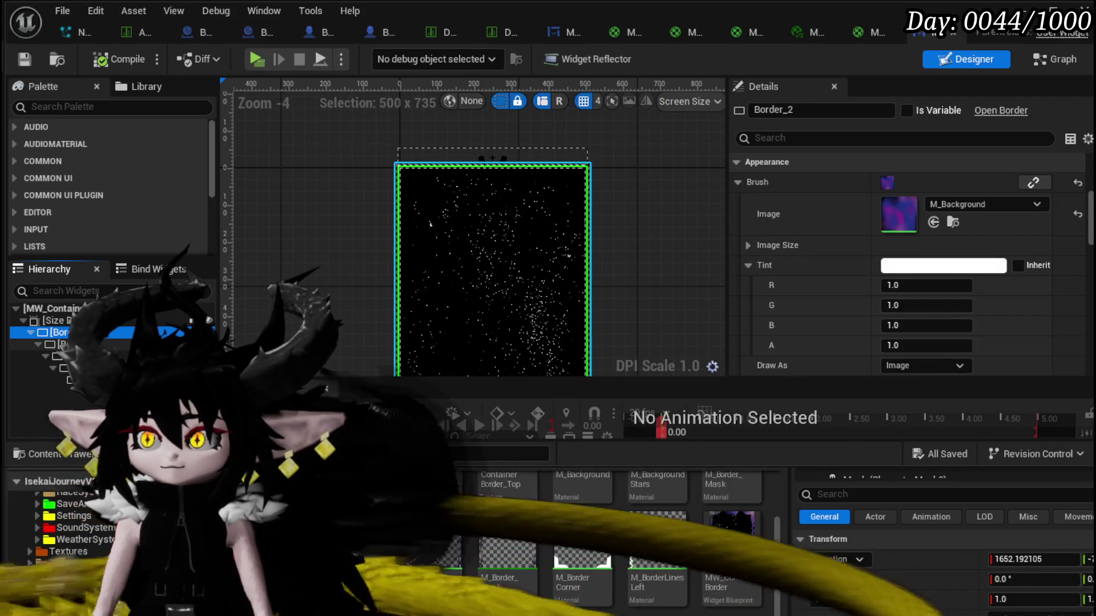
left_click(63, 344)
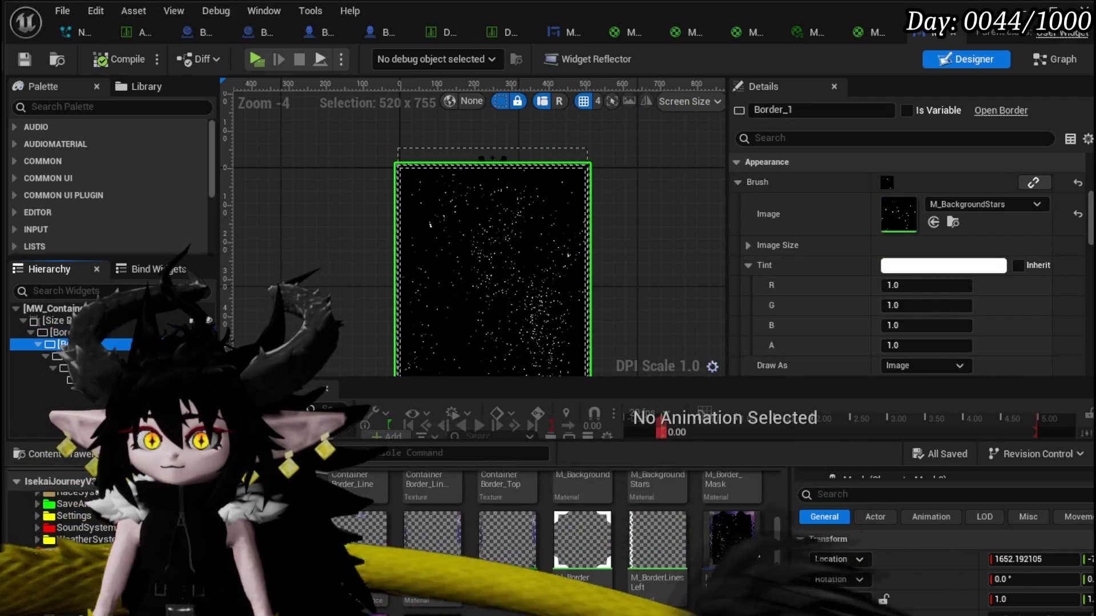
right_click(63, 332)
key("Escape")
key("Delete")
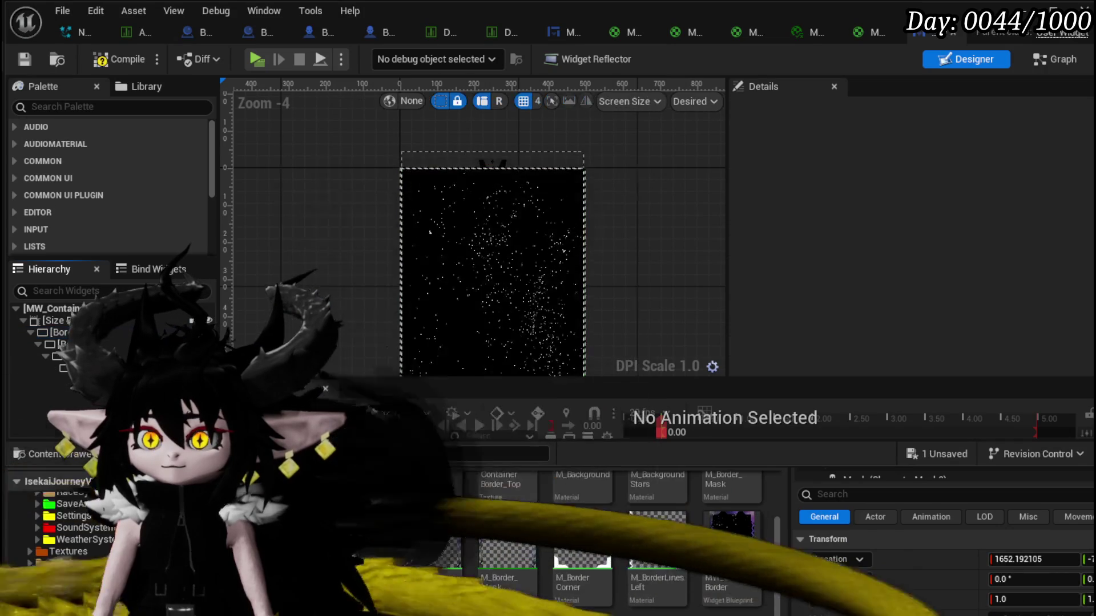
Check the inner border layer and save the MW_ContainerBorder widget blueprint.
left_click(57, 332)
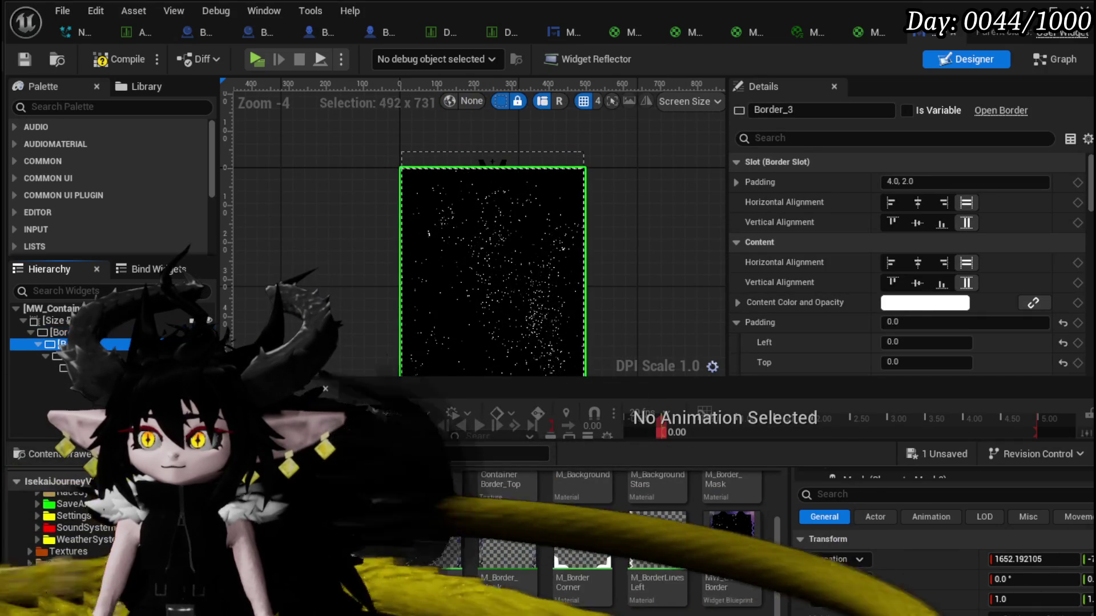
scroll(974, 196, "down", 5)
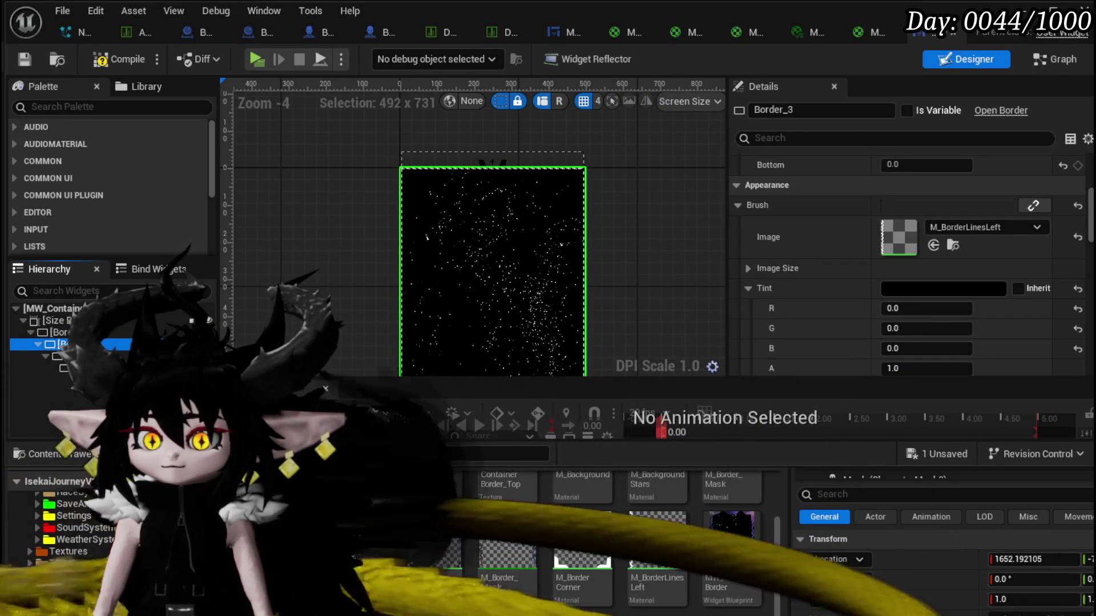
left_click(961, 454)
key("Return")
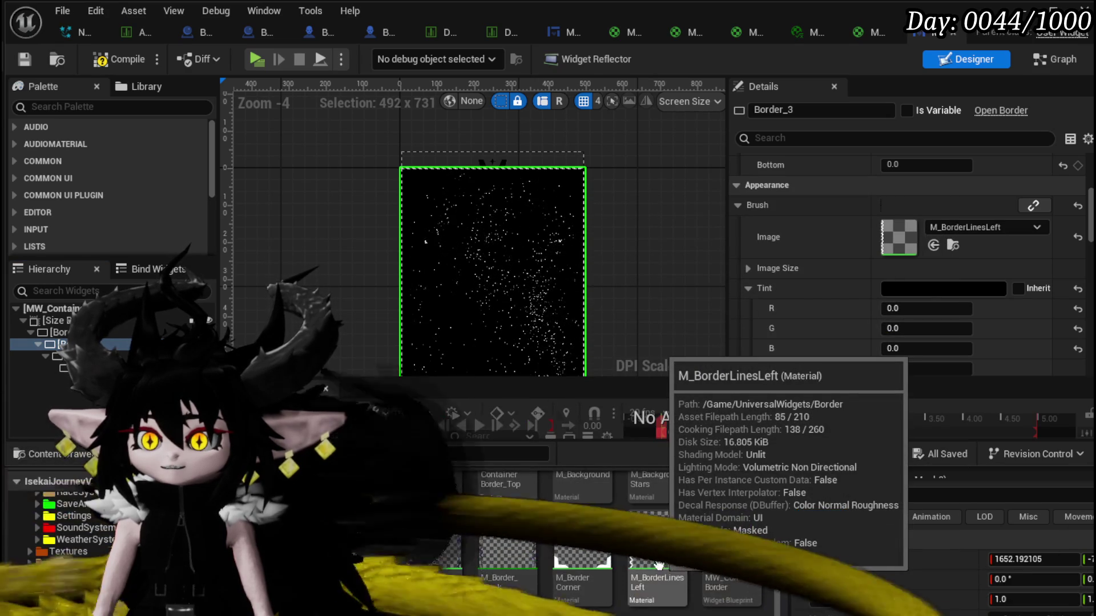
Create a material instance from M_Border_Mask_Panning.
left_click_drag(577, 562, 753, 561)
scroll(571, 537, "up", 2)
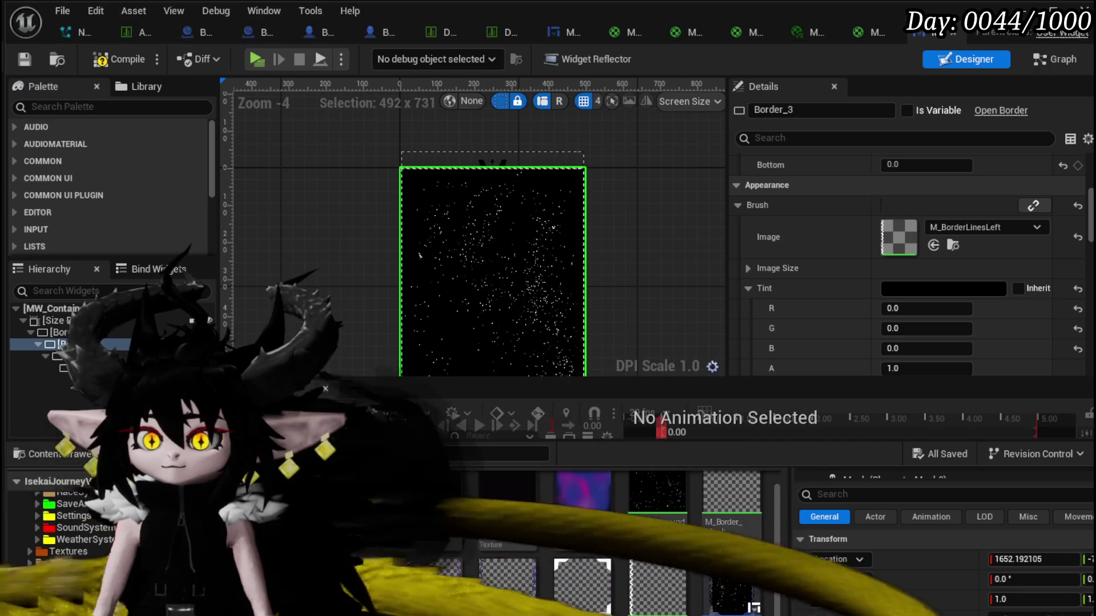
right_click(427, 586)
left_click(525, 168)
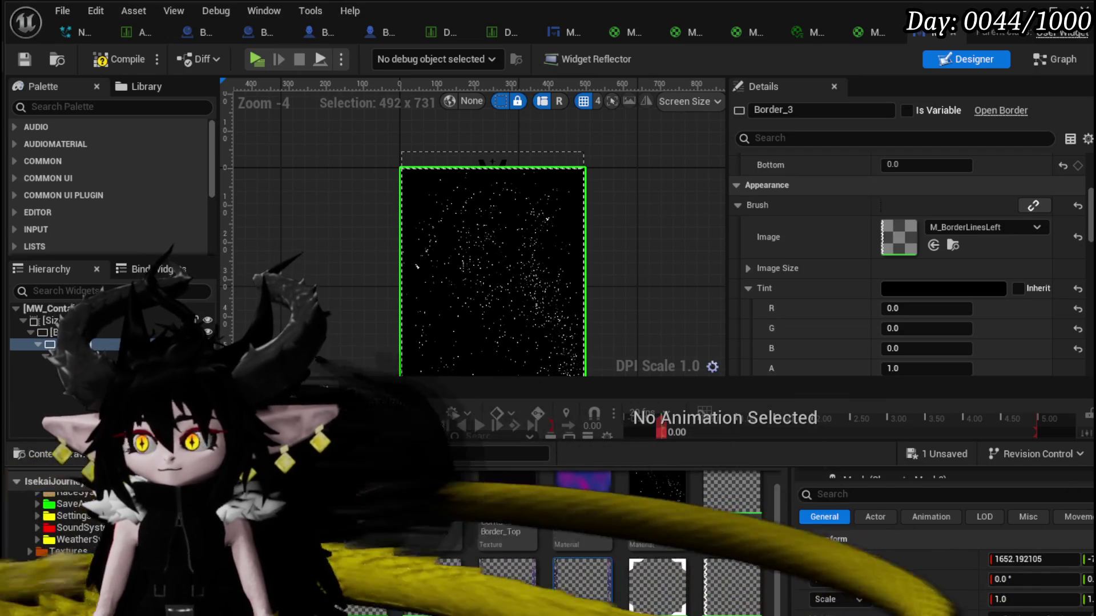
Save the new panning mask material instance and open it for editing.
key("ctrl+shift+s")
left_click(829, 561)
double_click(582, 588)
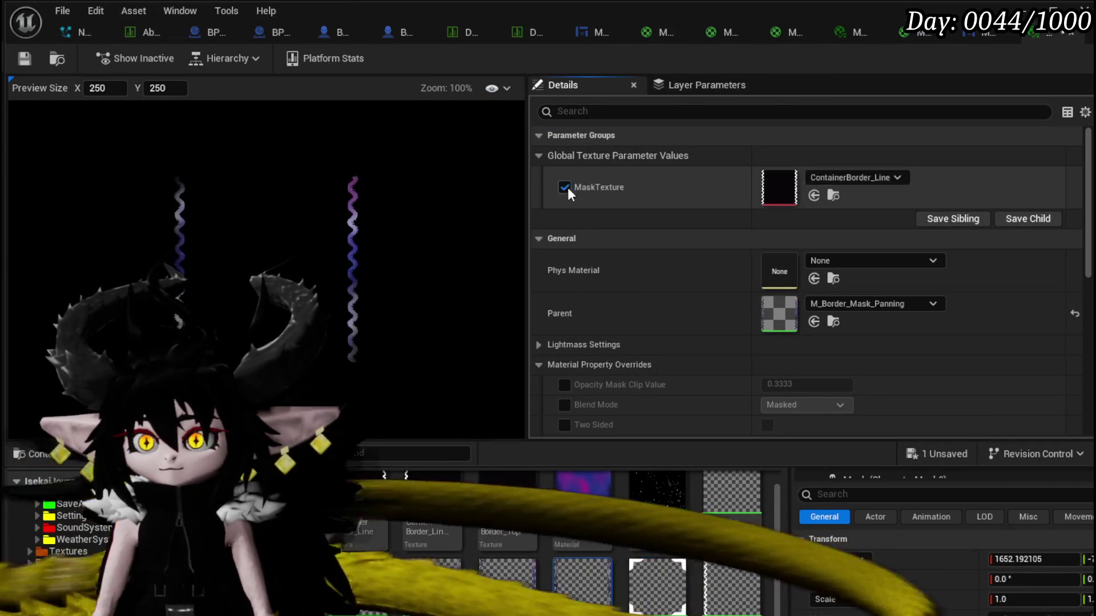
Override MaskTexture with ContainerBorder_LinesLeft and save the material instance.
left_click(564, 187)
left_click_drag(399, 495, 779, 188)
left_click(948, 455)
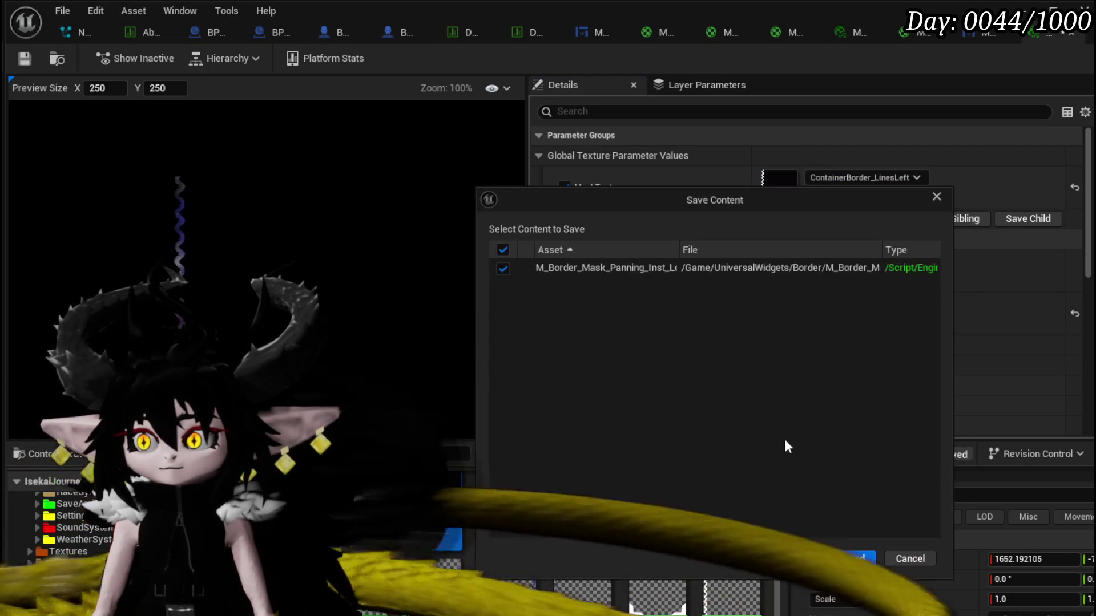
left_click(851, 557)
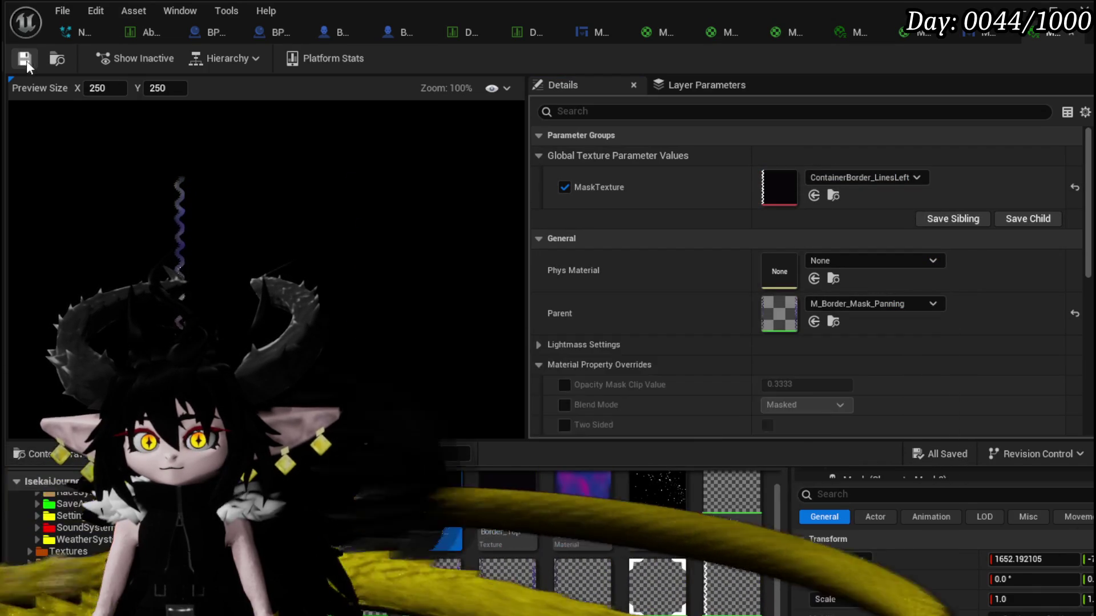
Return to the MW_ContainerBorder widget designer.
left_click(1052, 36)
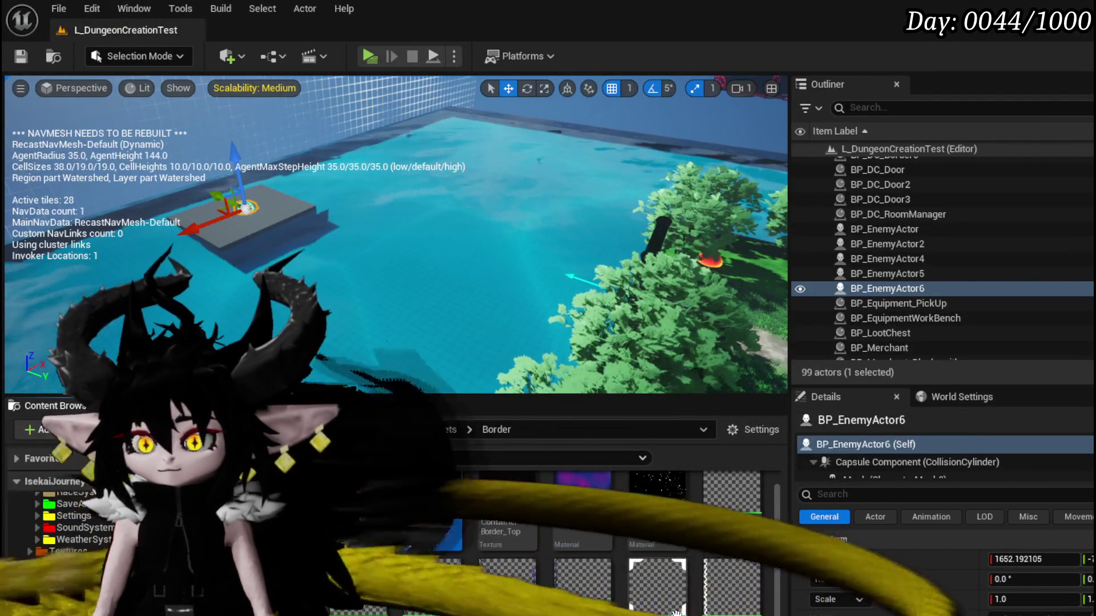
key("alt+Tab")
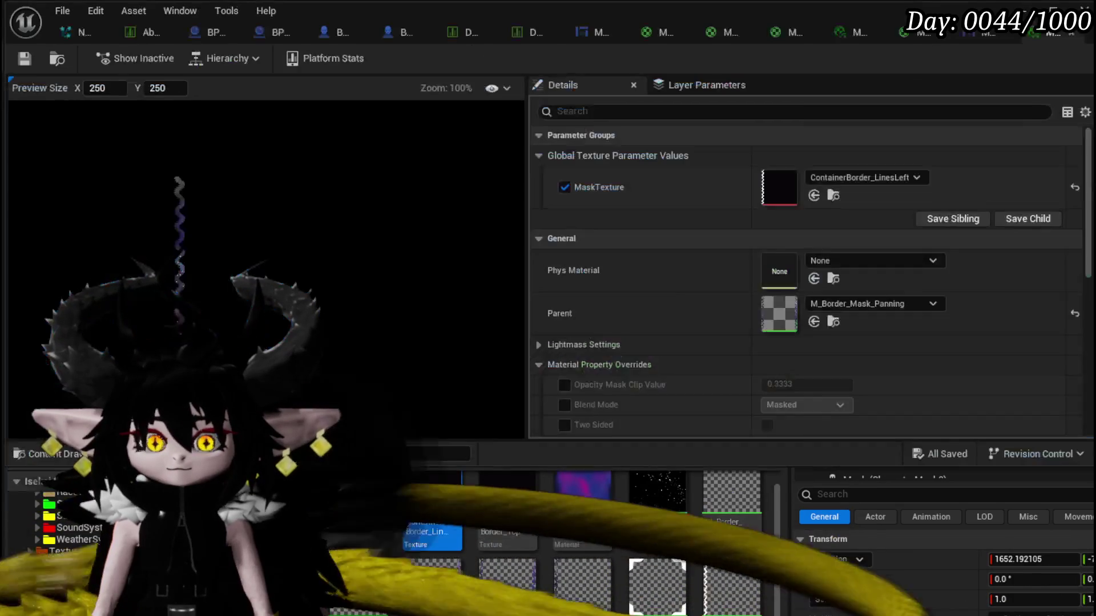
left_click(979, 33)
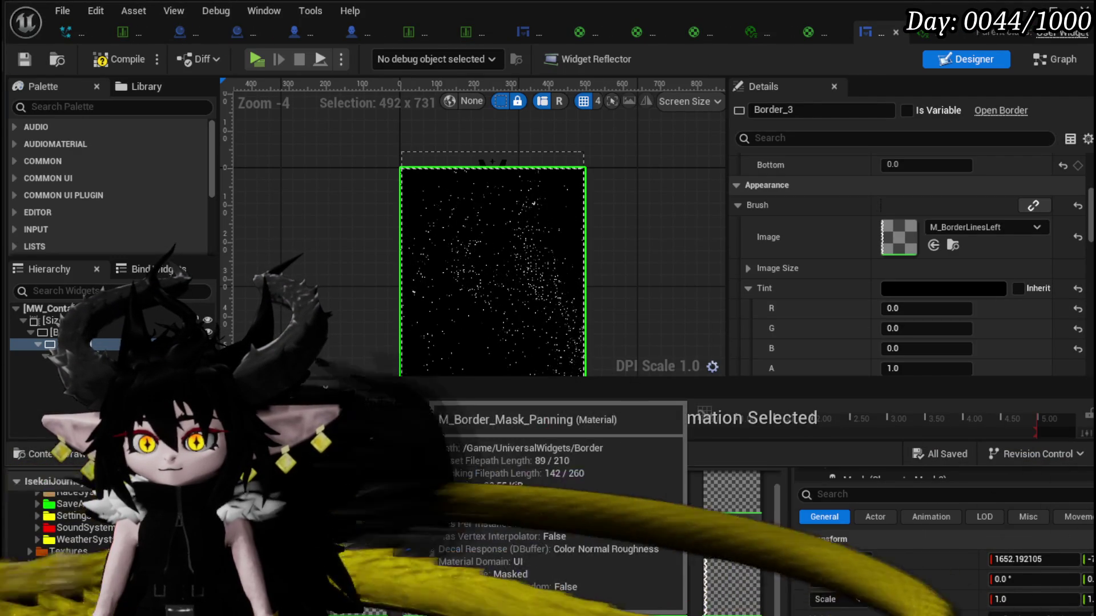
Give Border_3 the panning mask instance as its brush image with a white tint.
mouse_move(731, 502)
left_mouse_down()
mouse_move(924, 308)
mouse_move(928, 229)
left_mouse_up()
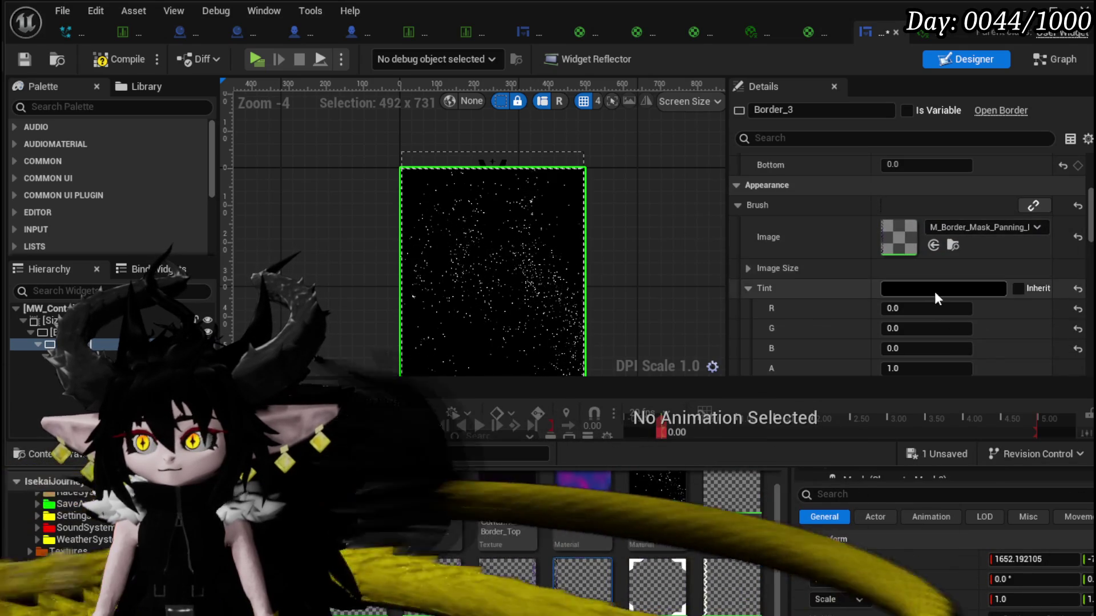
left_click(934, 290)
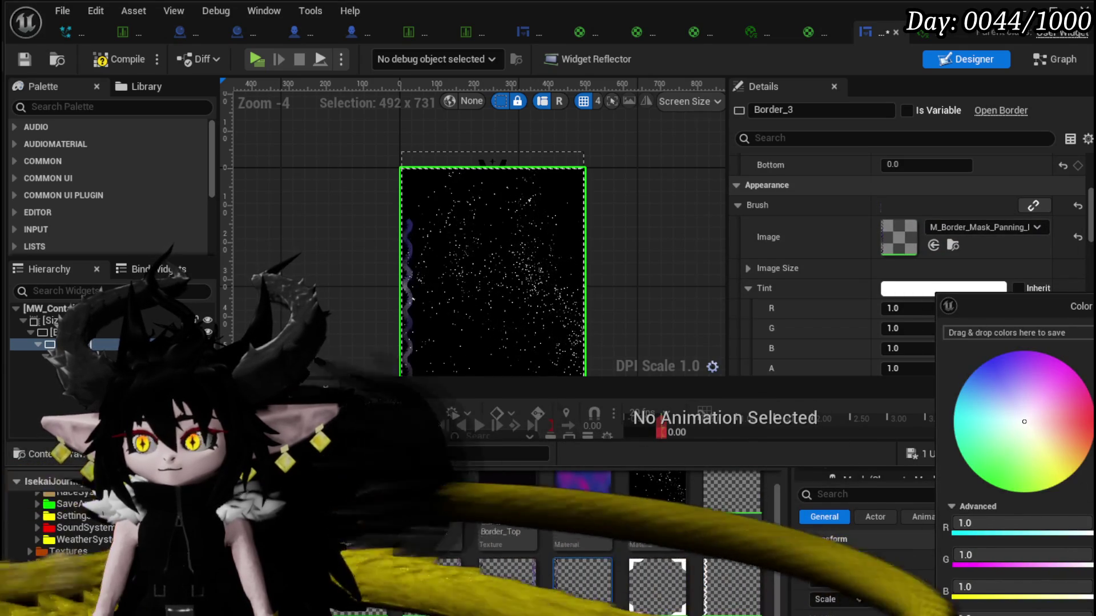
left_click(1018, 572)
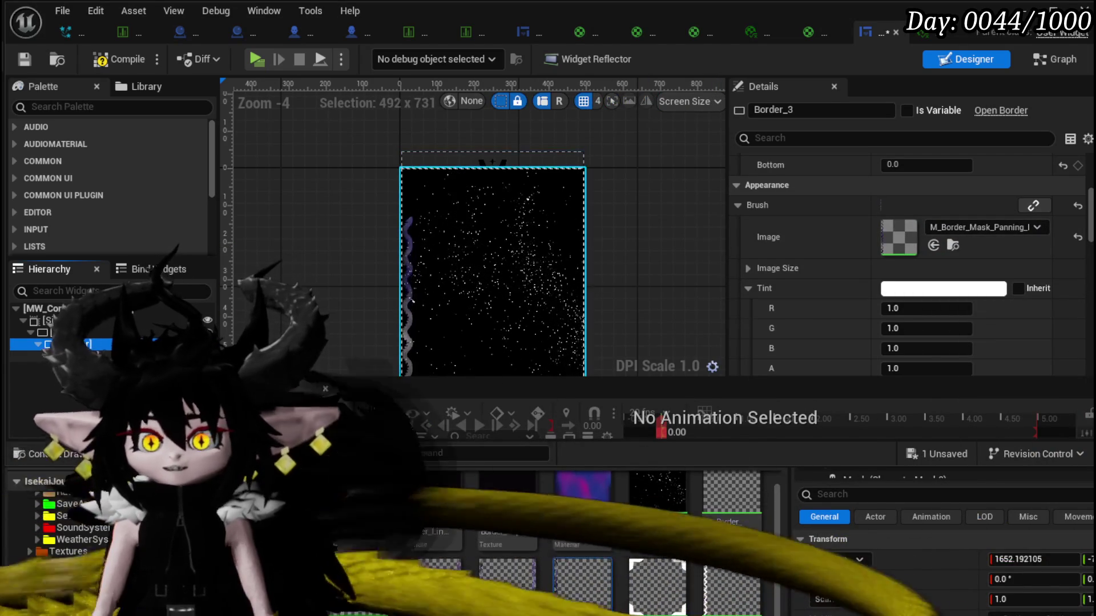
Give the Border_0 corner layer the corner mask instance, tinted white.
key("Down")
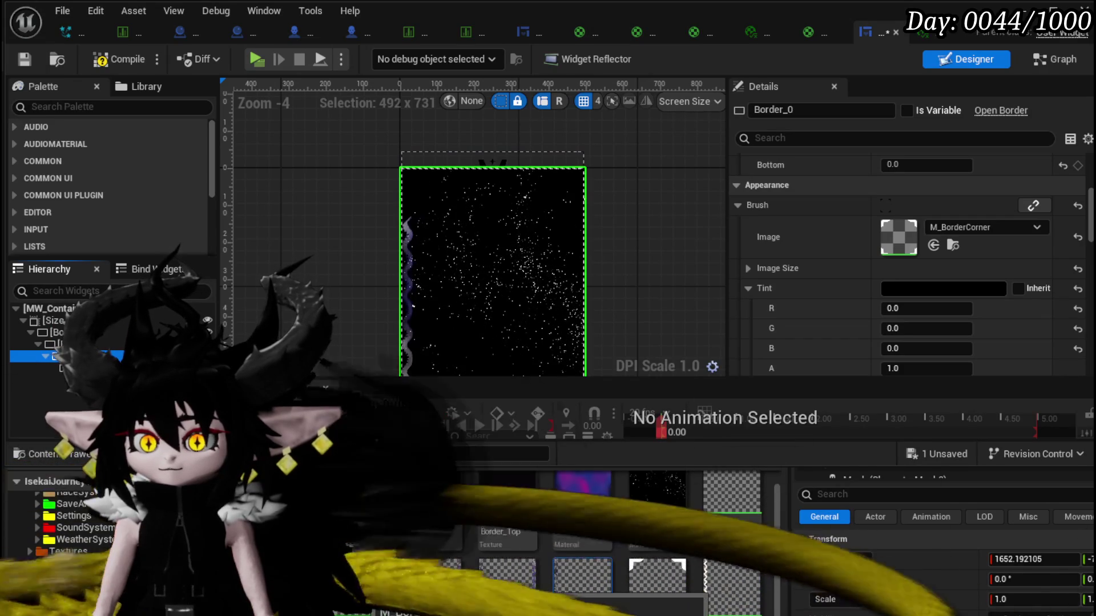
left_click_drag(1015, 278, 966, 234)
left_click(932, 289)
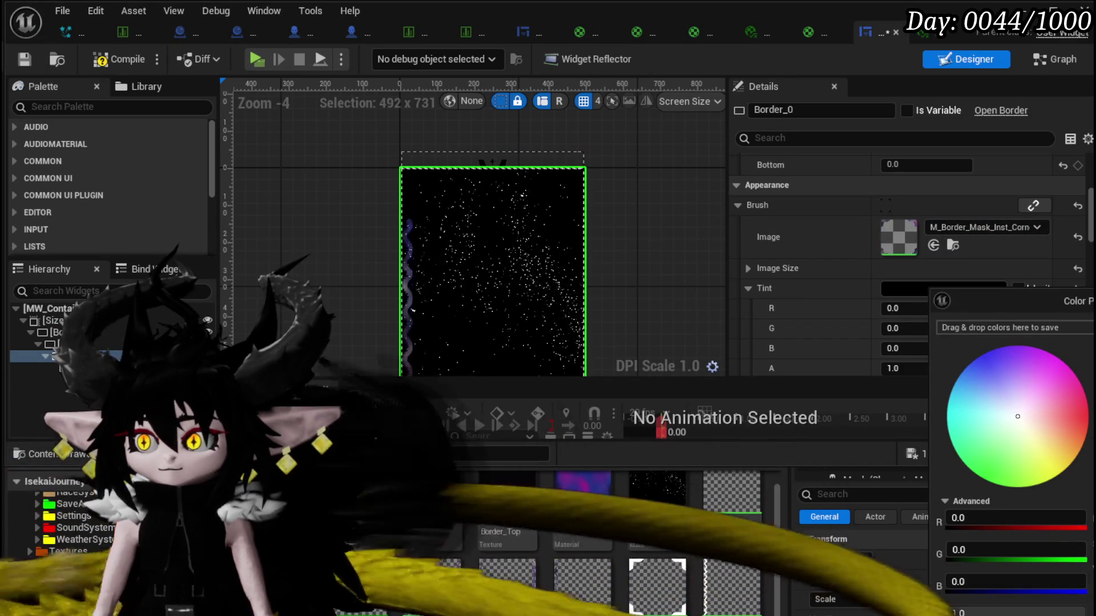
key("ctrl+z")
key("Escape")
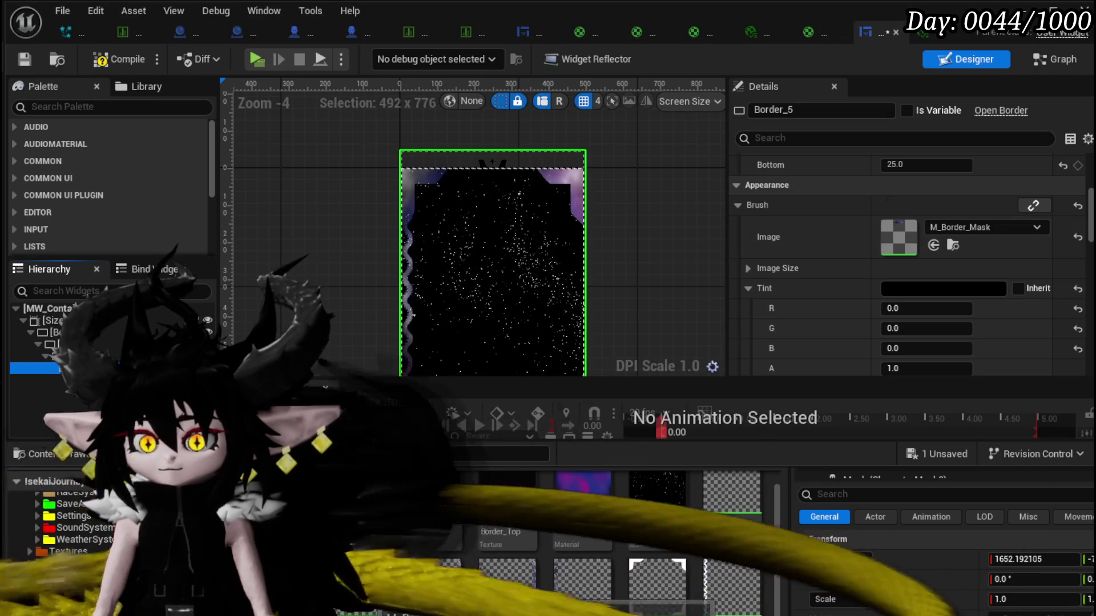
Give the top border Border_5 M_Border_Mask_Inst_Top as its image, tinted white.
mouse_move(367, 590)
left_mouse_down()
mouse_move(873, 352)
mouse_move(973, 229)
left_mouse_up()
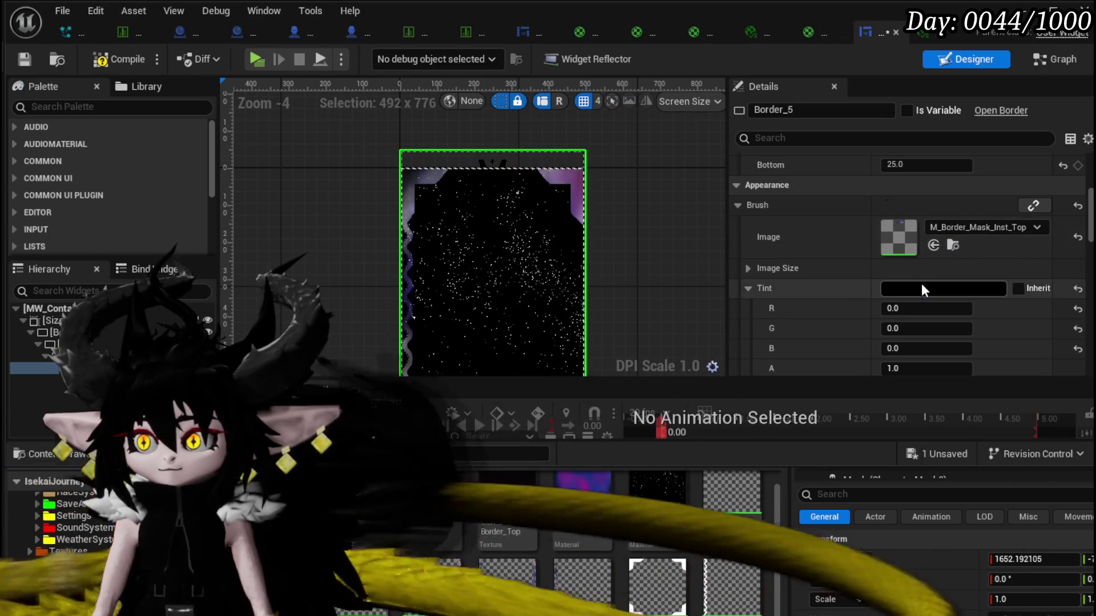
left_click(921, 286)
left_click(1093, 365)
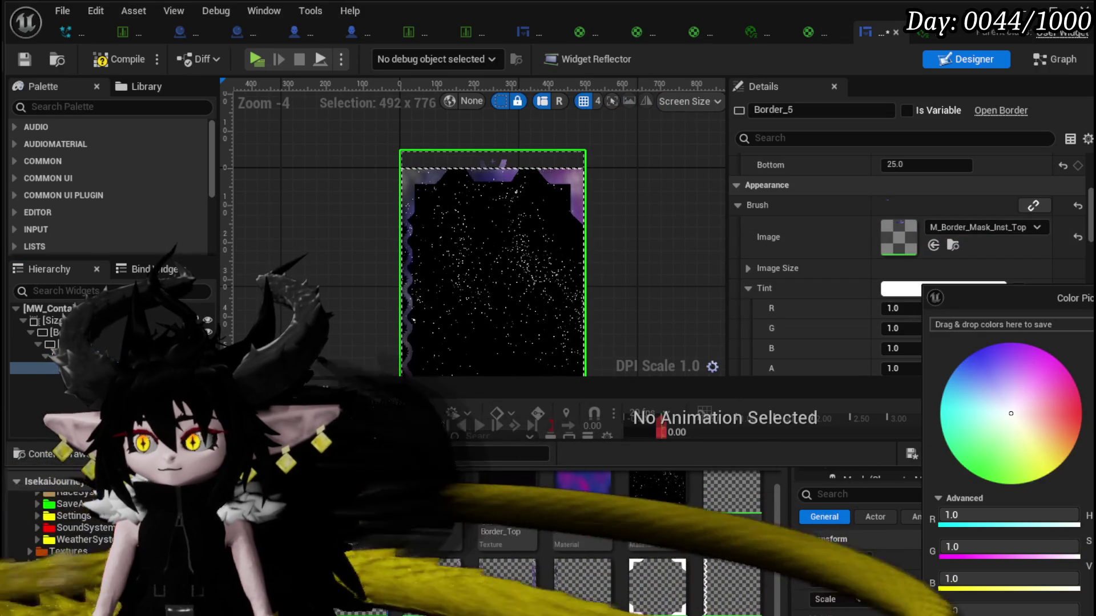
scroll(598, 287, "down", 2)
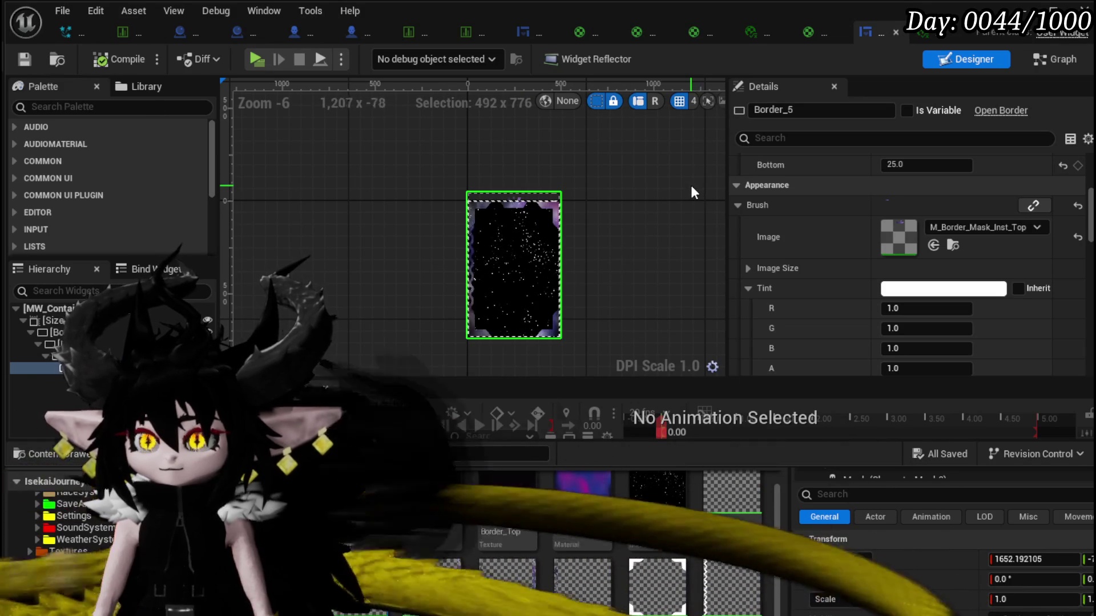
Launch the game preview and inspect the new border in the Equipment menu.
left_click(256, 59)
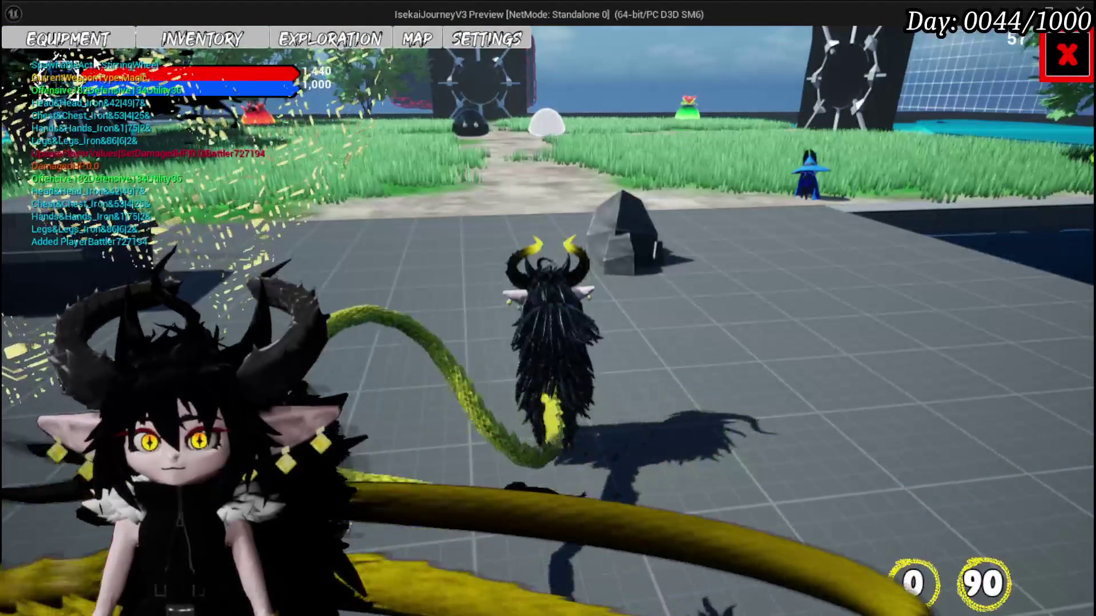
key("Tab")
mouse_move(745, 205)
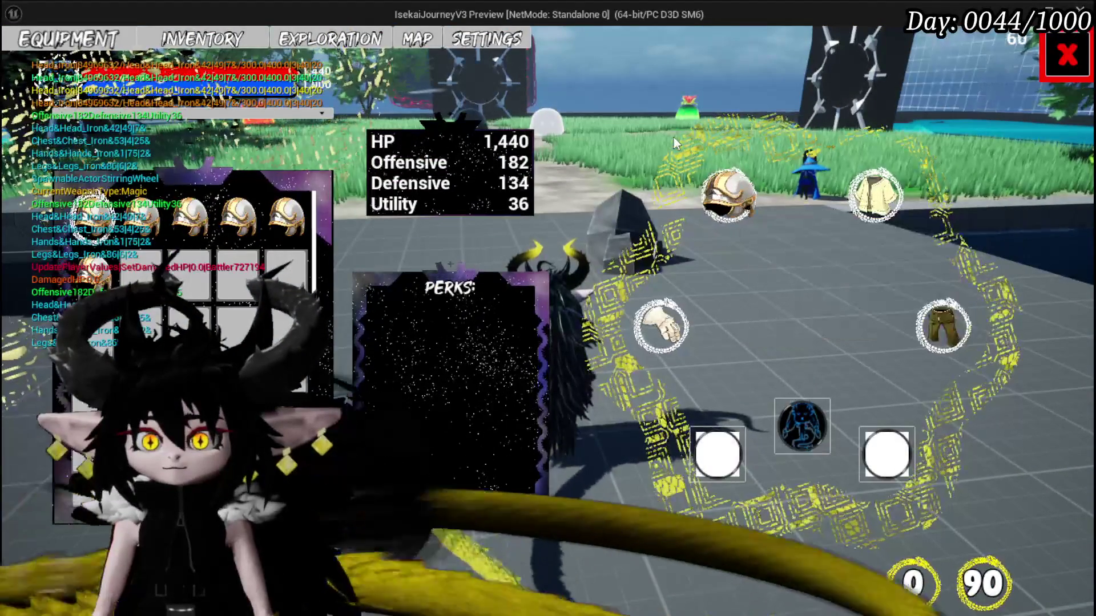
scroll(237, 257, "down", 3)
scroll(237, 257, "up", 2)
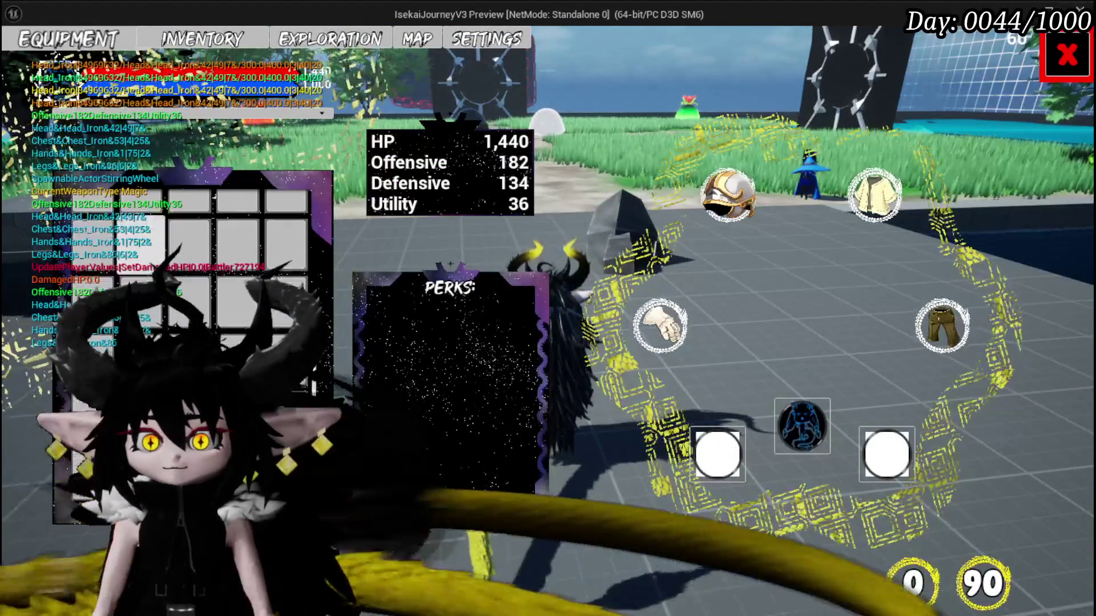
scroll(228, 240, "up", 2)
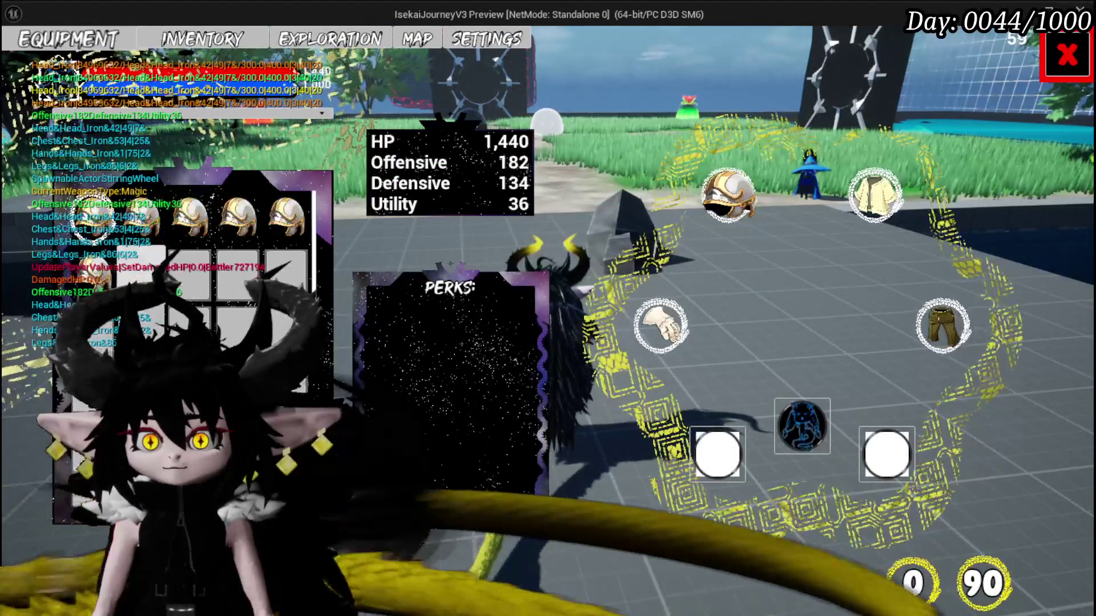
mouse_move(228, 218)
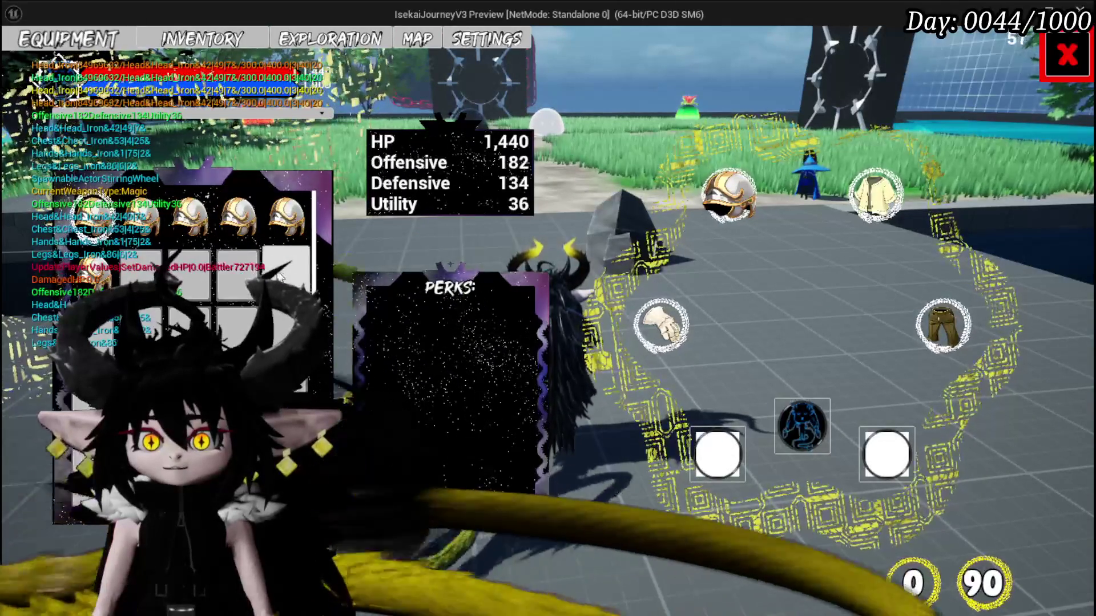
mouse_move(263, 218)
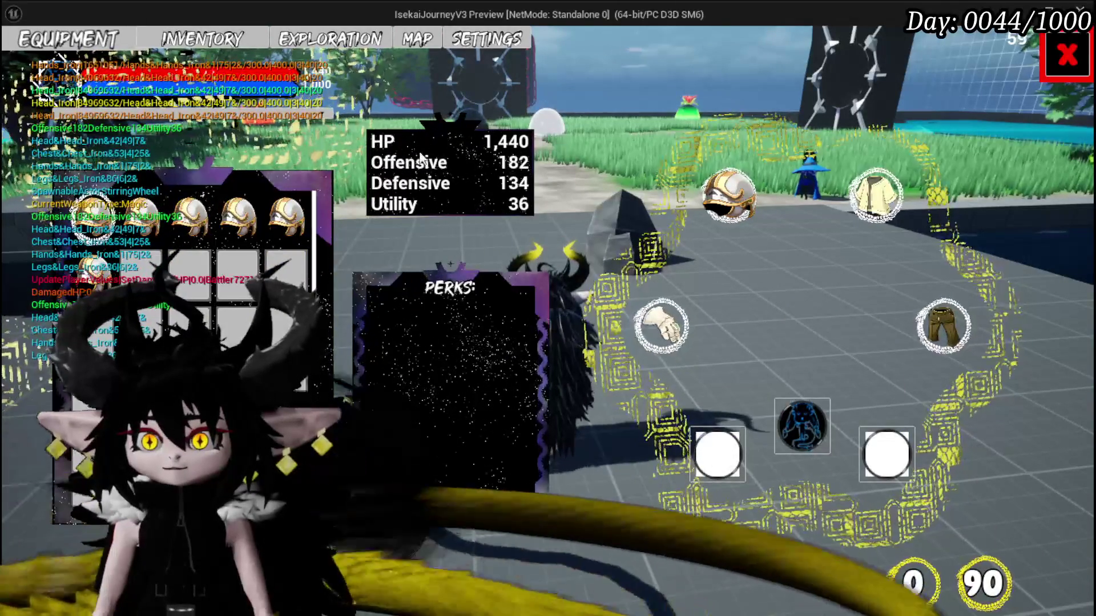
Close the Equipment menu, stop the preview and save all assets.
key("Tab")
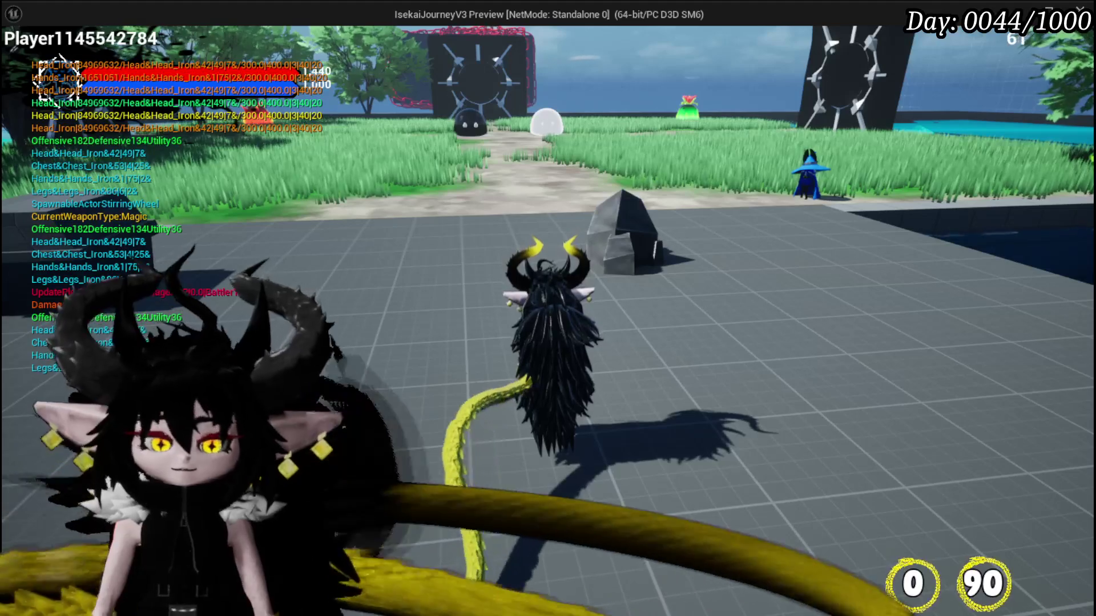
key("Escape")
key("ctrl+s")
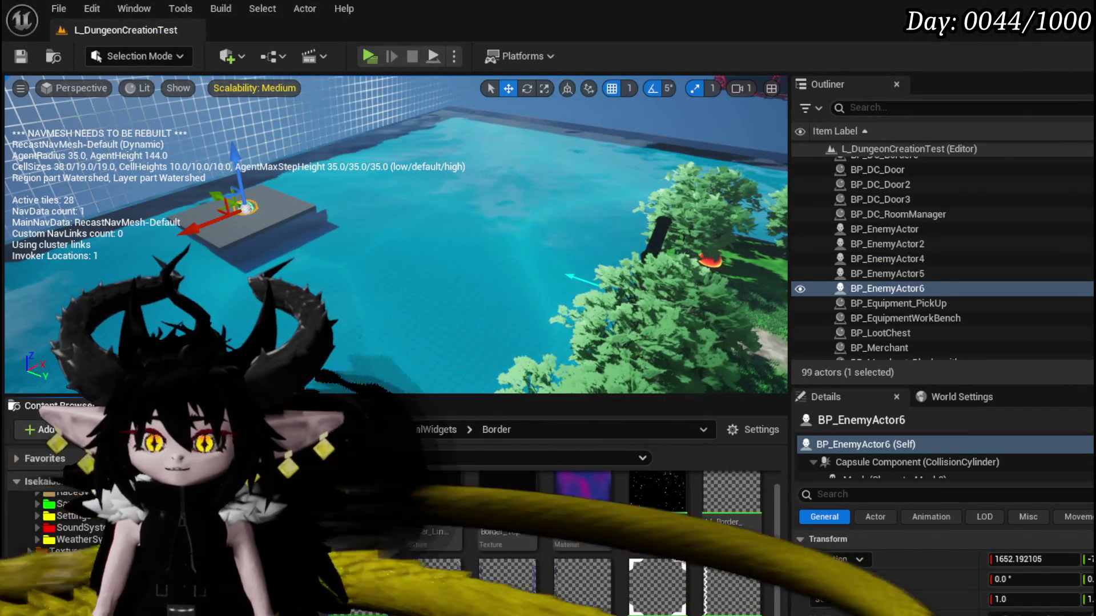
Browse the Content Browser to InventorySystem > UI and open W_InventoryHUD.
scroll(63, 566, "up", 2)
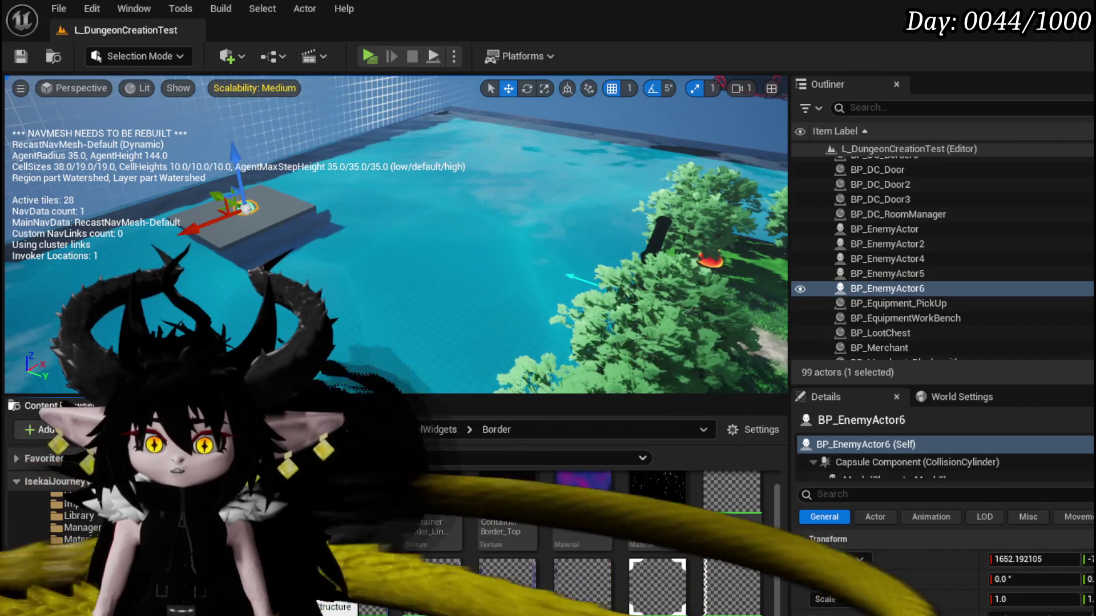
scroll(63, 565, "up", 3)
scroll(63, 543, "down", 3)
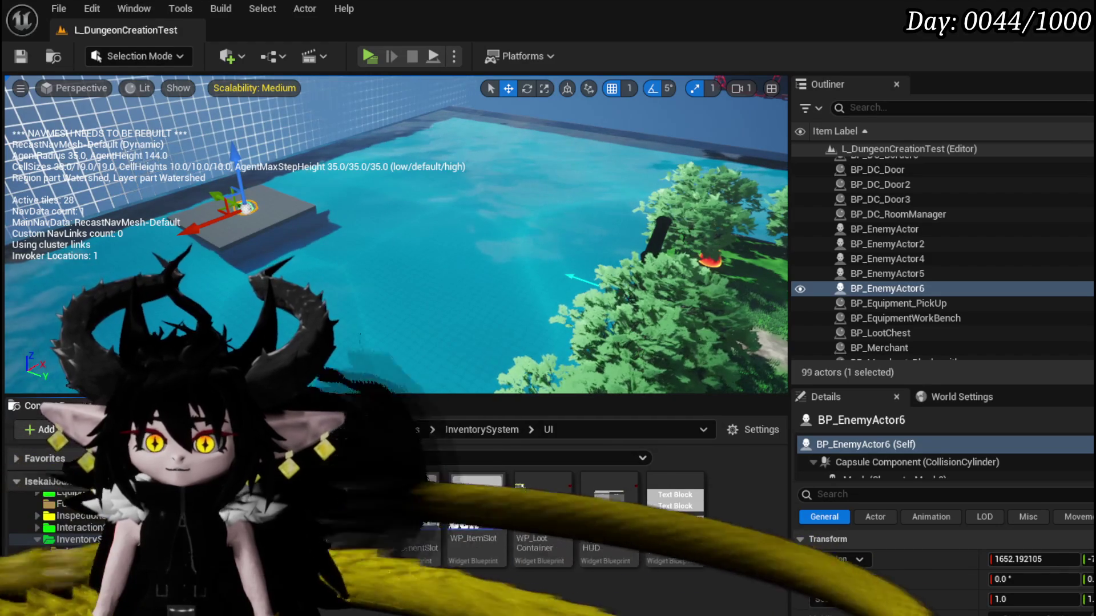
double_click(345, 502)
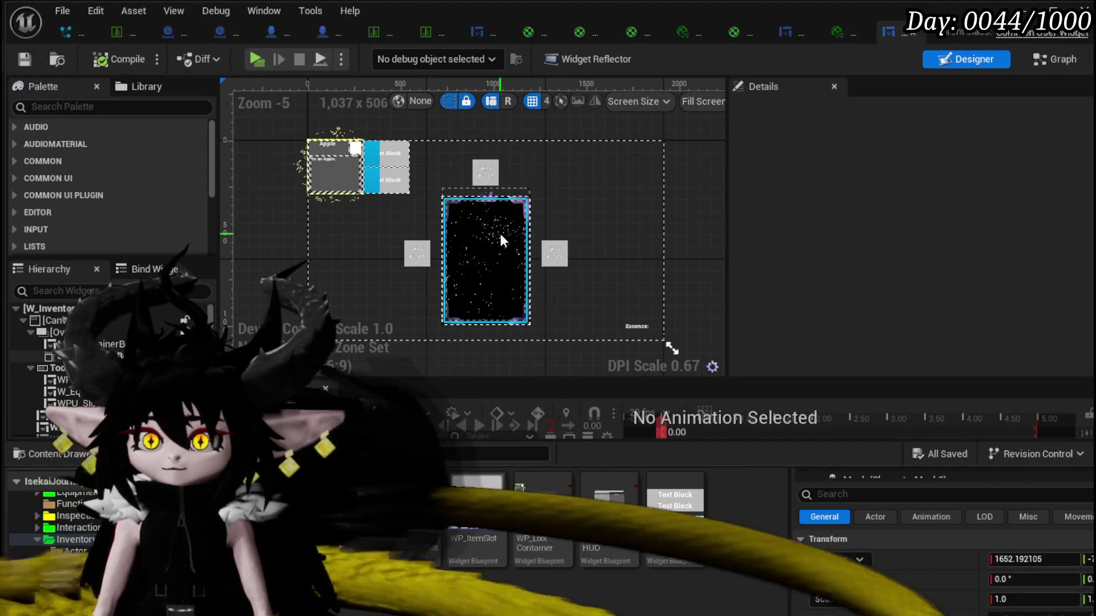
Select SizeBox_ItemBox in W_InventoryHUD and start a Find Results search.
left_click(471, 246)
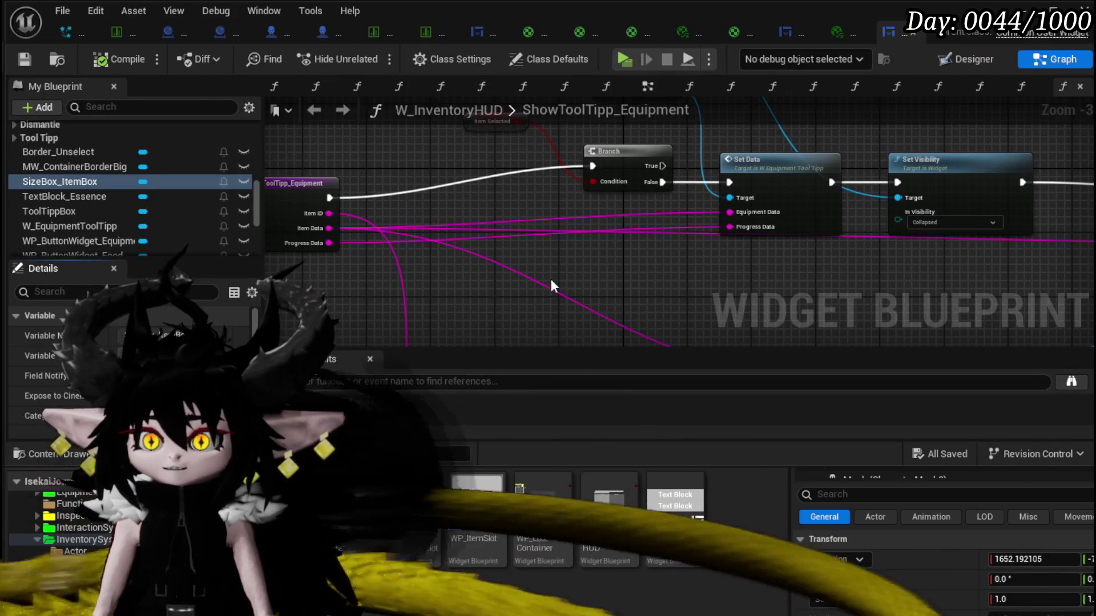
left_click(451, 381)
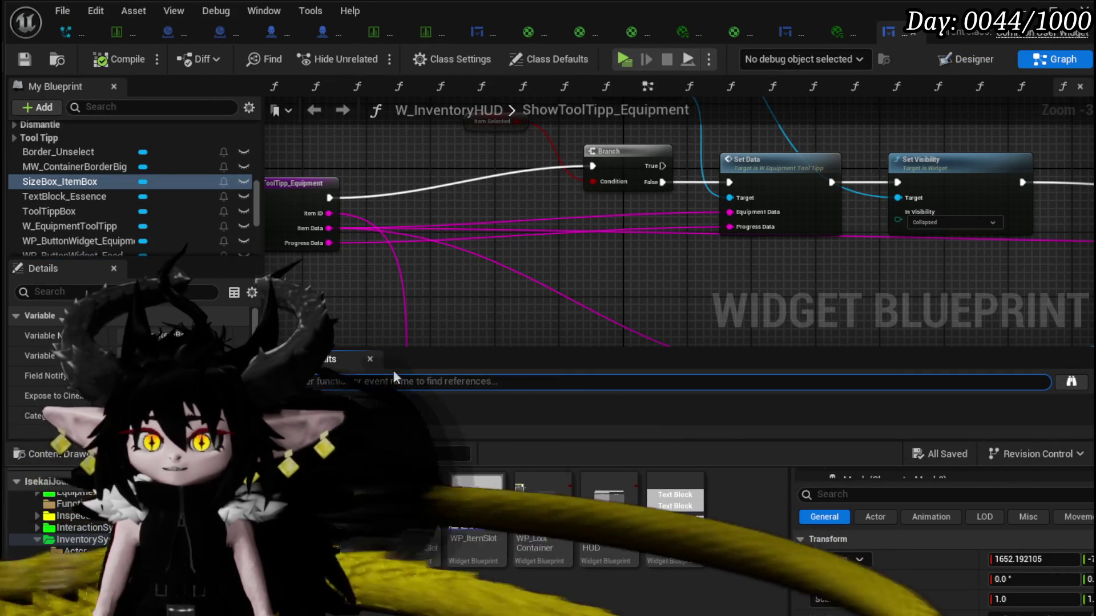
Search the blueprint for 'Size Box' and jump to FillInventory's ItemBox usage.
type("Size Bi")
key("BackSpace")
type("ox")
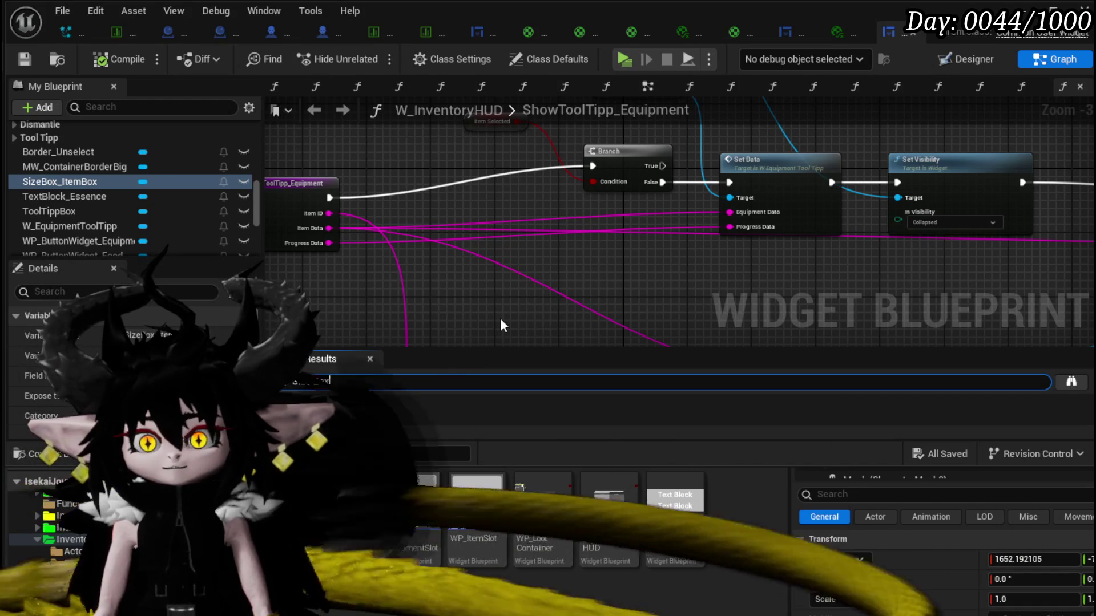
key("Return")
scroll(500, 317, "down", 2)
double_click(358, 421)
Find the WP_EC_ResourceSelection asset from the Create Widget node and open it.
left_click_drag(652, 293, 345, 236)
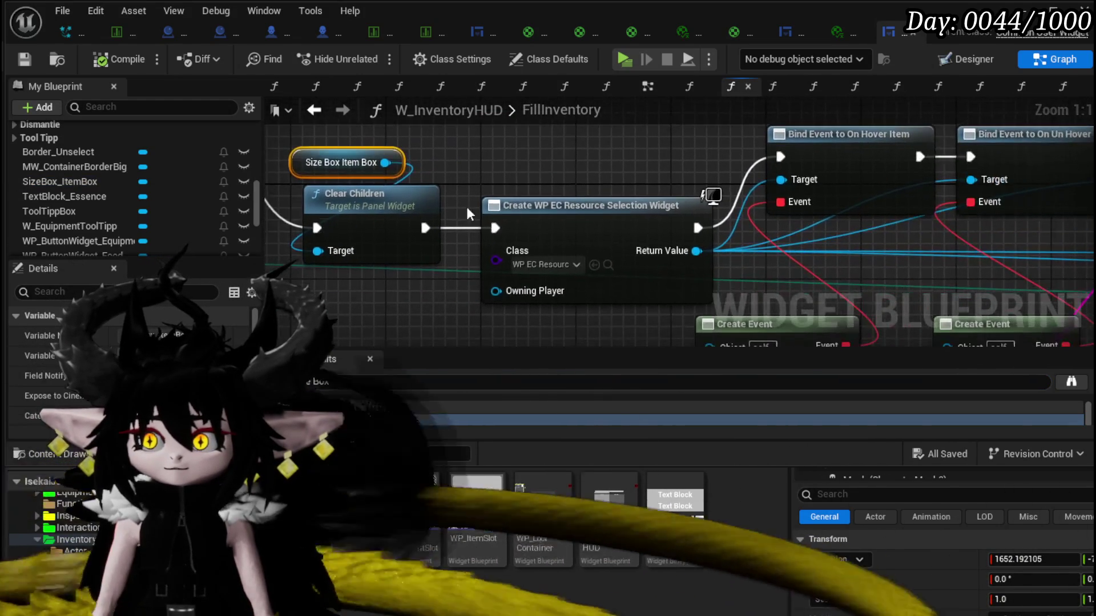
mouse_move(543, 273)
left_mouse_down()
mouse_move(420, 288)
mouse_move(403, 278)
left_mouse_up()
left_click_drag(491, 181, 506, 172)
left_click_drag(492, 201, 469, 201)
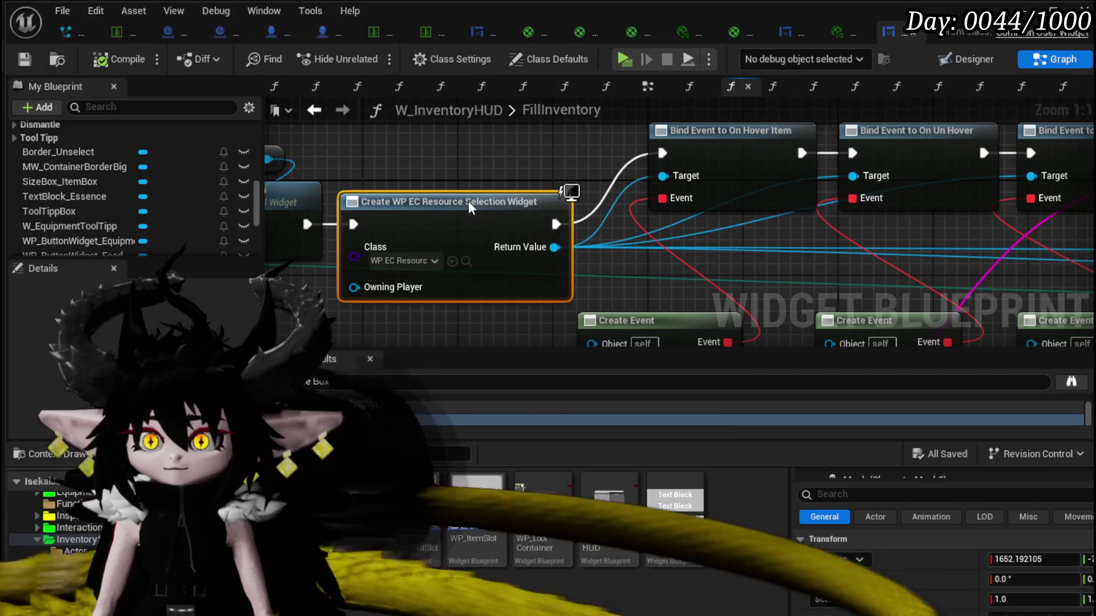
left_click(466, 261)
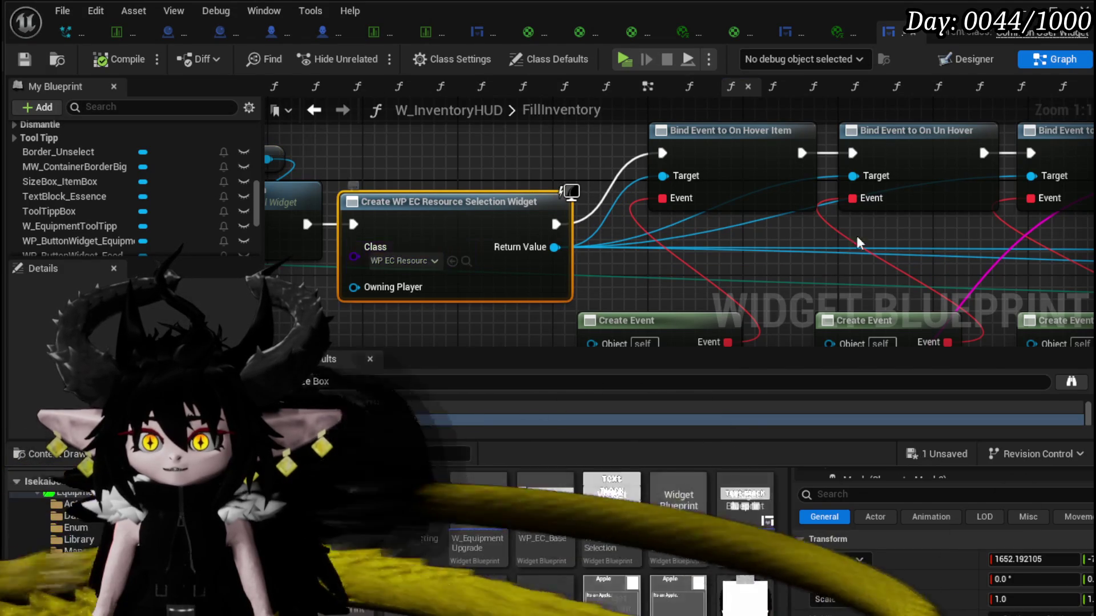
double_click(343, 588)
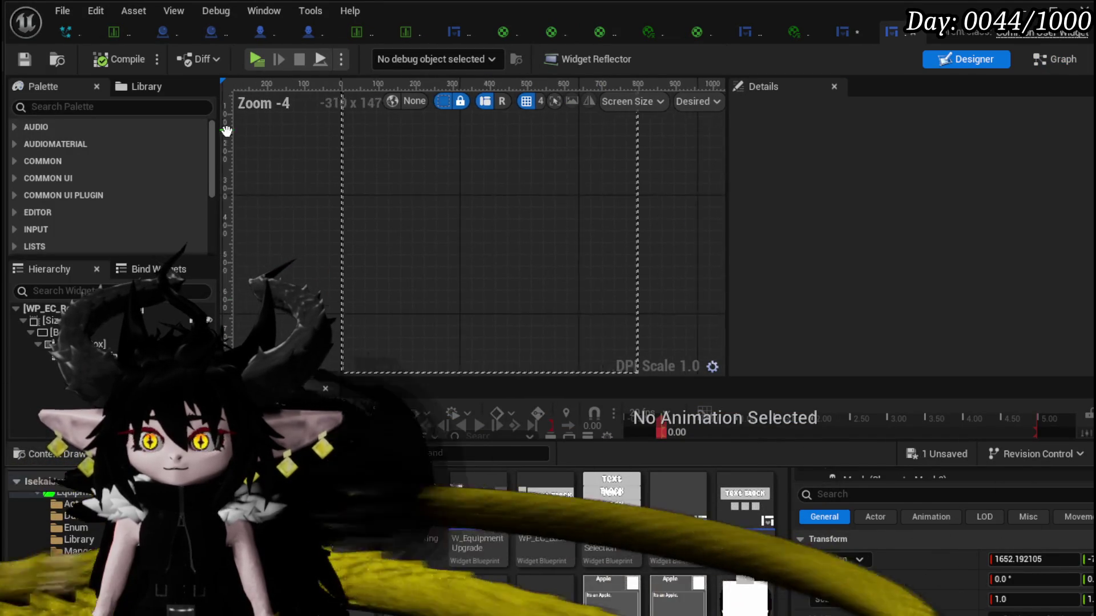
Select Border_0 inside the 800x800 SizeBox_0 and search the palette for 'Border Bi'.
left_click(51, 320)
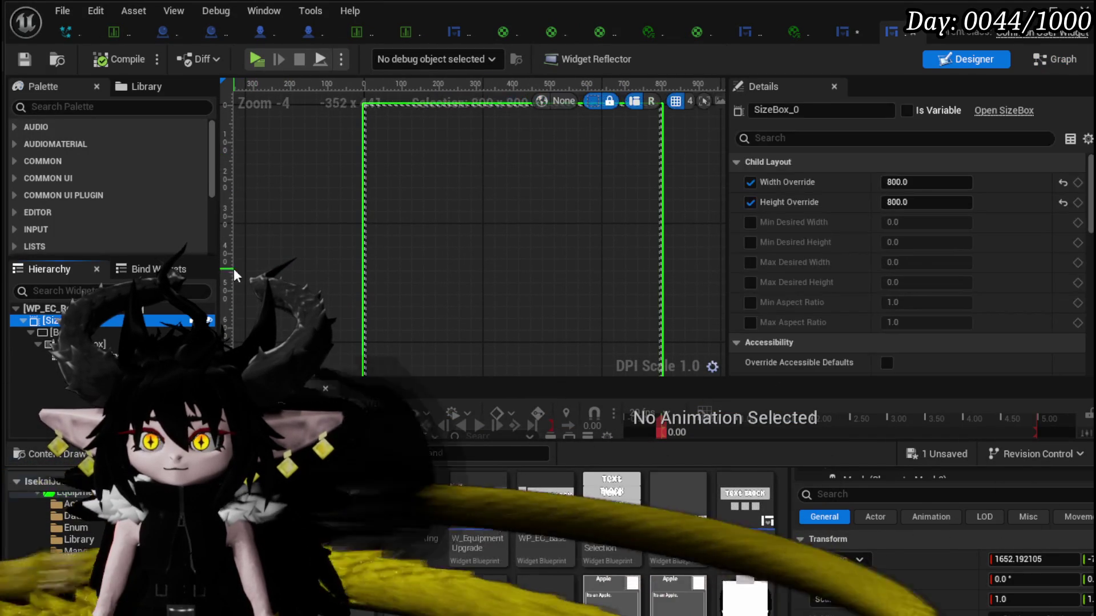
scroll(342, 263, "down", 4)
scroll(320, 262, "up", 3)
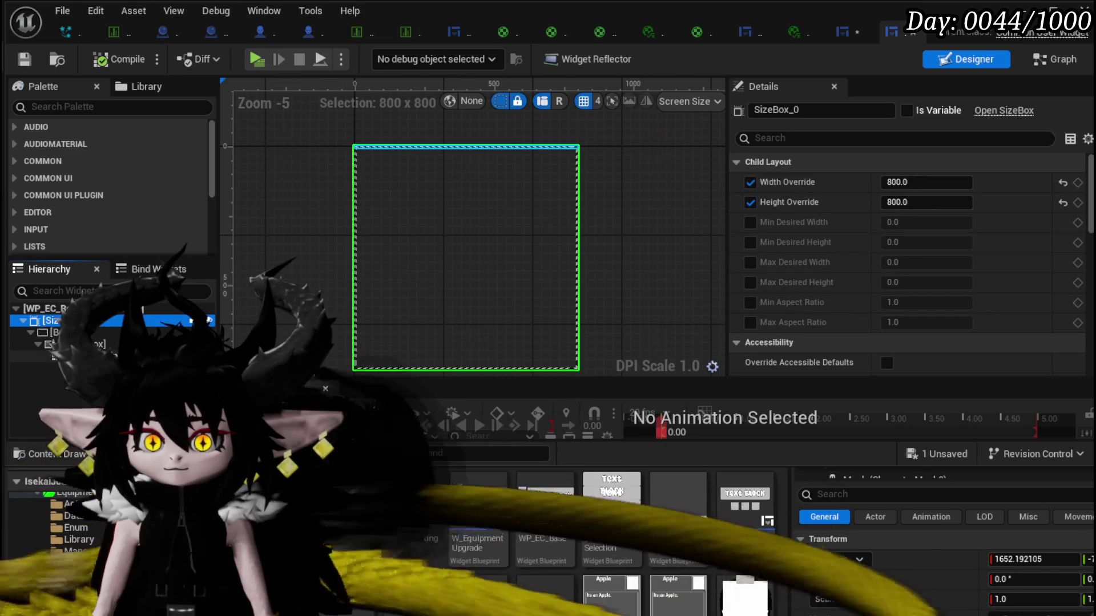
left_click(57, 332)
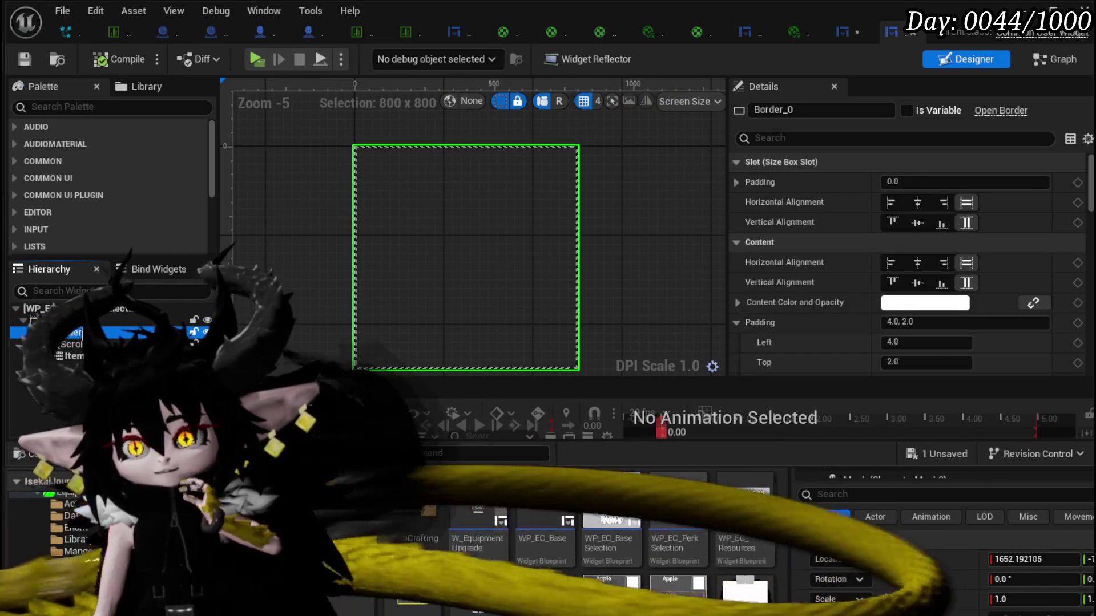
left_click(115, 151)
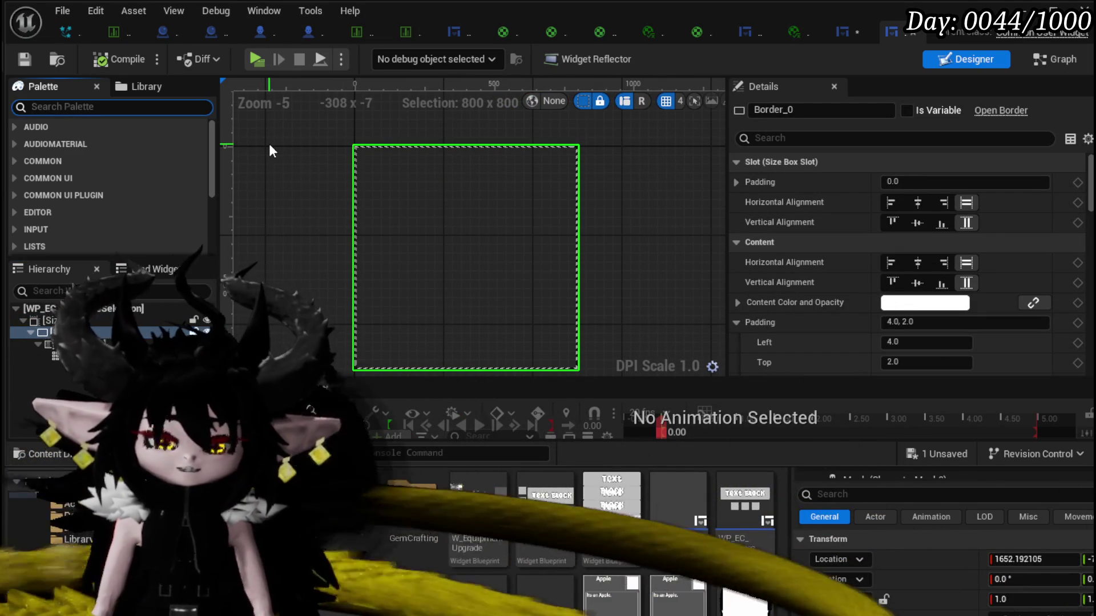
type("Border B")
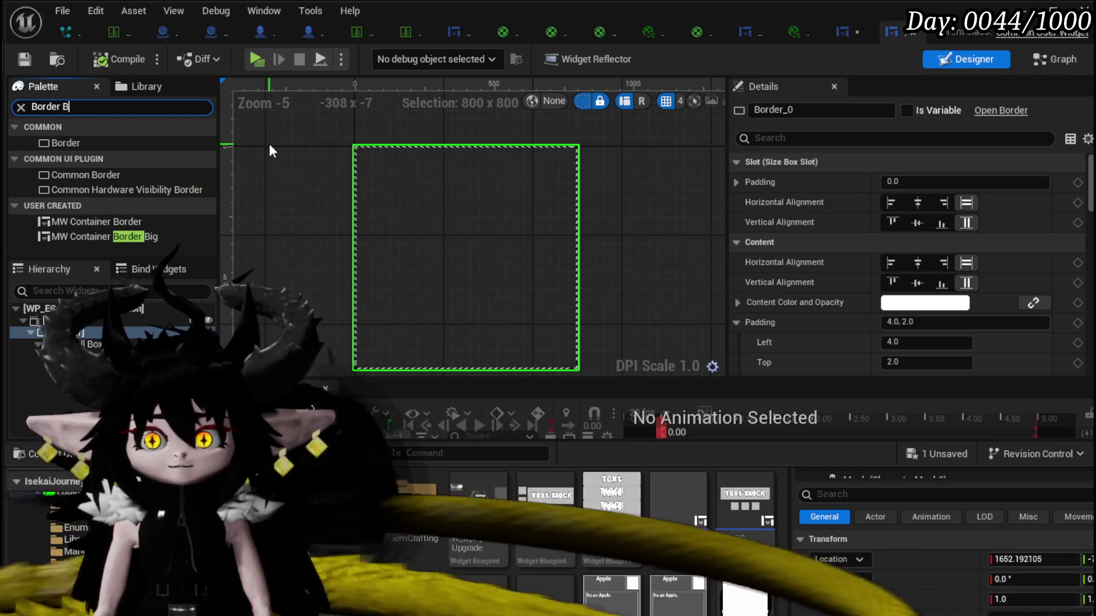
type("i")
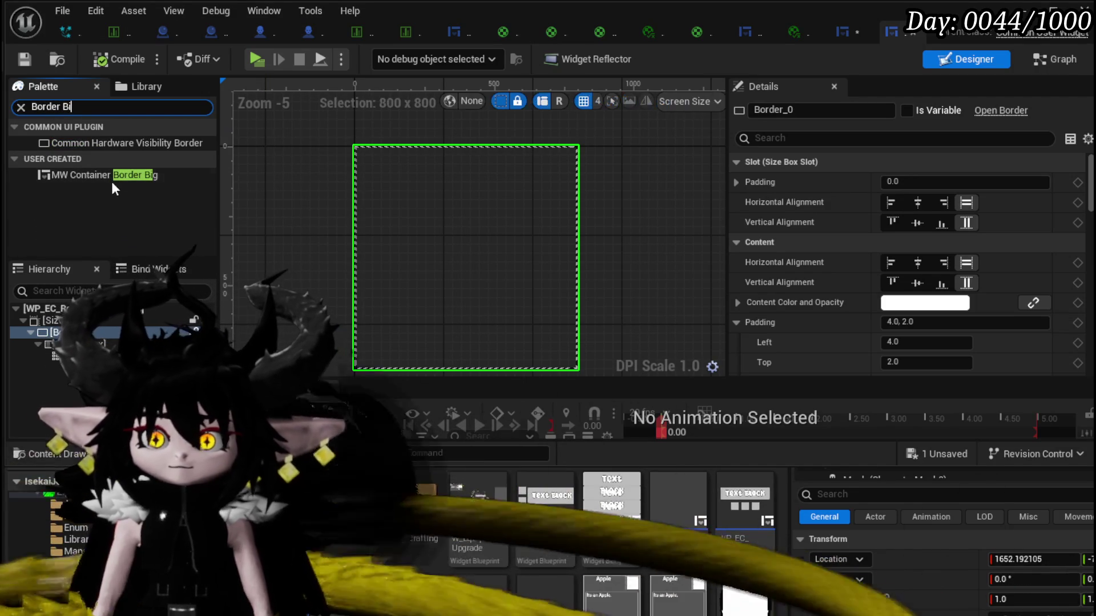
Drop MW Container Border Big into Border_0 so its starry frame fills the box.
mouse_move(110, 176)
left_mouse_down()
mouse_move(291, 196)
mouse_move(374, 175)
left_mouse_up()
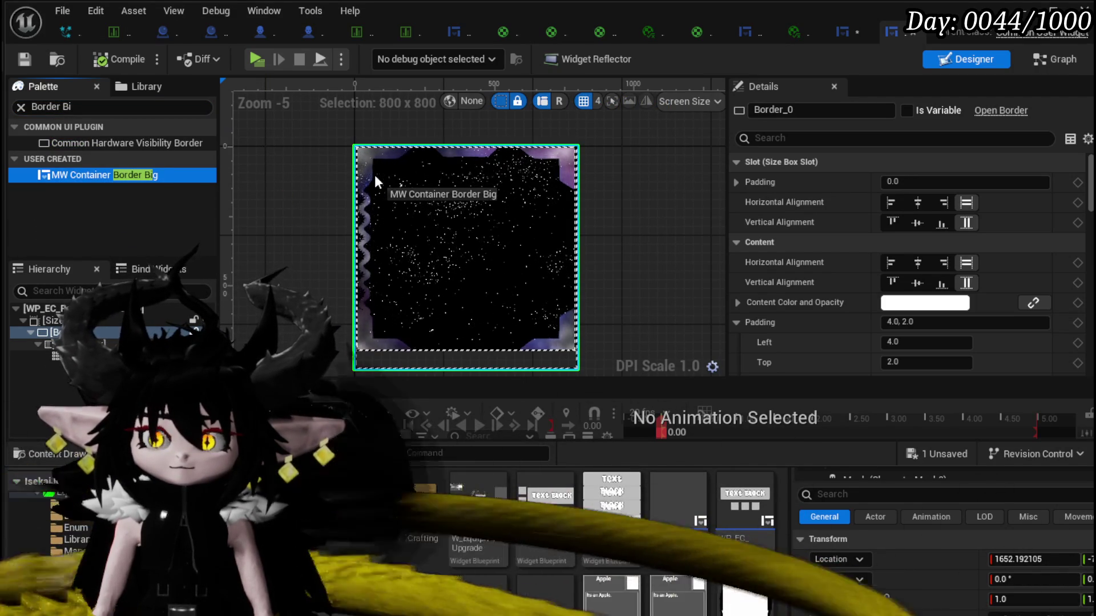
left_click_drag(375, 175, 375, 175)
left_click_drag(190, 330, 376, 200)
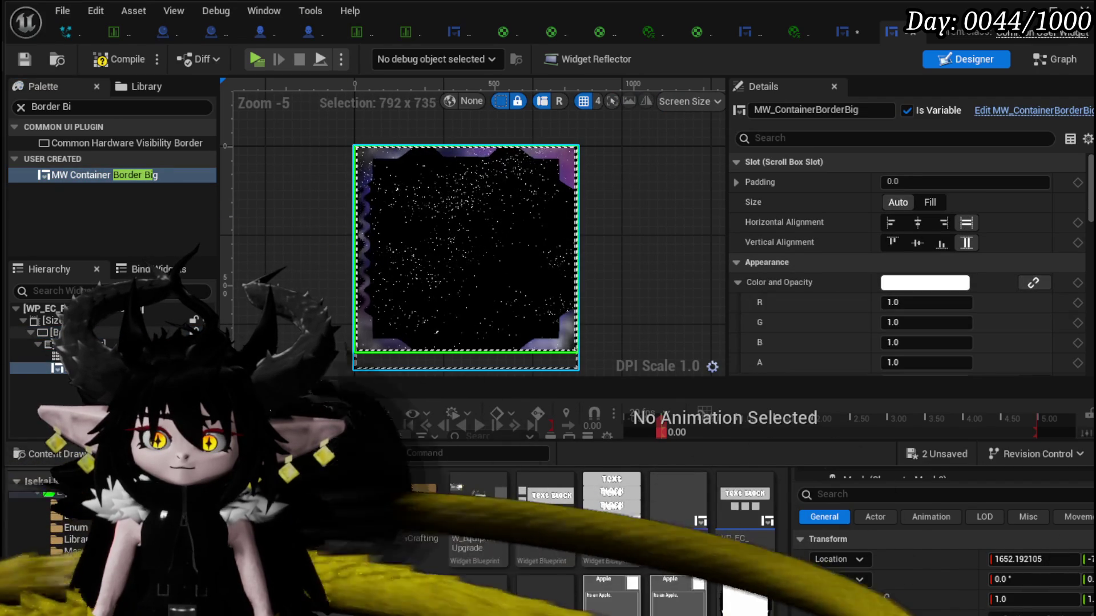
Review the scroll box and MW_ContainerBorderBig slot settings, and glance at Border_0's wrap options without changing anything.
left_click(63, 344)
left_click(63, 355, "ctrl")
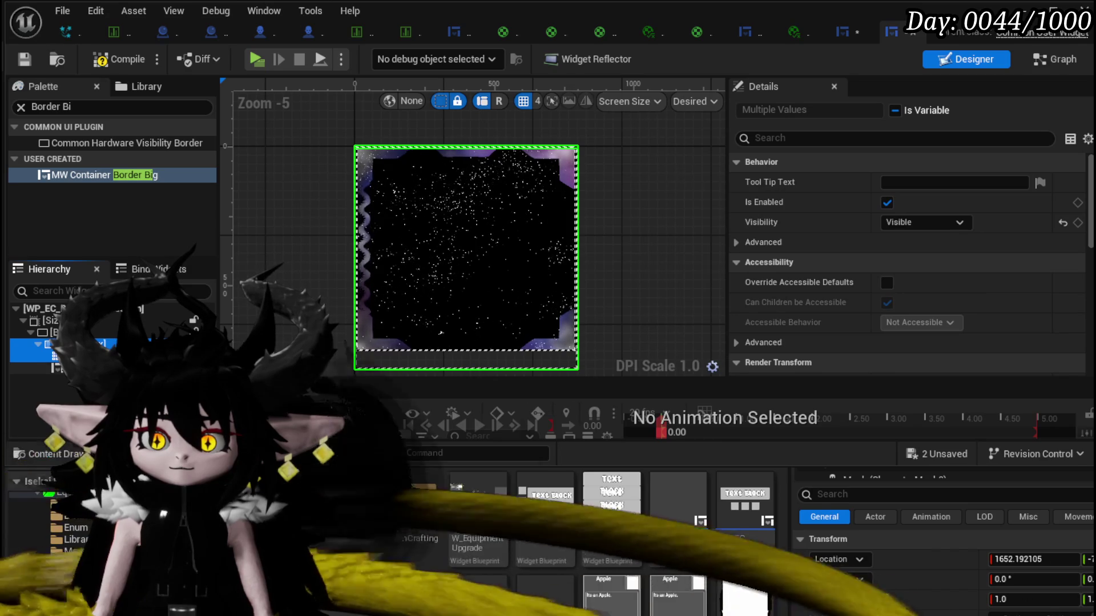
left_click(58, 368)
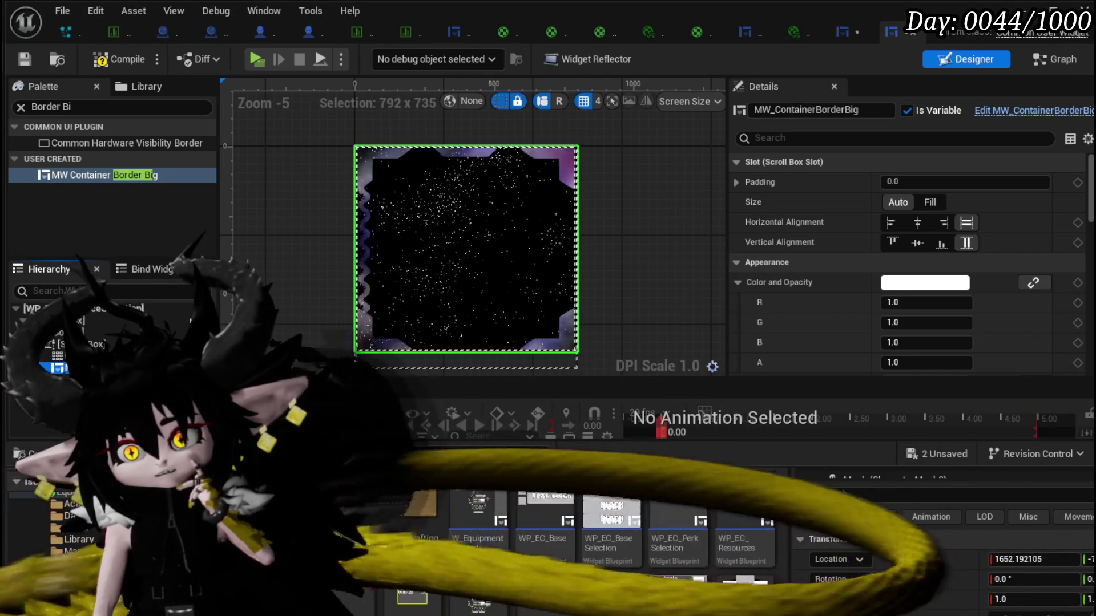
left_click(57, 333)
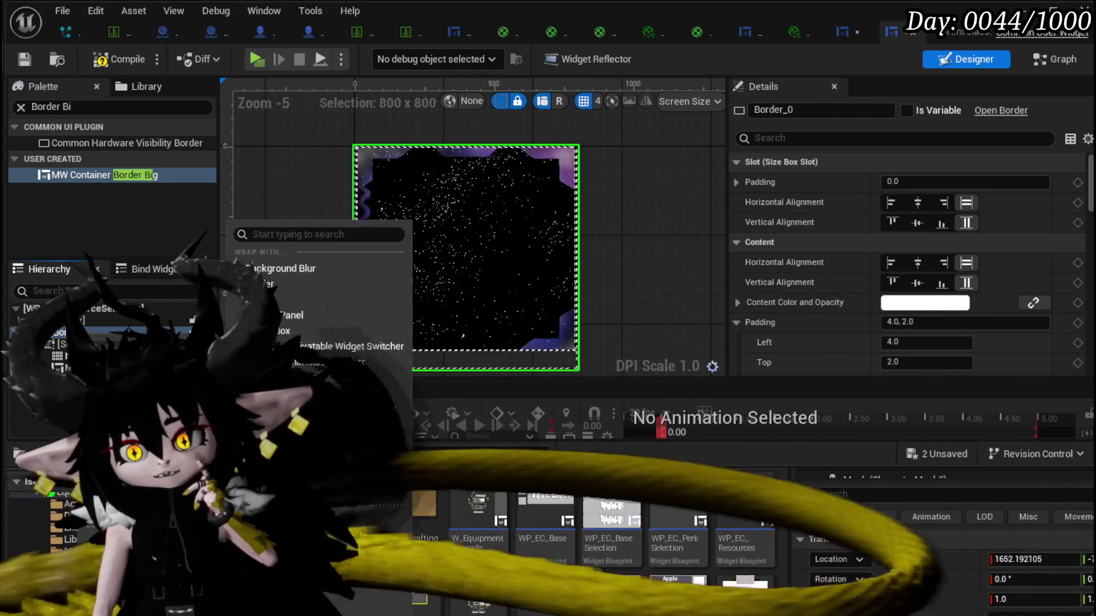
right_click(57, 332)
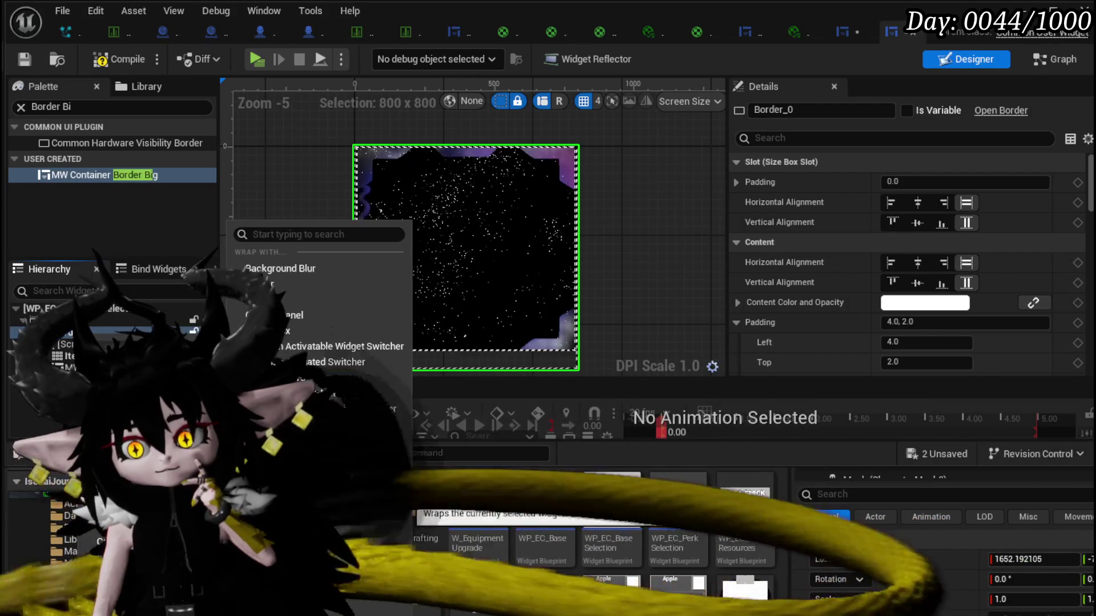
key("Escape")
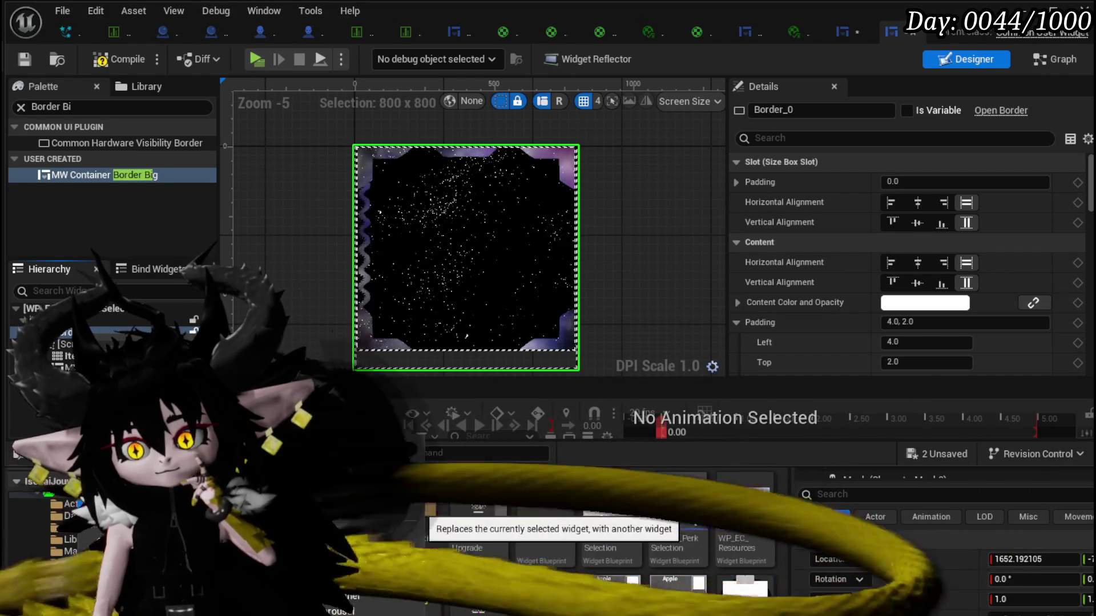